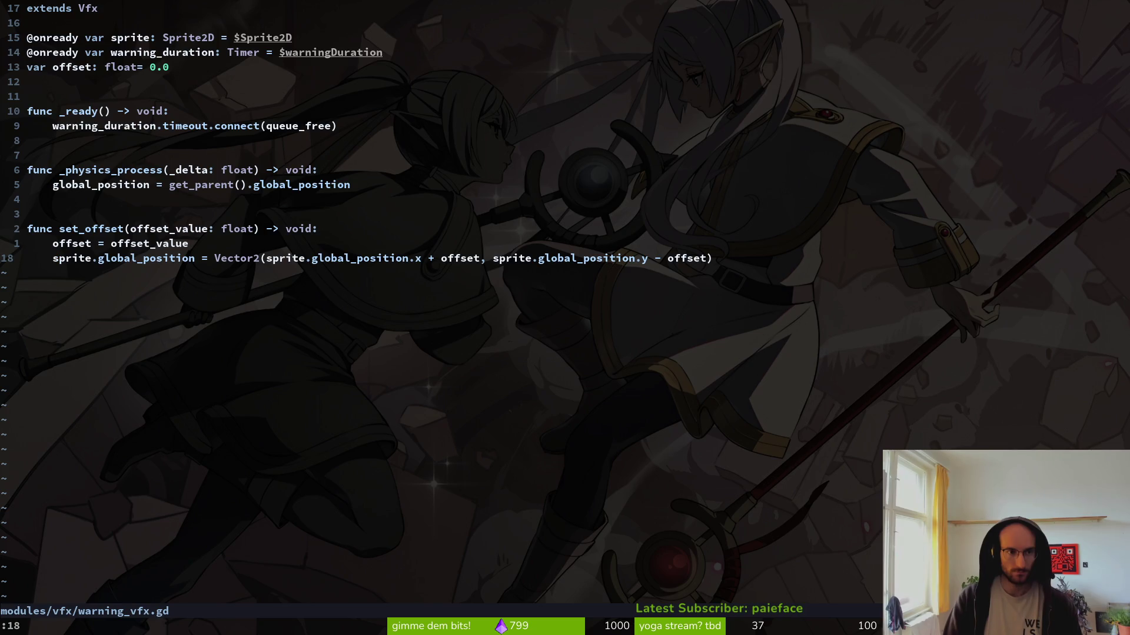
# Step: Review the sprite, timeout connection and offset lines of set_offset in warning_vfx.gd
pyautogui.press('k')
pyautogui.press('k')
pyautogui.press('k')
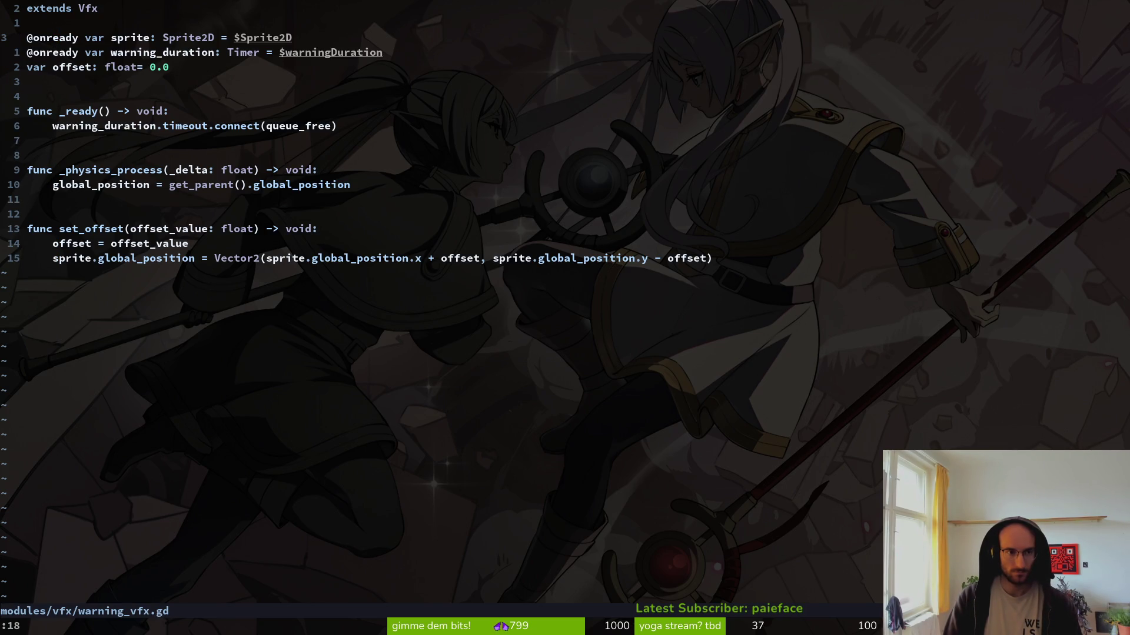
pyautogui.hotkey('alt', 'Tab')
pyautogui.hotkey('alt', 'Tab')
pyautogui.press('j')
pyautogui.press('j')
pyautogui.press('j')
pyautogui.press('j')
pyautogui.press('j')
pyautogui.press('j')
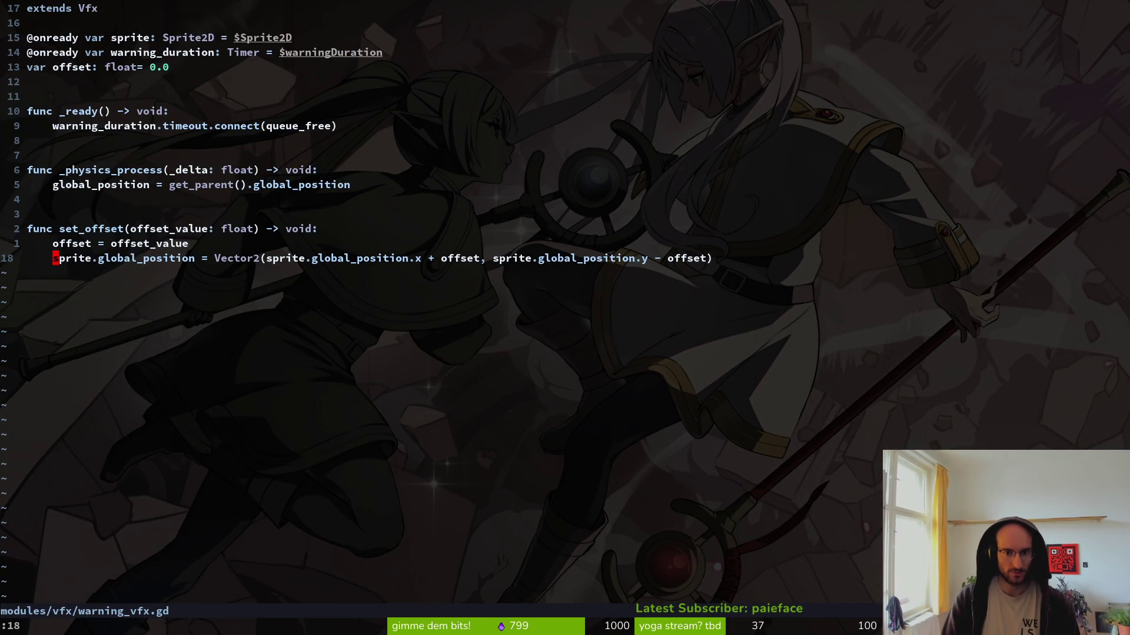
pyautogui.press('k')
pyautogui.press('j')
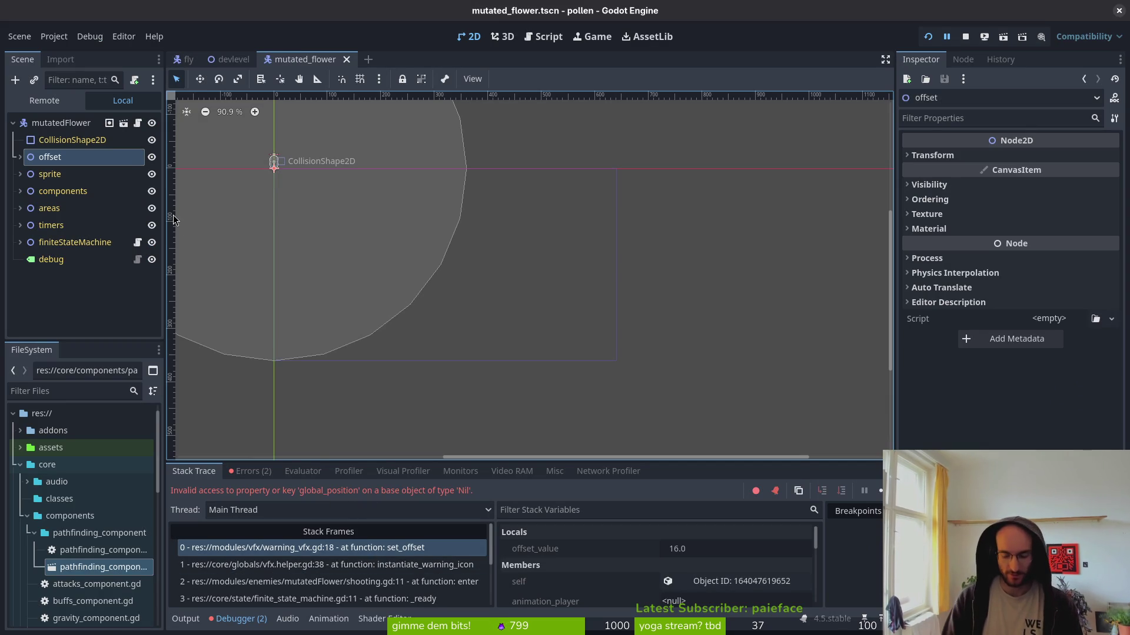
# Step: Open warning_vfx.tscn via quick search and select its Sprite2D child node
pyautogui.hotkey('shift', 'alt', 'o')
pyautogui.write('warnin')
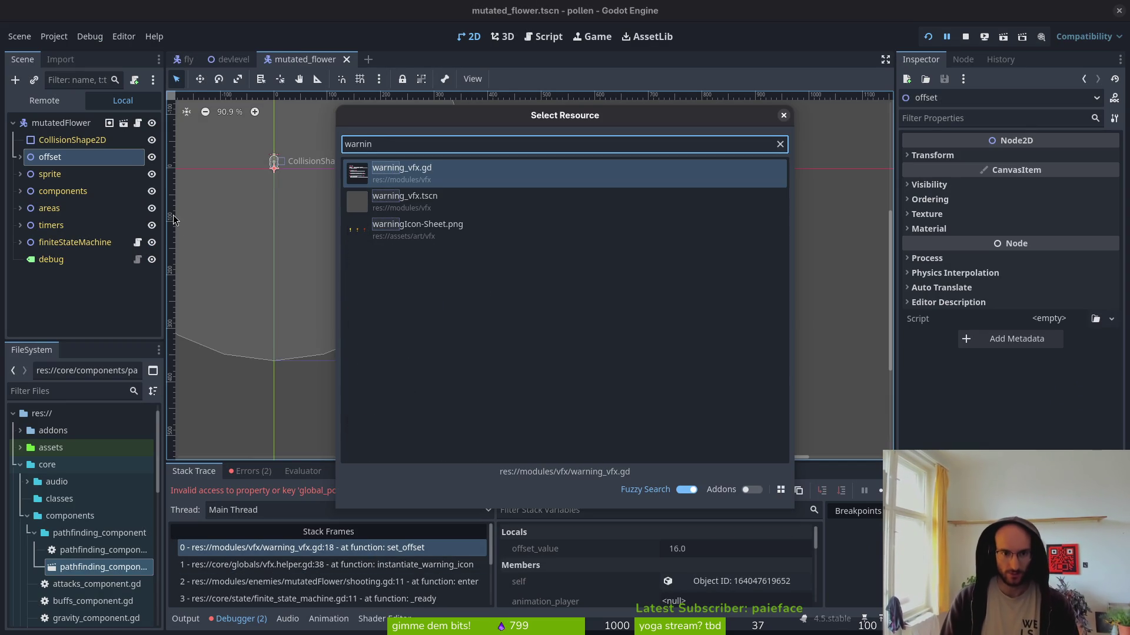
pyautogui.press('Down')
pyautogui.press('Return')
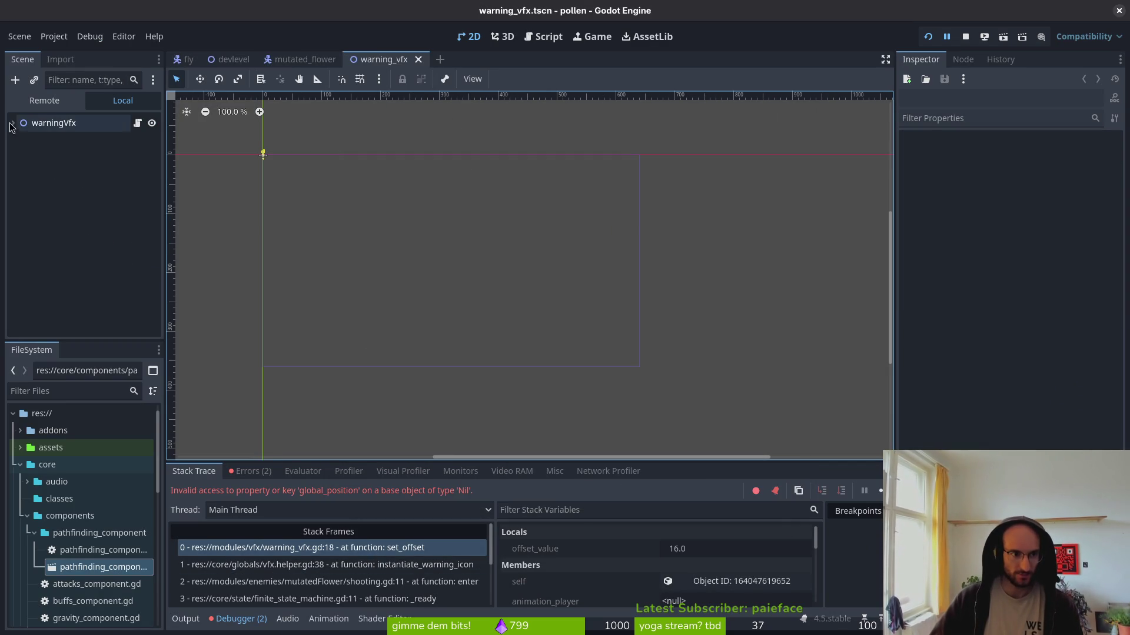
pyautogui.click(12, 123)
pyautogui.click(59, 136)
# Step: Compare the Godot scene with the warning_vfx.gd script in Neovim, ending in Neovim
pyautogui.hotkey('alt', 'Tab')
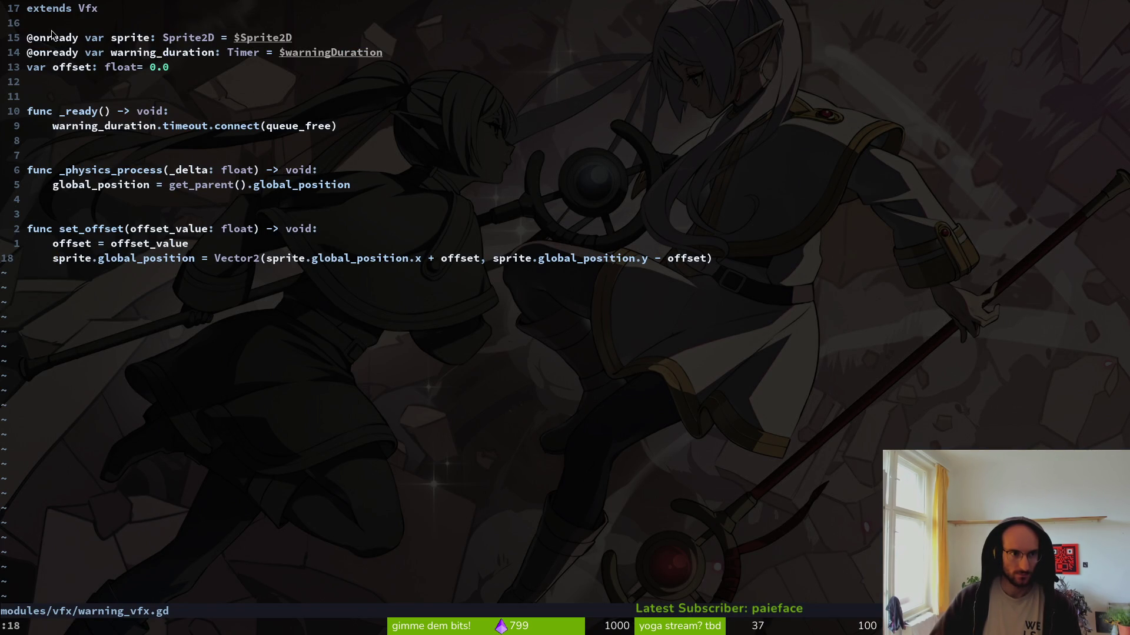
pyautogui.hotkey('alt', 'Tab')
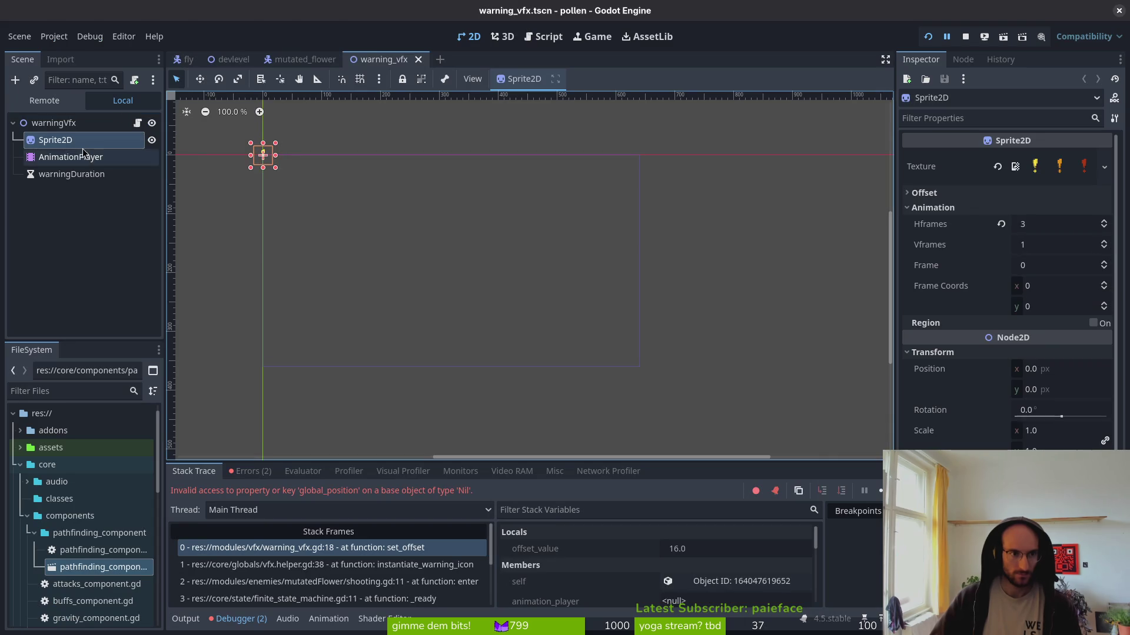
pyautogui.hotkey('alt', 'Tab')
pyautogui.hotkey('alt', 'Tab')
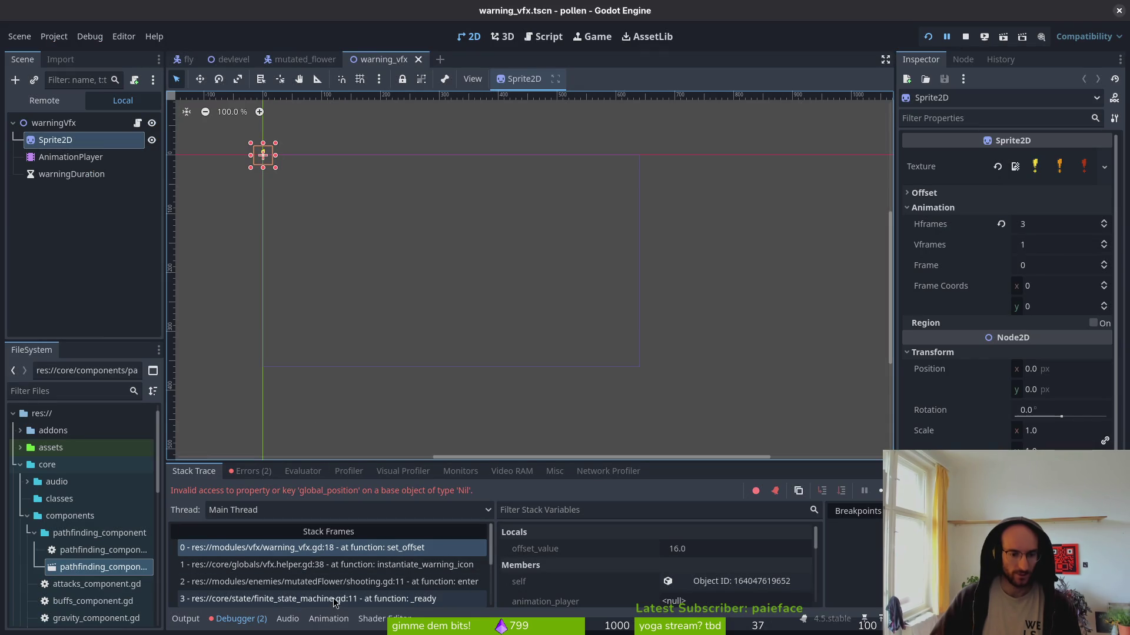
pyautogui.hotkey('alt', 'Tab')
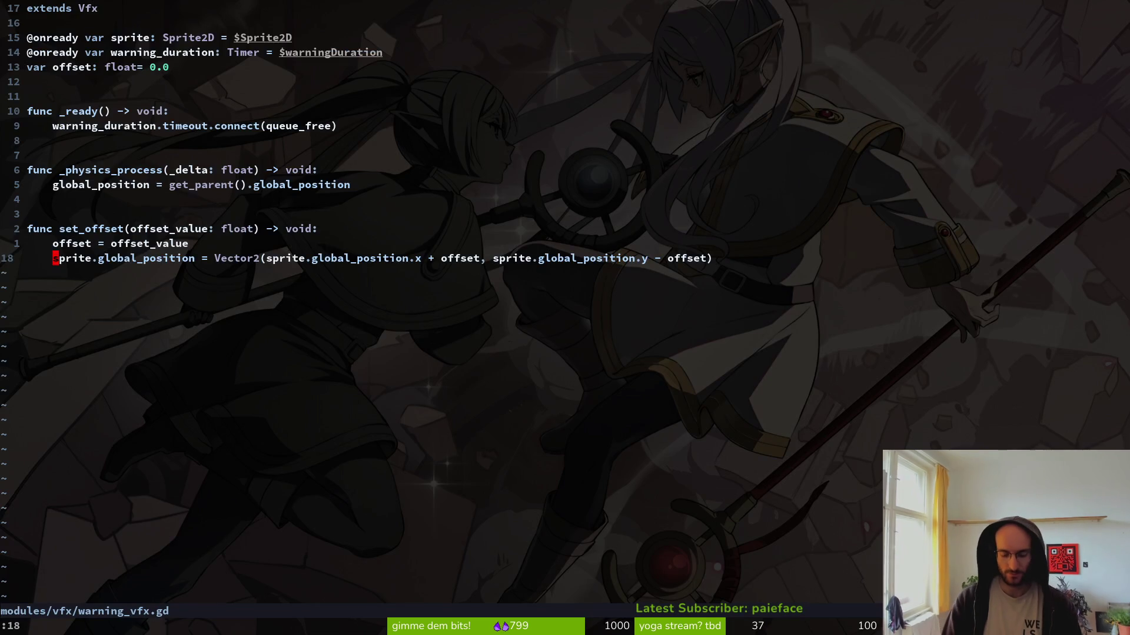
# Step: Open the mutatedFlower shooting.gd file with Telescope
pyautogui.hotkey('ctrl', 'p')
pyautogui.write('shooting')
pyautogui.press('Up')
pyautogui.press('Up')
pyautogui.press('Return')
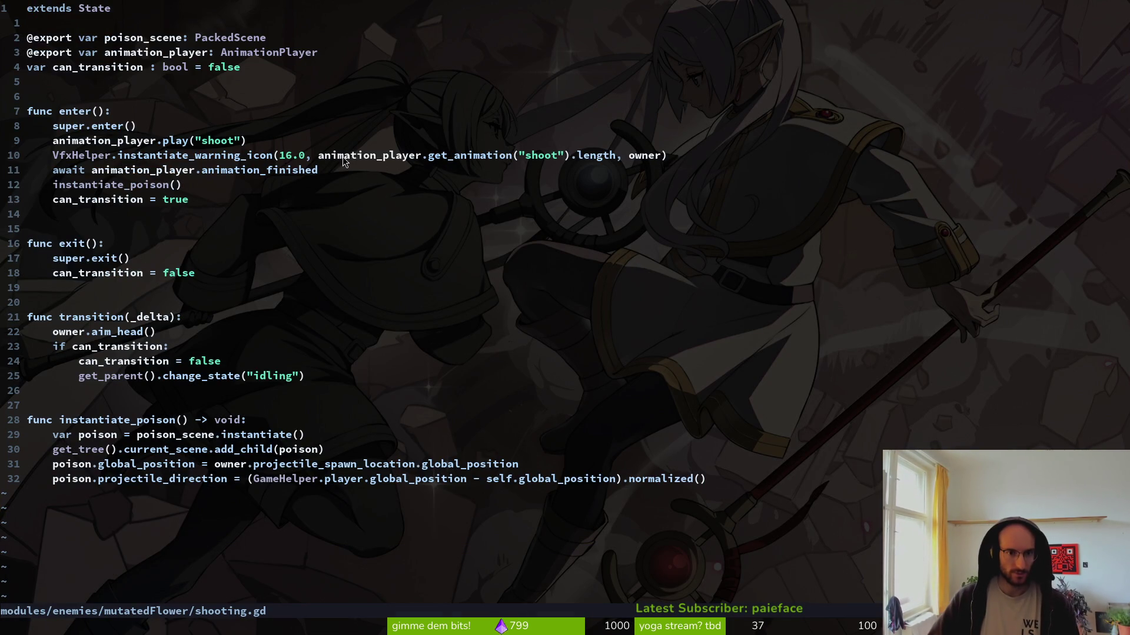
pyautogui.click(637, 158)
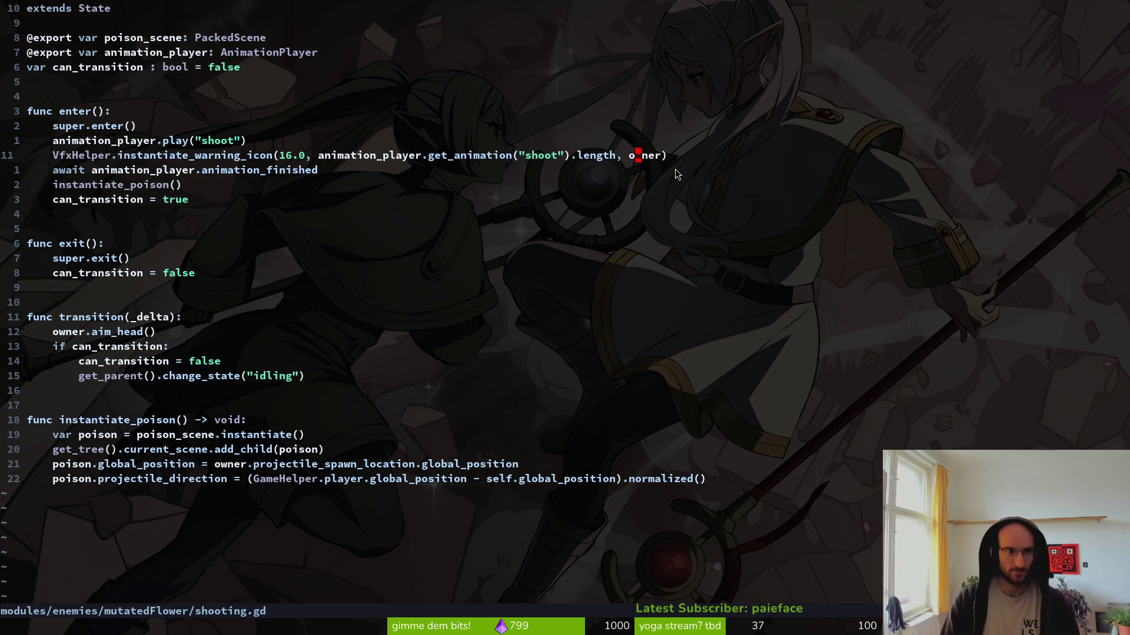
pyautogui.press('2')
pyautogui.press('k')
pyautogui.press('k')
pyautogui.press('k')
pyautogui.press('k')
pyautogui.write('o')
pyautogui.write('@export va')
pyautogui.write('r ')
pyautogui.write('enemy: Enemy')
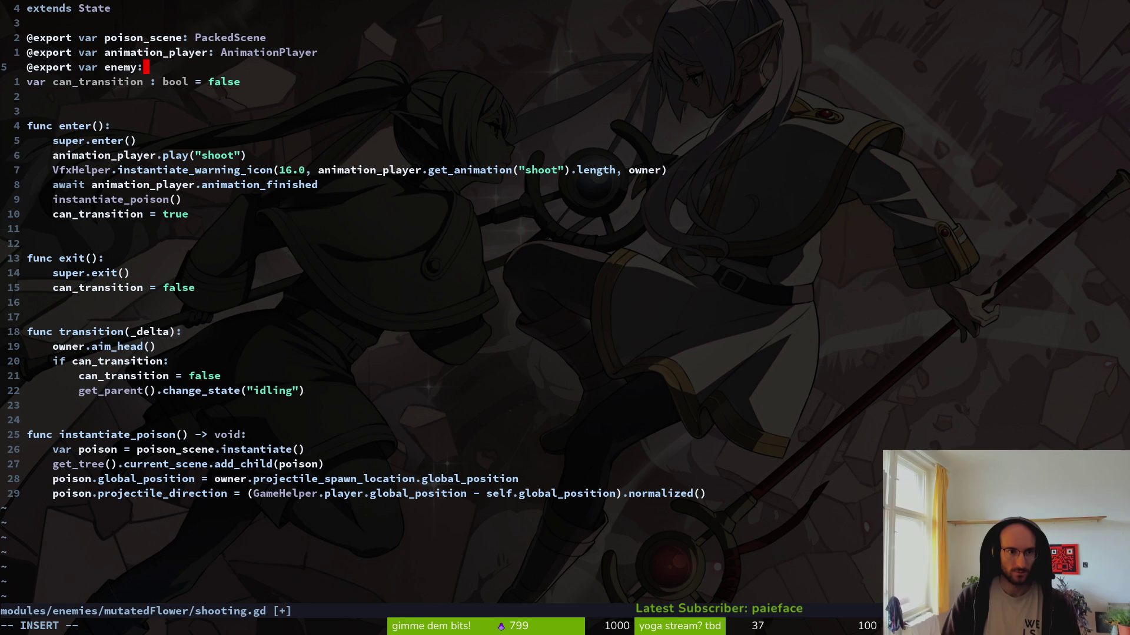
pyautogui.press('Escape')
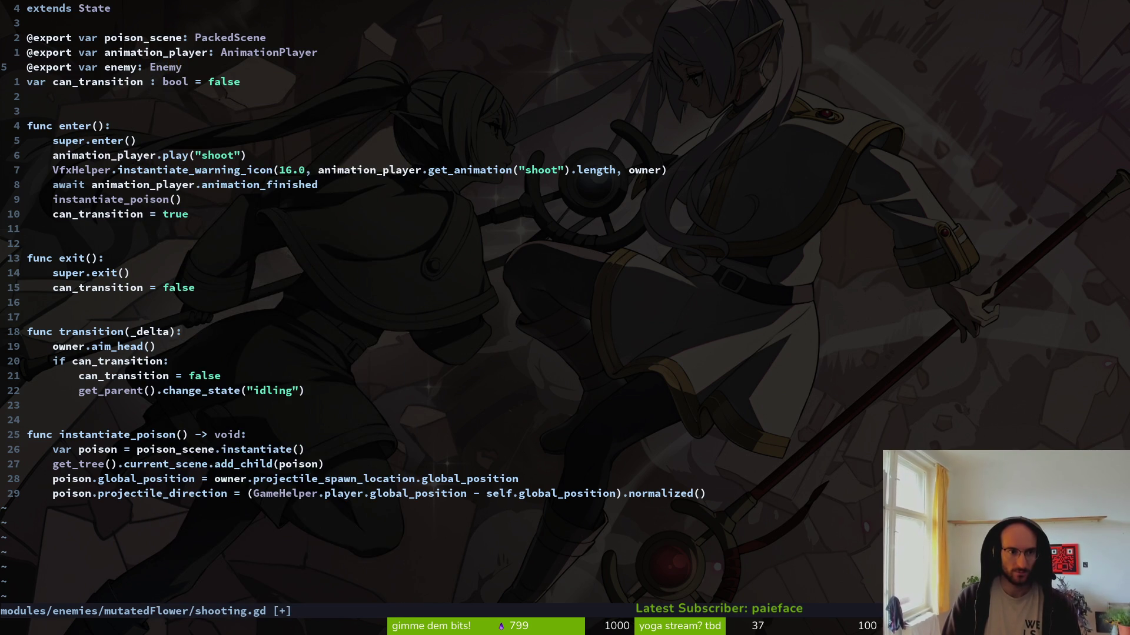
pyautogui.write(':w')
pyautogui.press('Return')
# Step: Replace owner with enemy in the instantiate_warning_icon call
pyautogui.press('k')
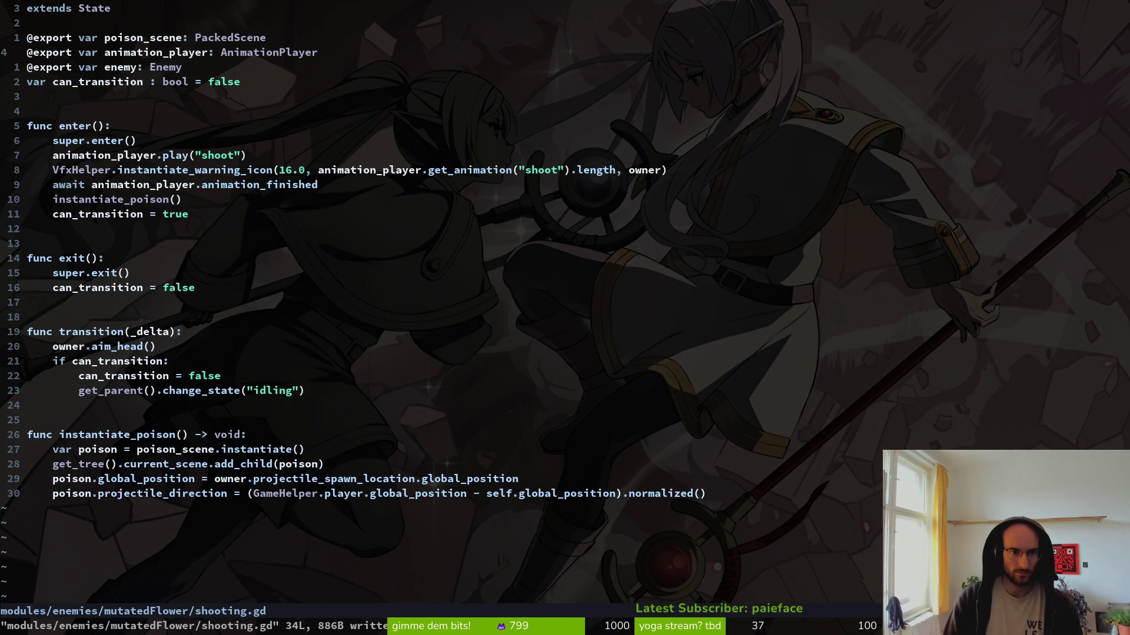
pyautogui.press('j')
pyautogui.press('j')
pyautogui.press('j')
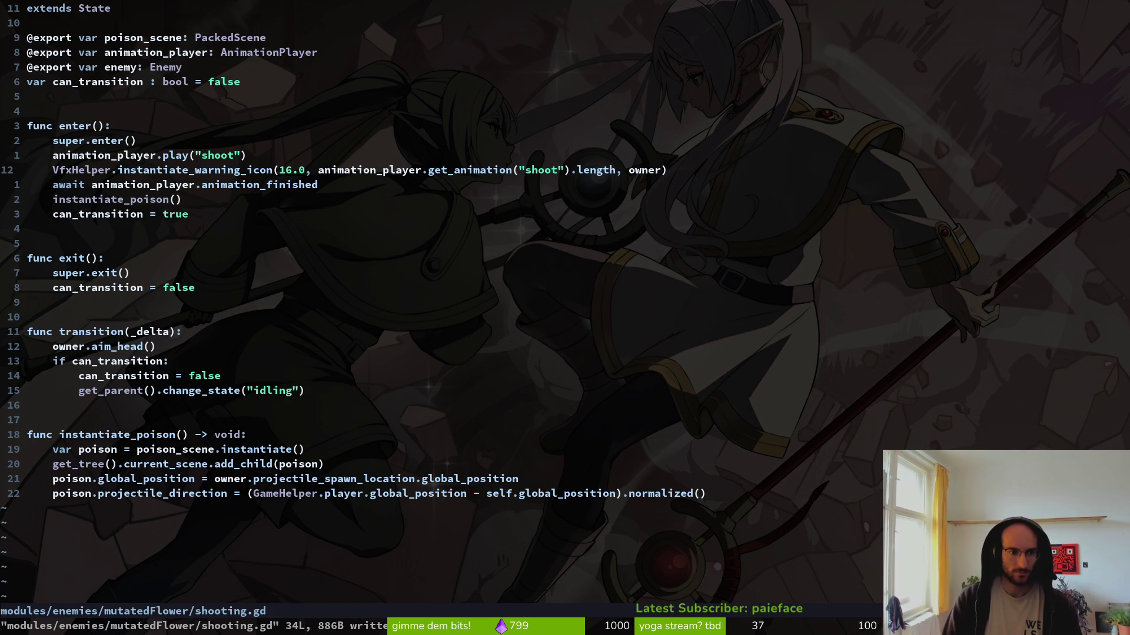
pyautogui.write('$bcwenemy')
pyautogui.press('Escape')
# Step: Rename the export to 'mutated_flower' with type MutatedFlower
pyautogui.press('k')
pyautogui.press('k')
pyautogui.press('k')
pyautogui.press('b')
pyautogui.press('b')
pyautogui.write('cwflower')
pyautogui.press('Escape')
pyautogui.press('w')
pyautogui.press('w')
pyautogui.write('cwFl')
pyautogui.press('BackSpace')
pyautogui.press('BackSpace')
pyautogui.write('muta')
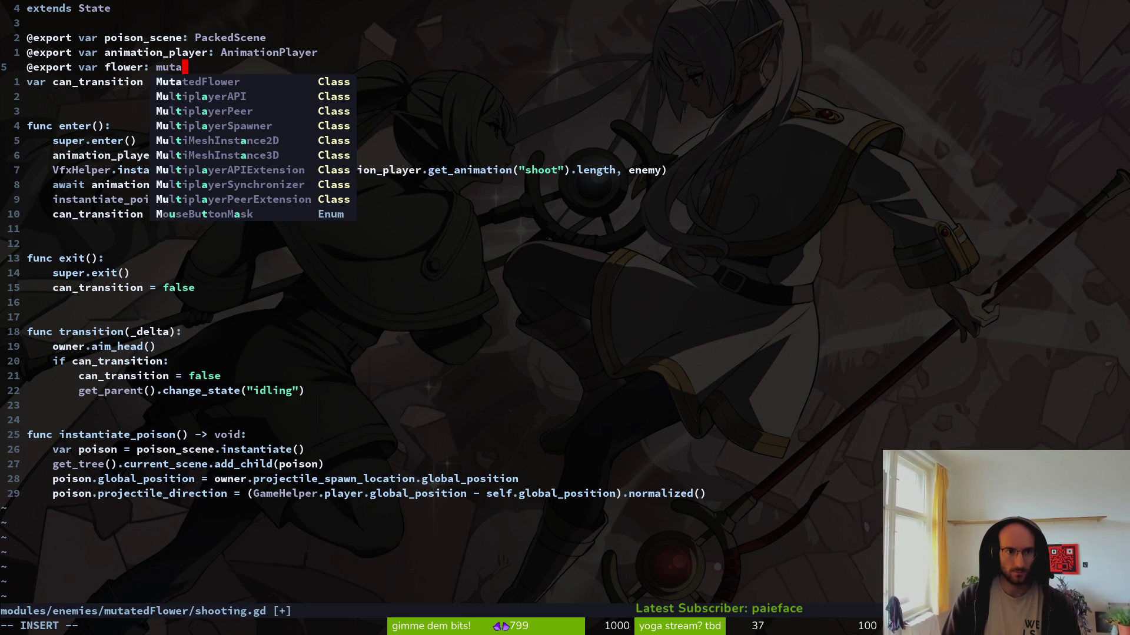
pyautogui.press('Return')
pyautogui.press('Escape')
pyautogui.press('b')
pyautogui.press('b')
pyautogui.write('cwmutated_flower')
pyautogui.press('Escape')
# Step: Paste mutated_flower over enemy in the warning icon call and save
pyautogui.press('v')
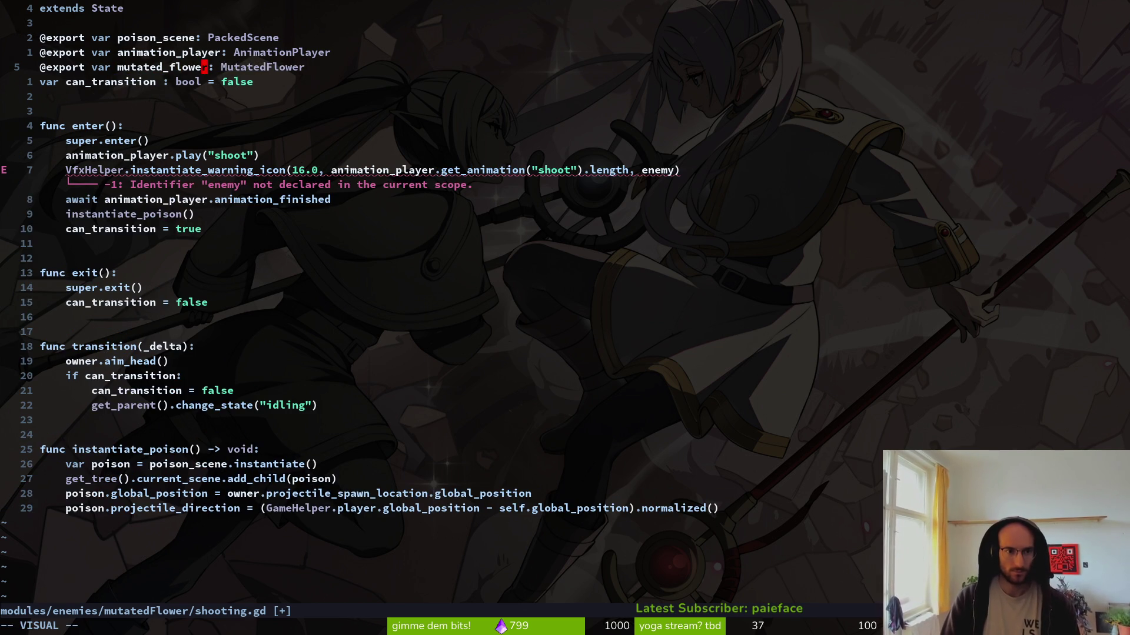
pyautogui.press('j')
pyautogui.press('j')
pyautogui.press('j')
pyautogui.press('Escape')
pyautogui.press('k')
pyautogui.press('k')
pyautogui.press('k')
pyautogui.press('k')
pyautogui.press('b')
pyautogui.press('j')
pyautogui.press('j')
pyautogui.press('j')
pyautogui.press('j')
pyautogui.write('$hv')
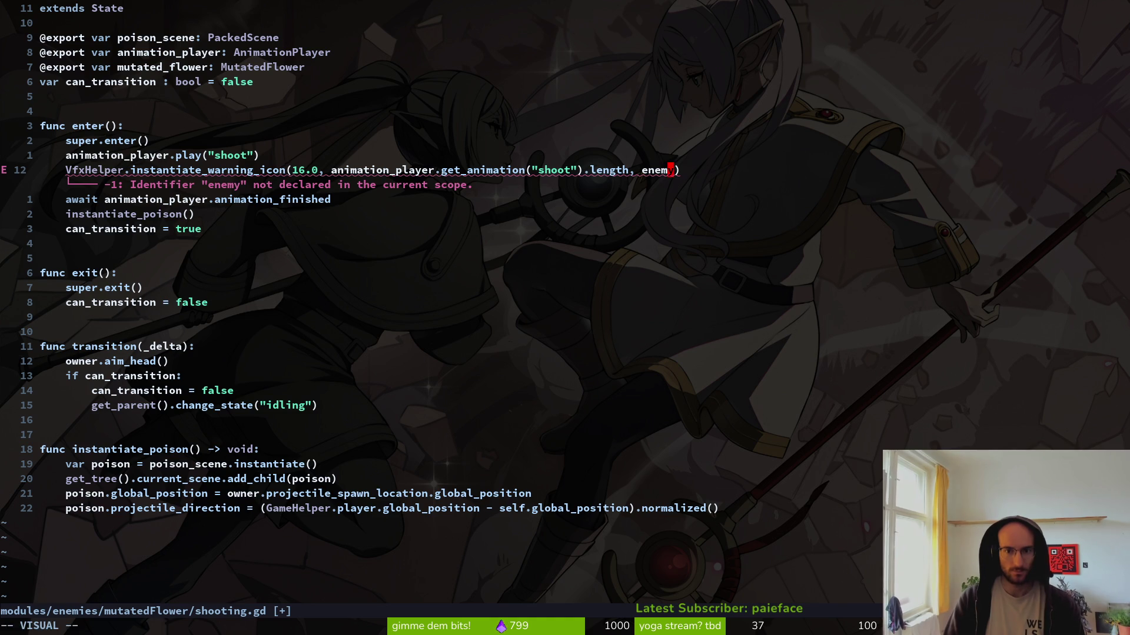
pyautogui.write('bp:w')
pyautogui.press('Return')
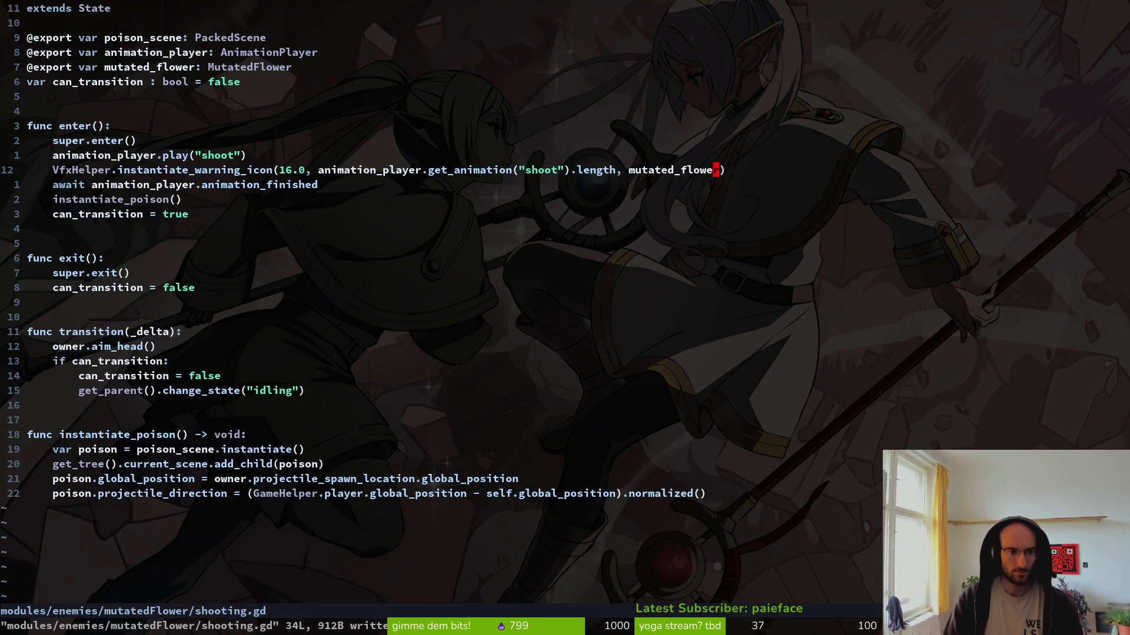
# Step: Replace owner before the aim_head call with mutated_flower and save
pyautogui.press('1')
pyautogui.press('2')
pyautogui.press('j')
pyautogui.press('^')
pyautogui.write('v')
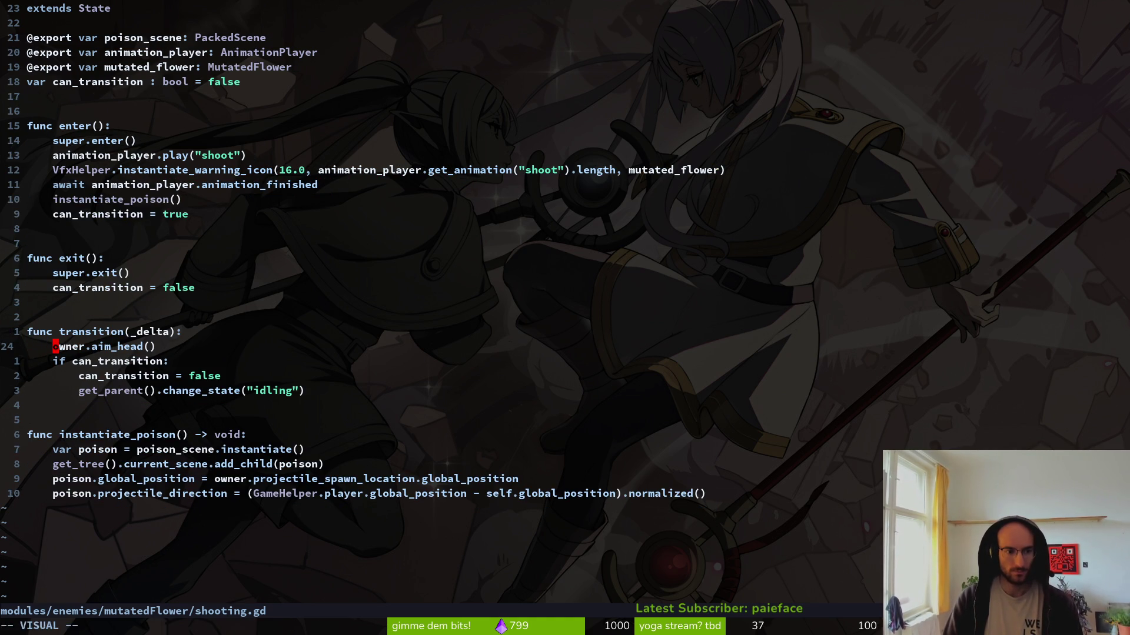
pyautogui.write('ep:w')
pyautogui.press('Return')
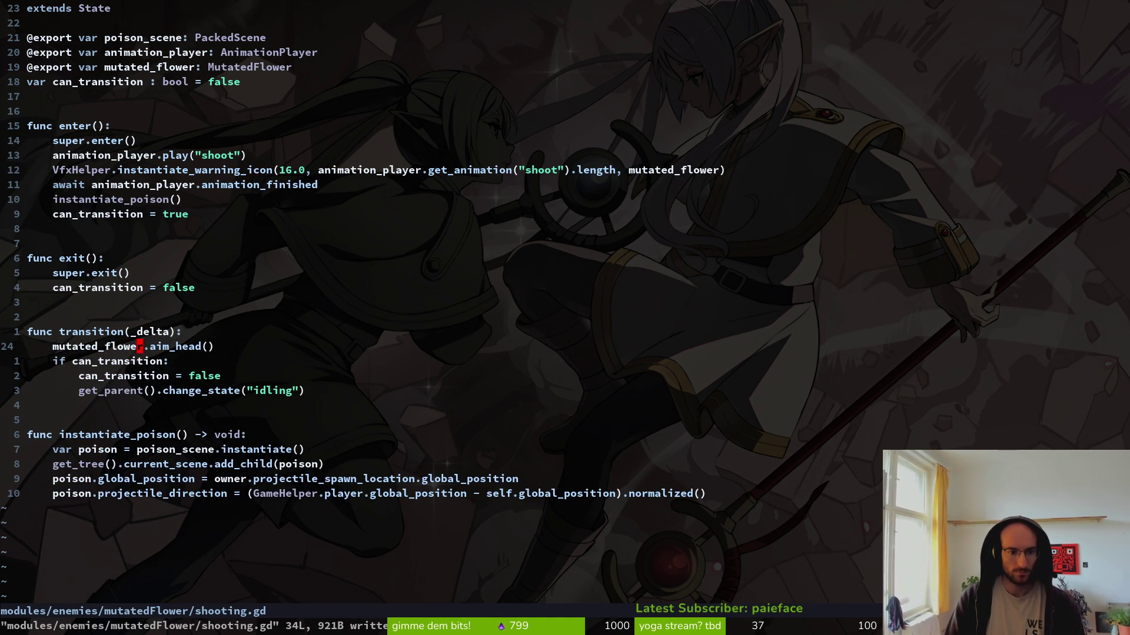
# Step: Replace owner on the poison spawn position line with mutated_flower and save
pyautogui.press('9')
pyautogui.press('j')
pyautogui.press('l')
pyautogui.press('l')
pyautogui.press('e')
pyautogui.press('w')
pyautogui.press('w')
pyautogui.press('v')
pyautogui.write('ep')
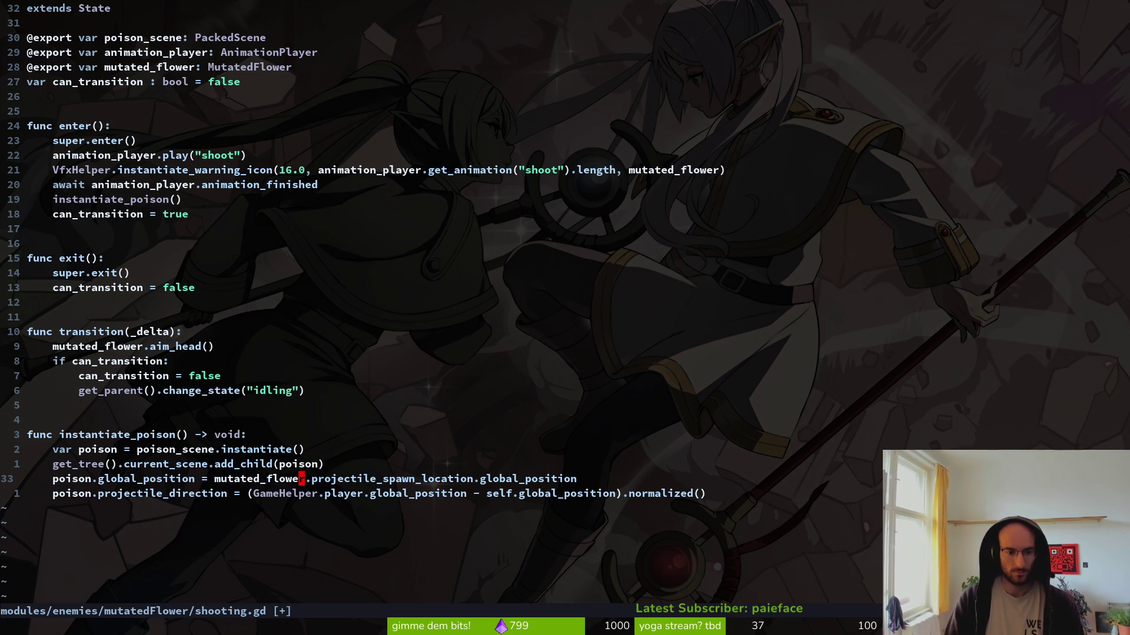
pyautogui.write(':w')
pyautogui.press('Return')
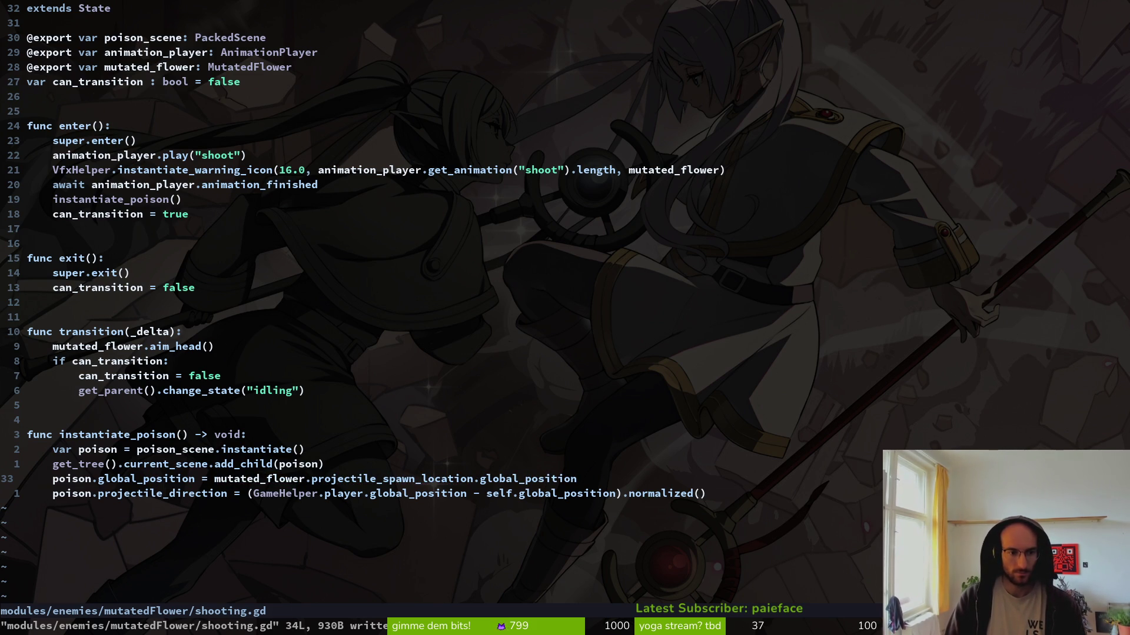
# Step: Search for leftover owner uses and save shooting.gd once more
pyautogui.write('/owner')
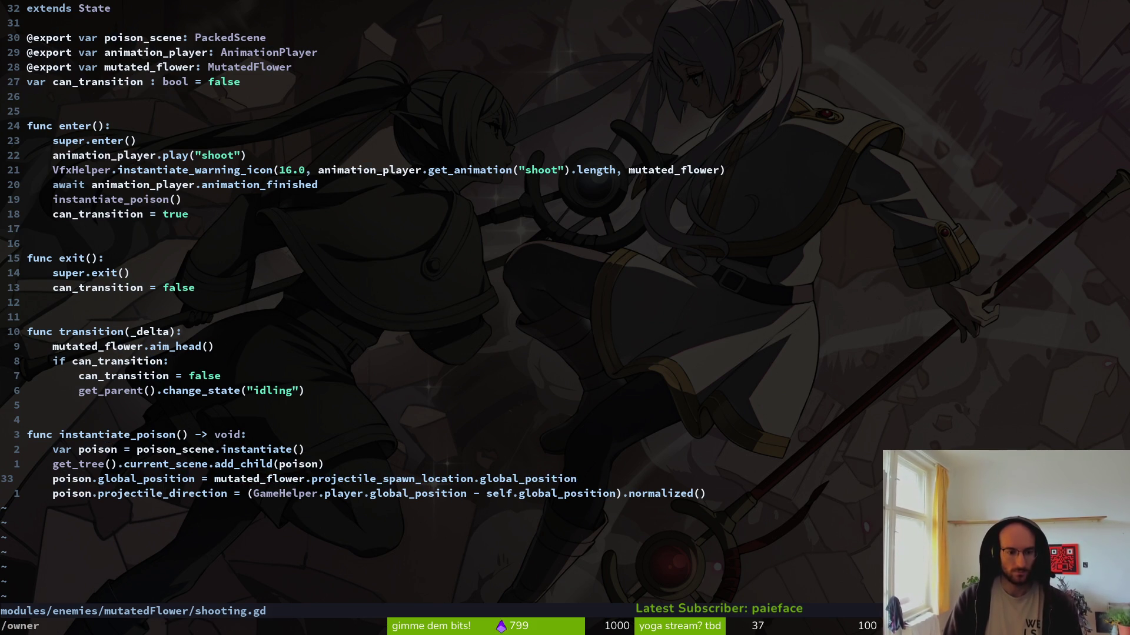
pyautogui.press('Escape')
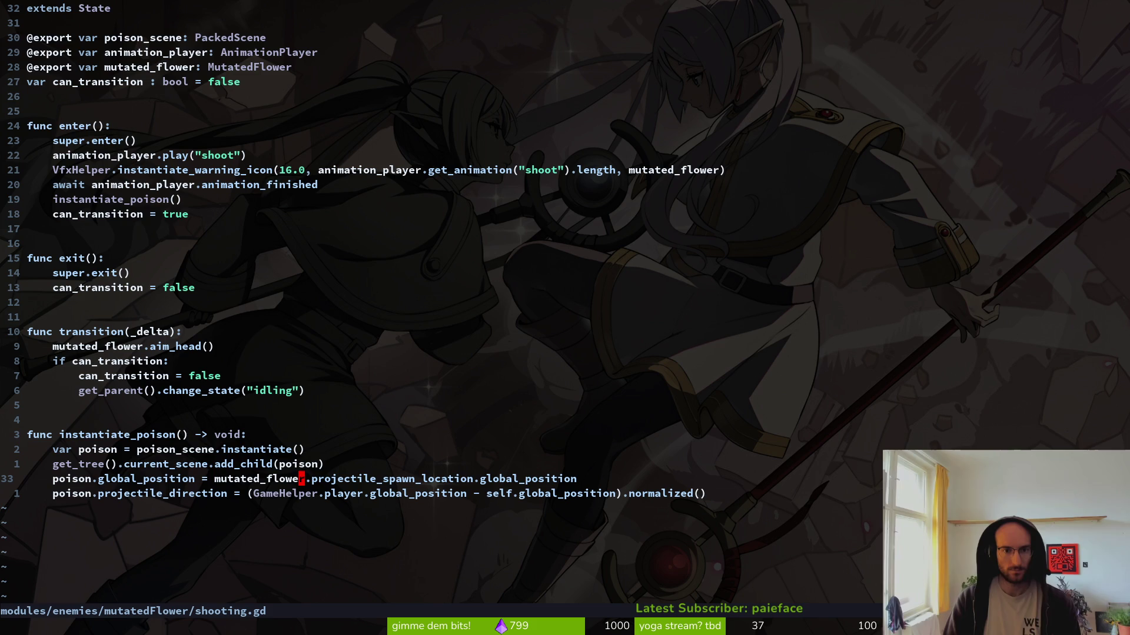
pyautogui.write(':w')
pyautogui.press('Return')
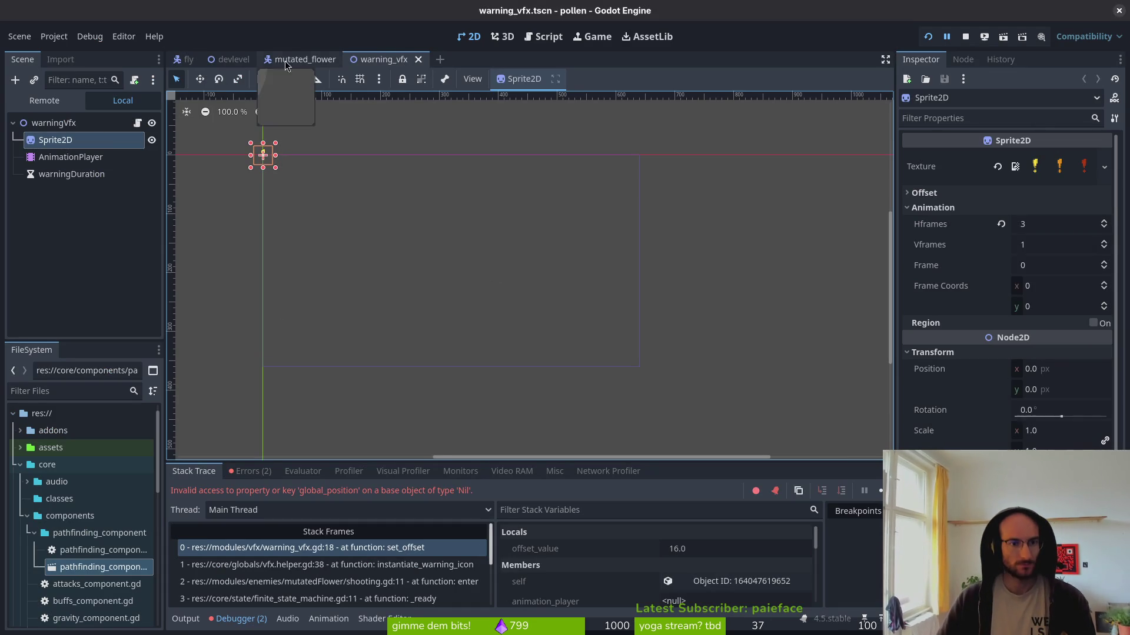
pyautogui.click(286, 59)
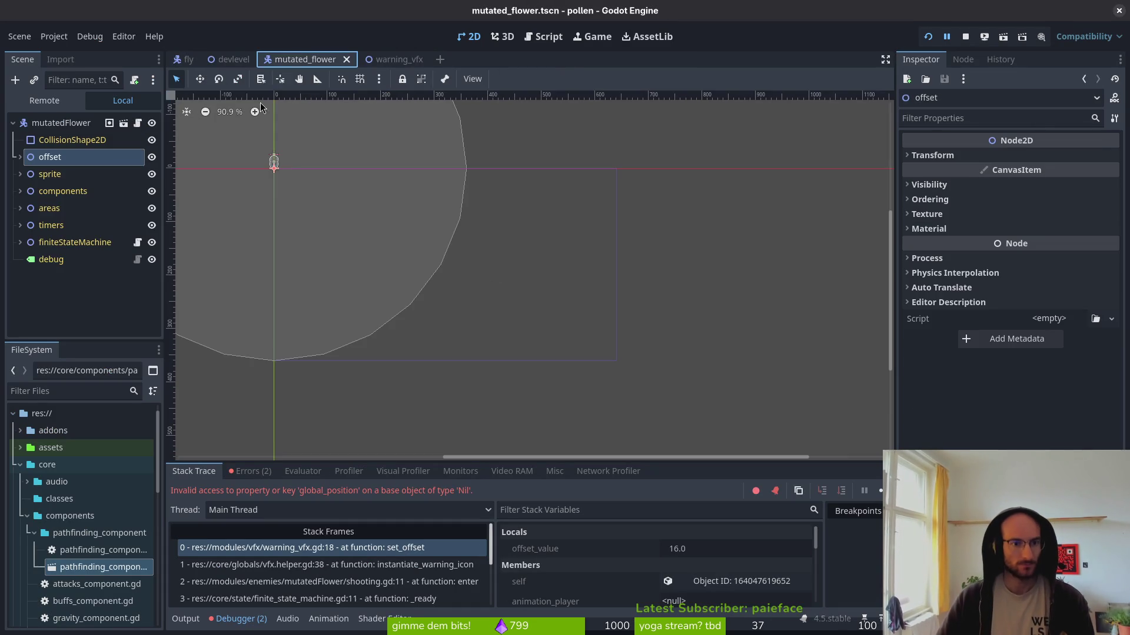
# Step: Assign the mutatedFlower root node to the shooting state's Mutated Flower property
pyautogui.click(20, 242)
pyautogui.click(64, 260)
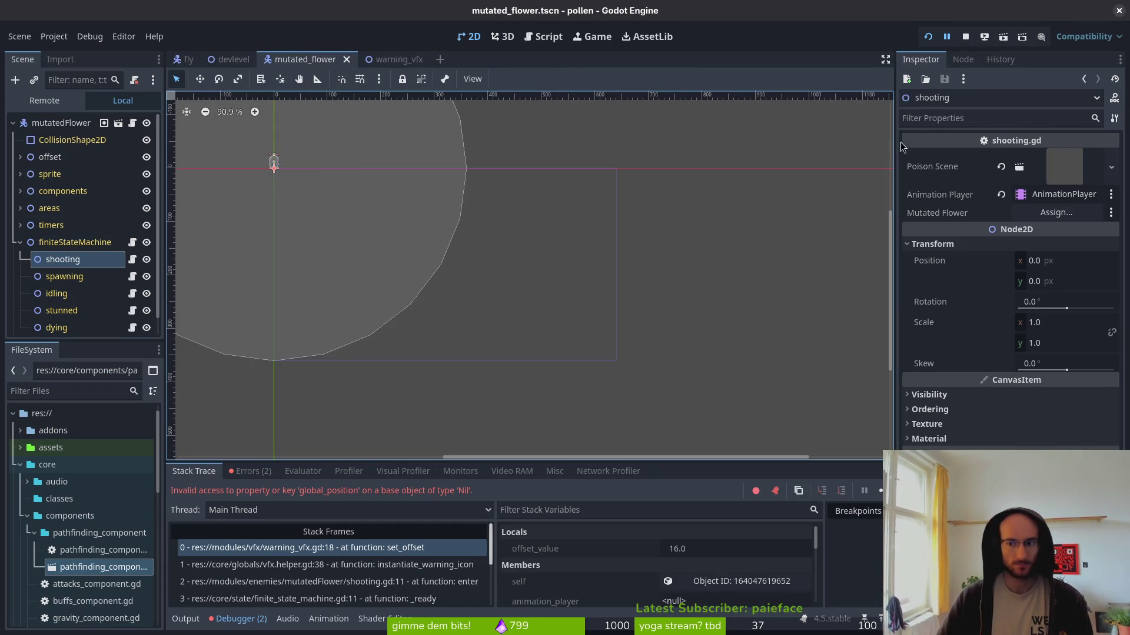
pyautogui.click(1056, 213)
pyautogui.click(607, 507)
# Step: Run the game until it crashes, review the Debugger errors, and rerun it
pyautogui.press('F5')
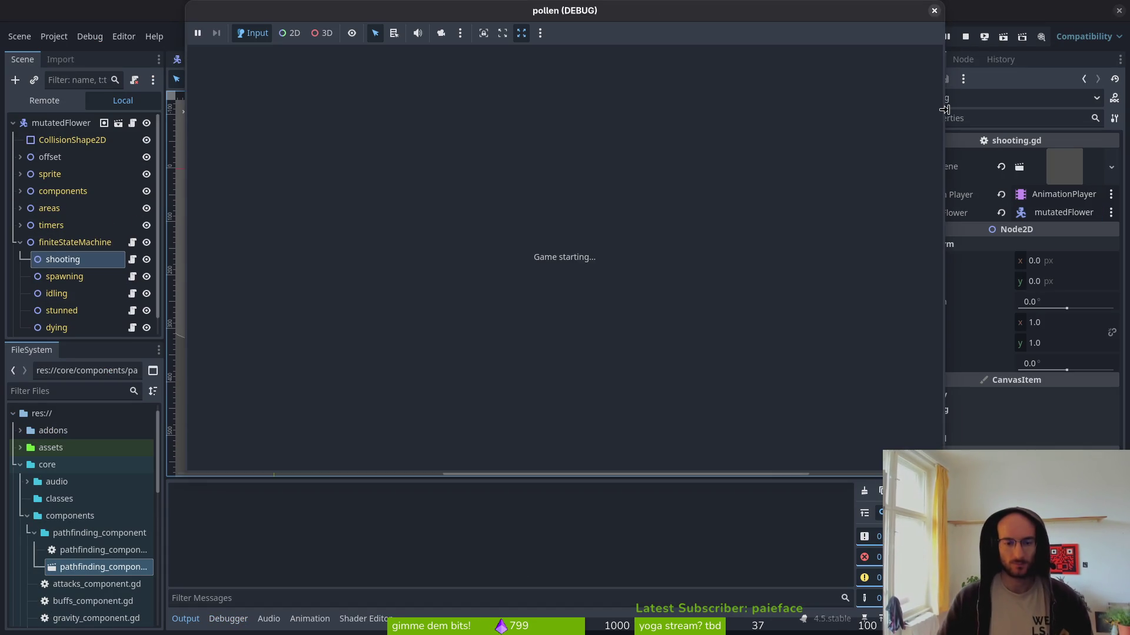
pyautogui.press('w')
pyautogui.press('d')
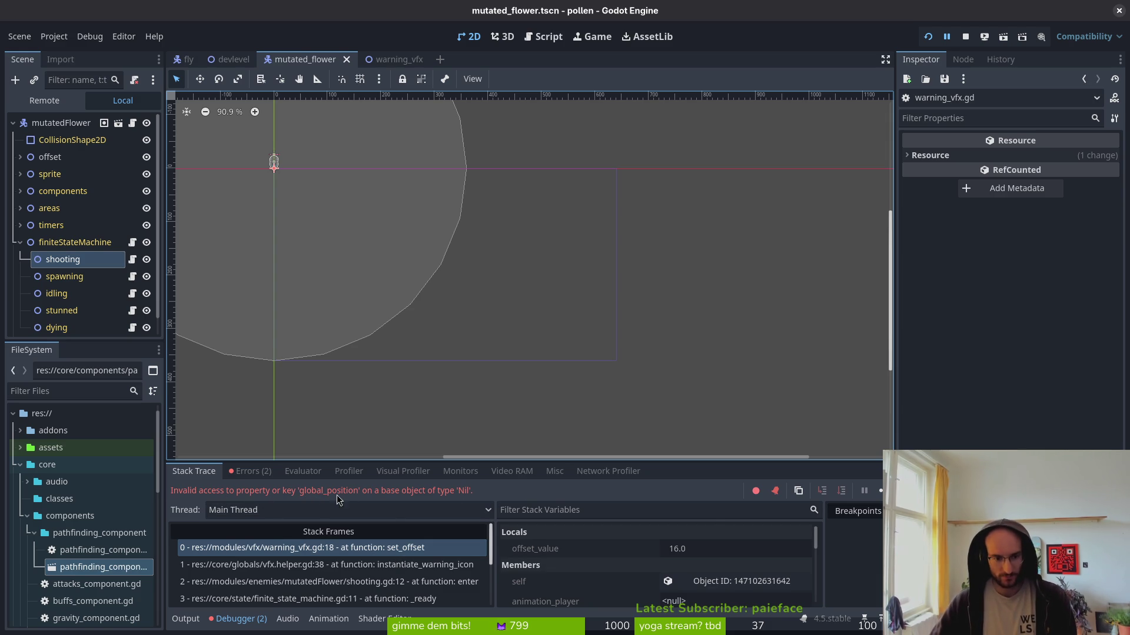
pyautogui.click(250, 471)
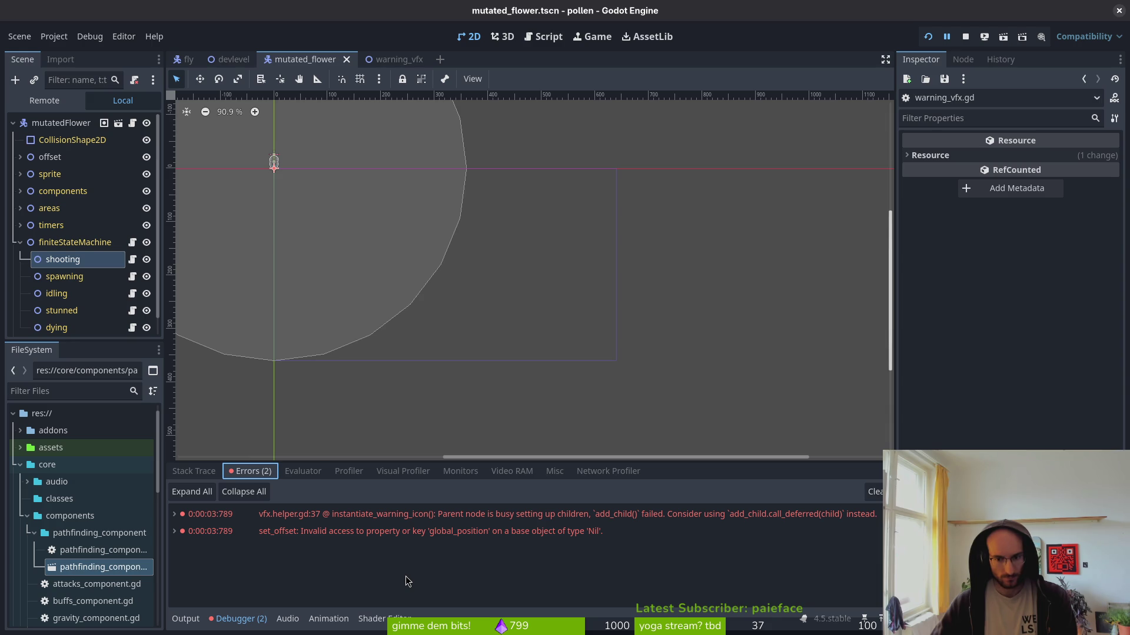
pyautogui.press('F5')
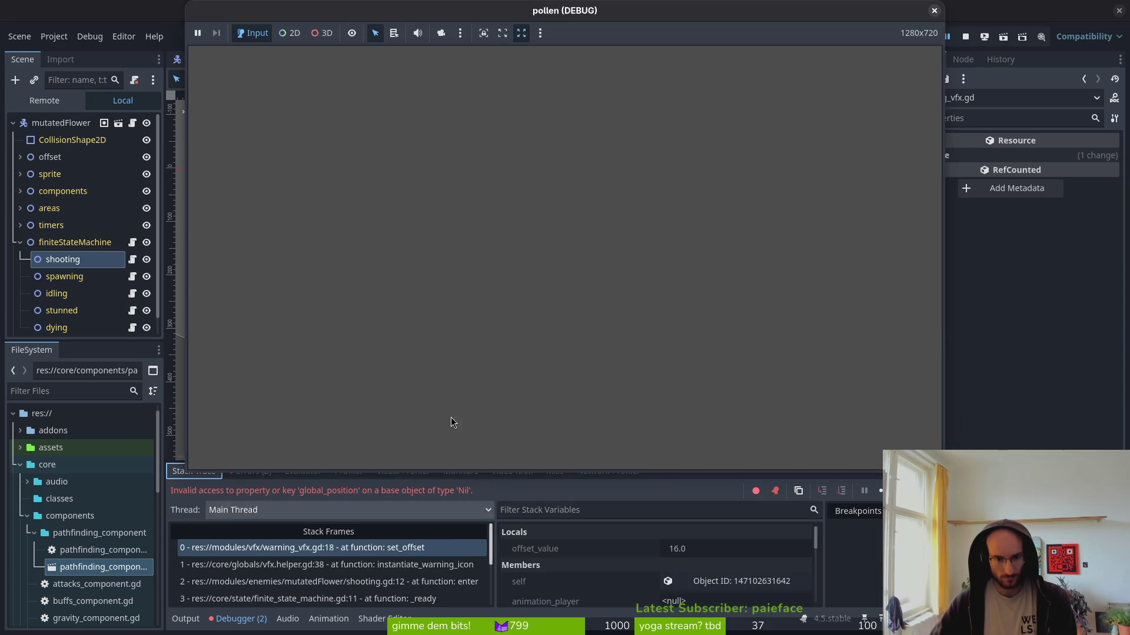
pyautogui.hotkey('alt', 'Tab')
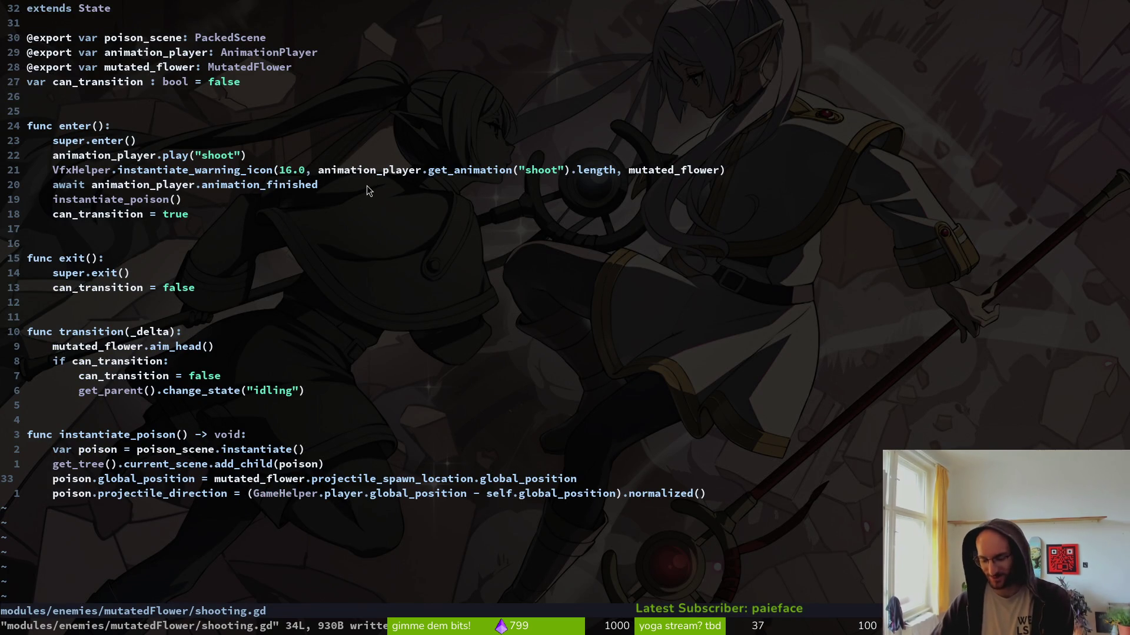
pyautogui.press('XF86AudioLowerVolume')
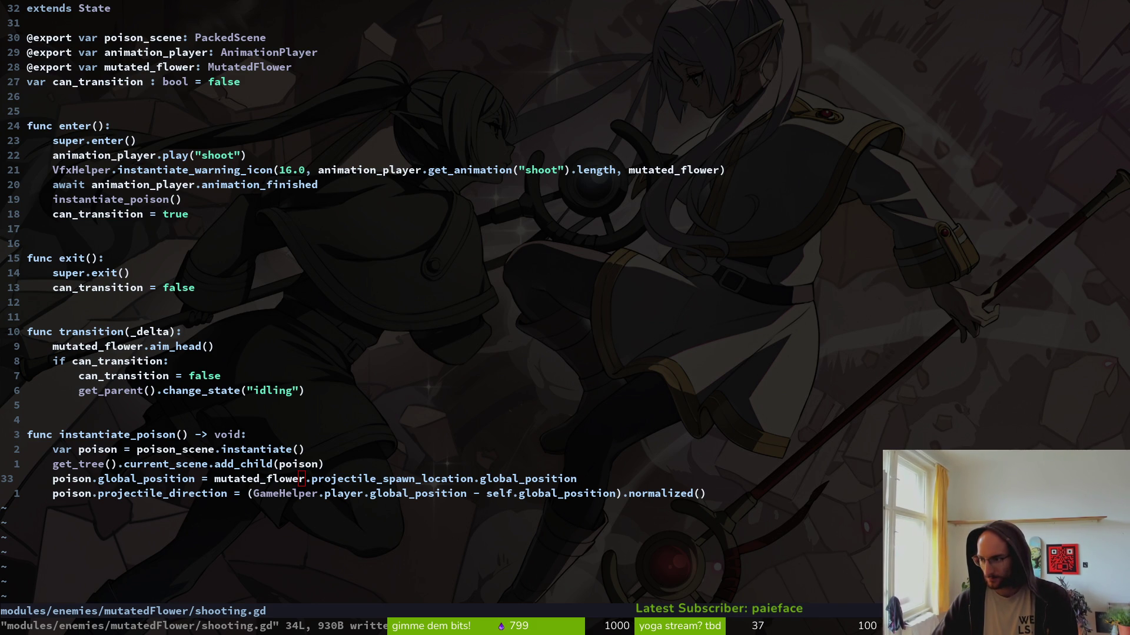
pyautogui.press('1')
pyautogui.press('3')
pyautogui.press('k')
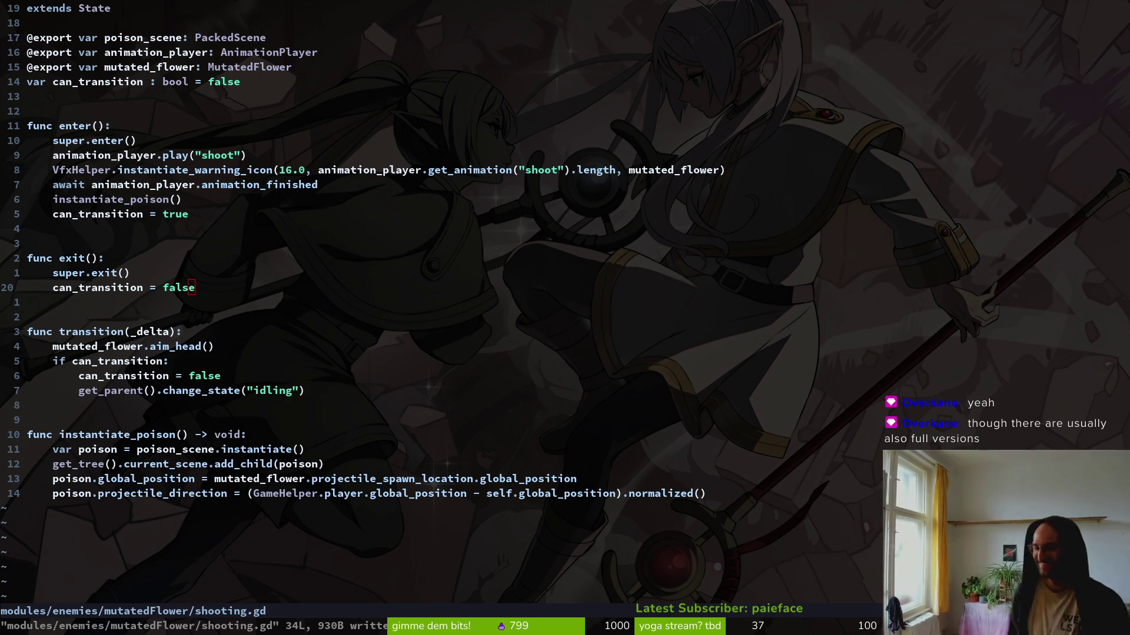
pyautogui.press('j')
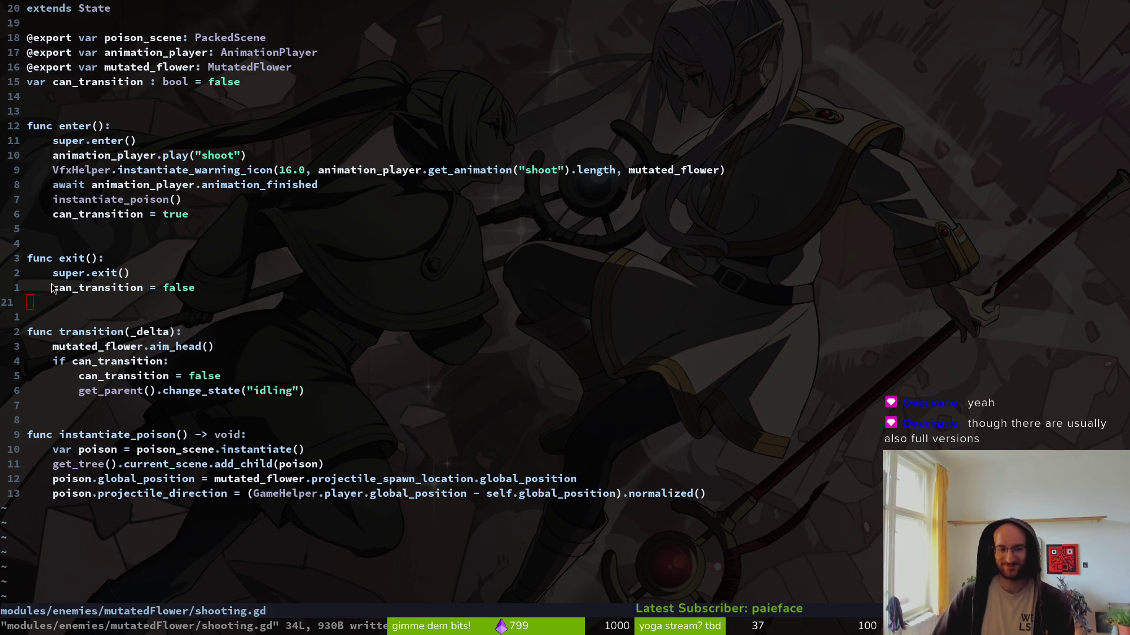
pyautogui.click(176, 199)
pyautogui.press('j')
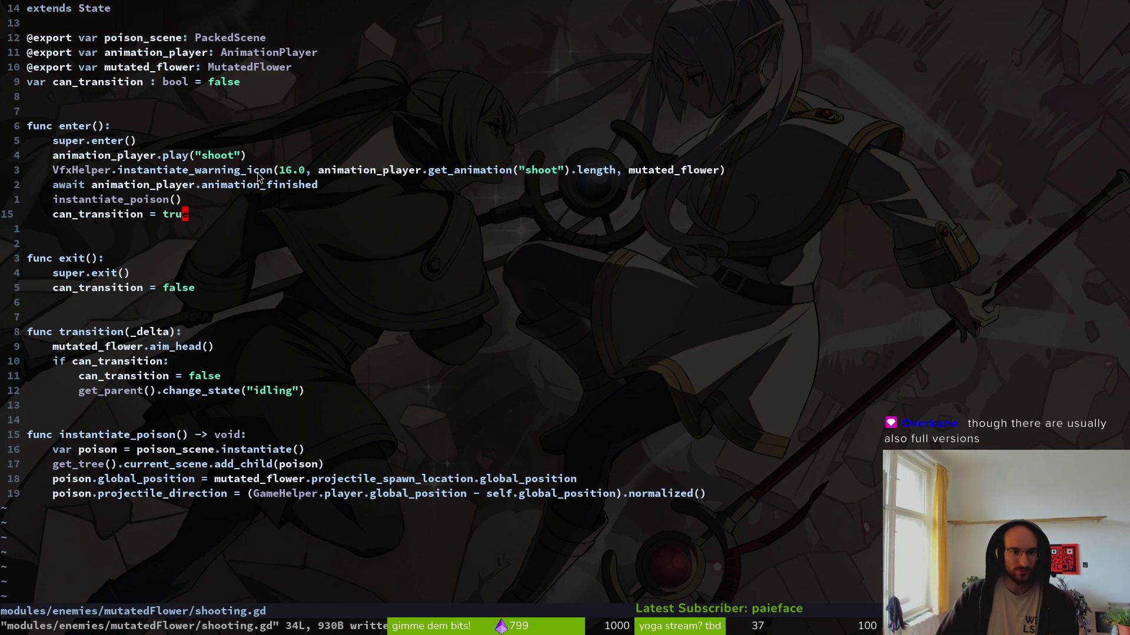
pyautogui.hotkey('ctrl', 'p')
pyautogui.write('vfx.helper')
pyautogui.press('Return')
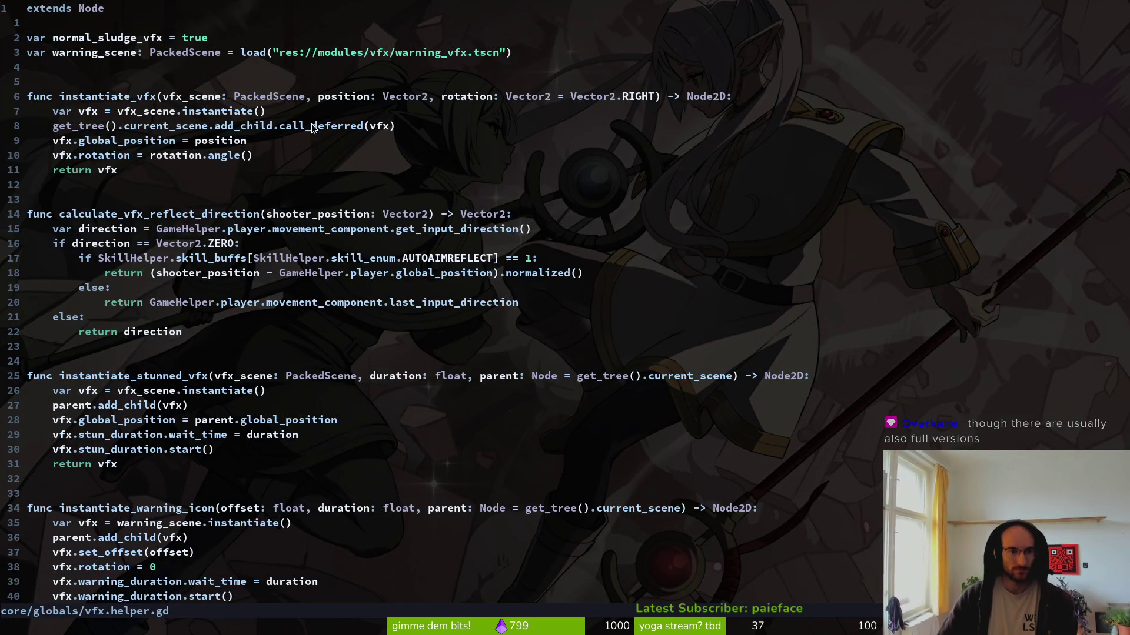
pyautogui.scroll(-5, 352, 253)
pyautogui.scroll(3, 176, 353)
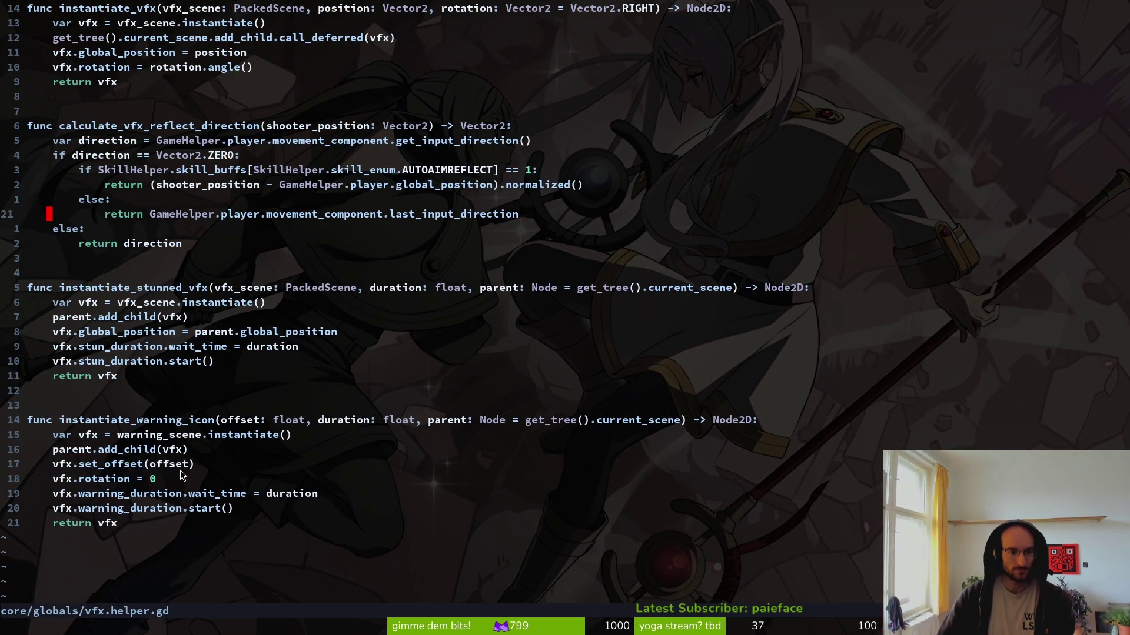
pyautogui.hotkey('ctrl', 'o')
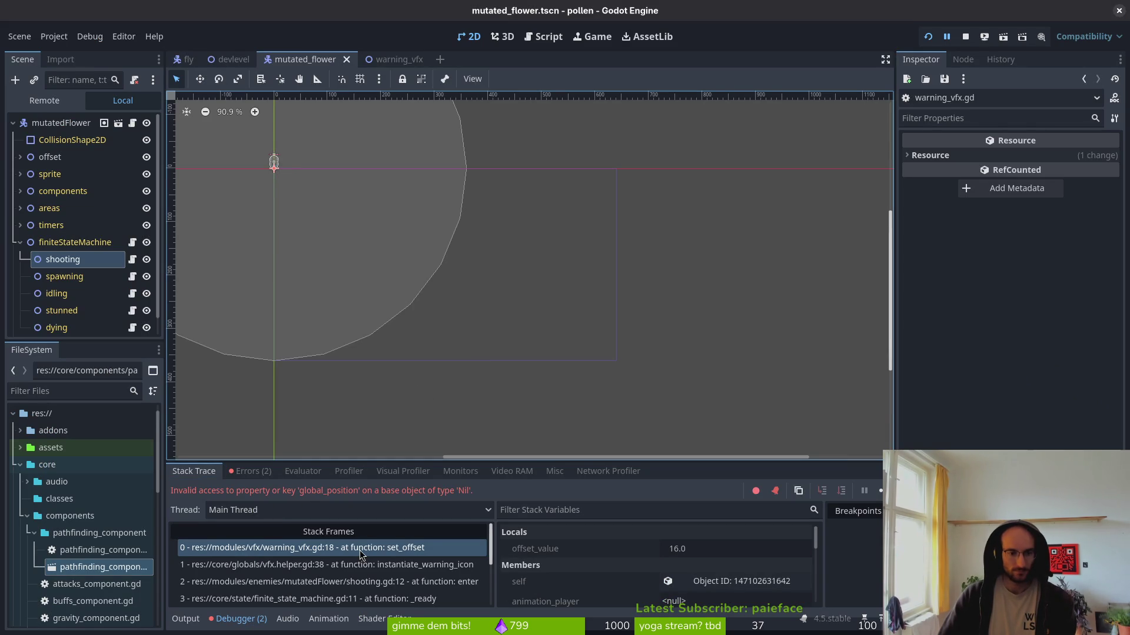
pyautogui.hotkey('alt', 'Tab')
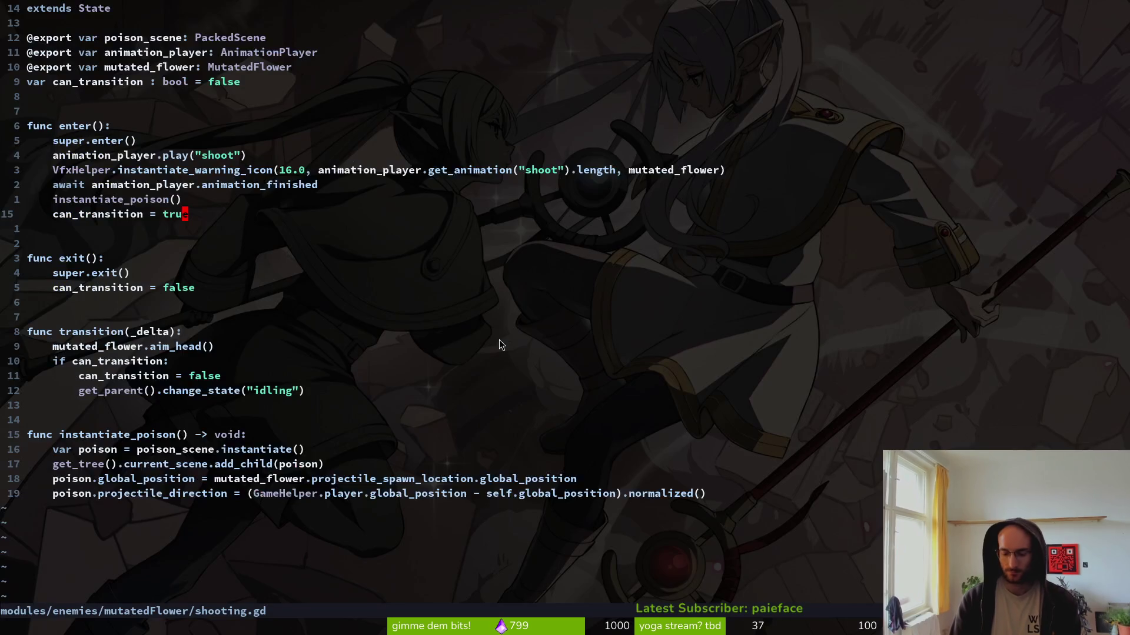
# Step: Open warning_vfx.gd in a vertical split beside shooting.gd, briefly opening and closing the vfx helper
pyautogui.hotkey('ctrl', 'p')
pyautogui.write('warnin')
pyautogui.hotkey('ctrl', 'v')
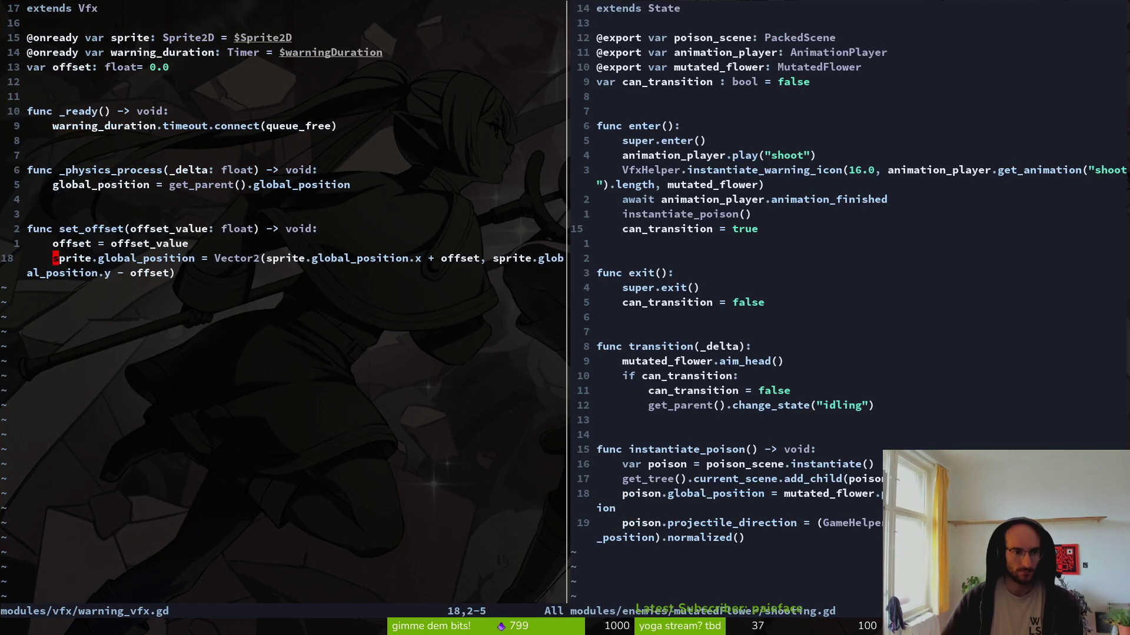
pyautogui.hotkey('ctrl', 'p')
pyautogui.write('vfxhelp')
pyautogui.press('Return')
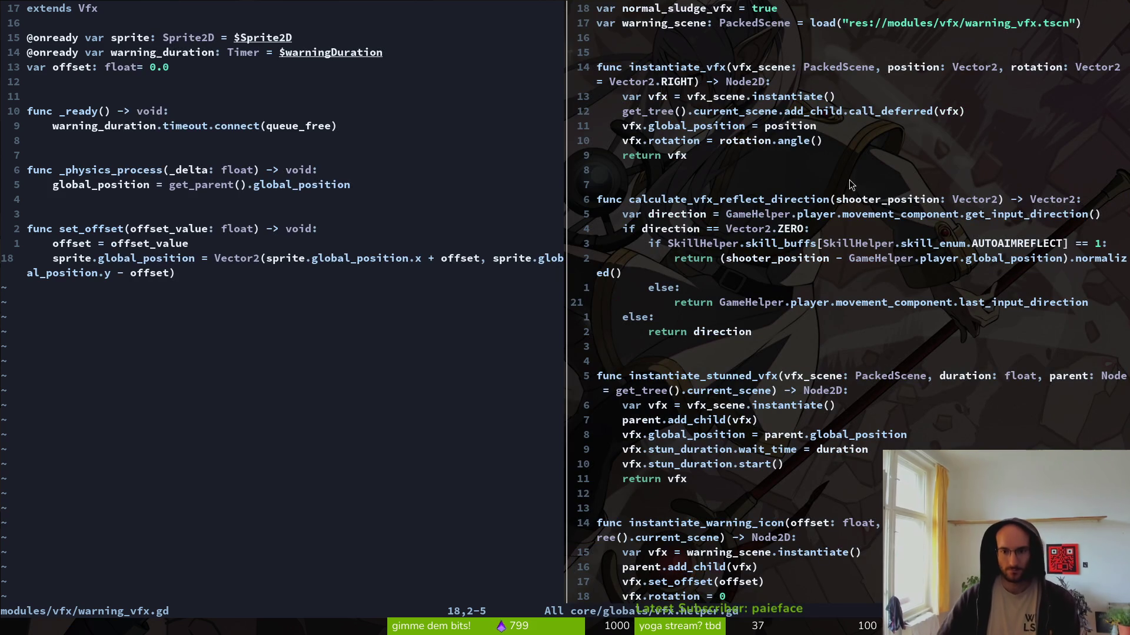
pyautogui.write(':q')
pyautogui.press('Return')
# Step: View instantiate_stunned_vfx in vfx.helper.gd in a horizontal split, then close both splits and exit
pyautogui.hotkey('ctrl', 'p')
pyautogui.write('vfxhelp')
pyautogui.hotkey('ctrl', 'x')
pyautogui.press('j')
pyautogui.press('j')
pyautogui.press('j')
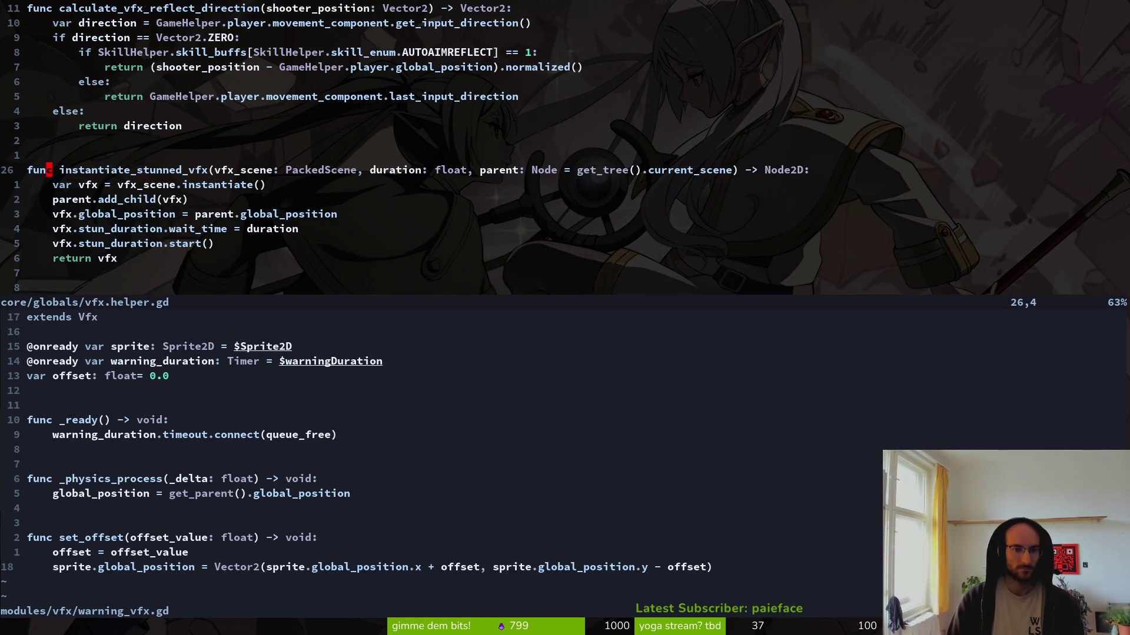
pyautogui.write(':q')
pyautogui.press('Return')
pyautogui.write(':q')
pyautogui.press('Return')
# Step: Launch Neovim in ~/.config/nvim and open colorscheme.lua
pyautogui.write('cd')
pyautogui.press('Return')
pyautogui.write('cd .config/nvim/')
pyautogui.press('Return')
pyautogui.write('vim .')
pyautogui.press('Return')
pyautogui.hotkey('ctrl', 'p')
pyautogui.write('co')
pyautogui.press('Return')
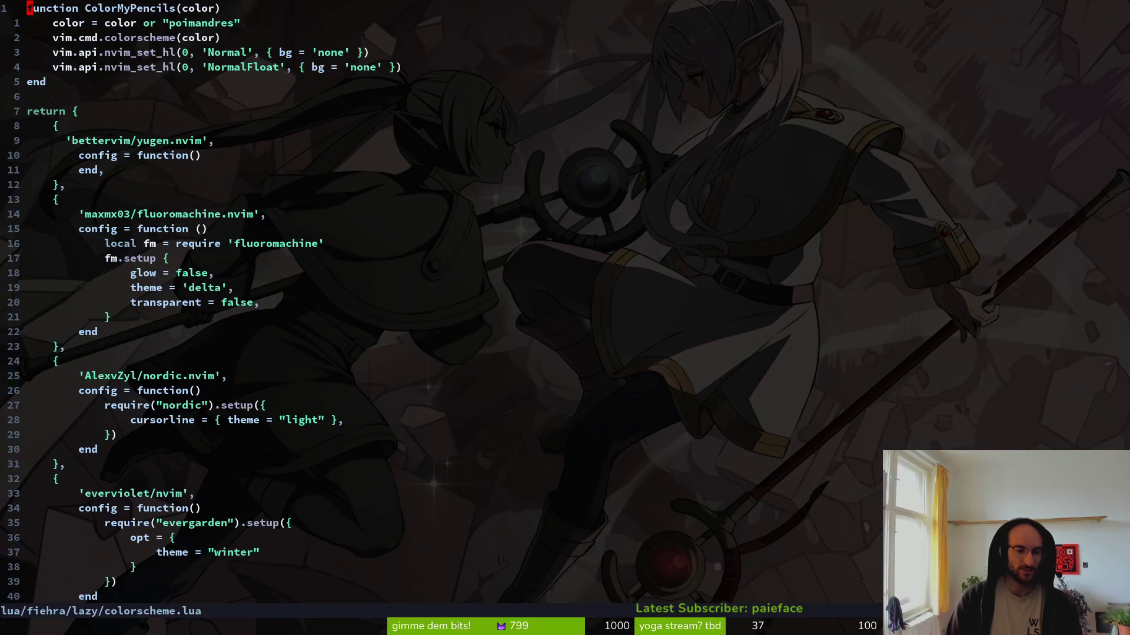
# Step: Replace the default scheme poimandres with yugen on line 2 and save-quit
pyautogui.press('j')
pyautogui.press('w')
pyautogui.press('w')
pyautogui.press('w')
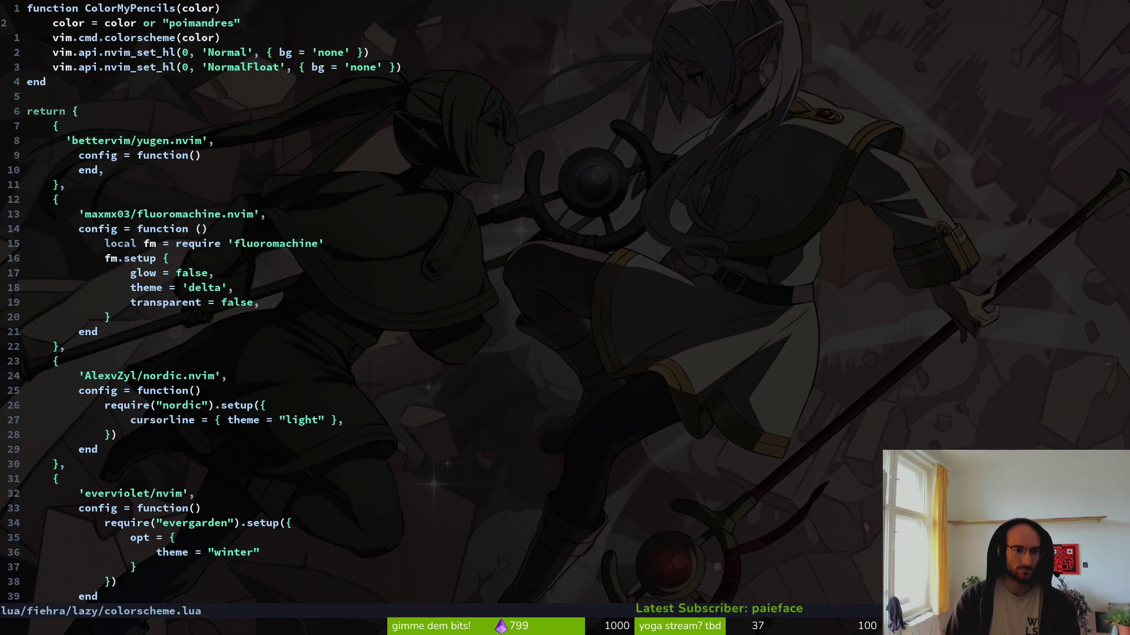
pyautogui.write('ciwyugen')
pyautogui.press('Escape')
pyautogui.write(':wq')
pyautogui.press('Return')
# Step: Relaunch Neovim in the config folder and reopen colorscheme.lua
pyautogui.write('nvim .')
pyautogui.press('Return')
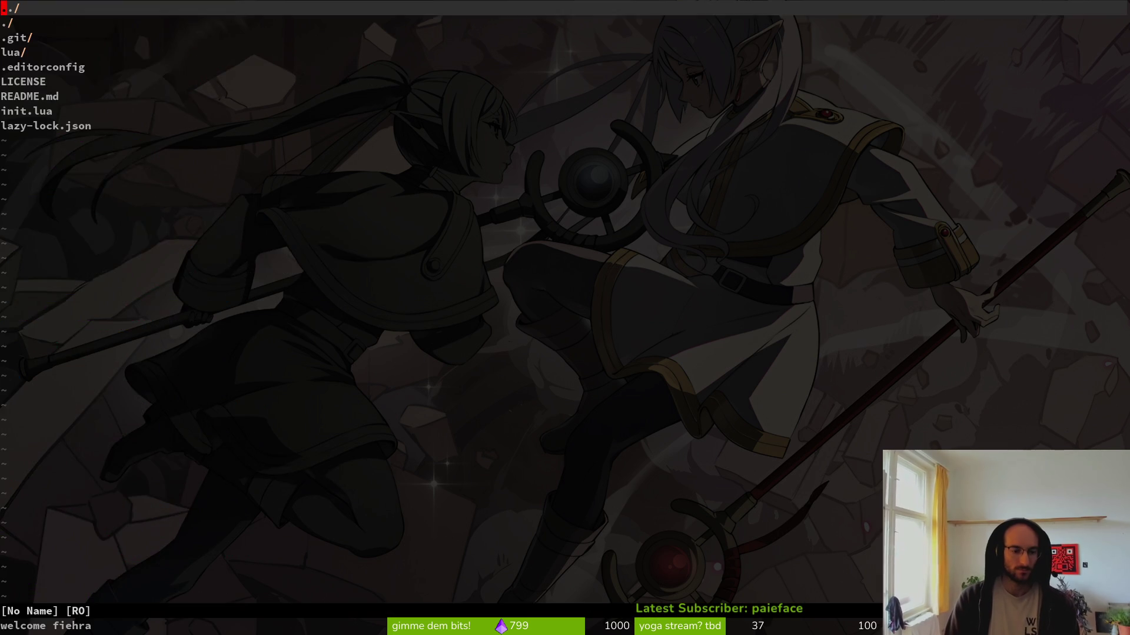
pyautogui.hotkey('ctrl', 'p')
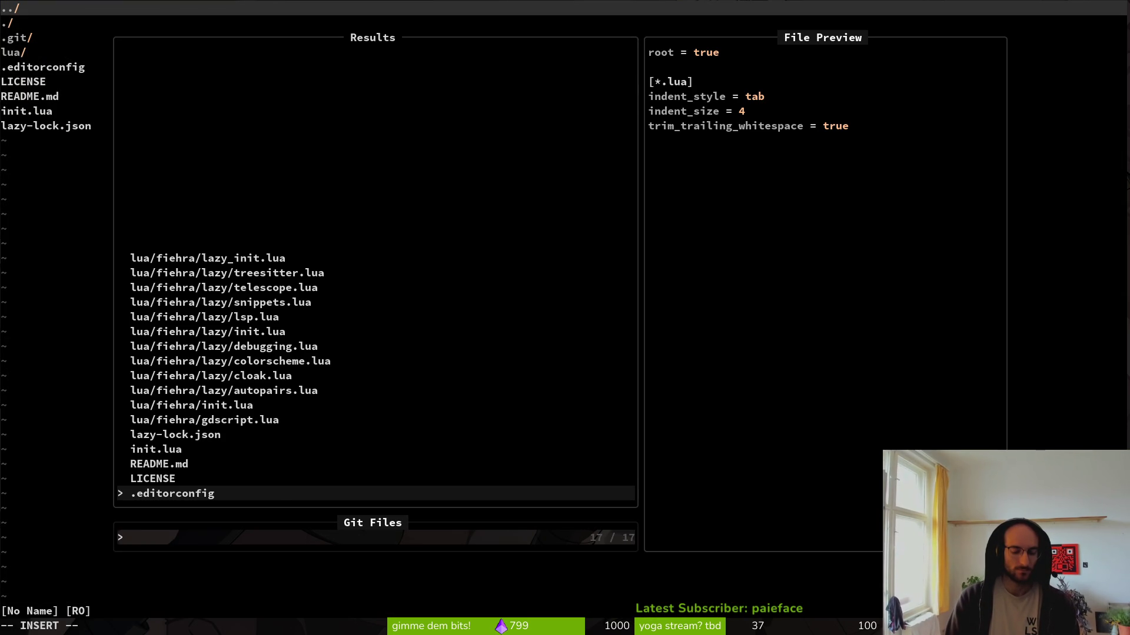
pyautogui.write('col')
pyautogui.press('BackSpace')
pyautogui.write('l')
pyautogui.press('Return')
# Step: Make catppuccin the default colour scheme and save the file
pyautogui.press('j')
pyautogui.press('j')
pyautogui.press('j')
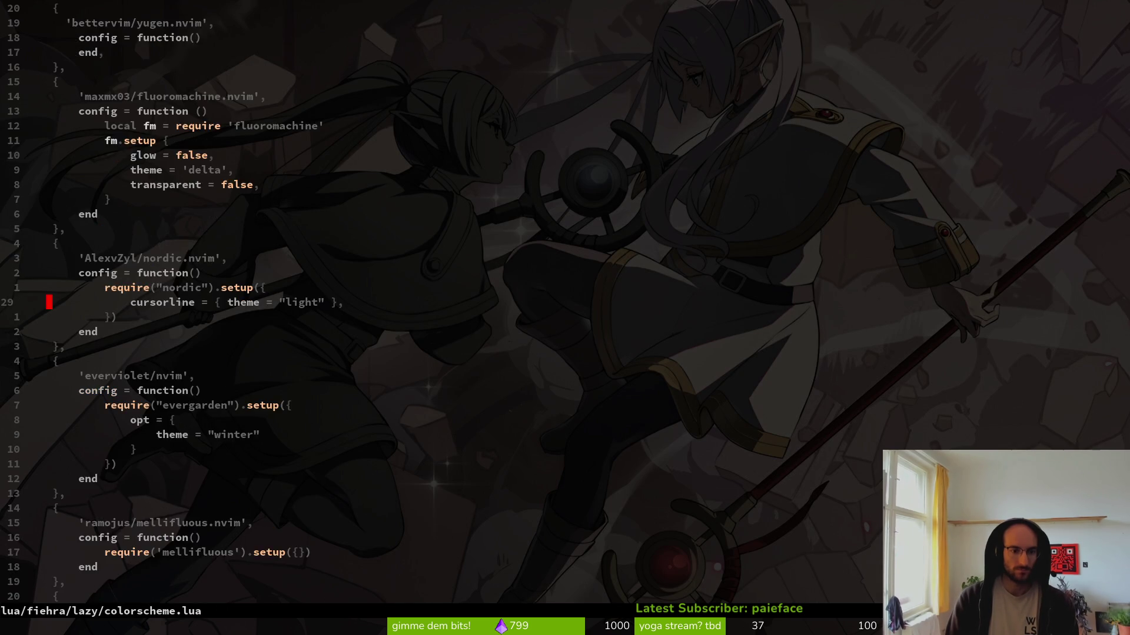
pyautogui.hotkey('ctrl', 'd')
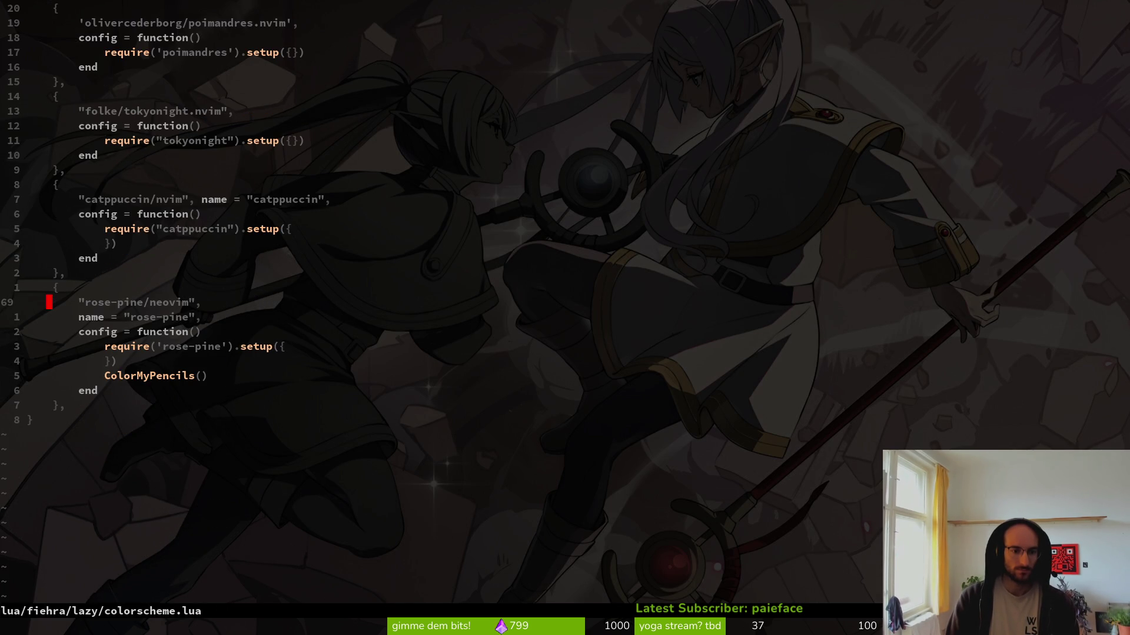
pyautogui.press('g')
pyautogui.press('g')
pyautogui.press('j')
pyautogui.press('w')
pyautogui.press('w')
pyautogui.press('w')
pyautogui.write('wci"catppuccin')
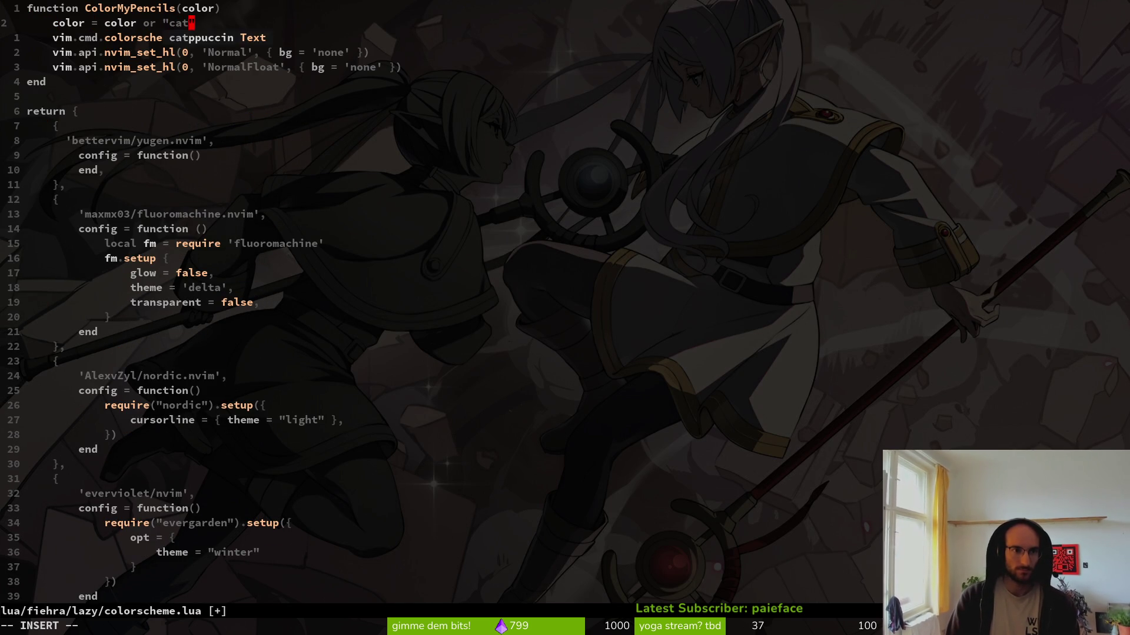
pyautogui.press('Escape')
pyautogui.write(':w')
pyautogui.press('Return')
# Step: Quit and restart Neovim, then open colorscheme.lua through the file finder
pyautogui.write(':q')
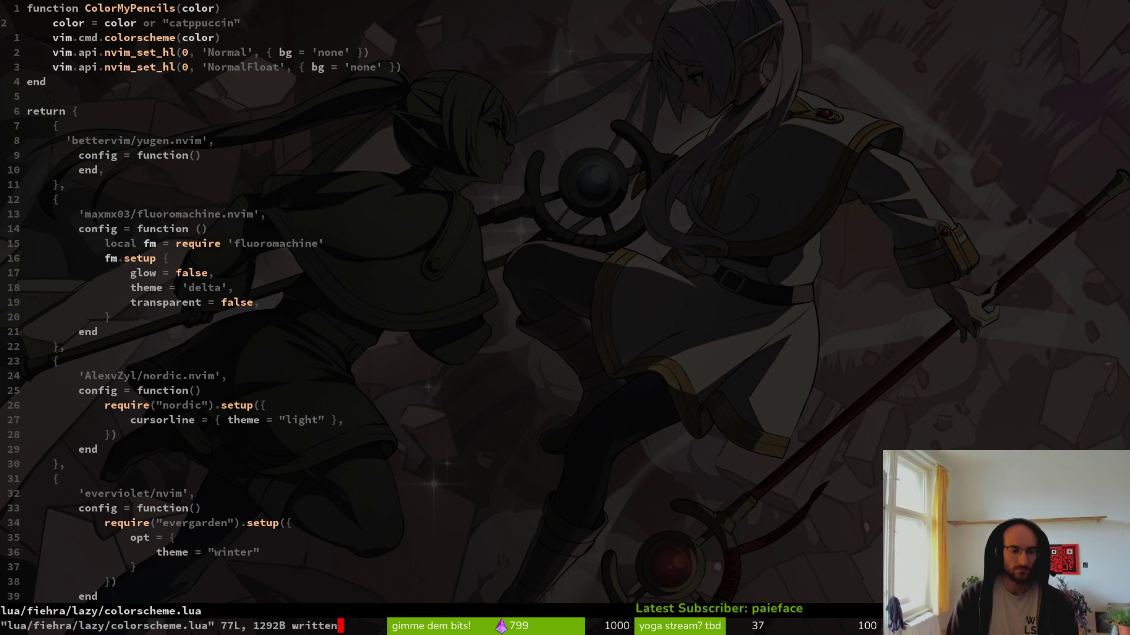
pyautogui.press('Return')
pyautogui.write('nvim .')
pyautogui.press('Return')
pyautogui.hotkey('ctrl', 'p')
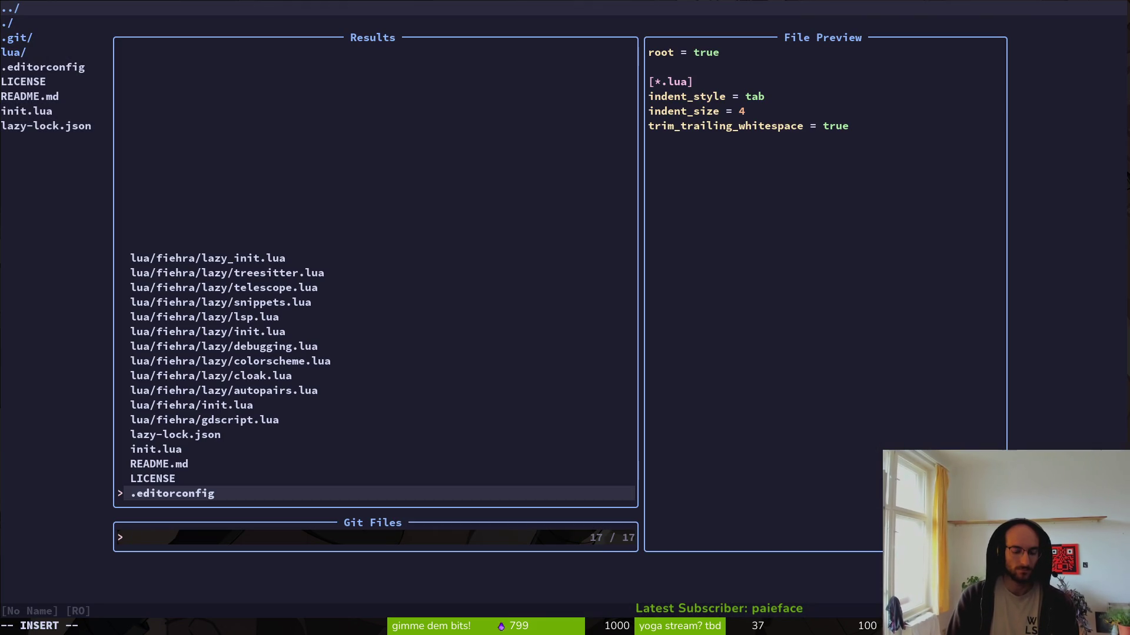
pyautogui.write('color')
pyautogui.press('Return')
# Step: Change the default scheme from catppuccin to tokyonight and save-quit
pyautogui.press('j')
pyautogui.press('w')
pyautogui.press('w')
pyautogui.press('w')
pyautogui.press('c')
pyautogui.press('i')
pyautogui.press('"')
pyautogui.write('tokyonight')
pyautogui.press('Escape')
pyautogui.write(':wq')
pyautogui.press('Return')
# Step: Launch vim in the config folder and open colorscheme.lua
pyautogui.write('vi')
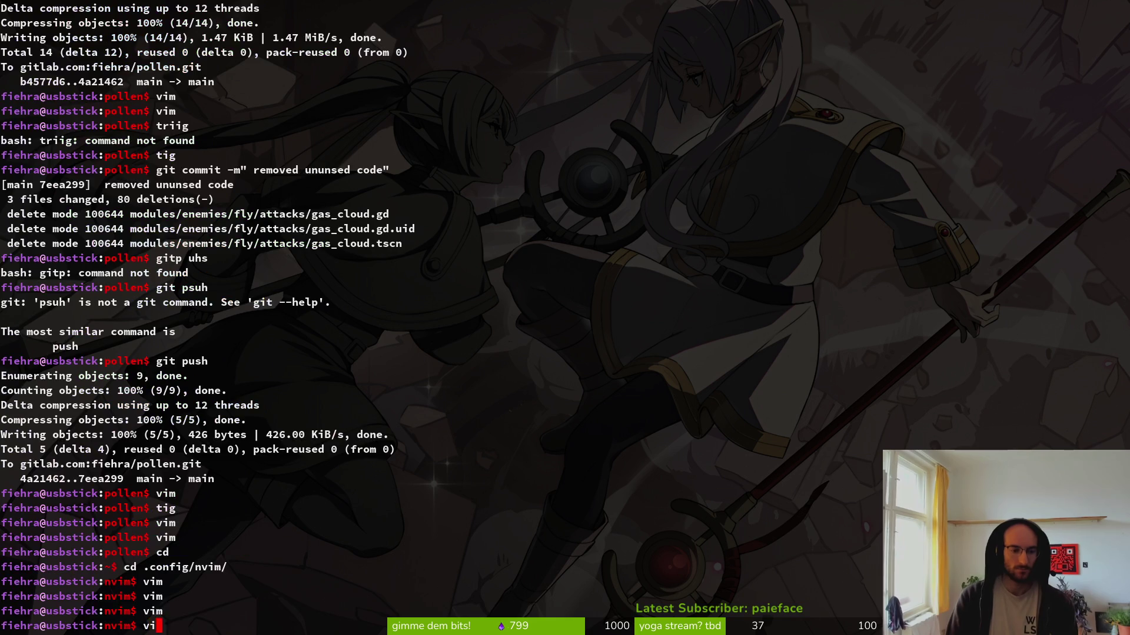
pyautogui.write('ml')
pyautogui.press('Return')
pyautogui.write('vim')
pyautogui.press('Return')
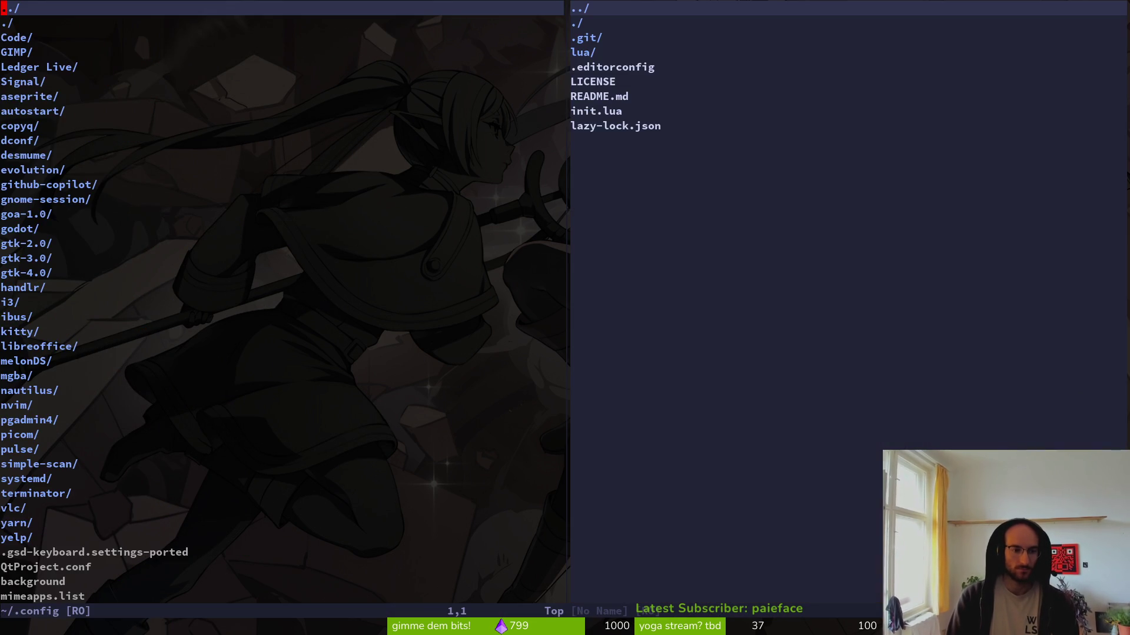
pyautogui.hotkey('ctrl', 'p')
pyautogui.write('cla')
pyautogui.press('BackSpace')
pyautogui.press('BackSpace')
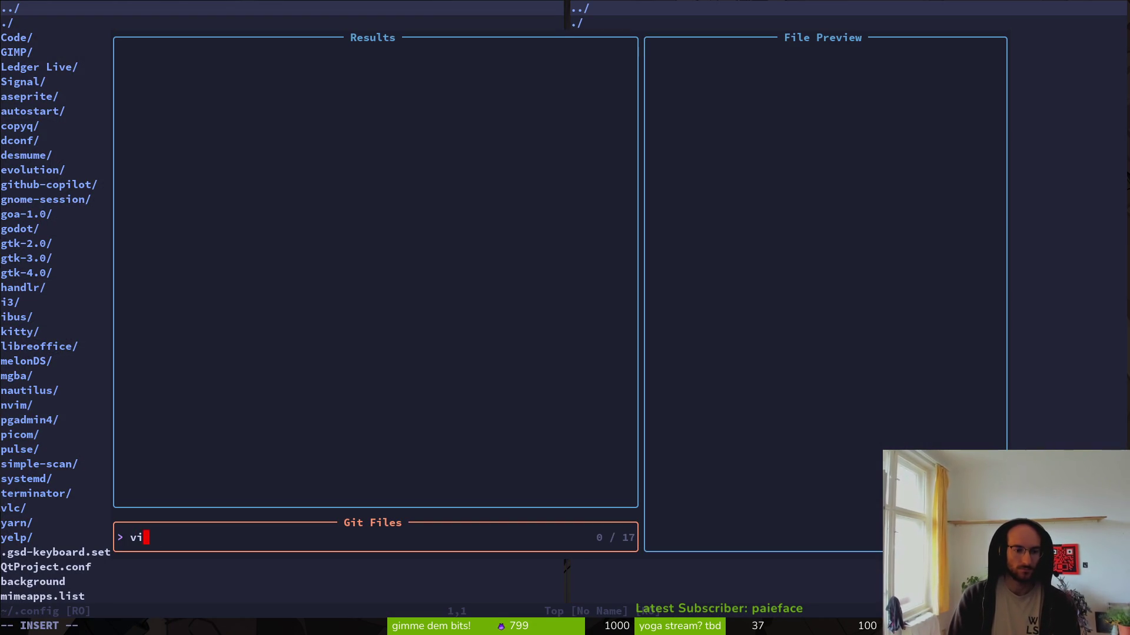
pyautogui.write('ol')
pyautogui.press('Return')
# Step: Close the directory listing split, look over the file, and quit Neovim
pyautogui.write(':q')
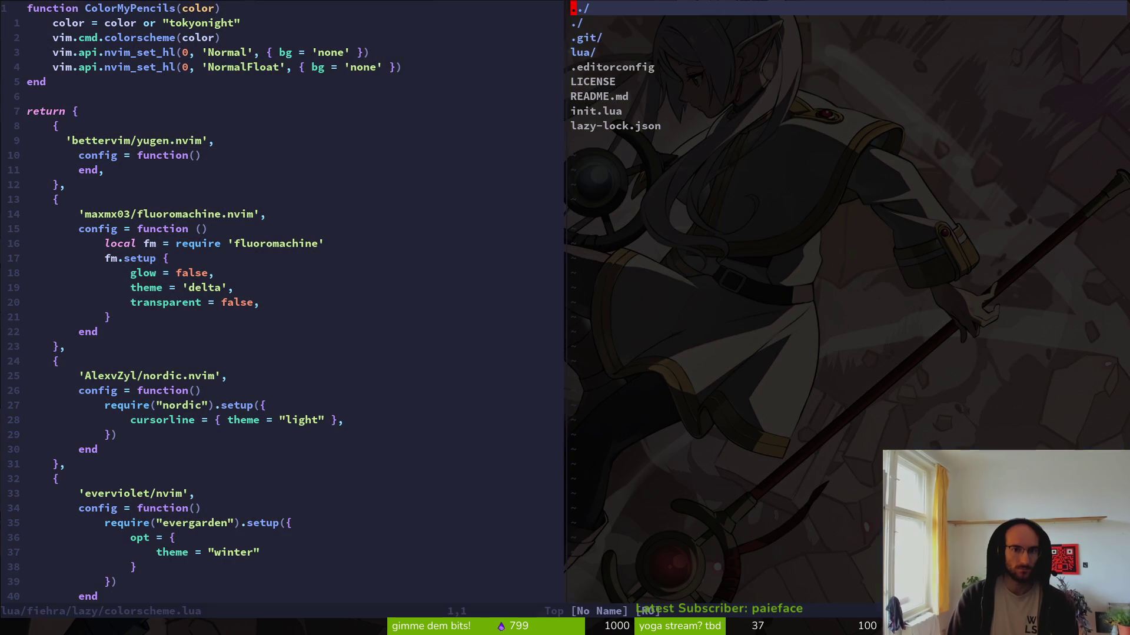
pyautogui.press('Return')
pyautogui.press('j')
pyautogui.press('j')
pyautogui.press('j')
pyautogui.press('j')
pyautogui.press('j')
pyautogui.press('k')
pyautogui.press('k')
pyautogui.write(':q')
pyautogui.press('Return')
# Step: Restart vim and reopen colorscheme.lua from the tracked files
pyautogui.write('vim')
pyautogui.press('Return')
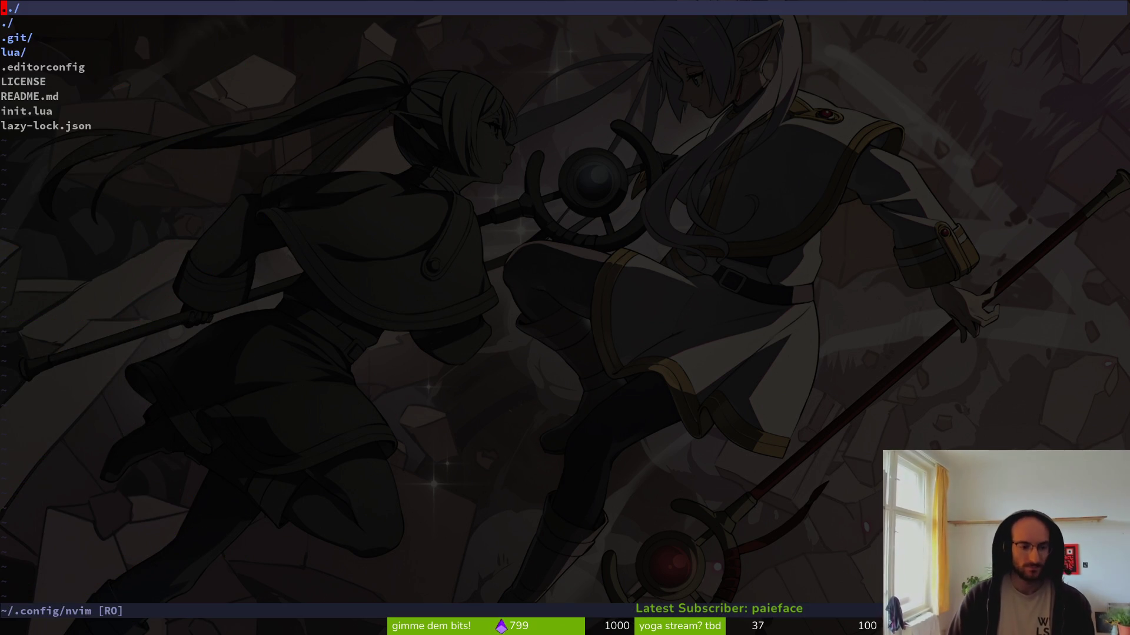
pyautogui.hotkey('ctrl', 'p')
pyautogui.write('colo')
pyautogui.press('Return')
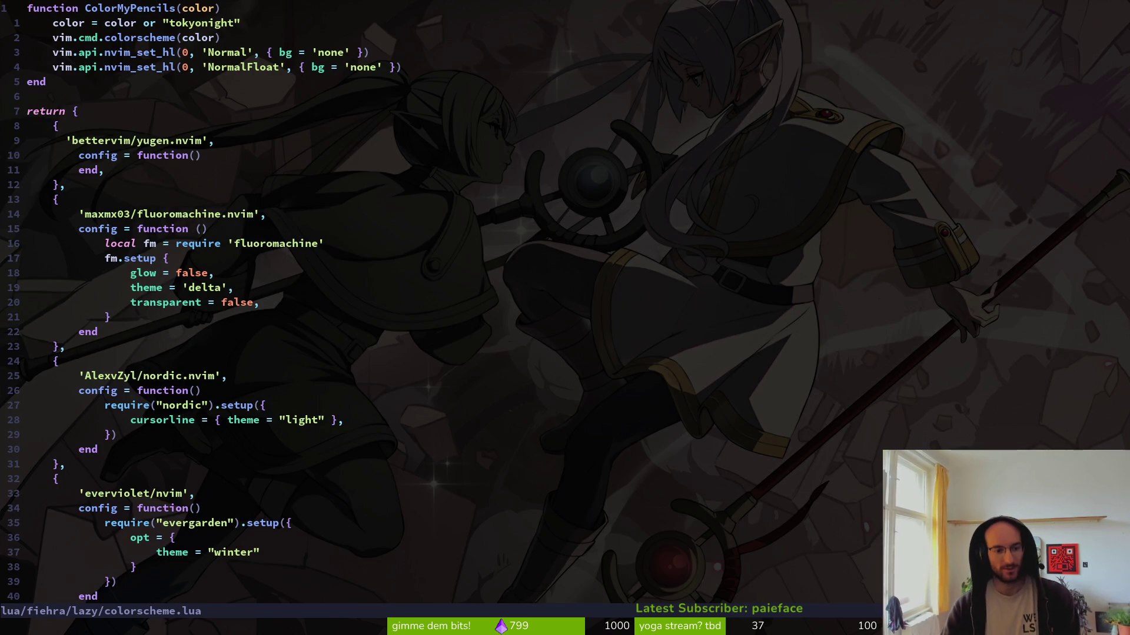
# Step: Set the default scheme to nordic, save, and quit to the shell
pyautogui.press('w')
pyautogui.press('w')
pyautogui.write('jci"nordic')
pyautogui.press('Escape')
pyautogui.write(':w')
pyautogui.press('Return')
pyautogui.write(':q')
pyautogui.press('Return')
# Step: Relaunch vim on the config directory and open colorscheme.lua again
pyautogui.write('vim .')
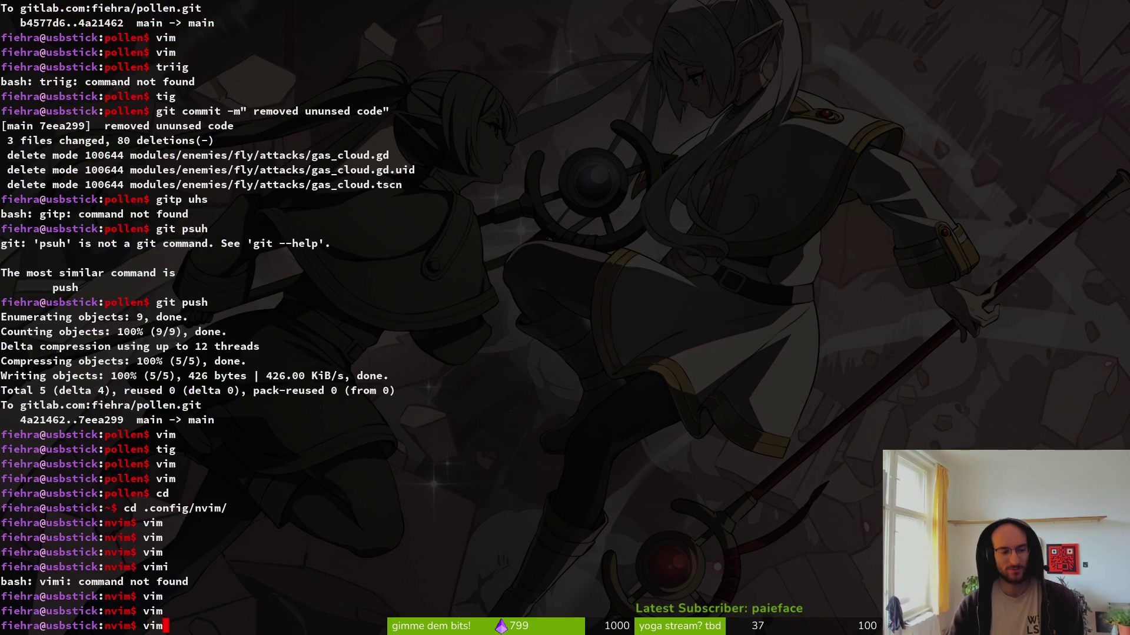
pyautogui.press('Return')
pyautogui.hotkey('ctrl', 'p')
pyautogui.write('colo')
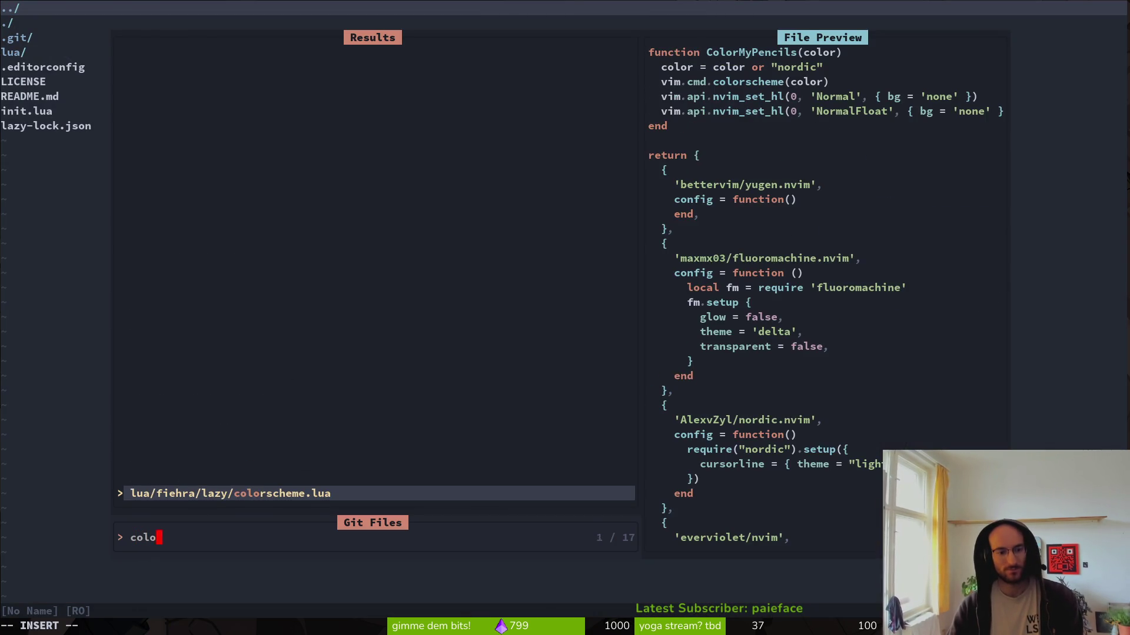
pyautogui.press('Return')
# Step: Replace nordic with evergarden as the default scheme and save-quit
pyautogui.press('z')
pyautogui.press('z')
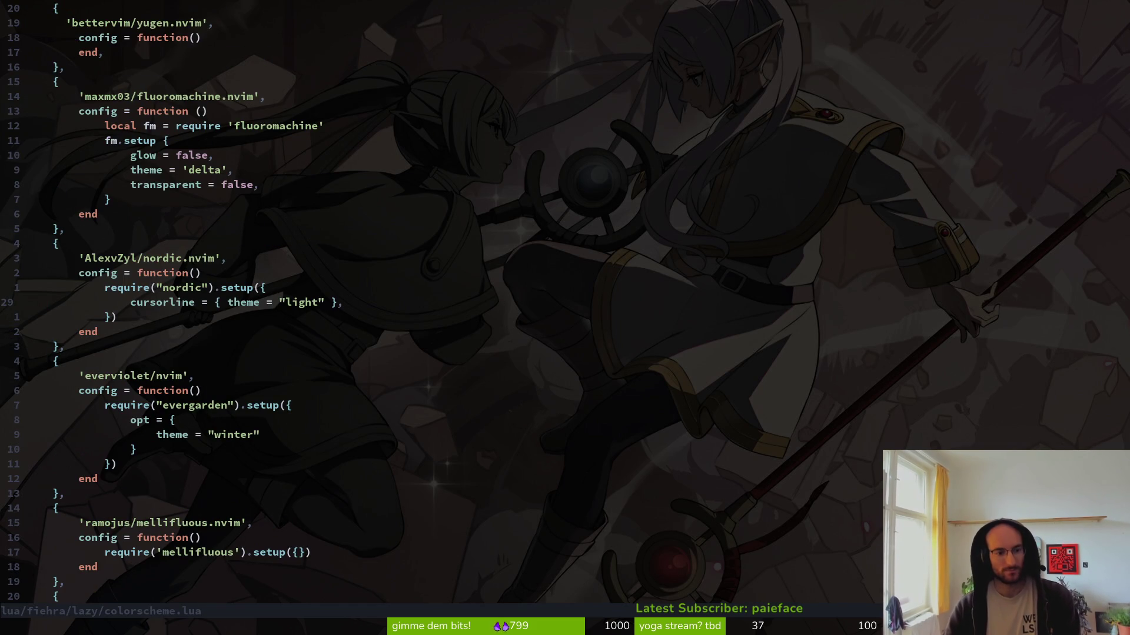
pyautogui.hotkey('ctrl', 'u')
pyautogui.press('g')
pyautogui.press('g')
pyautogui.press('j')
pyautogui.press('l')
pyautogui.press('w')
pyautogui.press('w')
pyautogui.press('w')
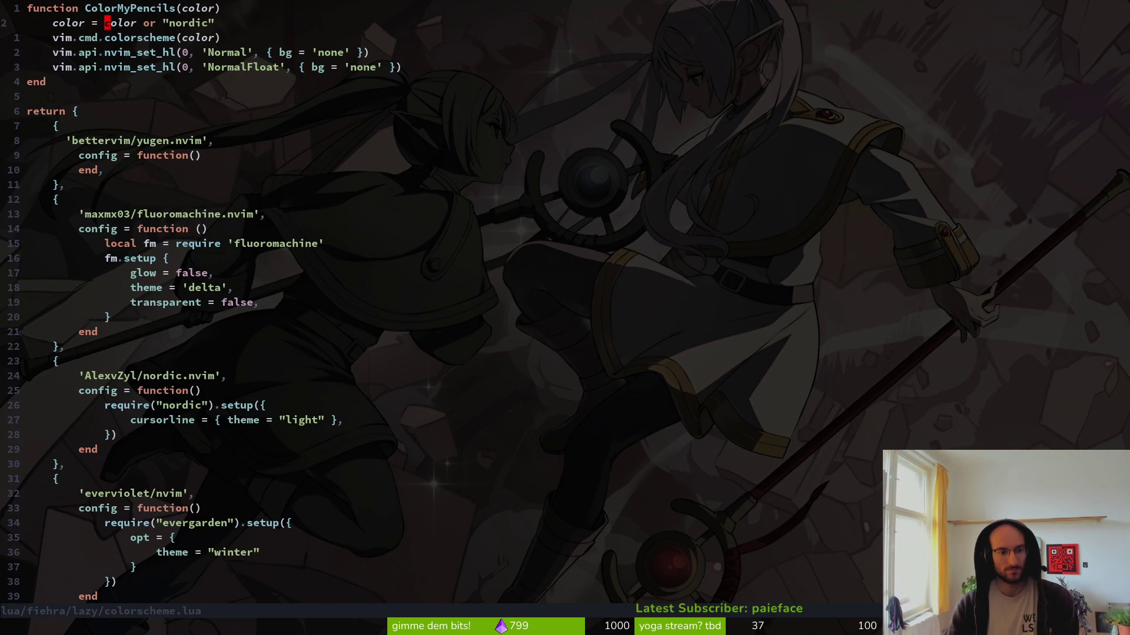
pyautogui.write('cweve')
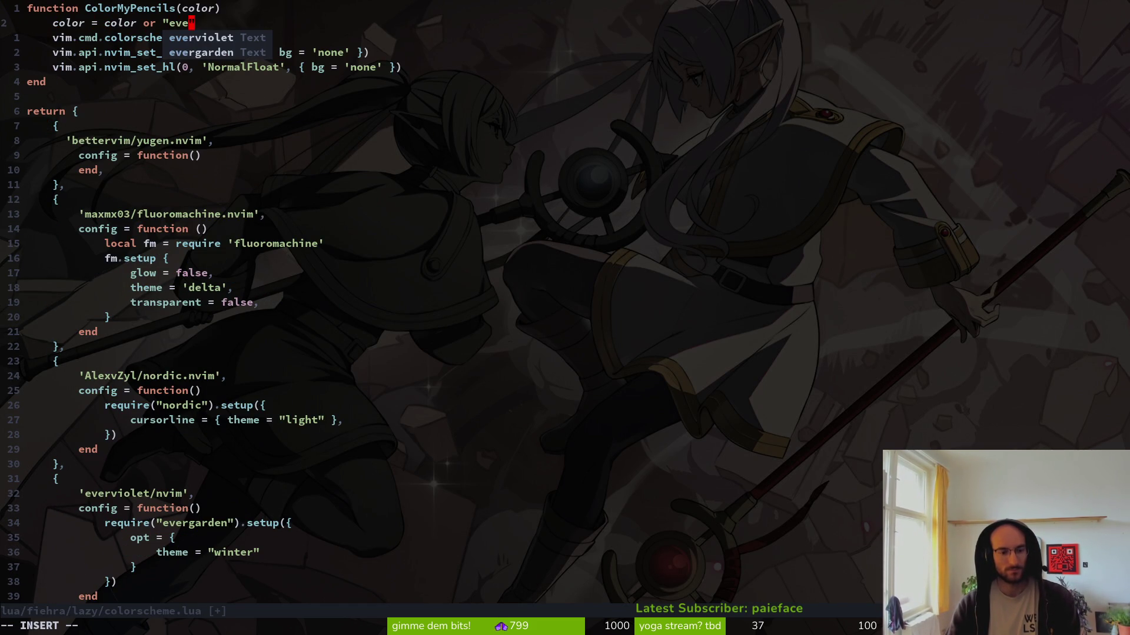
pyautogui.hotkey('ctrl', 'n')
pyautogui.hotkey('ctrl', 'y')
pyautogui.press('Escape')
pyautogui.write(':wq')
pyautogui.press('Return')
# Step: Relaunch vim and open colorscheme.lua to confirm evergarden is set
pyautogui.write('vimi')
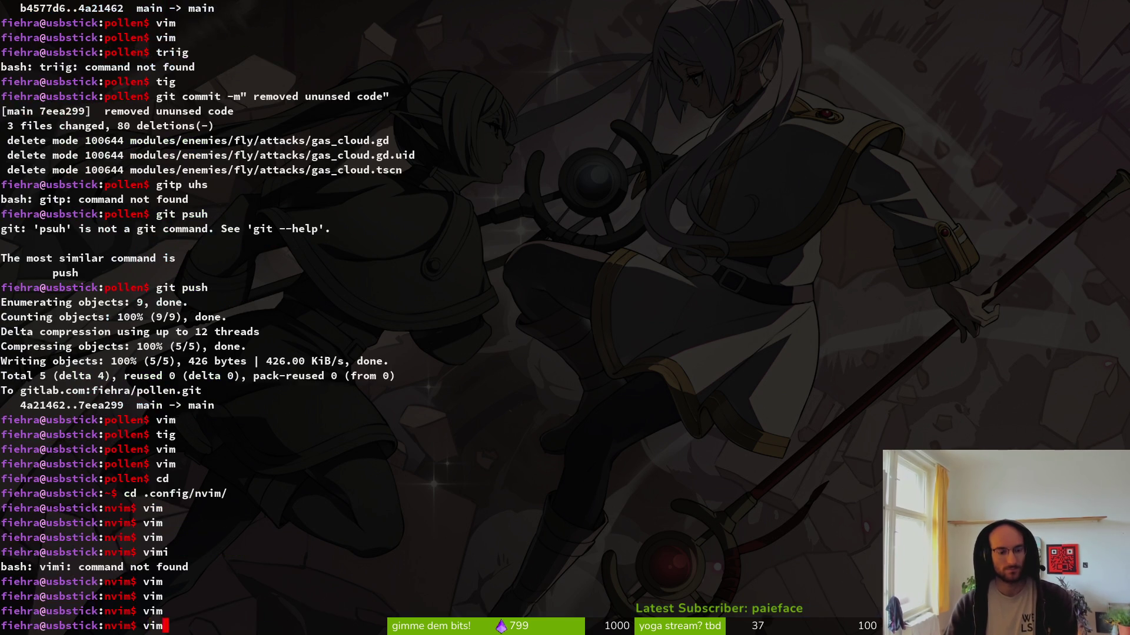
pyautogui.press('Return')
pyautogui.write('vimi')
pyautogui.press('Return')
pyautogui.write('vimi')
pyautogui.press('Return')
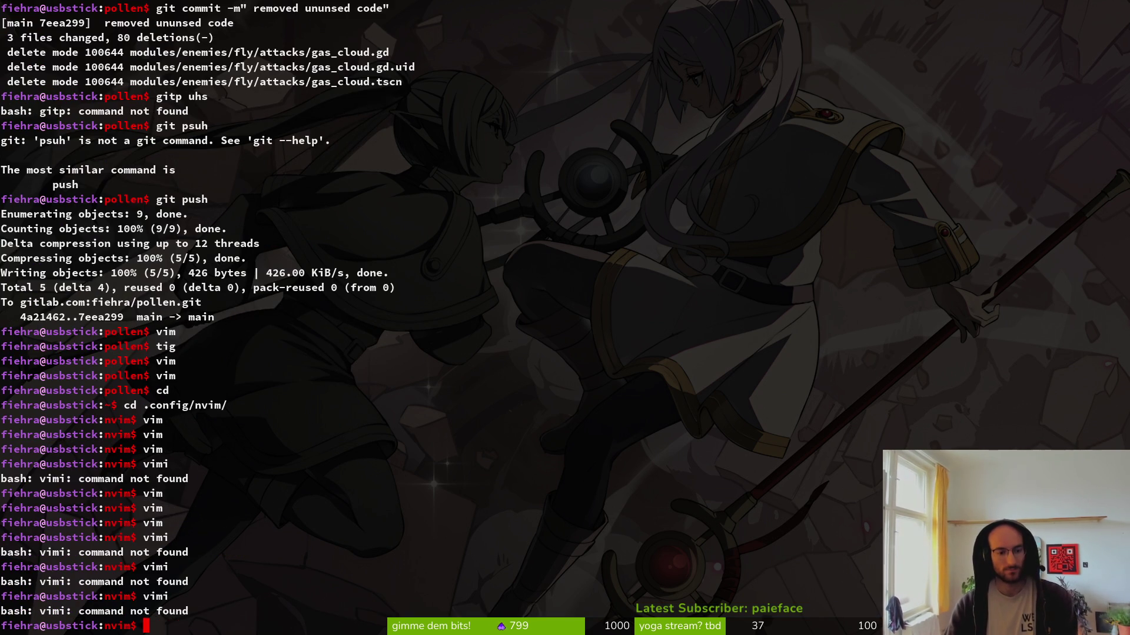
pyautogui.write('vim')
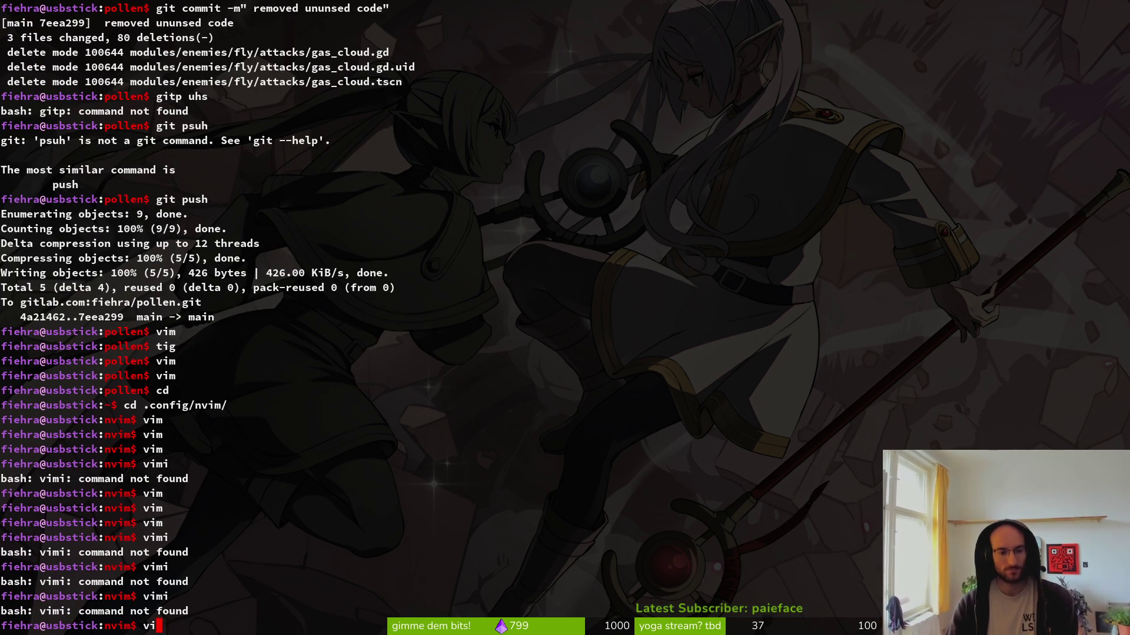
pyautogui.press('Return')
pyautogui.hotkey('ctrl', 'p')
pyautogui.write('colo')
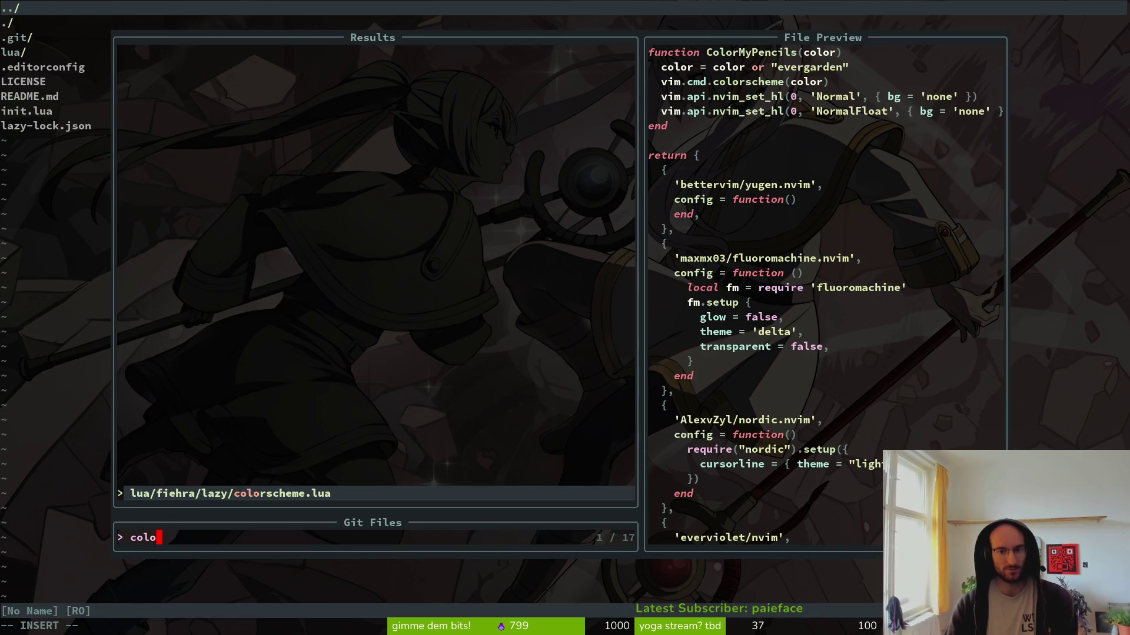
pyautogui.press('Return')
# Step: Quit Neovim and return to the home directory
pyautogui.write(':q')
pyautogui.press('Return')
pyautogui.write('cd dev/p')
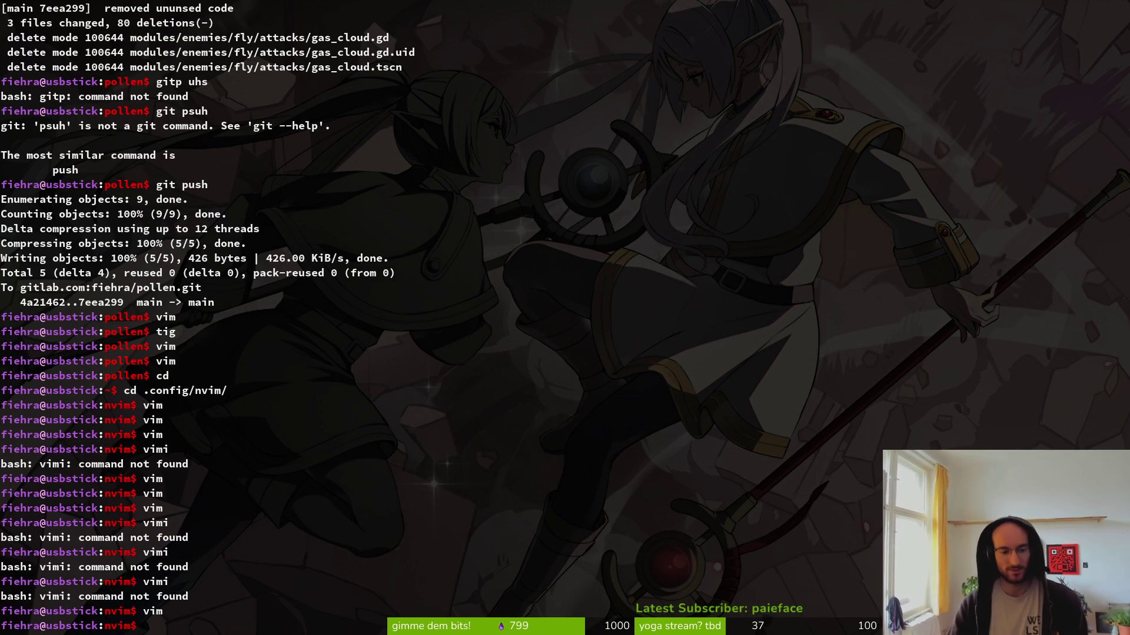
pyautogui.press('Return')
# Step: Go to dev/pollen, launch vim, and open warning_vfx.gd
pyautogui.write('cd dev/pollen/')
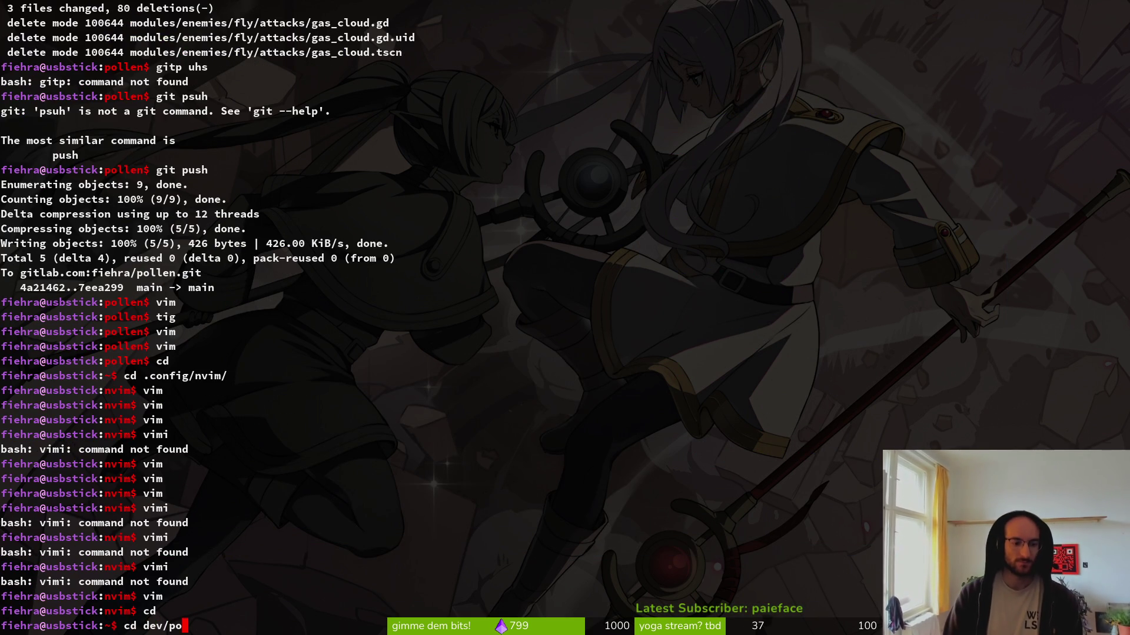
pyautogui.press('Return')
pyautogui.write('vim')
pyautogui.press('Return')
pyautogui.hotkey('ctrl', 'p')
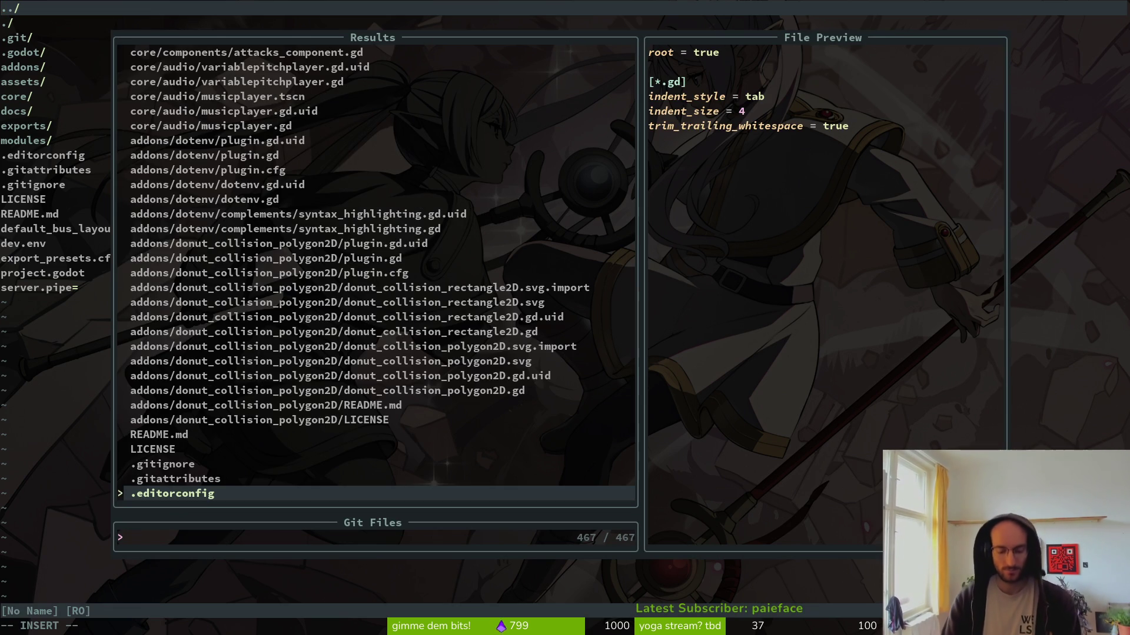
pyautogui.write('warning')
pyautogui.press('Return')
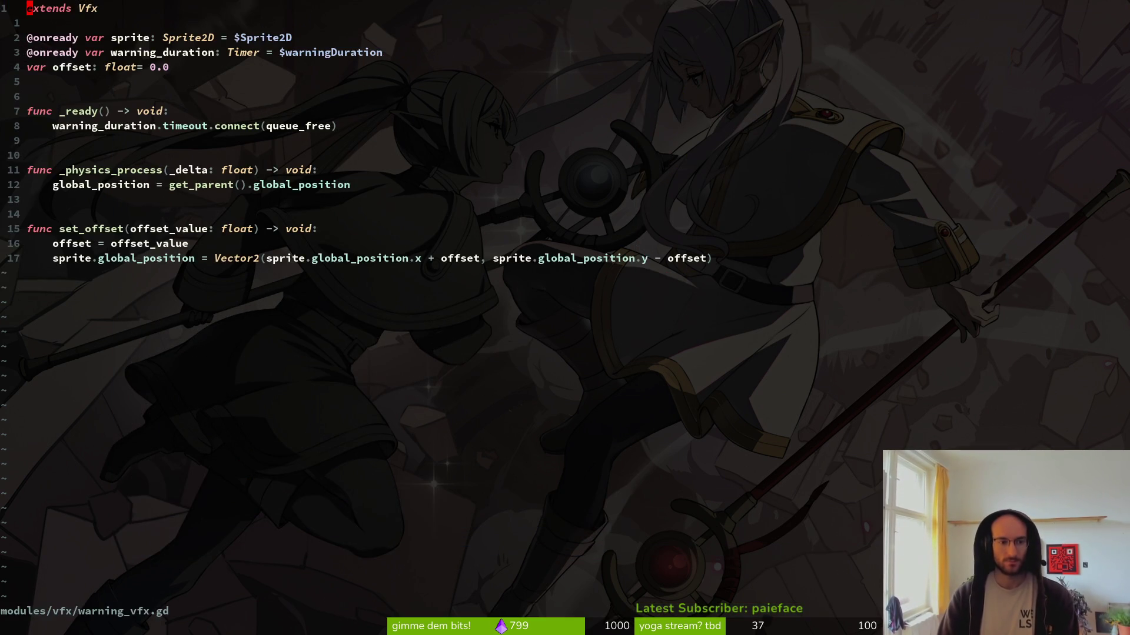
# Step: Open vfx.helper.gd in a split and add a blank line after extends Node
pyautogui.hotkey('ctrl', 'p')
pyautogui.write('vfxhelp')
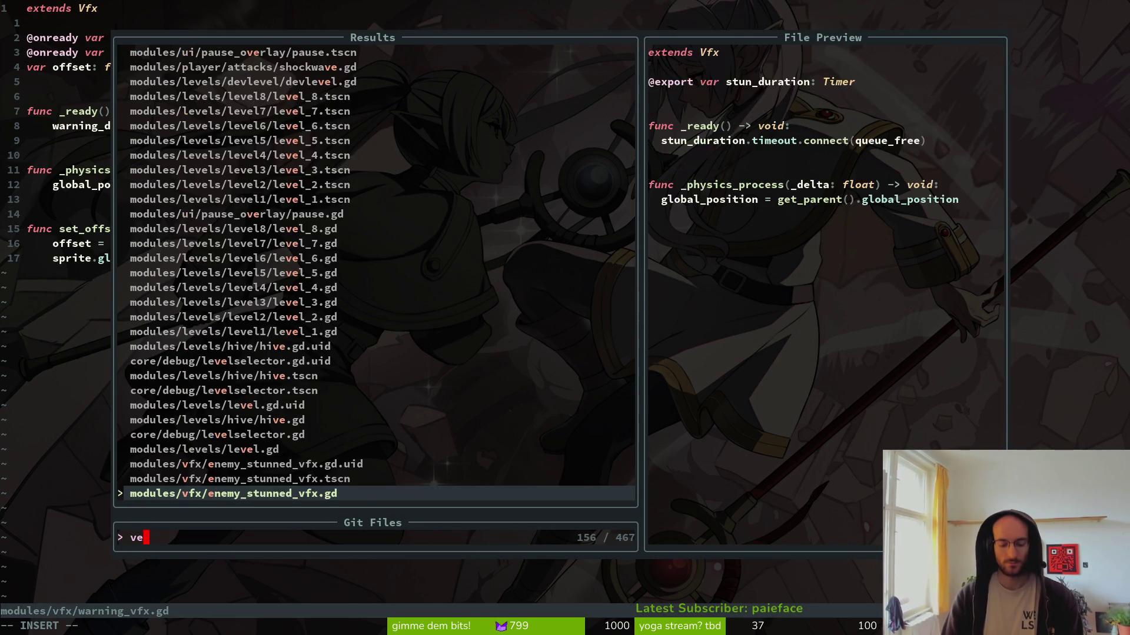
pyautogui.hotkey('ctrl', 'x')
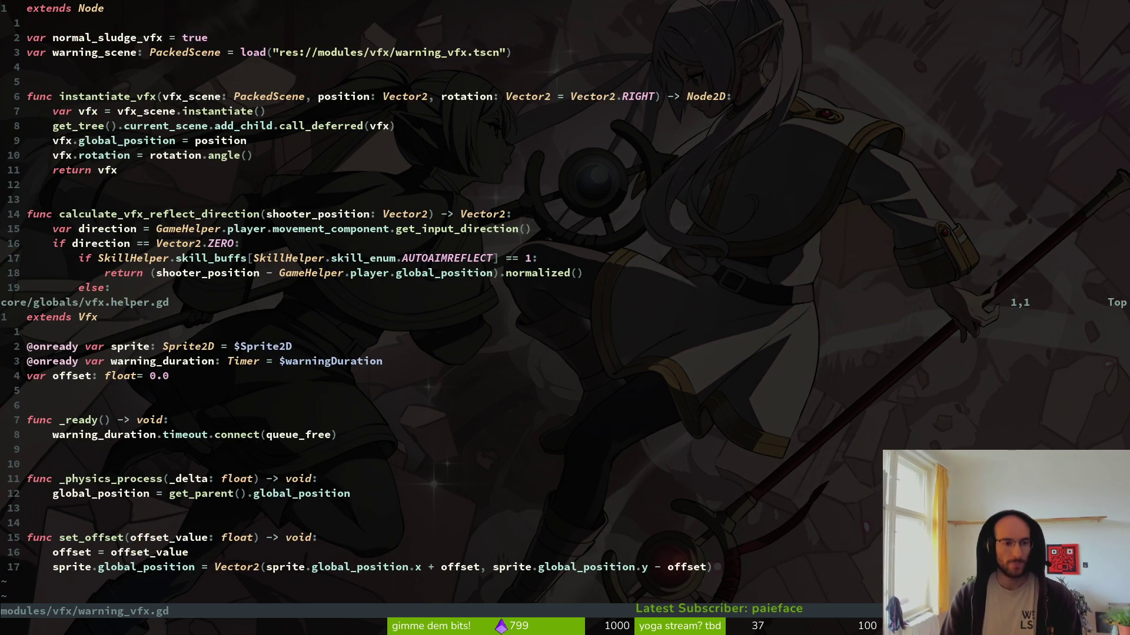
pyautogui.press('o')
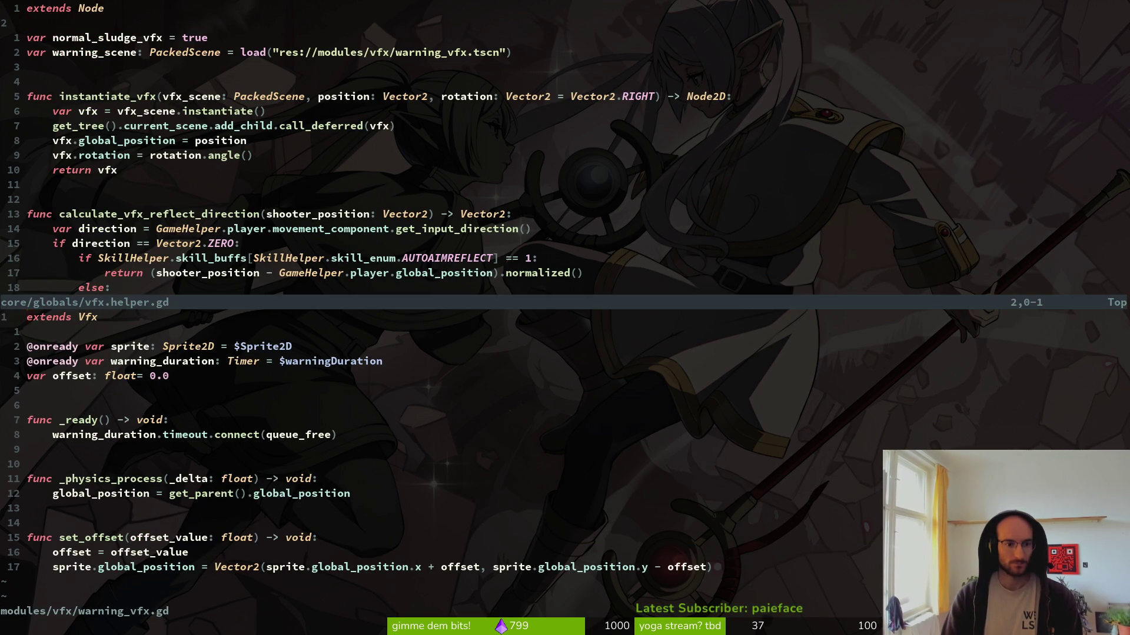
pyautogui.press('Escape')
pyautogui.press('j')
pyautogui.press('j')
pyautogui.press('j')
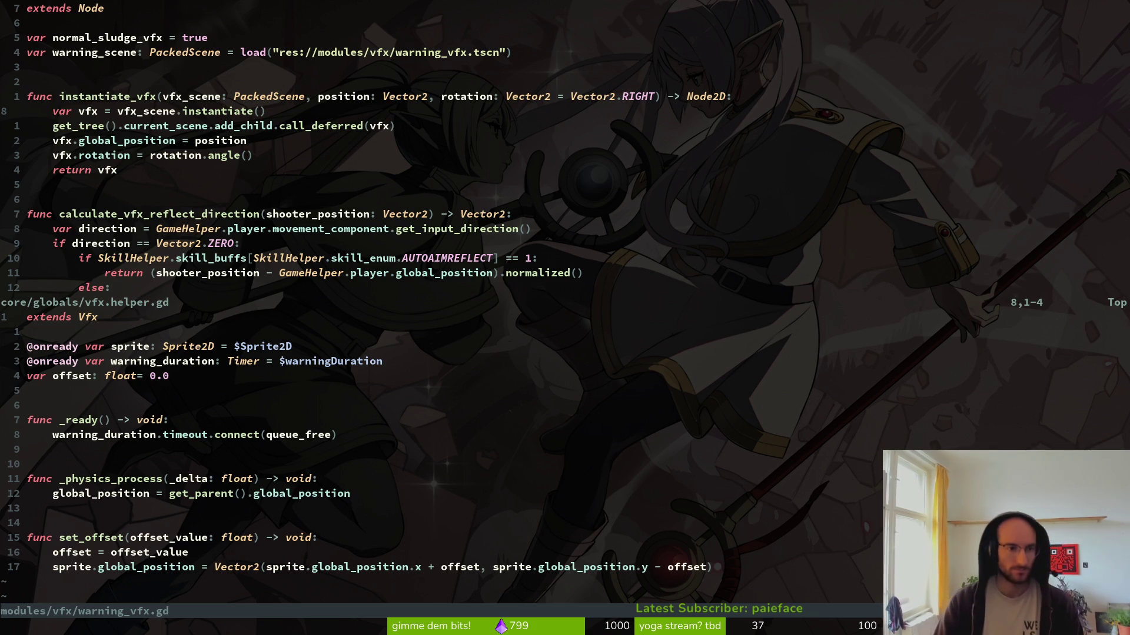
# Step: In warning_vfx.gd, inspect _physics_process down to the sprite position line
pyautogui.hotkey('ctrl', 'w')
pyautogui.press('j')
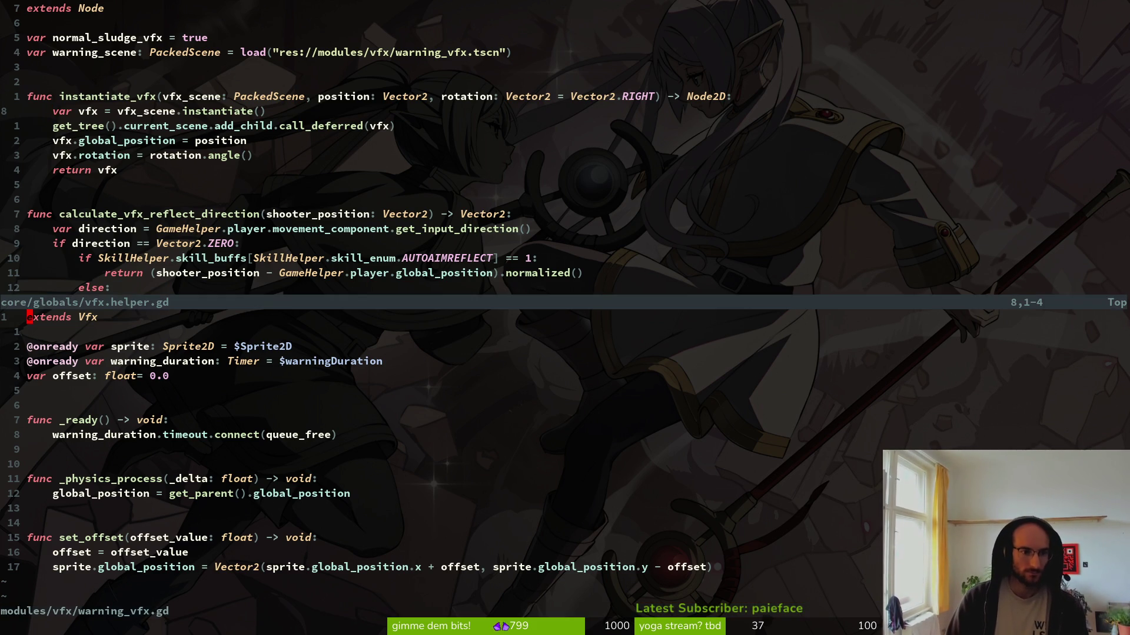
pyautogui.press('j')
pyautogui.press('j')
pyautogui.press('j')
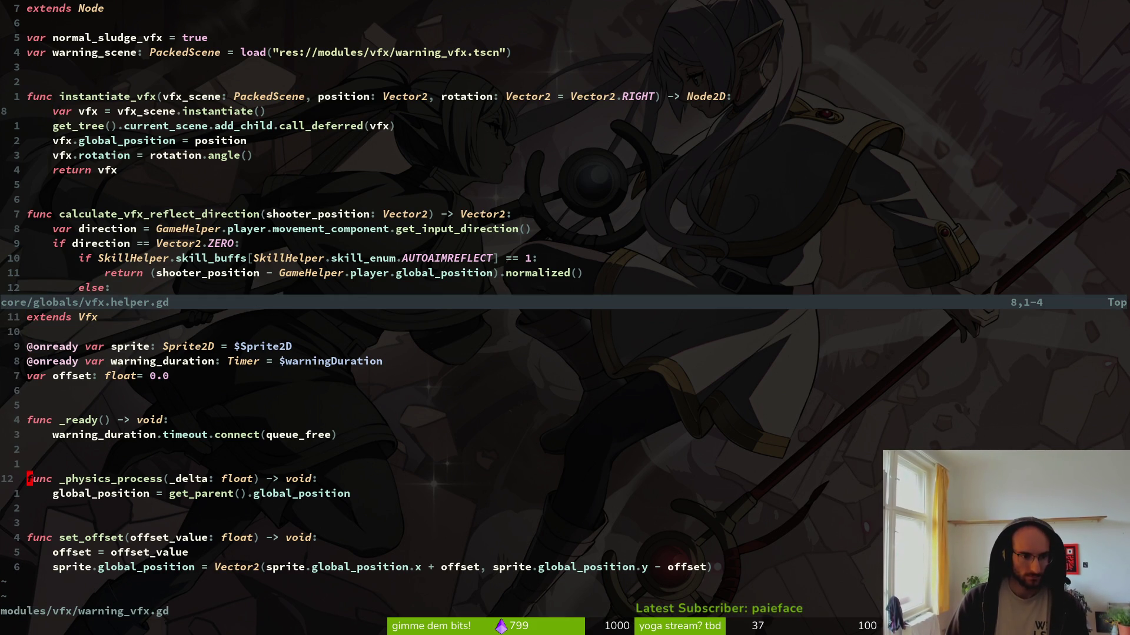
pyautogui.press('j')
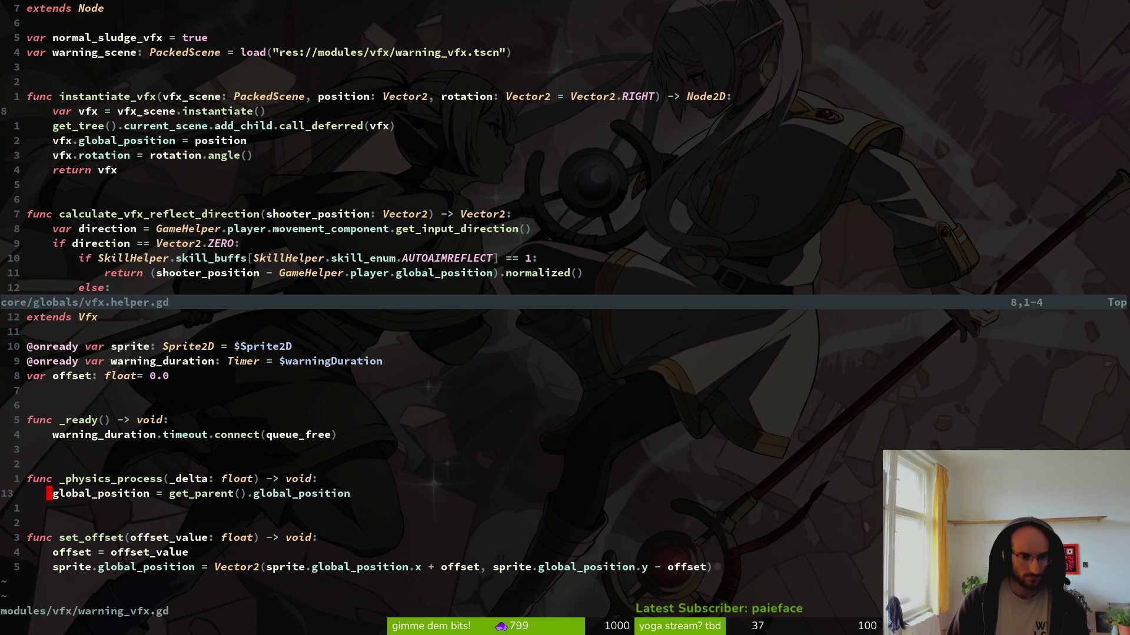
pyautogui.press('k')
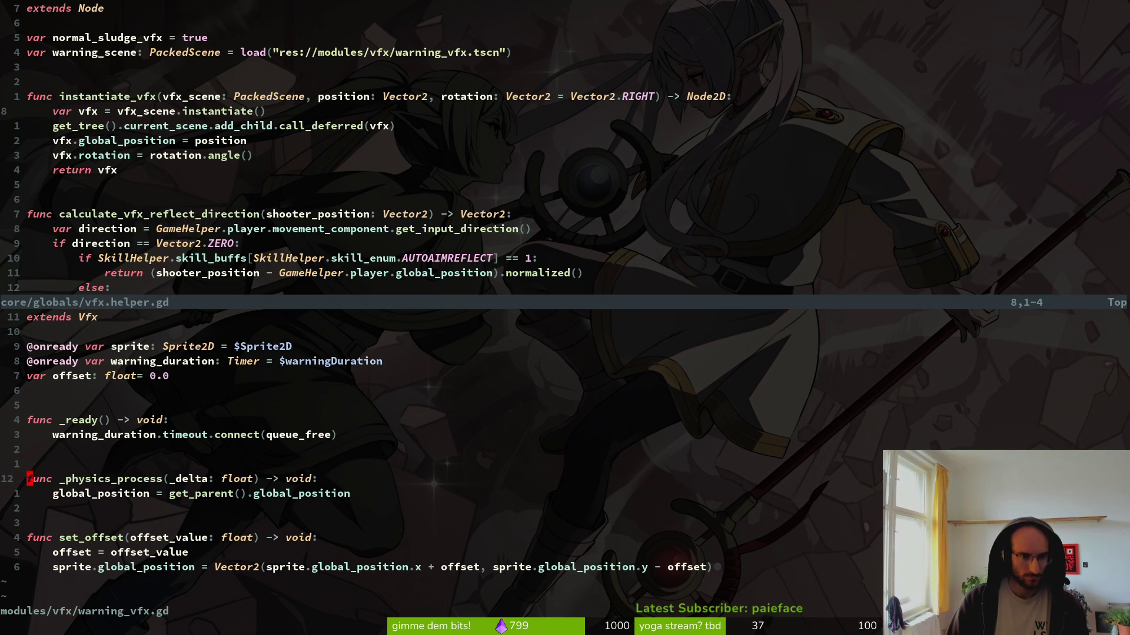
pyautogui.press('j')
pyautogui.press('j')
pyautogui.press('j')
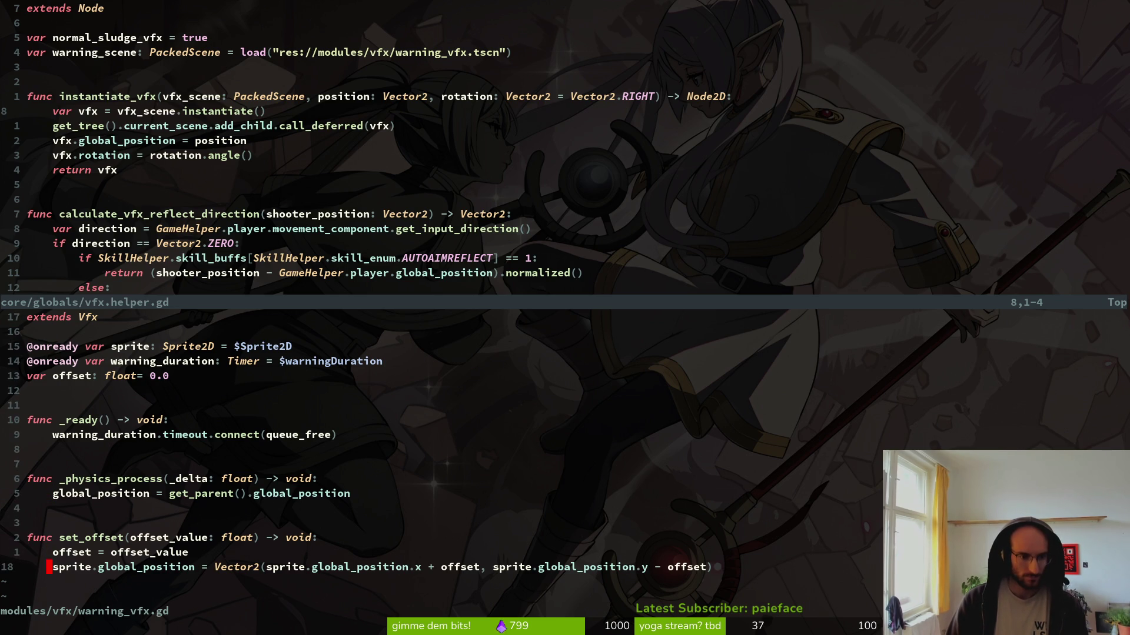
pyautogui.press('l')
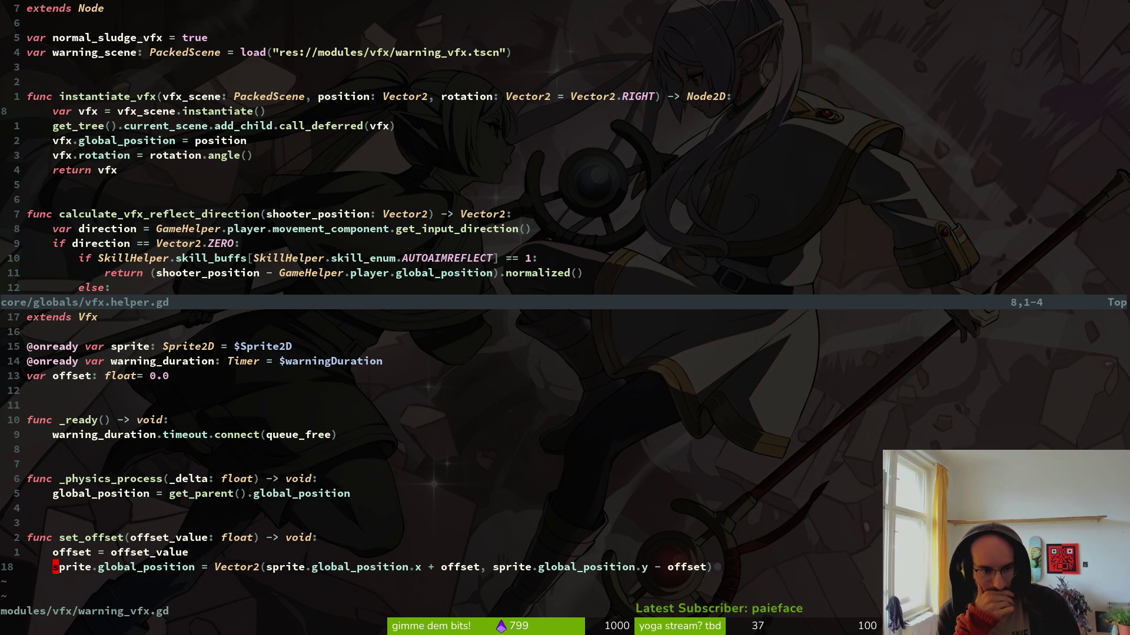
# Step: Search the project for set_offset and open its call in vfx.helper.gd
pyautogui.press('k')
pyautogui.press('k')
pyautogui.press('w')
pyautogui.press('y')
pyautogui.press('i')
pyautogui.press('w')
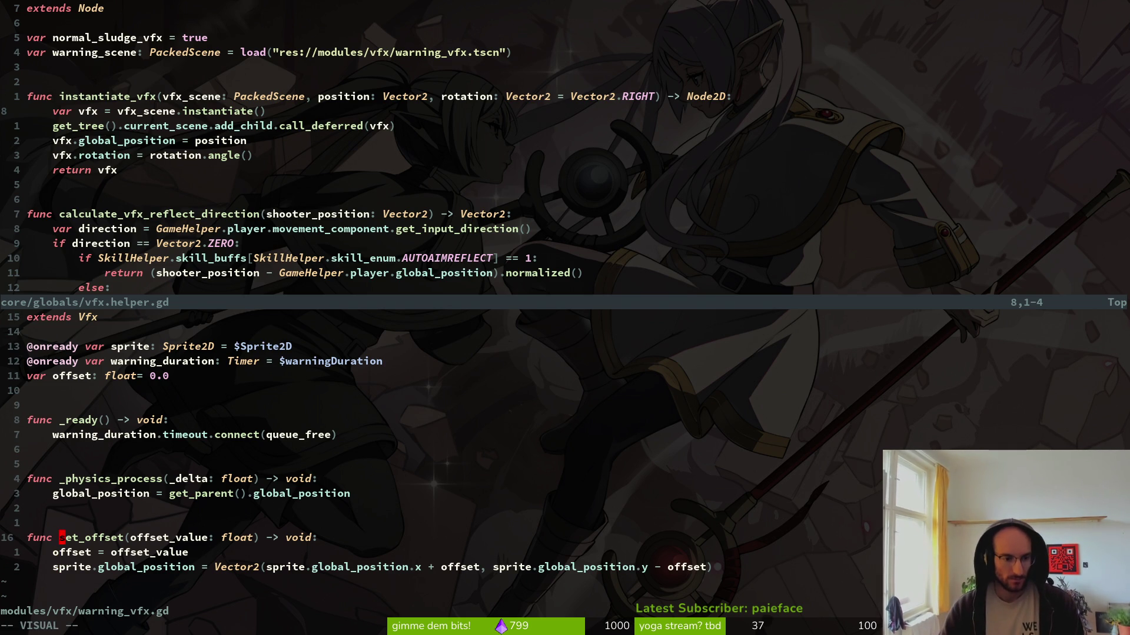
pyautogui.press('space')
pyautogui.press('p')
pyautogui.press('s')
pyautogui.hotkey('ctrl', 'r')
pyautogui.press('"')
pyautogui.press('Return')
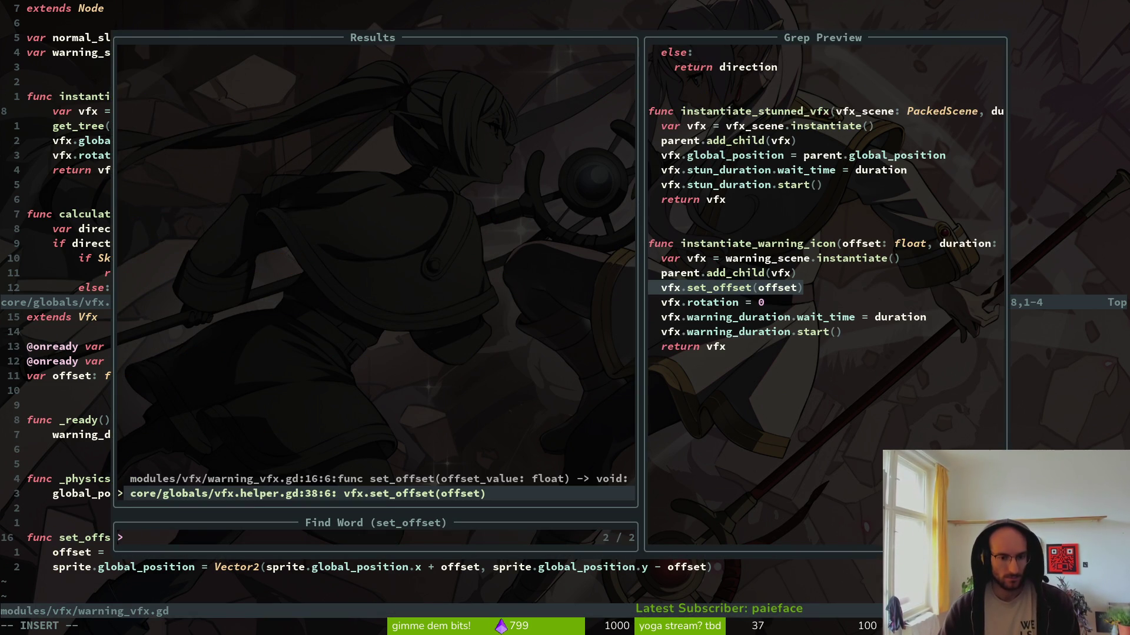
pyautogui.press('Return')
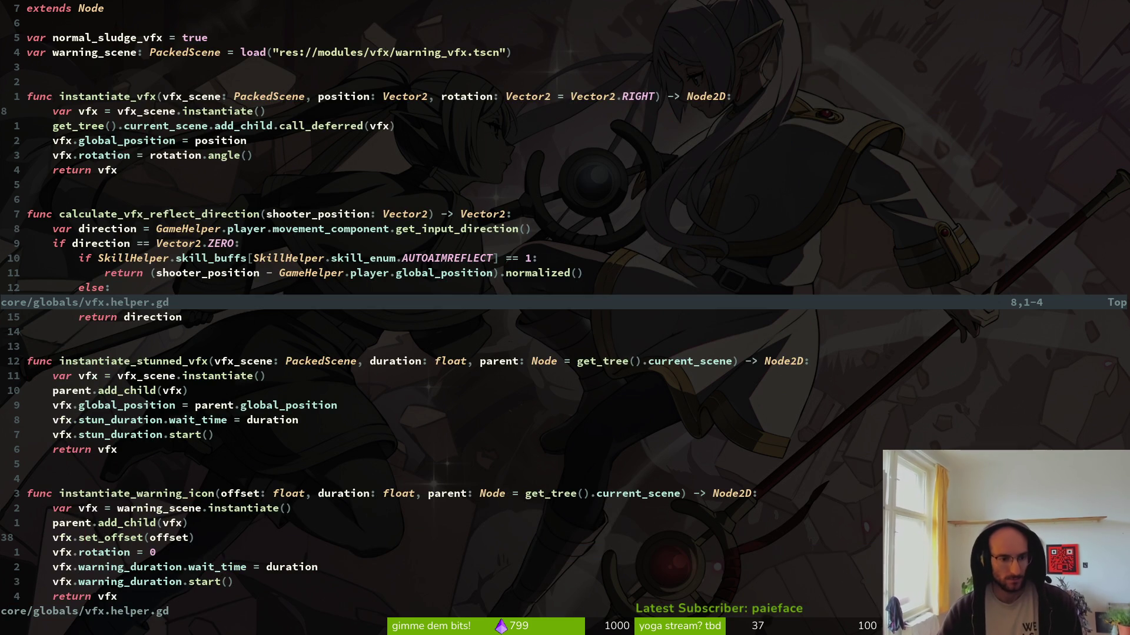
# Step: Switch to the Godot editor and select the shooting state node
pyautogui.press('k')
pyautogui.press('j')
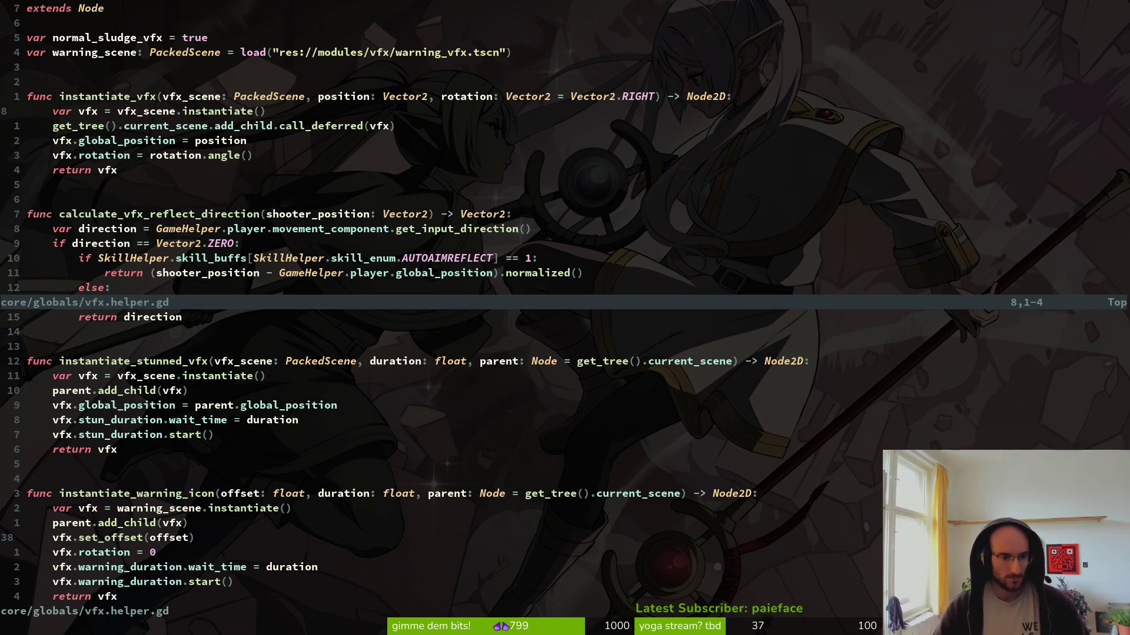
pyautogui.hotkey('alt', 'Tab')
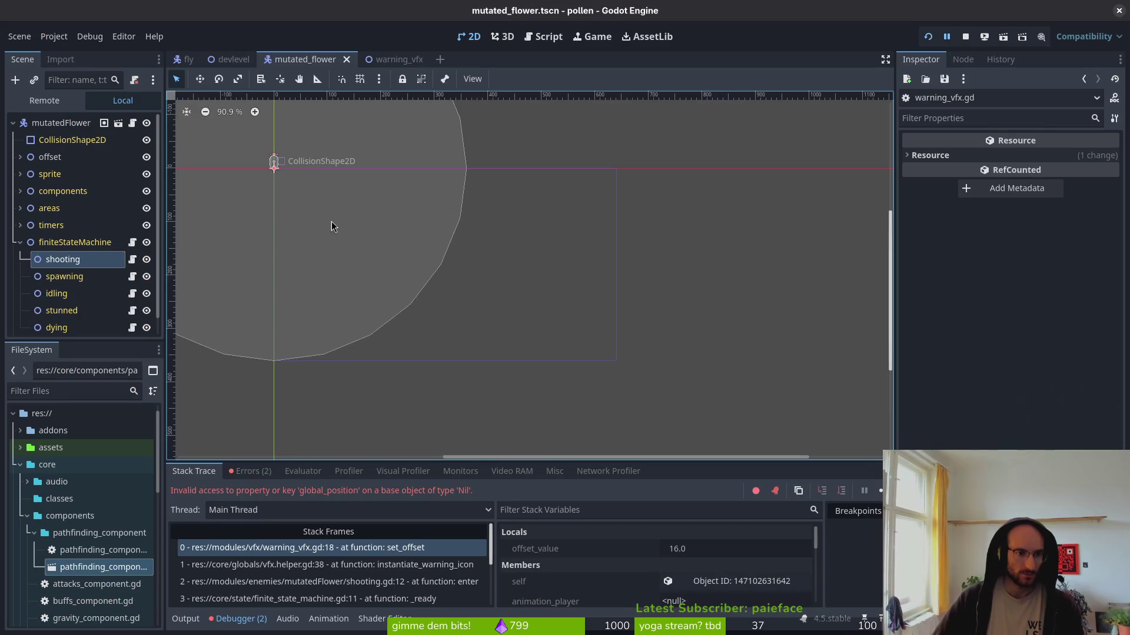
pyautogui.click(75, 263)
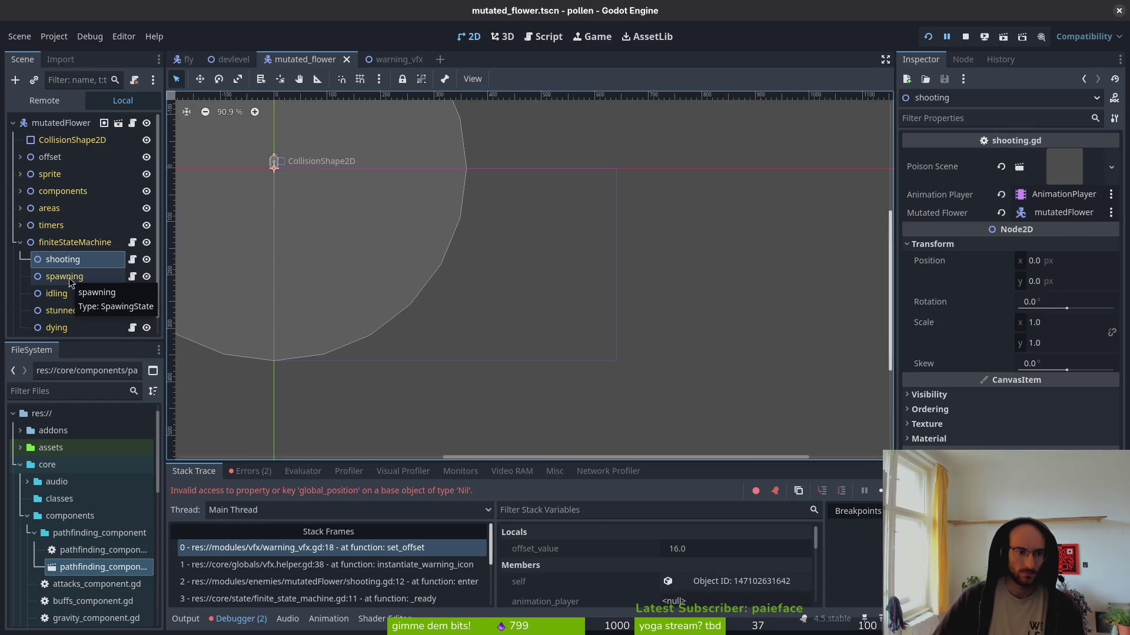
pyautogui.click(59, 127)
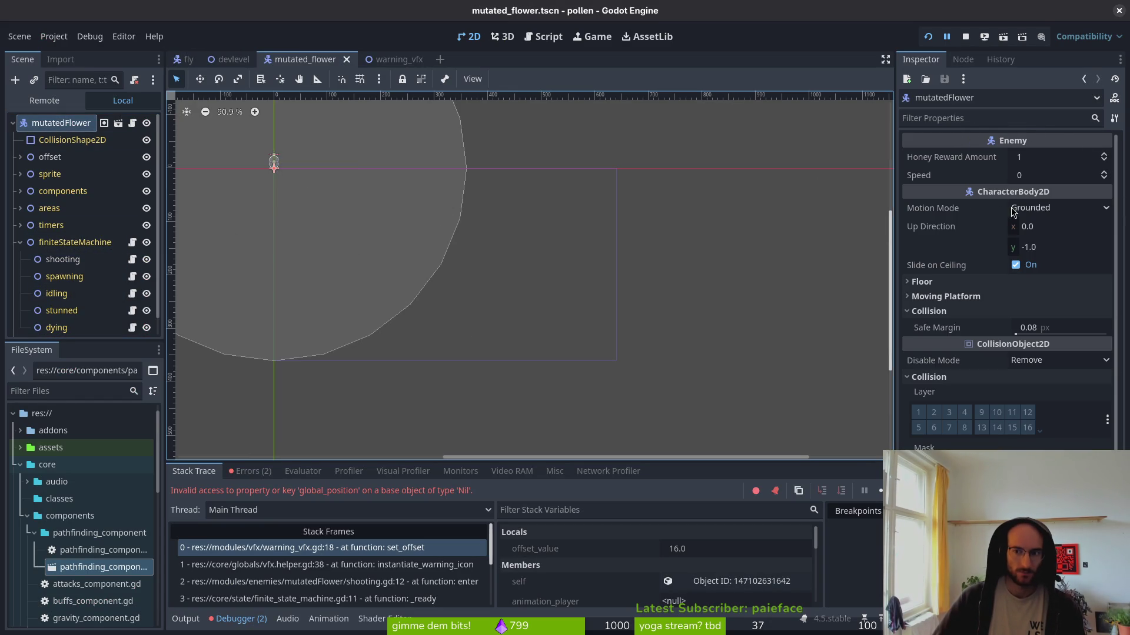
pyautogui.click(69, 257)
pyautogui.click(65, 277)
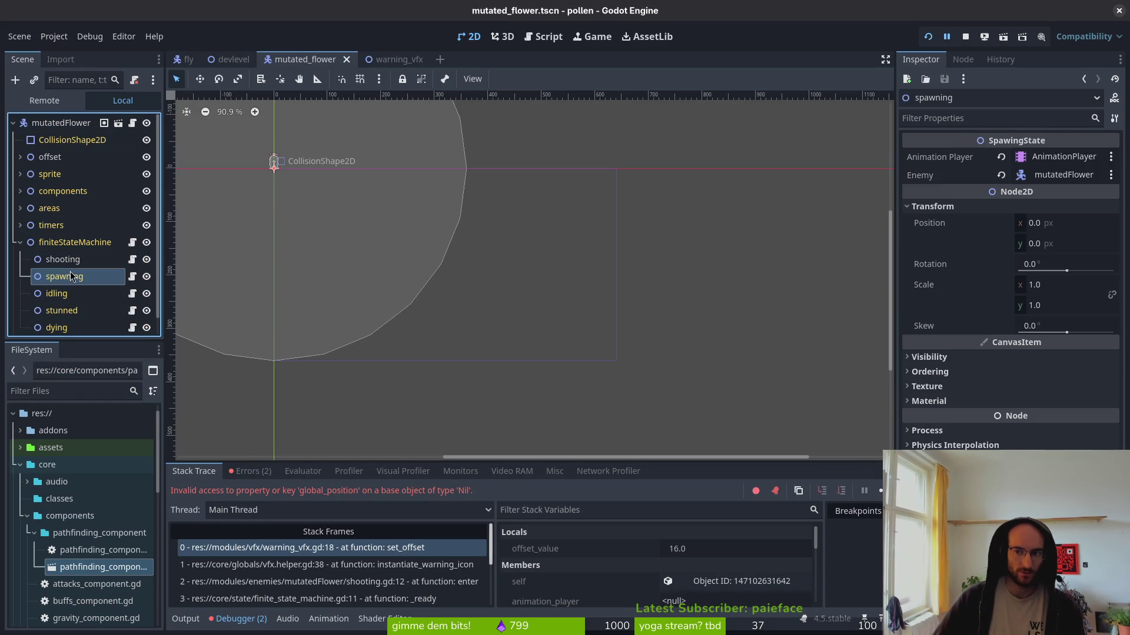
pyautogui.click(63, 260)
pyautogui.click(66, 293)
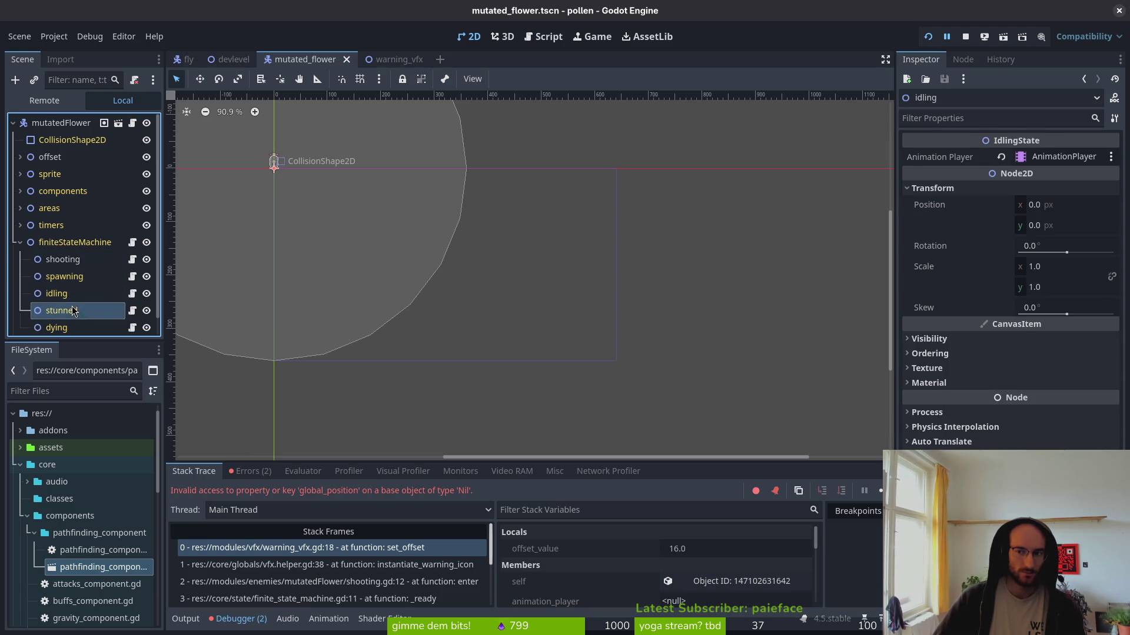
pyautogui.click(69, 310)
pyautogui.click(70, 327)
pyautogui.scroll(-1, 78, 302)
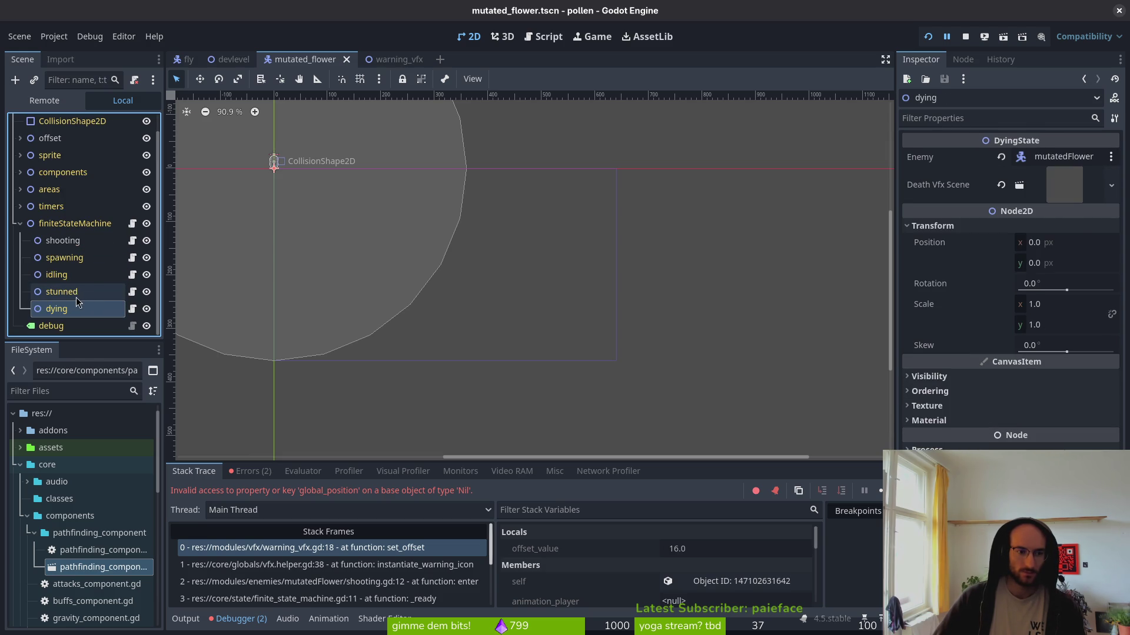
pyautogui.click(61, 242)
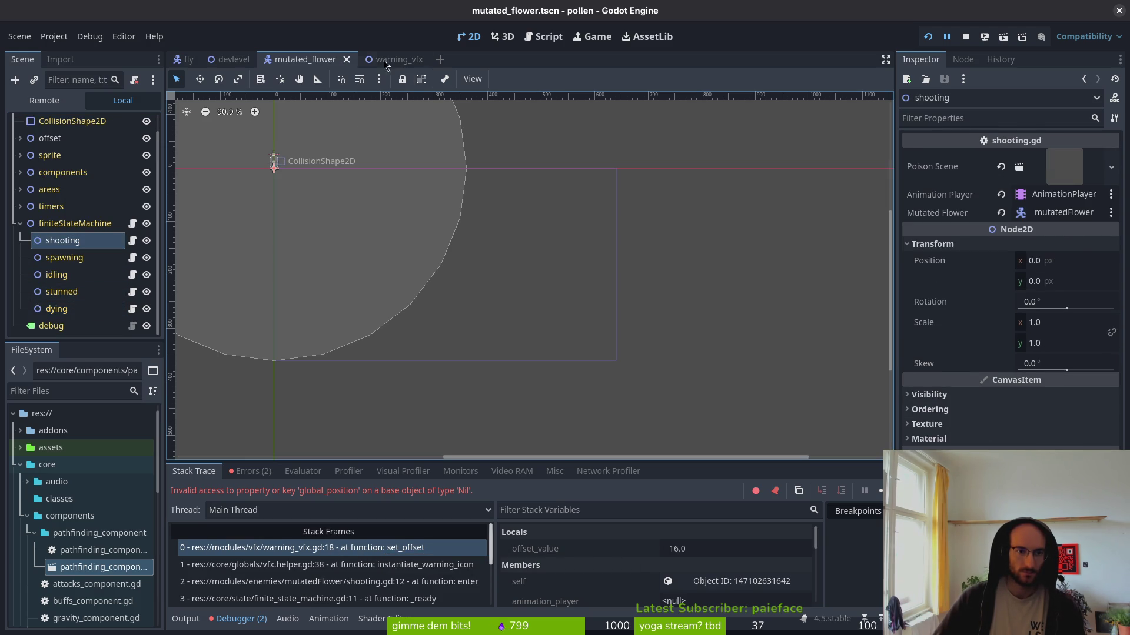
pyautogui.click(186, 59)
pyautogui.click(18, 277)
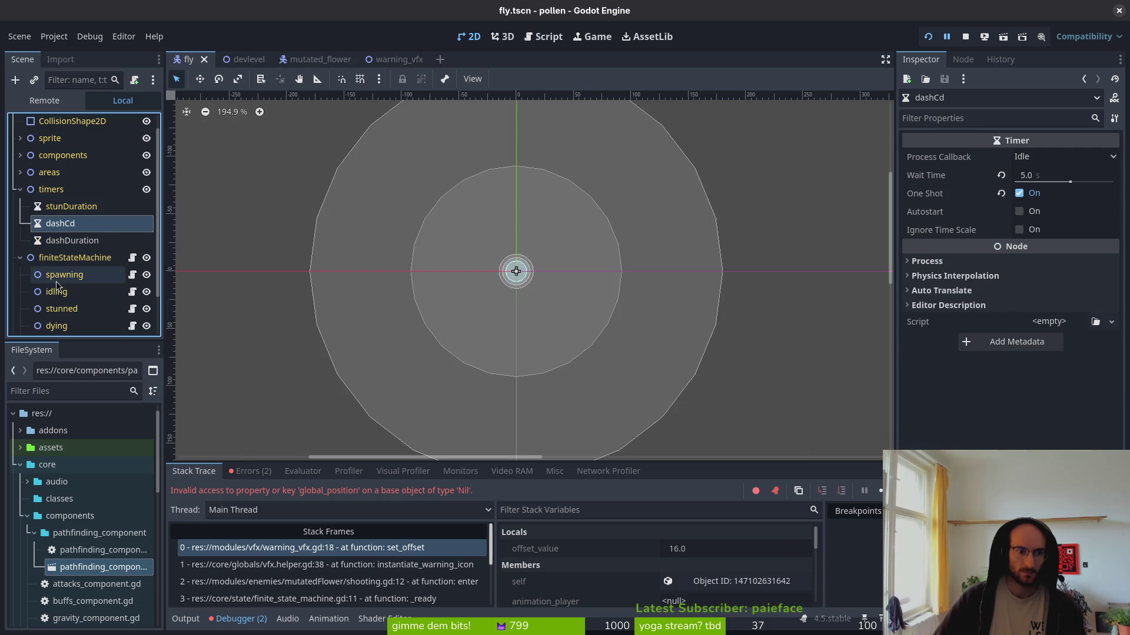
pyautogui.click(55, 281)
pyautogui.scroll(-2, 77, 294)
pyautogui.click(75, 314)
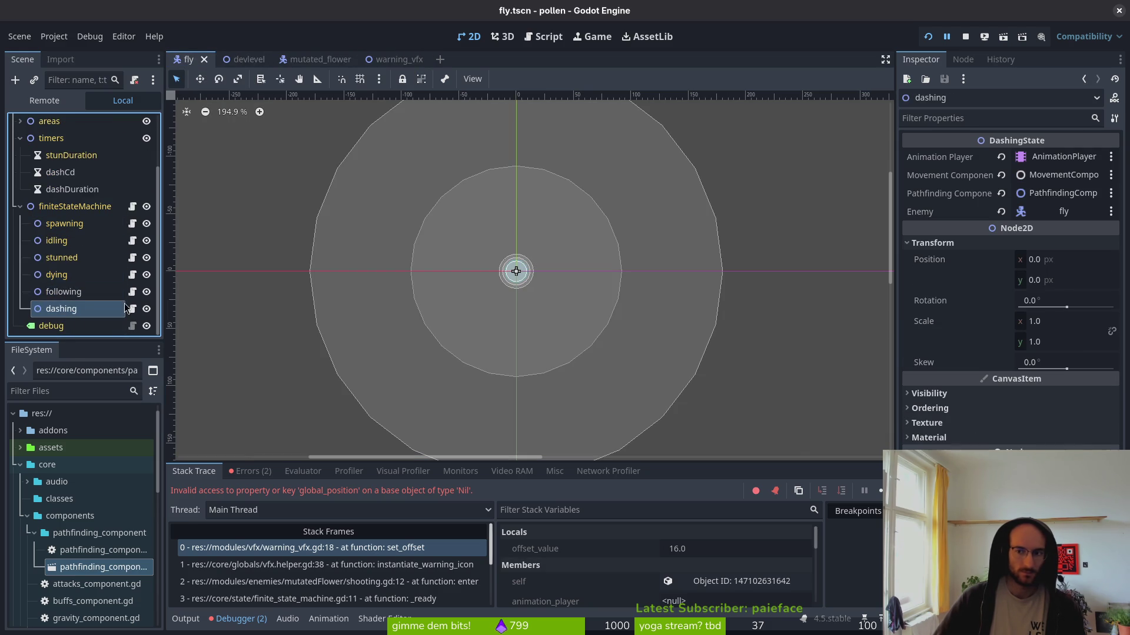
pyautogui.click(63, 292)
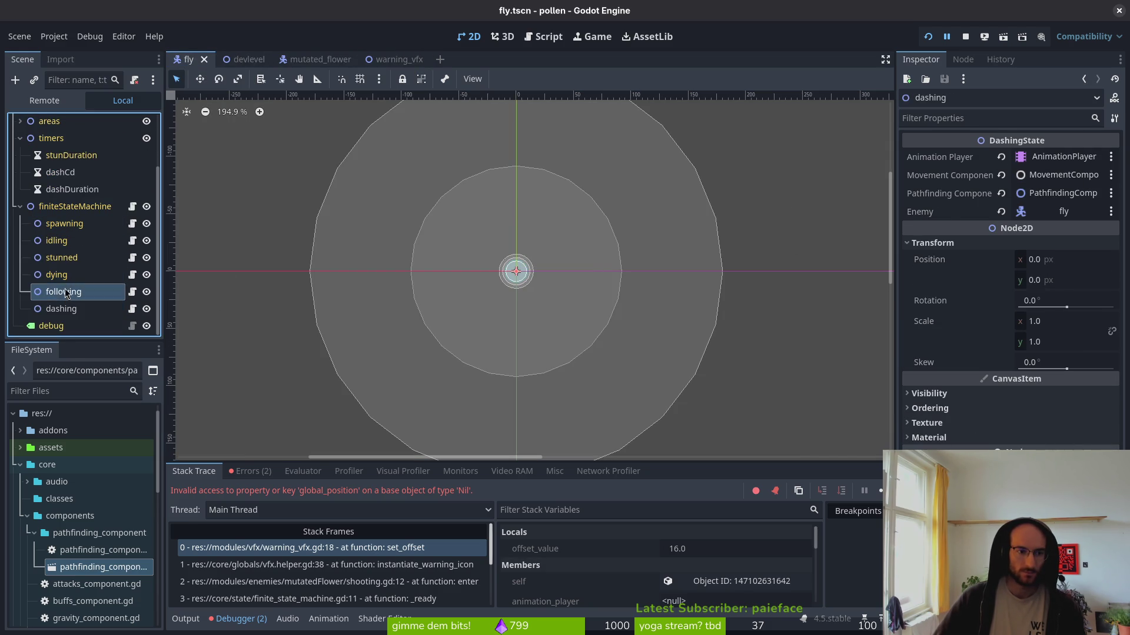
pyautogui.click(68, 260)
pyautogui.click(71, 241)
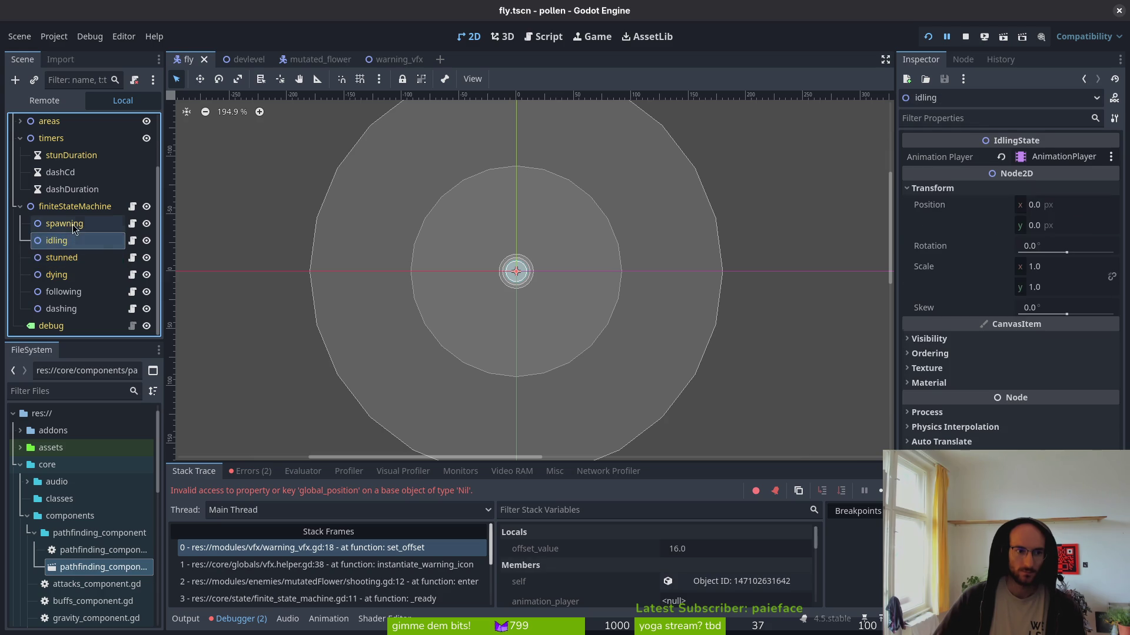
pyautogui.click(70, 225)
pyautogui.click(75, 207)
pyautogui.click(20, 206)
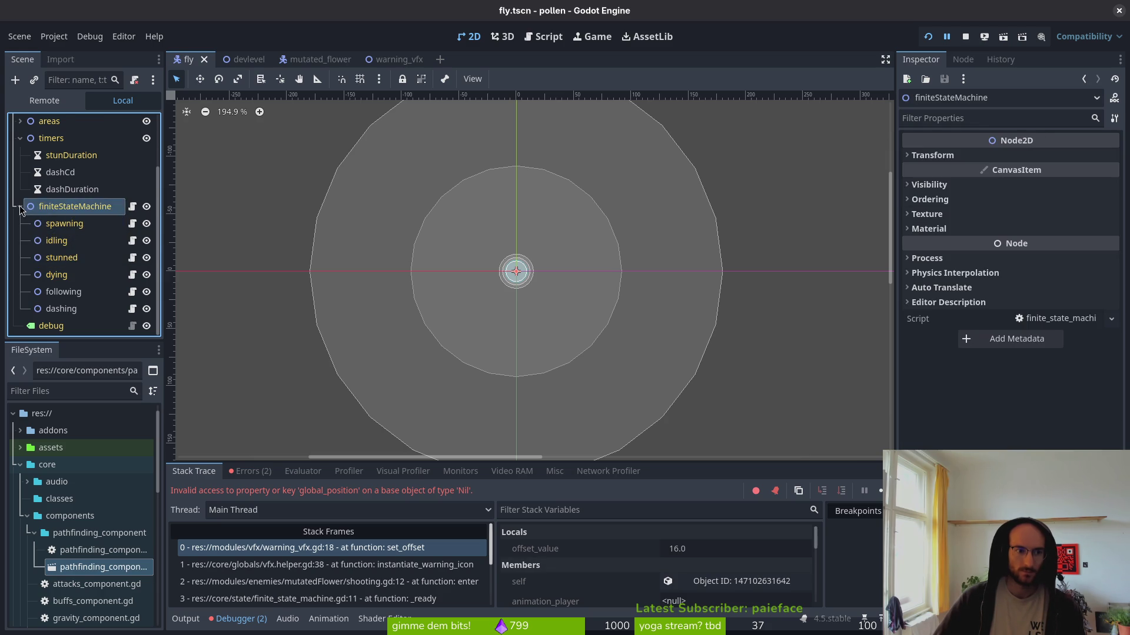
pyautogui.scroll(3, 97, 179)
pyautogui.click(30, 126)
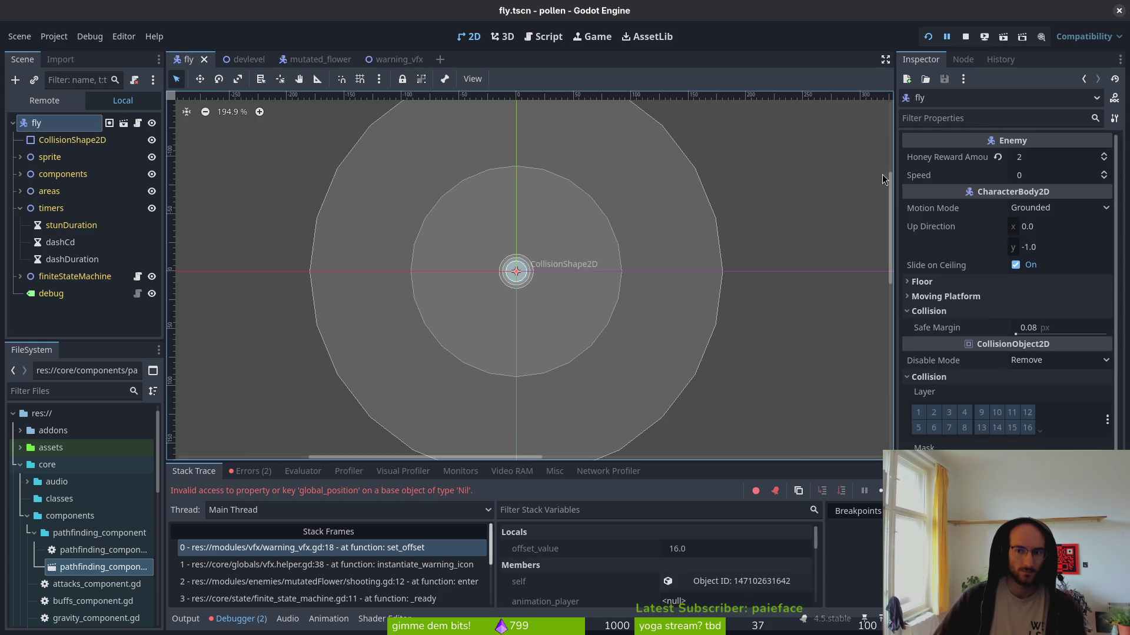
pyautogui.click(322, 60)
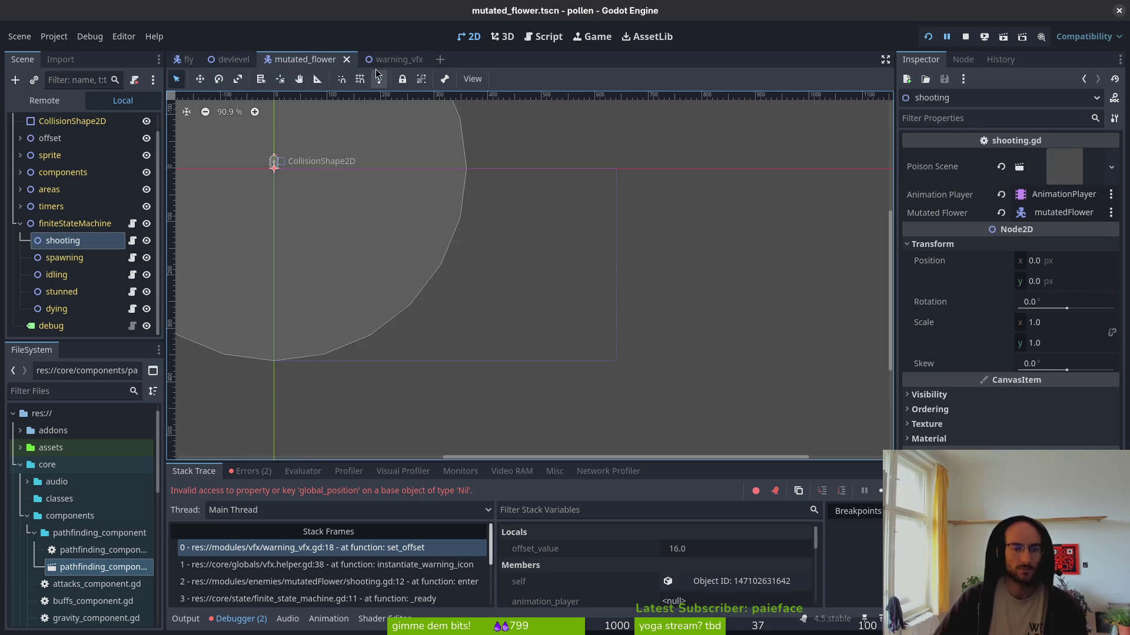
pyautogui.click(21, 224)
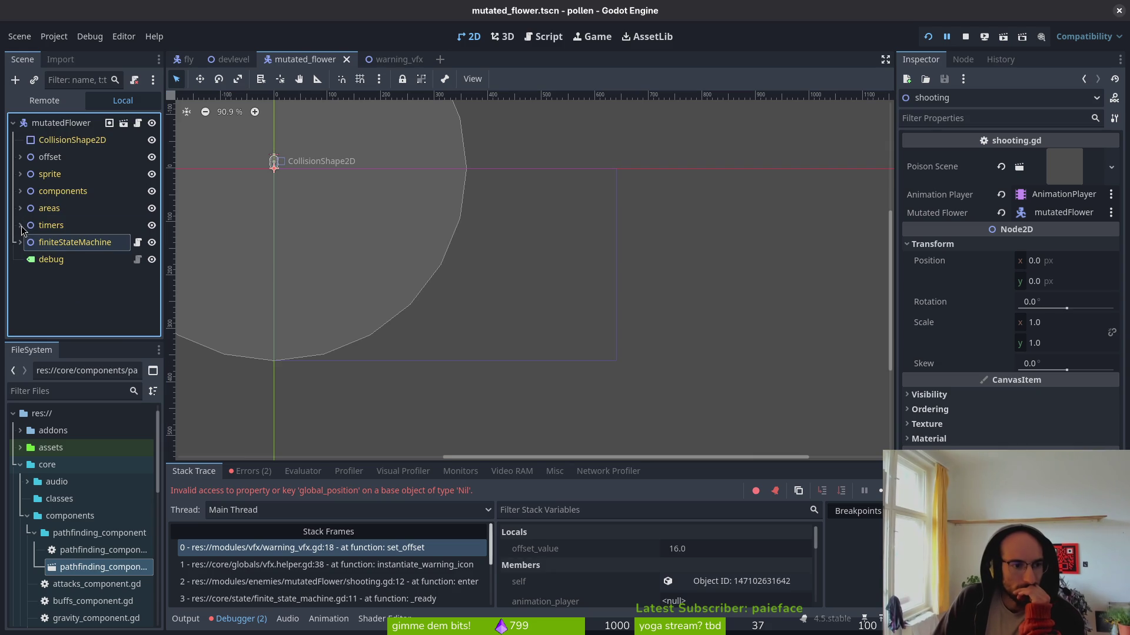
# Step: Back in Neovim, review instantiate_warning_icon's vfx.rotation line, then bring up Git Files
pyautogui.hotkey('alt', 'Tab')
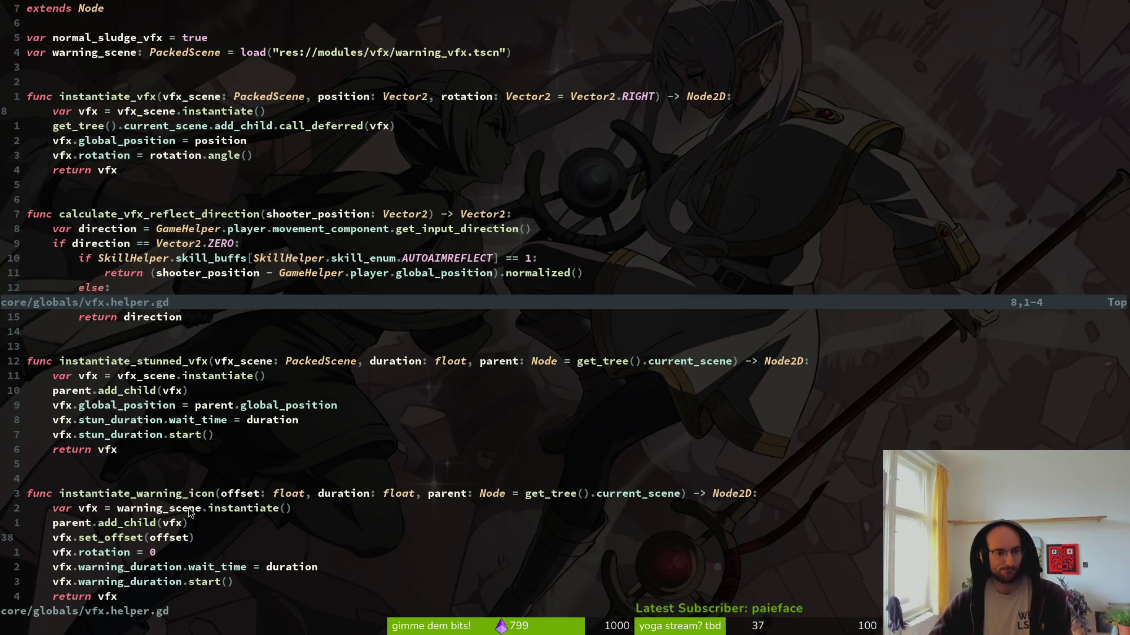
pyautogui.scroll(7, 176, 512)
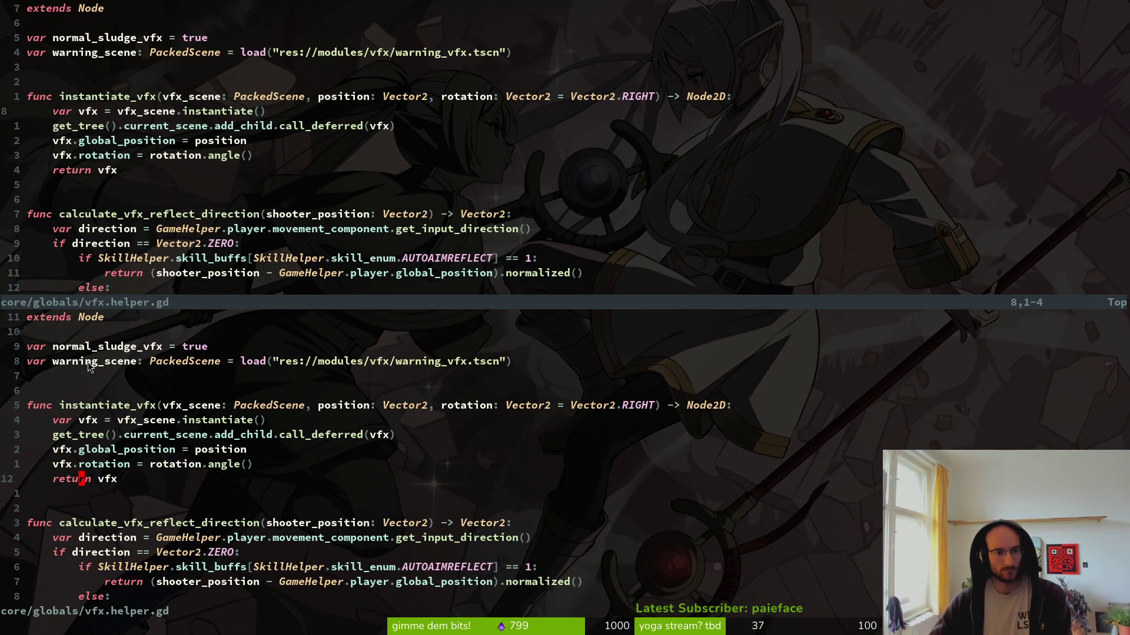
pyautogui.scroll(-12, 192, 375)
pyautogui.scroll(3, 194, 390)
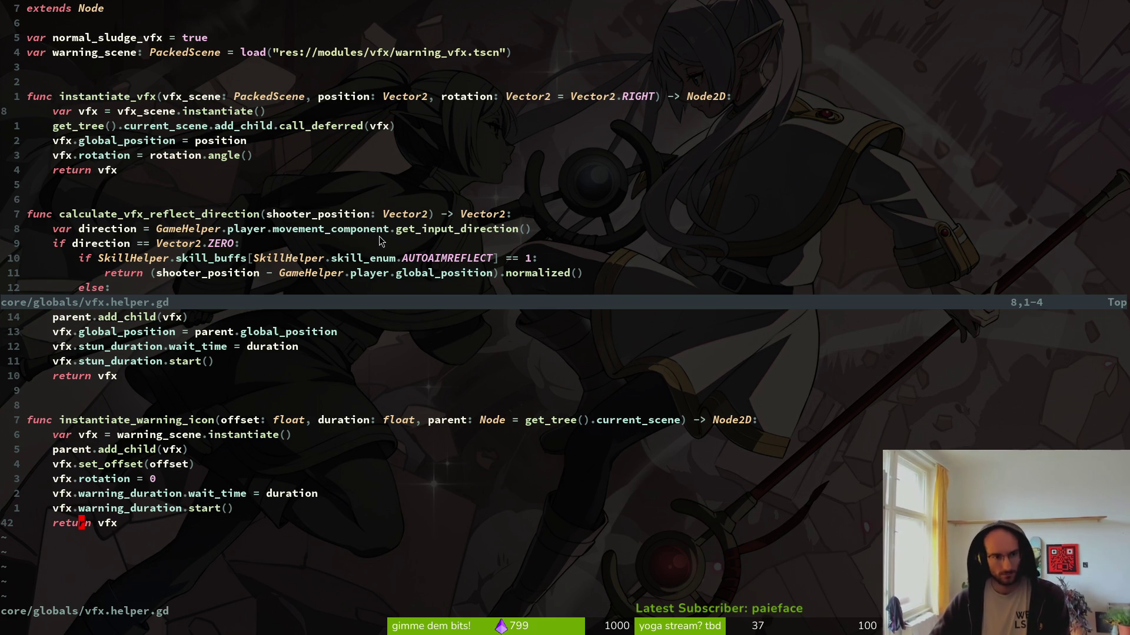
pyautogui.click(257, 169)
pyautogui.scroll(-2, 259, 176)
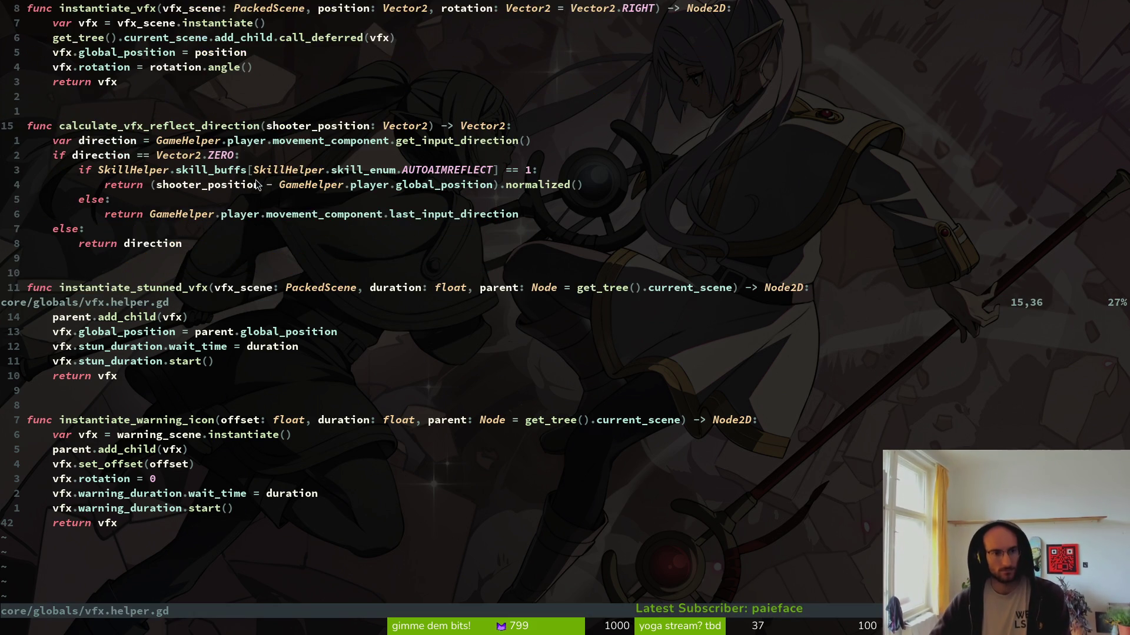
pyautogui.scroll(2, 271, 183)
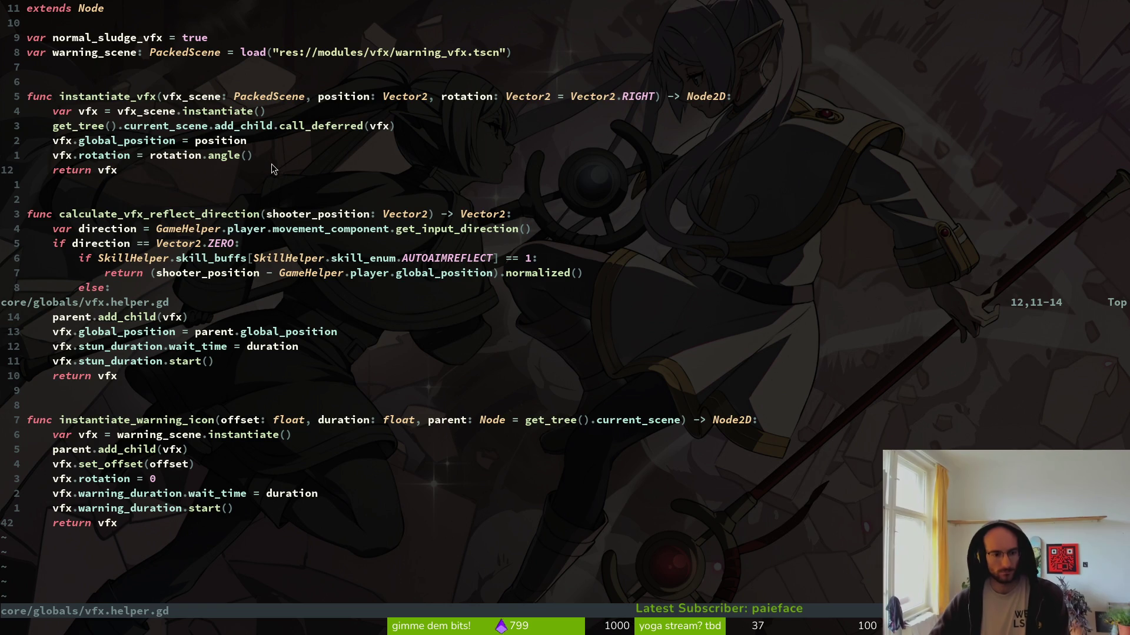
pyautogui.click(227, 156)
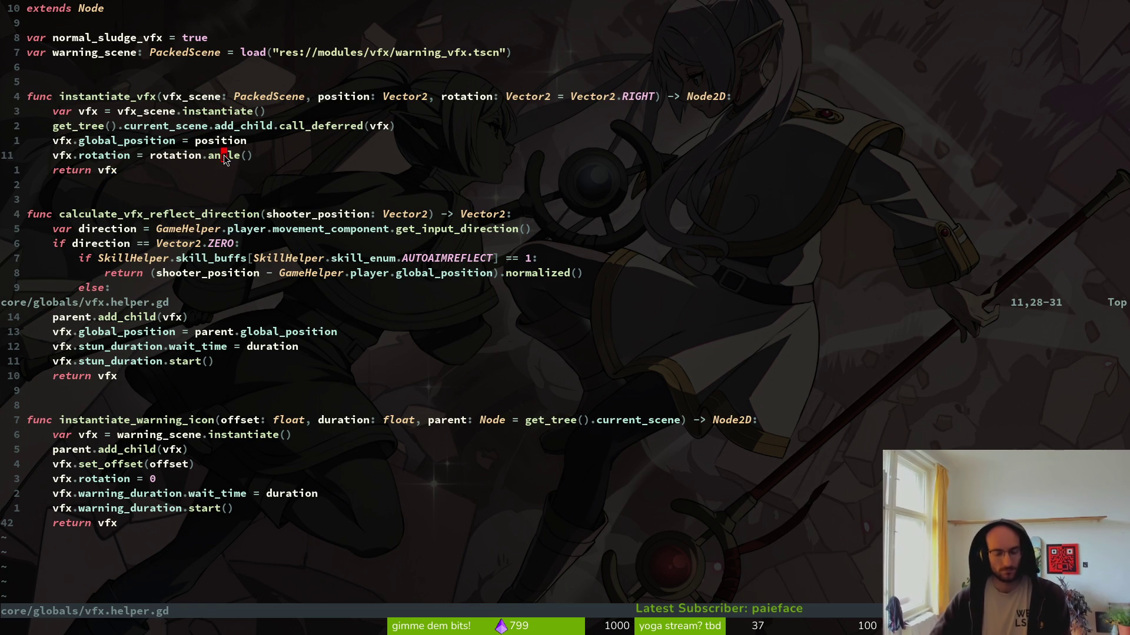
pyautogui.hotkey('ctrl', 'p')
# Step: Open warning_vfx.gd from Telescope and scroll through its set_offset function
pyautogui.write('vfwar')
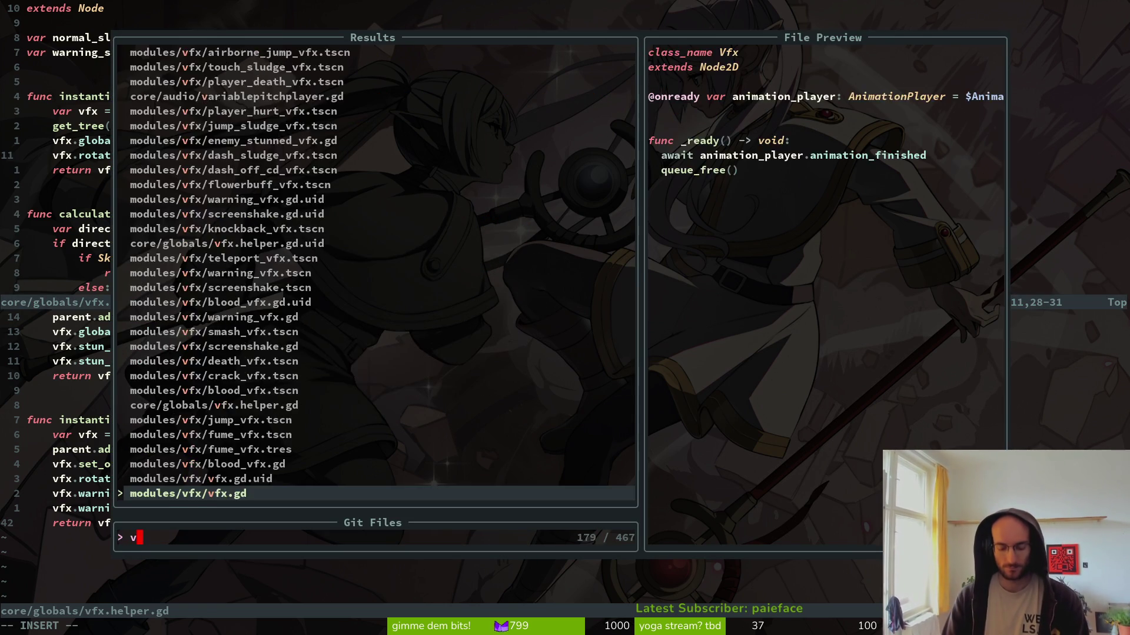
pyautogui.press('Return')
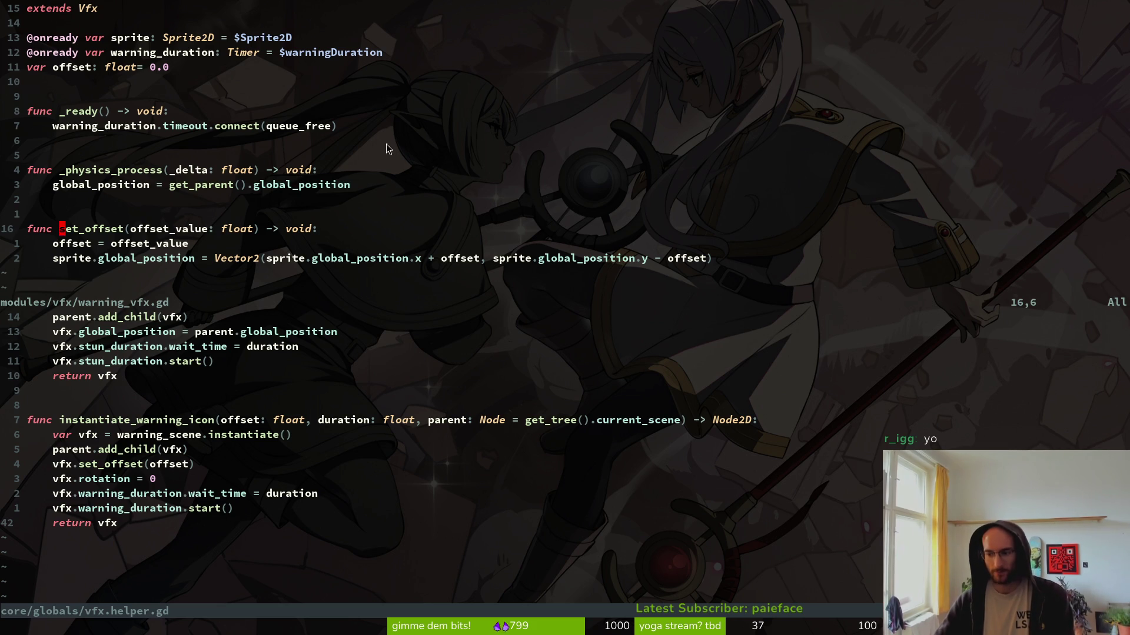
pyautogui.scroll(-1, 187, 145)
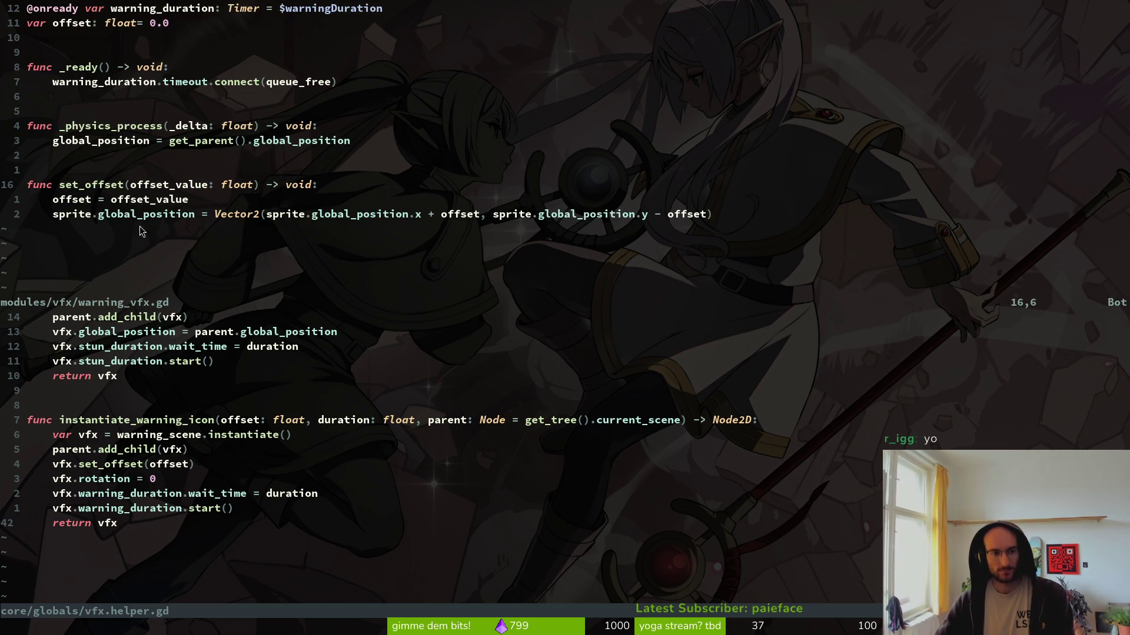
pyautogui.scroll(1, 179, 86)
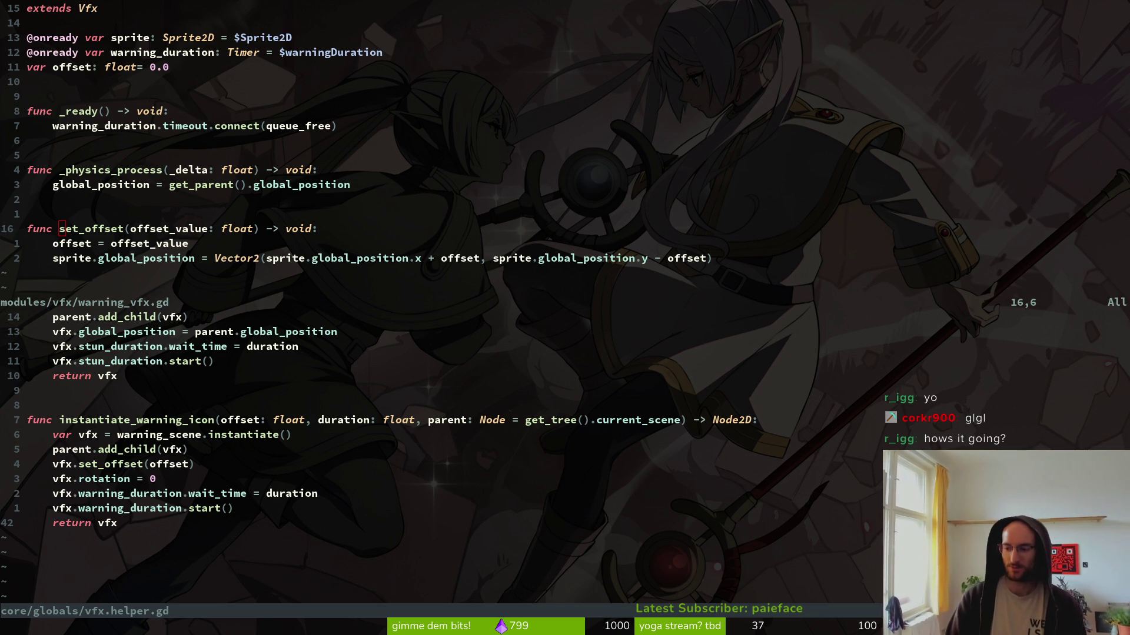
# Step: Move to the sprite position line in set_offset, then return to the Godot debugger
pyautogui.press('O')
pyautogui.press('Escape')
pyautogui.press('u')
pyautogui.press('j')
pyautogui.press('k')
pyautogui.press('j')
pyautogui.press('j')
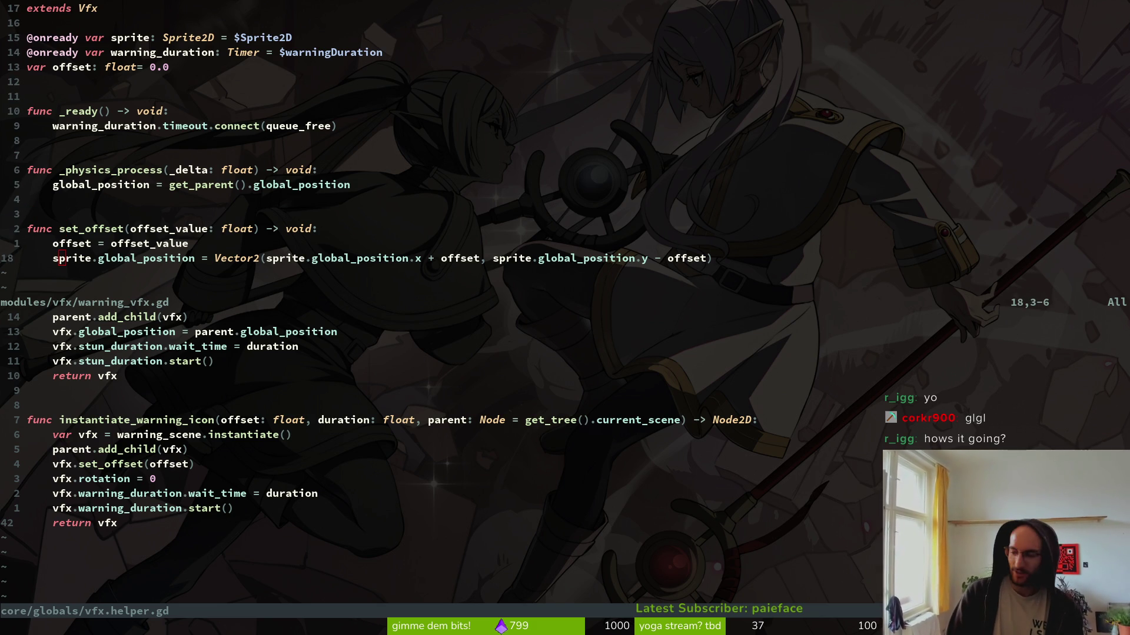
pyautogui.hotkey('alt', 'Tab')
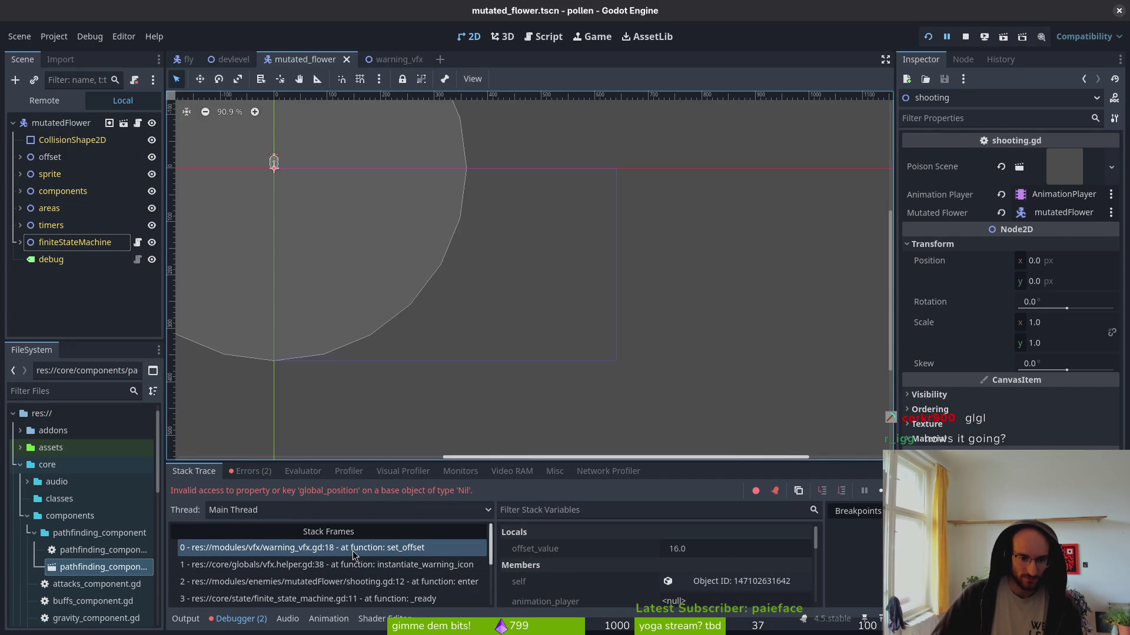
# Step: Jump from the debugger to the failing set_offset line, then return to Neovim
pyautogui.doubleClick(354, 553)
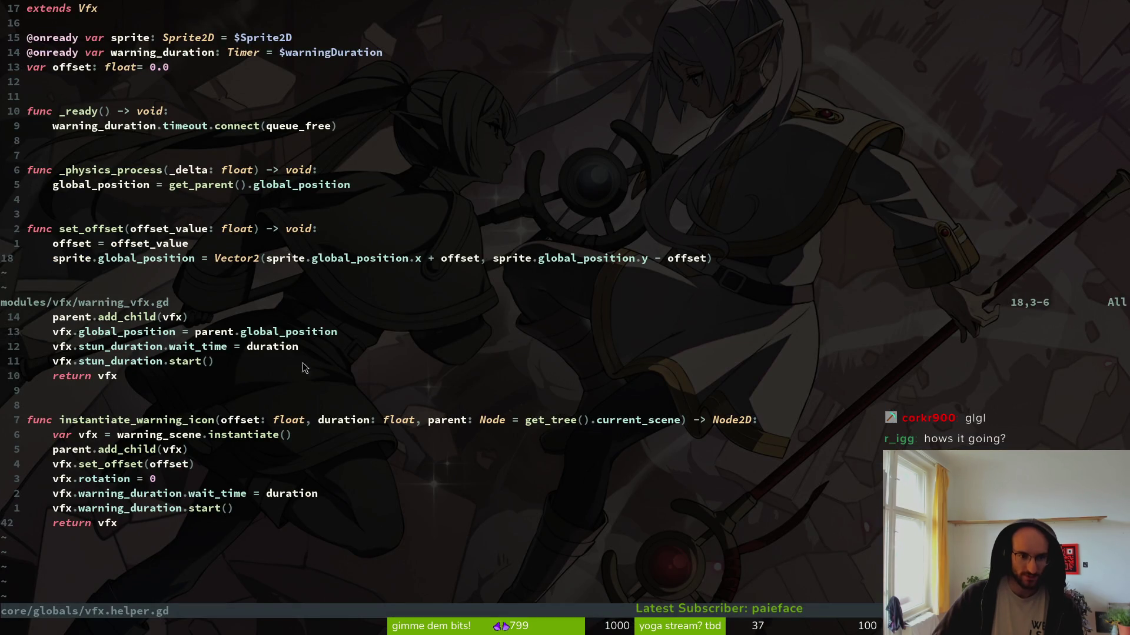
pyautogui.click(71, 465)
pyautogui.press('y')
pyautogui.press('y')
pyautogui.hotkey('alt', 'Tab')
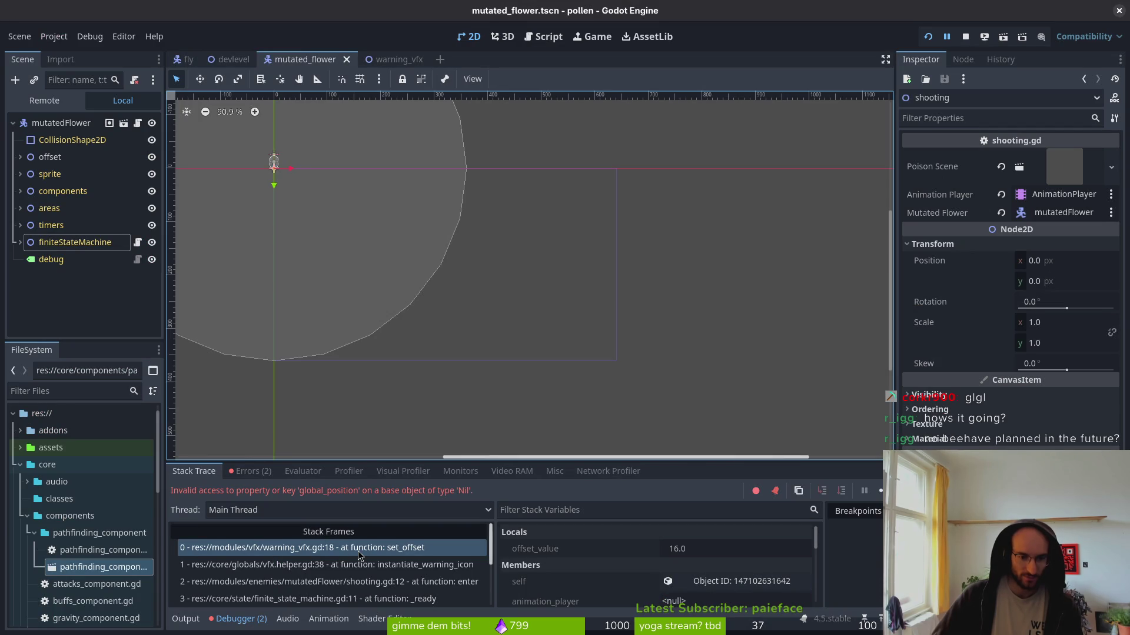
pyautogui.hotkey('alt', 'Tab')
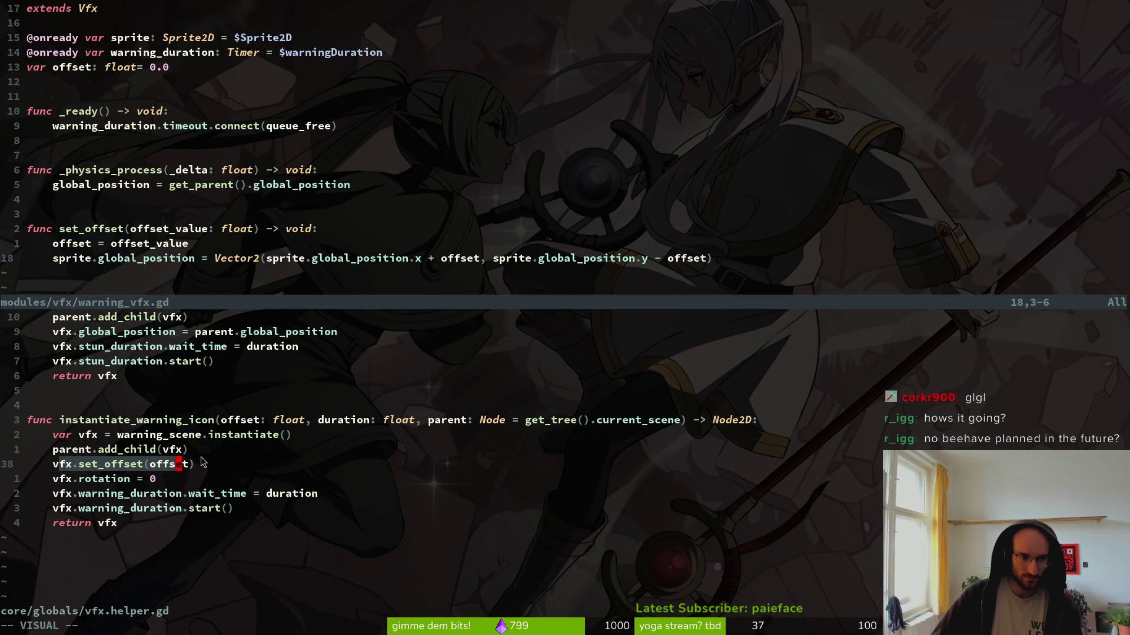
# Step: Add print_debug(vfx.sprite) below parent.add_child(vfx), save vfx.helper.gd, and run the game
pyautogui.click(166, 464)
pyautogui.click(202, 457)
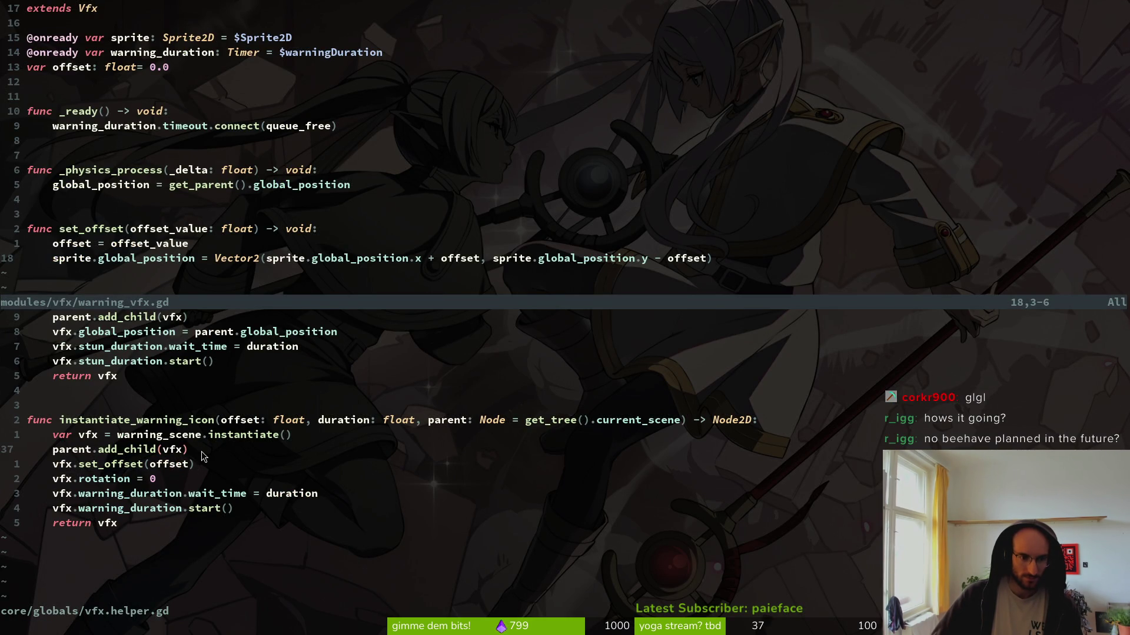
pyautogui.write('oprint_debug(v')
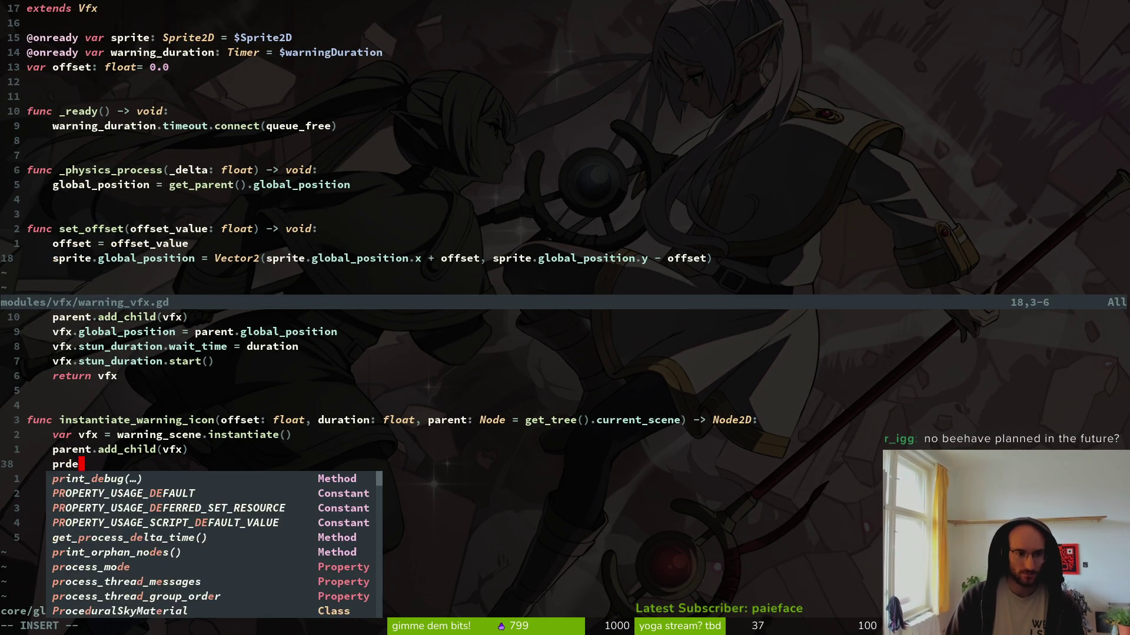
pyautogui.write('fx.sprite)')
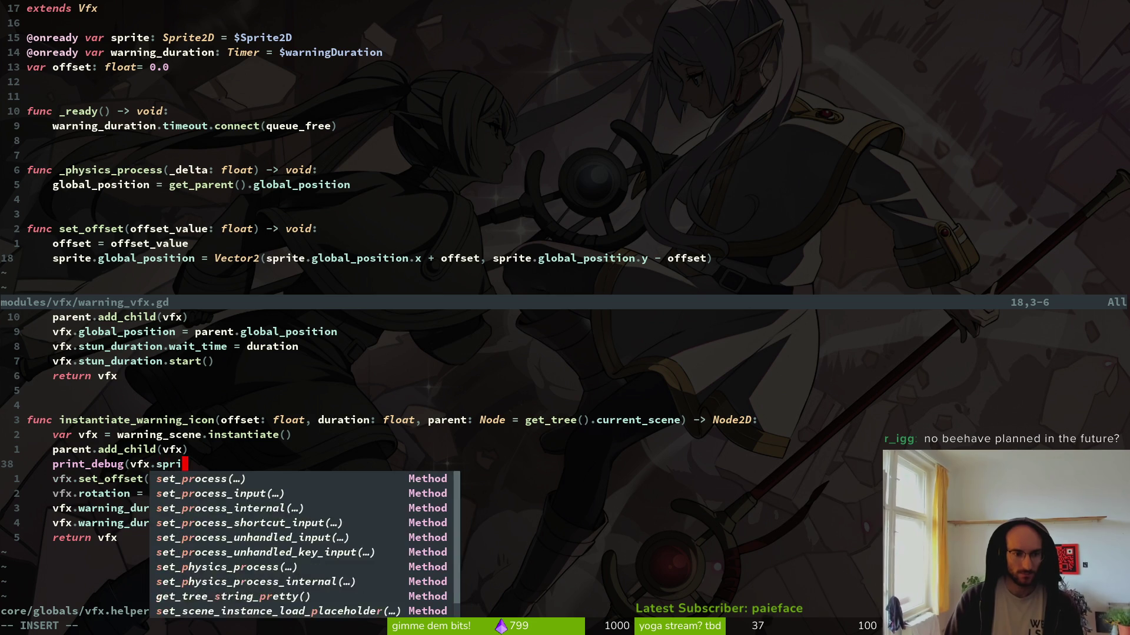
pyautogui.press('Escape')
pyautogui.write(':w')
pyautogui.press('Return')
pyautogui.hotkey('alt', 'Tab')
pyautogui.press('F5')
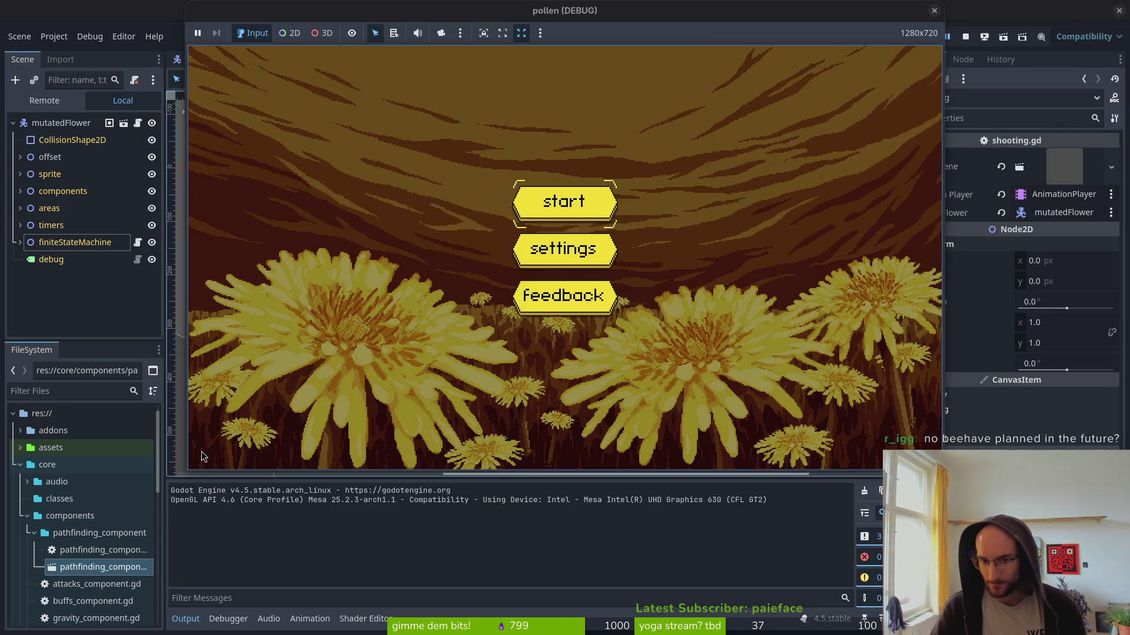
# Step: Play into the dev level, restart the run, and read the <null> sprite print in Output
pyautogui.press('Return')
pyautogui.press('Right')
pyautogui.press('space')
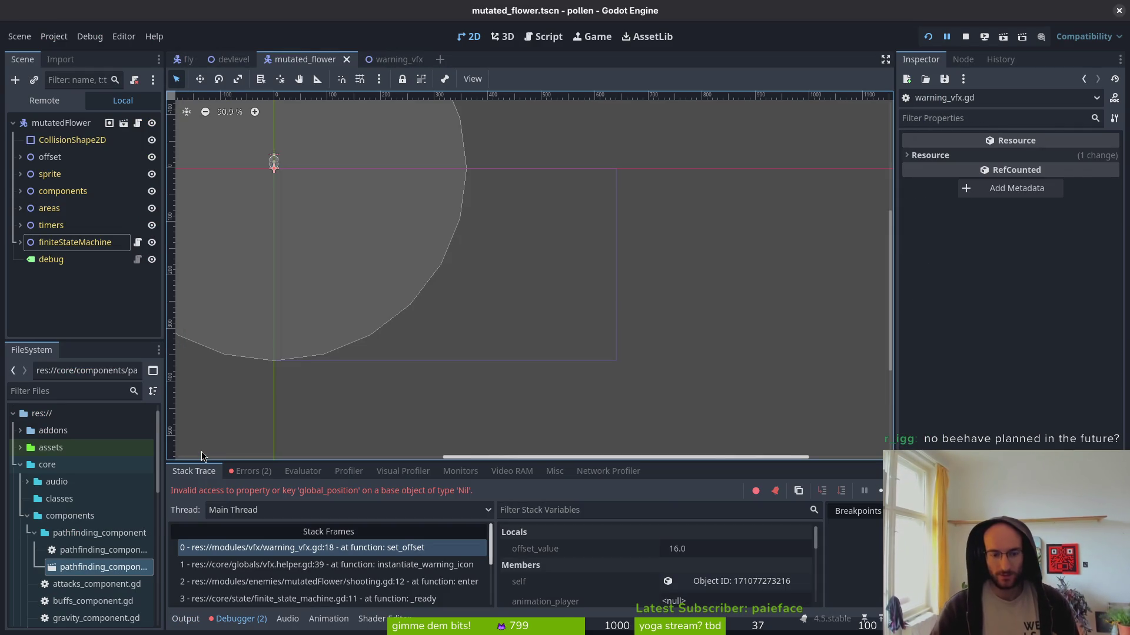
pyautogui.click(928, 37)
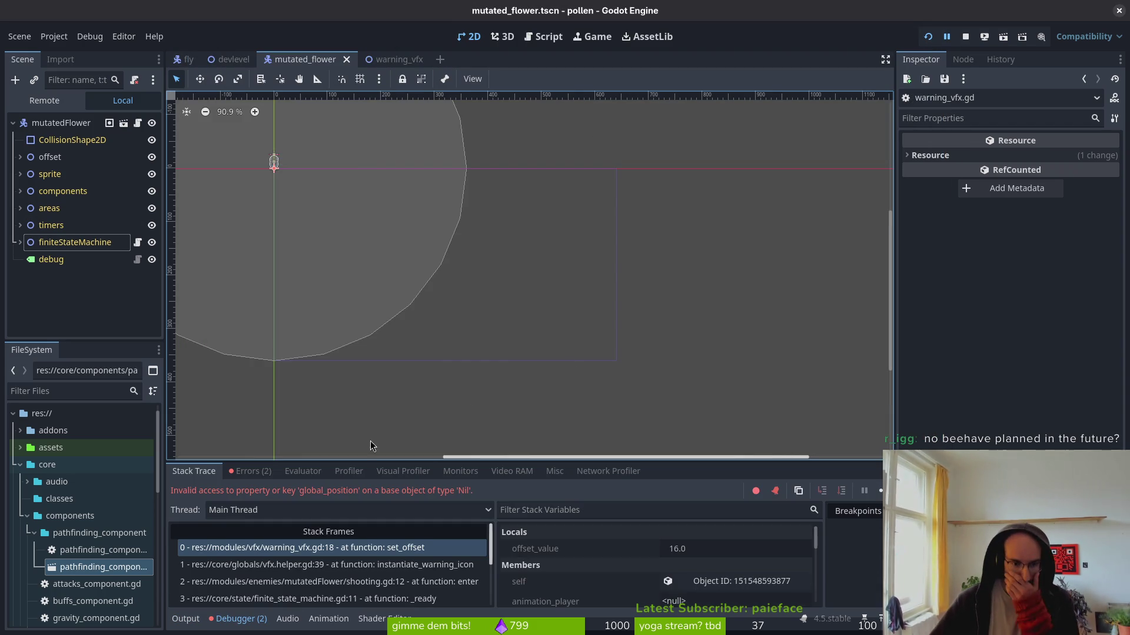
pyautogui.click(190, 619)
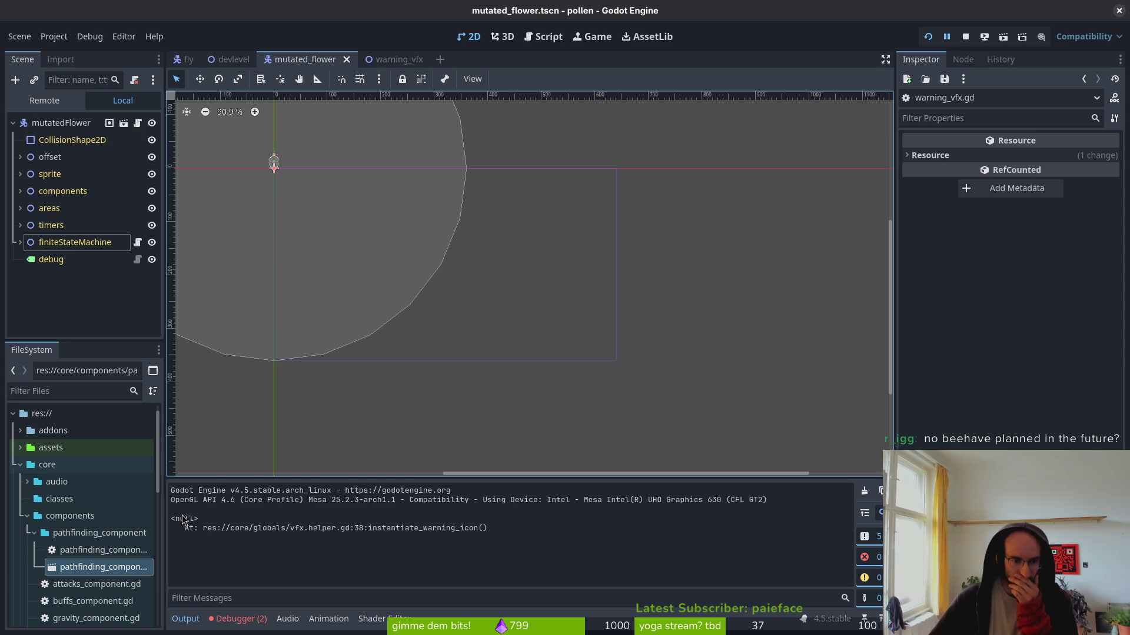
pyautogui.click(238, 619)
pyautogui.click(395, 60)
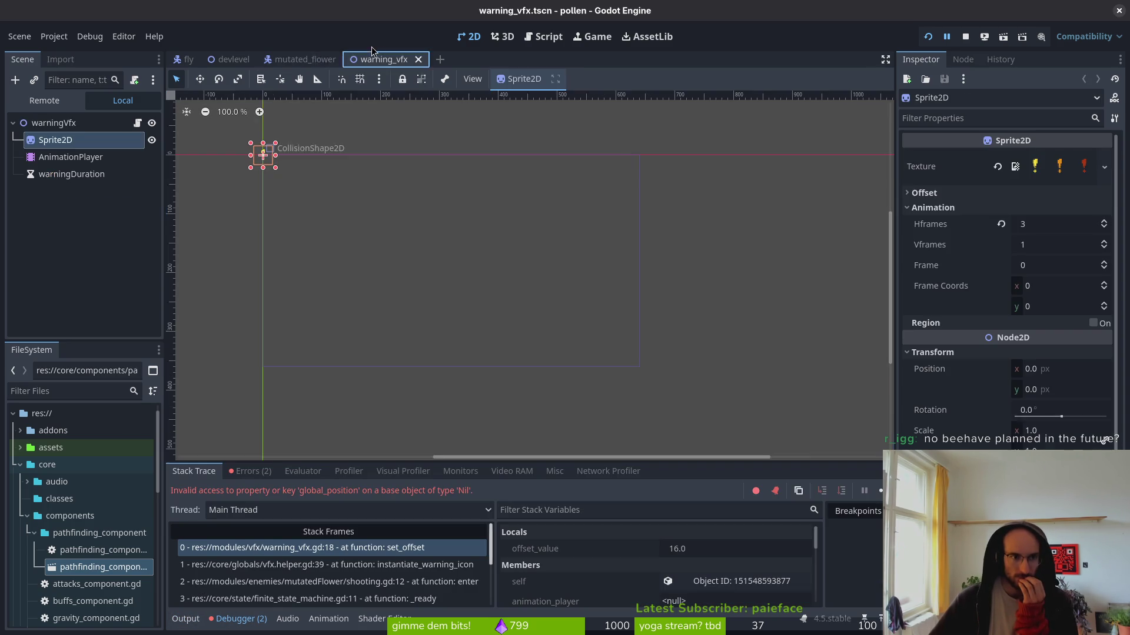
# Step: Inspect the warningVfx root script, Sprite2D, AnimationPlayer and warningDuration nodes in the Inspector
pyautogui.click(53, 122)
pyautogui.click(50, 143)
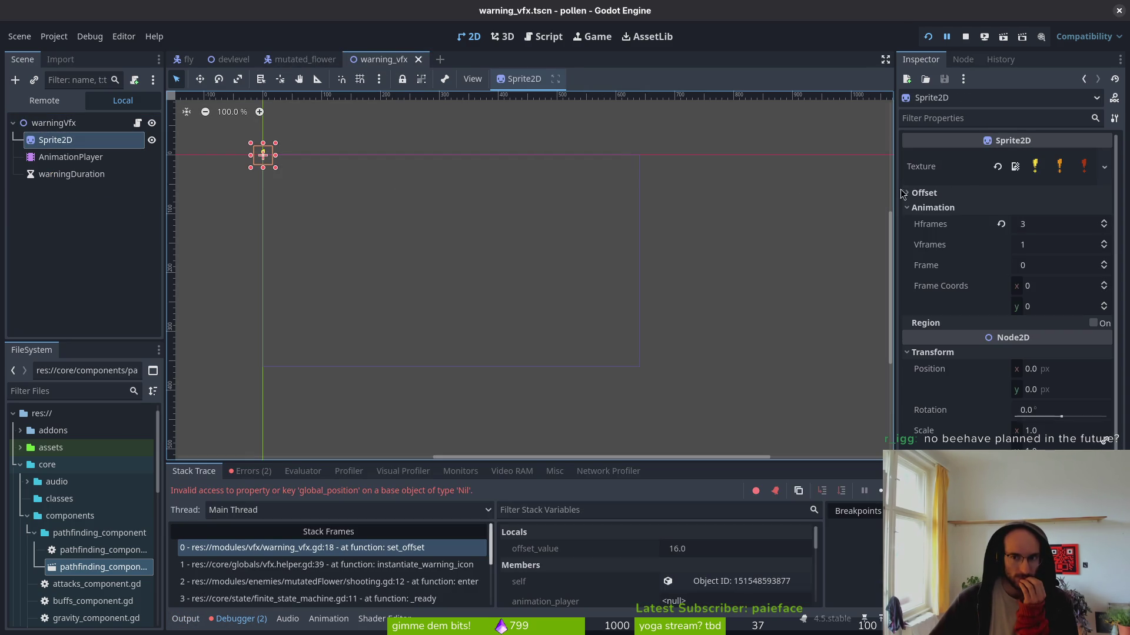
pyautogui.click(68, 157)
pyautogui.click(62, 175)
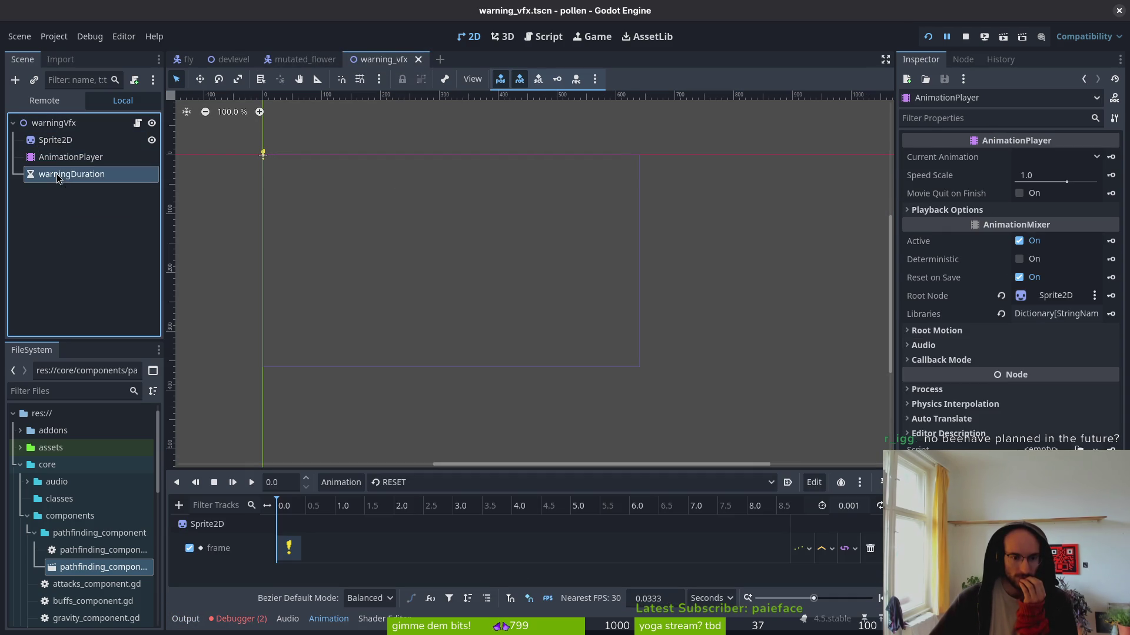
pyautogui.click(53, 122)
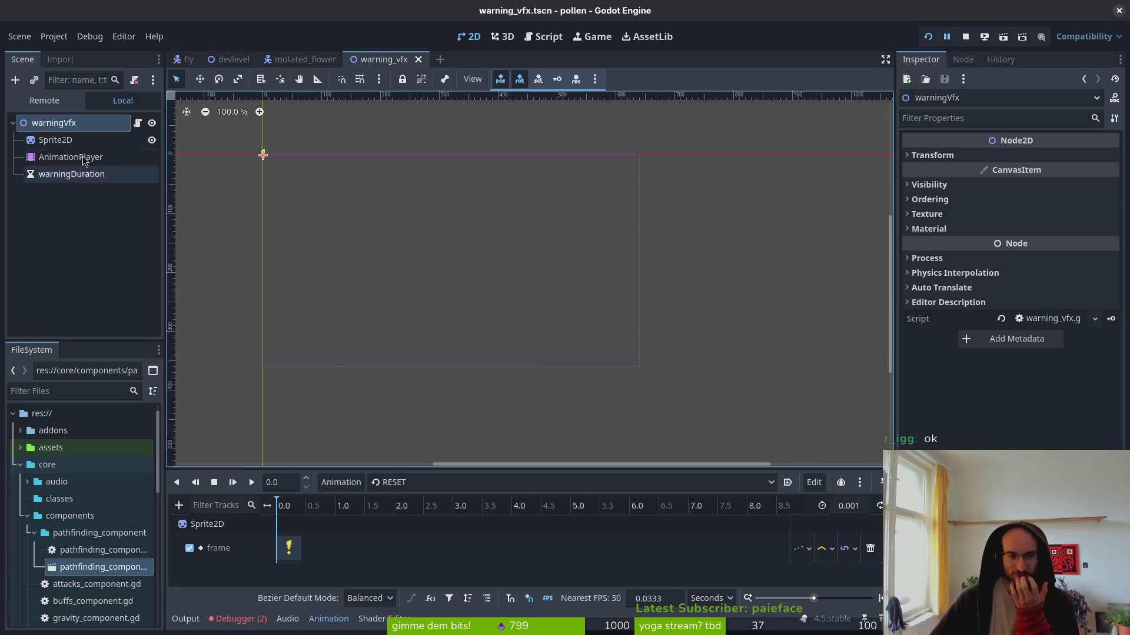
pyautogui.click(13, 124)
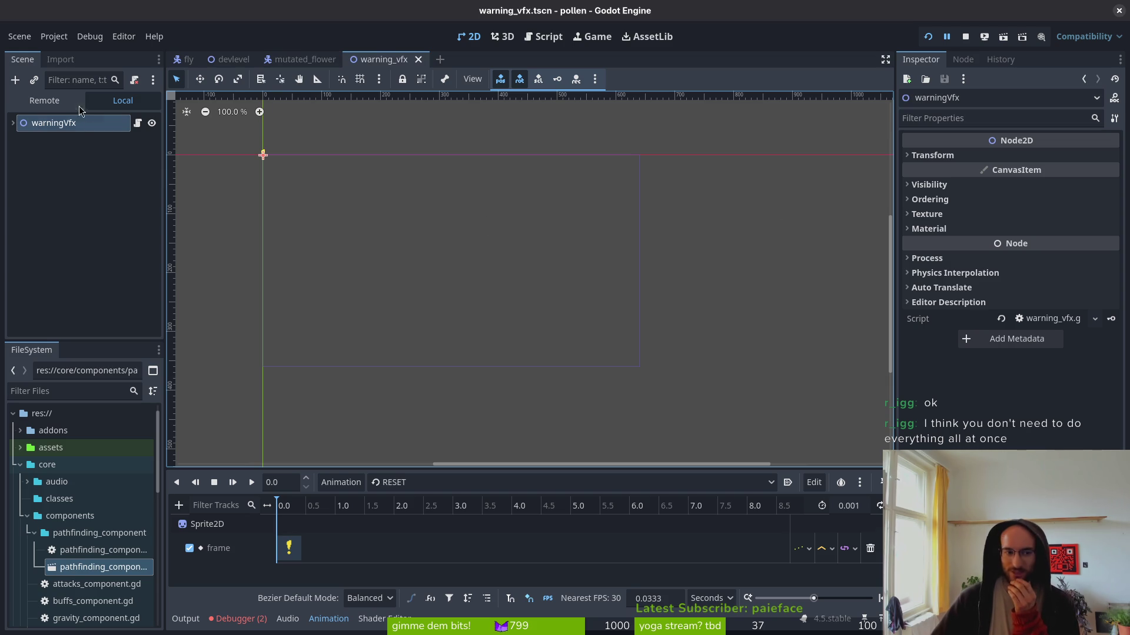
pyautogui.click(13, 123)
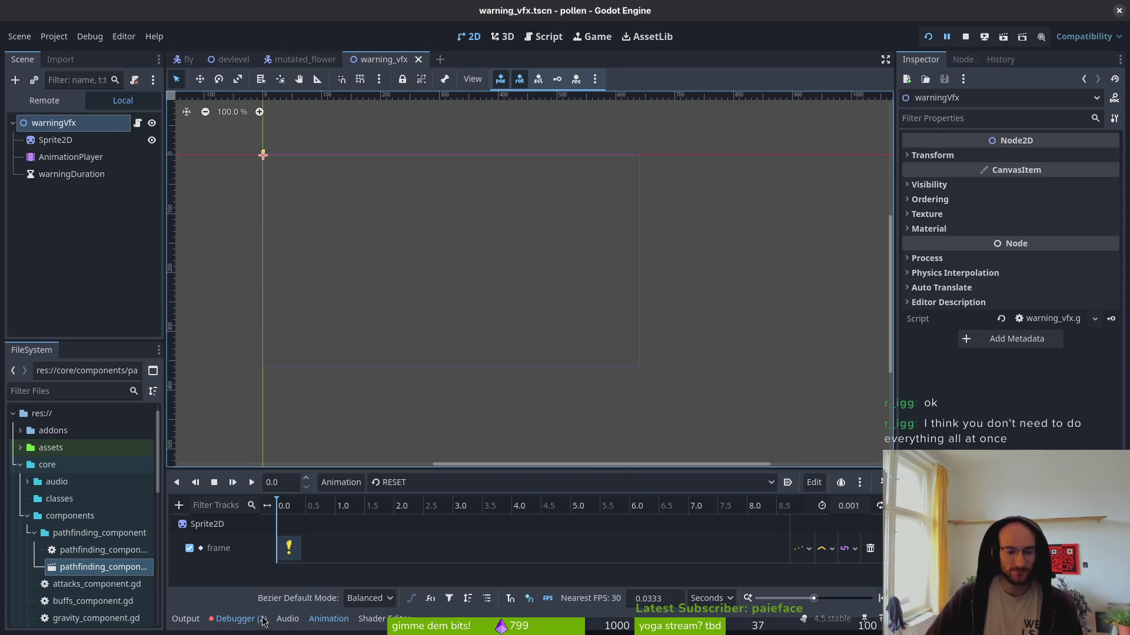
# Step: Review the Errors list: the busy-parent add_child failure and the nil global_position access
pyautogui.click(238, 619)
pyautogui.click(249, 470)
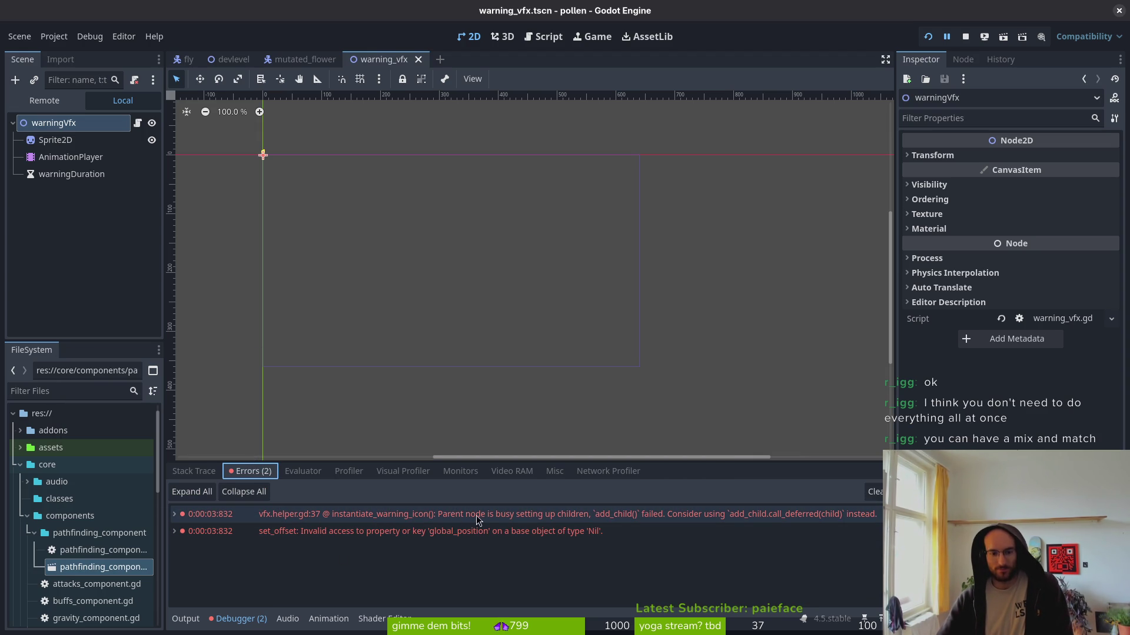
pyautogui.moveTo(575, 522)
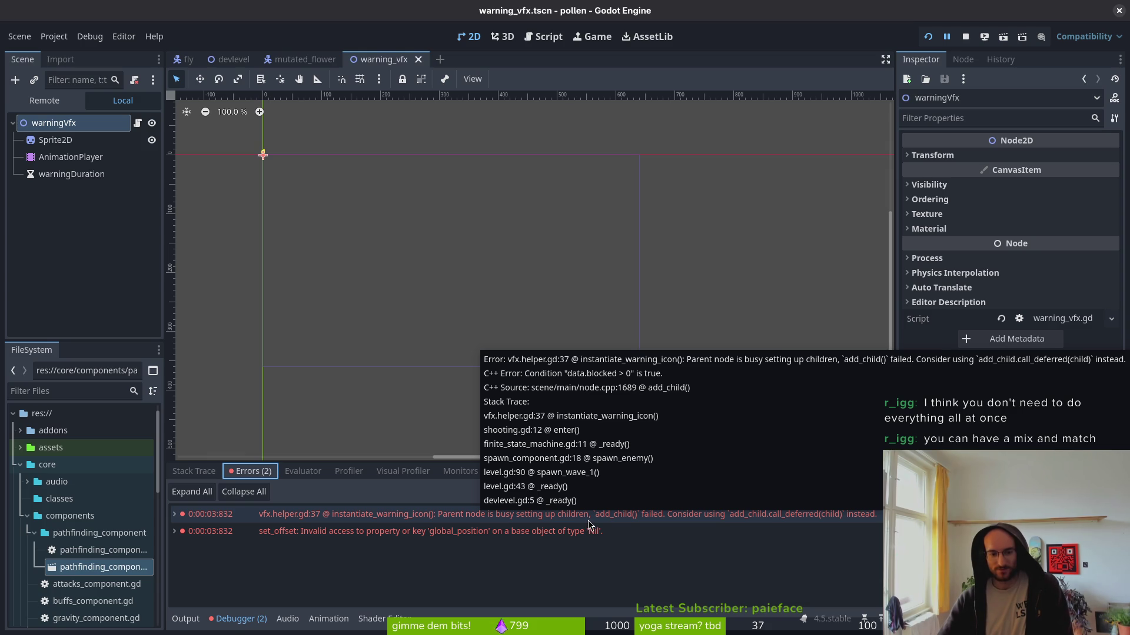
# Step: Rerun the game, stop it, and switch back to Neovim
pyautogui.press('F5')
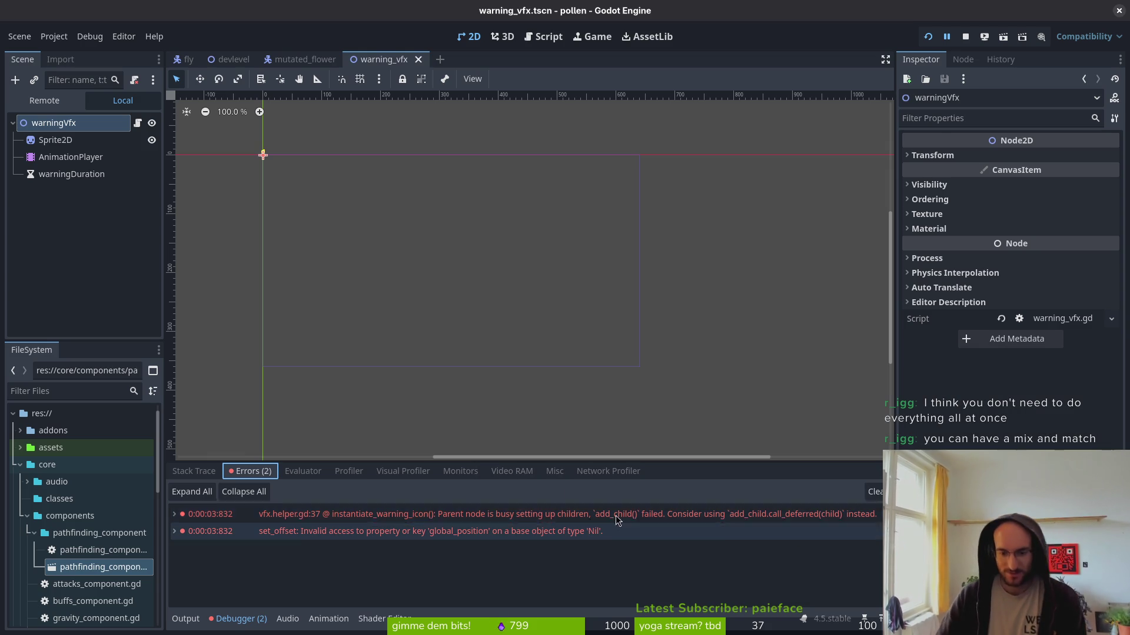
pyautogui.press('F8')
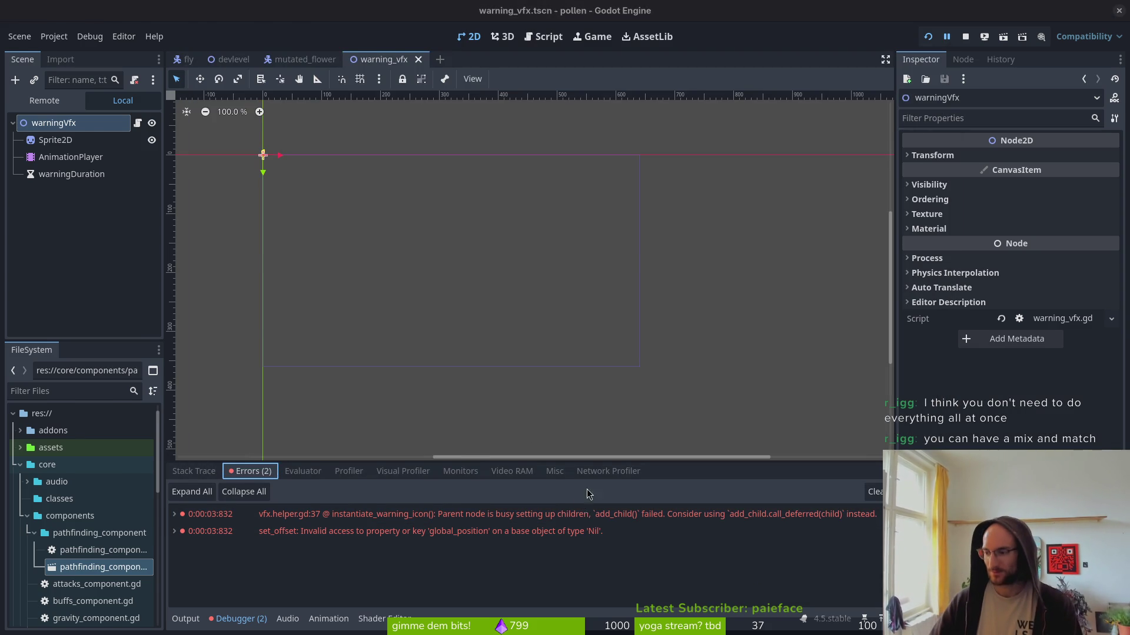
pyautogui.hotkey('alt', 'Tab')
pyautogui.hotkey('alt', 'Tab')
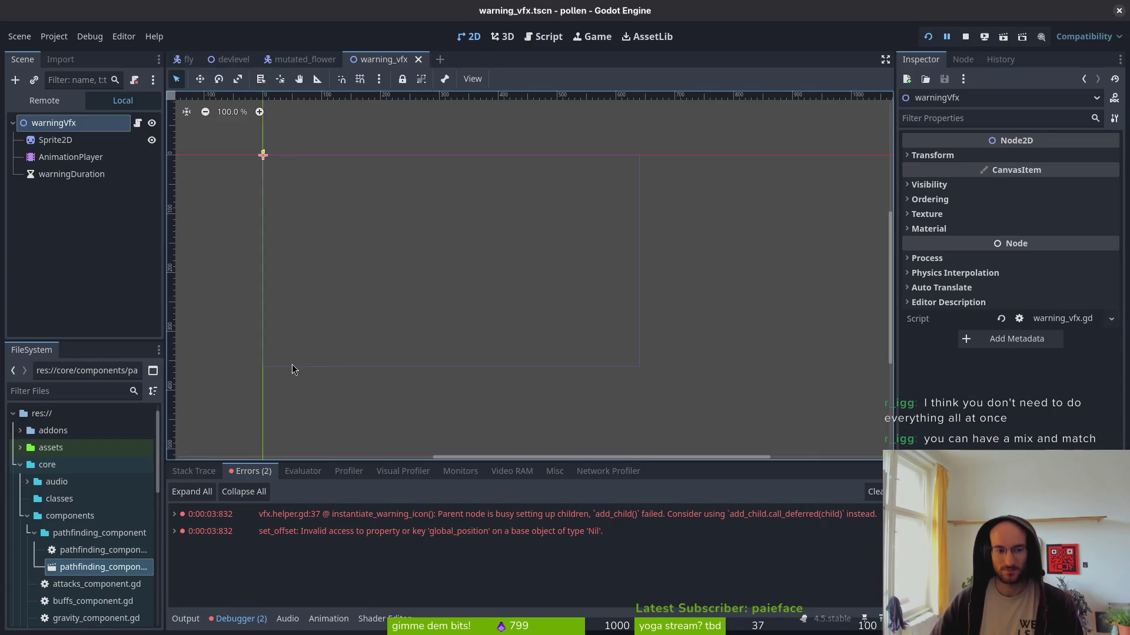
pyautogui.moveTo(468, 517)
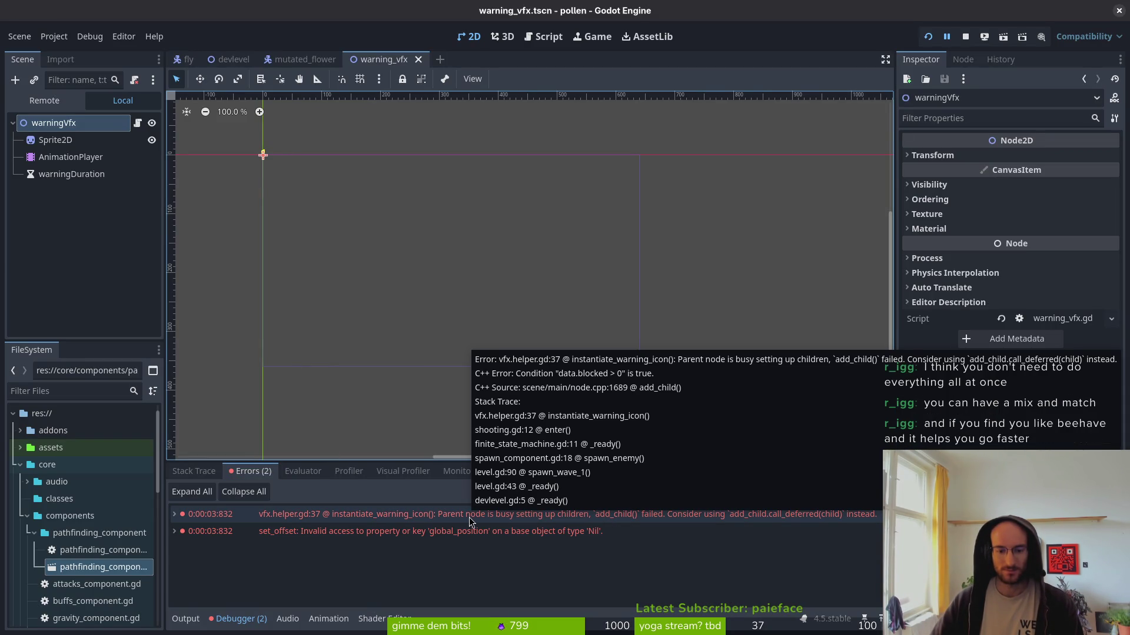
pyautogui.hotkey('alt', 'Tab')
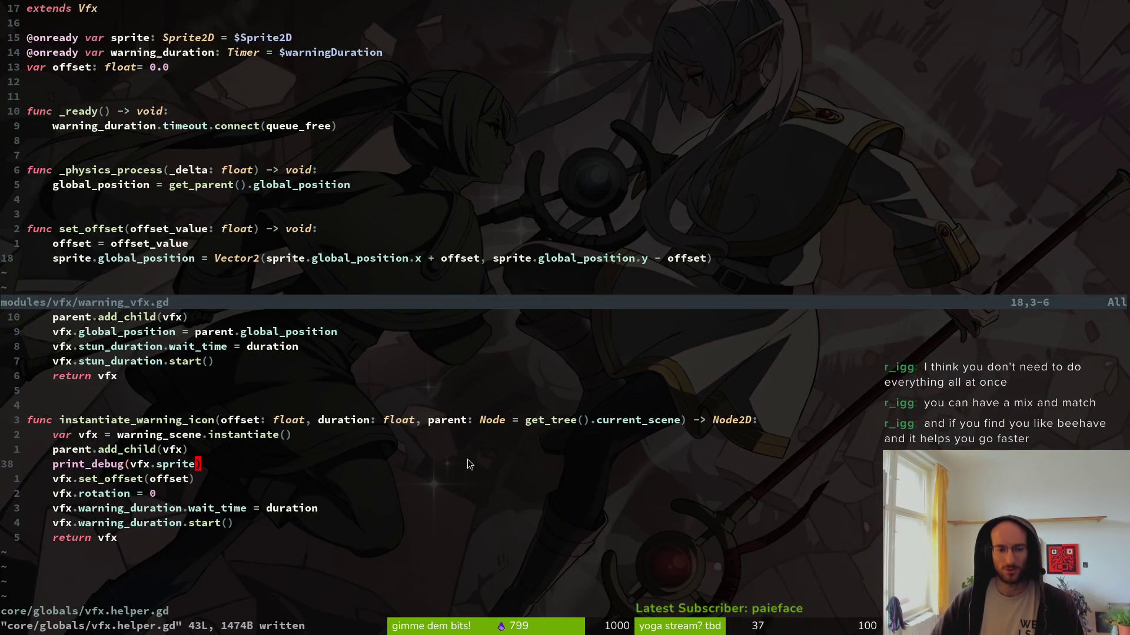
# Step: Read enter() in mutatedFlower/spawning.gd, then switch the split back to warning_vfx.gd
pyautogui.click(360, 185)
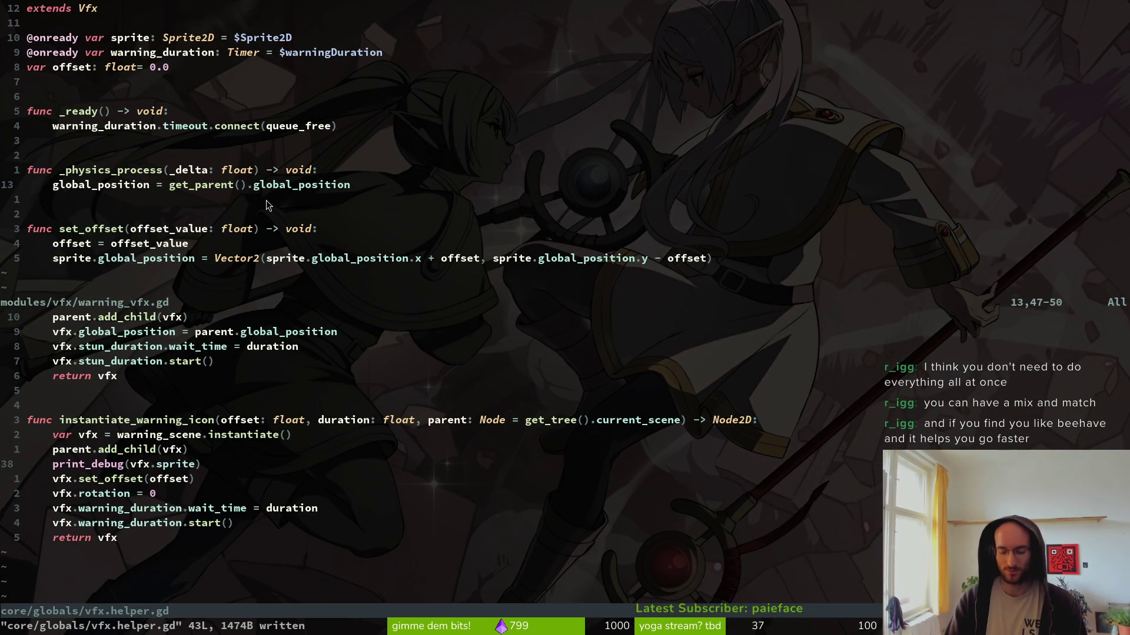
pyautogui.hotkey('ctrl', 'p')
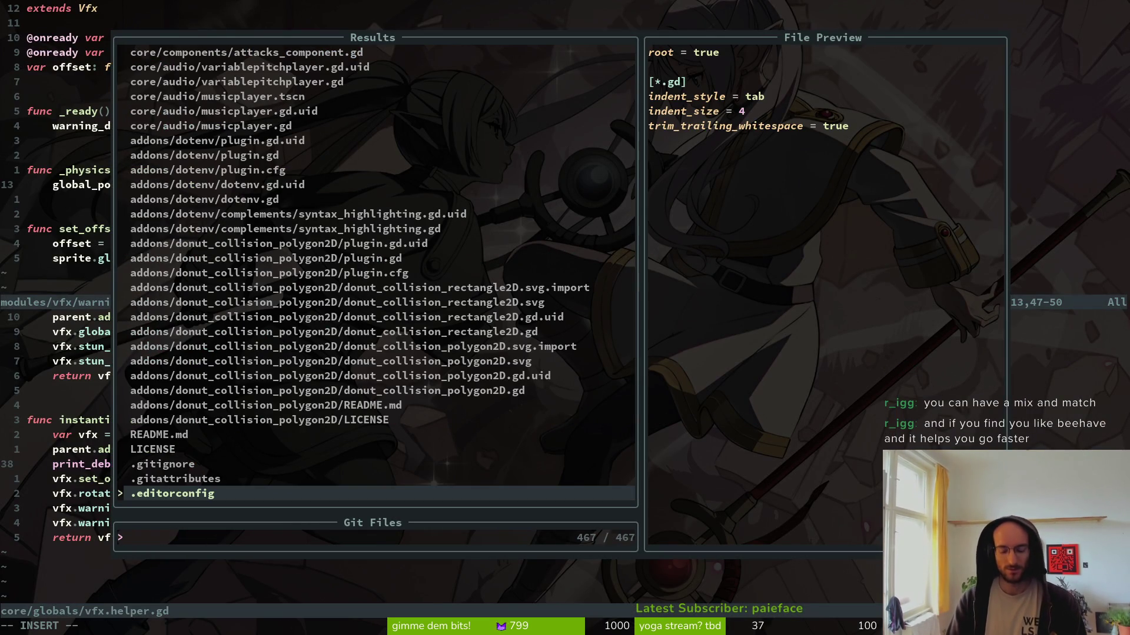
pyautogui.write('spaw')
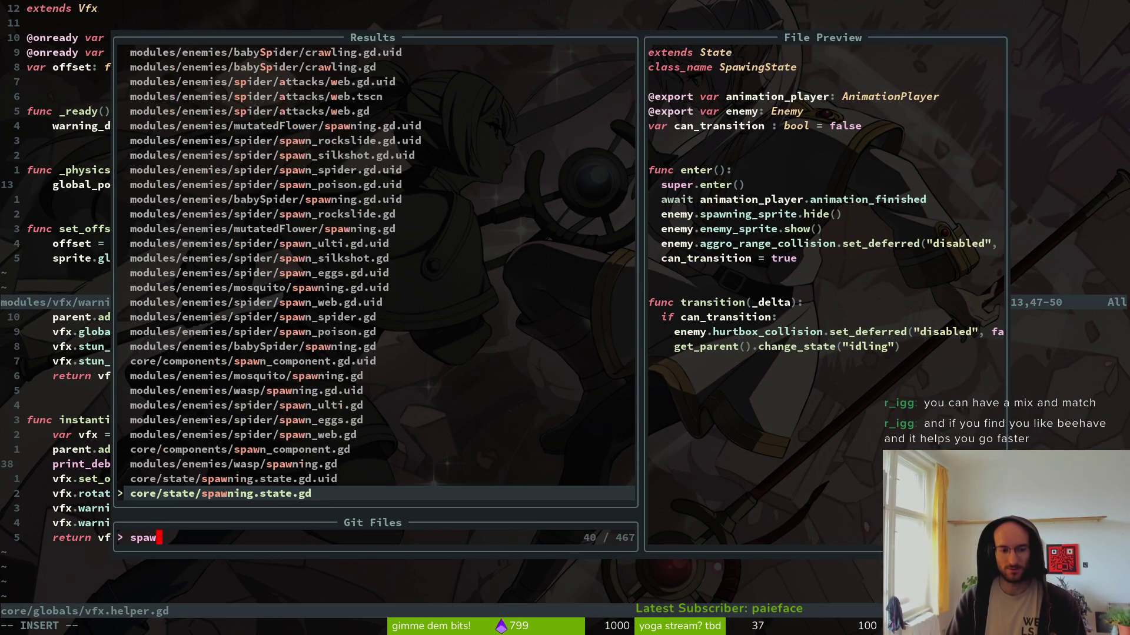
pyautogui.write('ing')
pyautogui.press('Up')
pyautogui.press('Up')
pyautogui.press('Up')
pyautogui.press('Up')
pyautogui.press('Return')
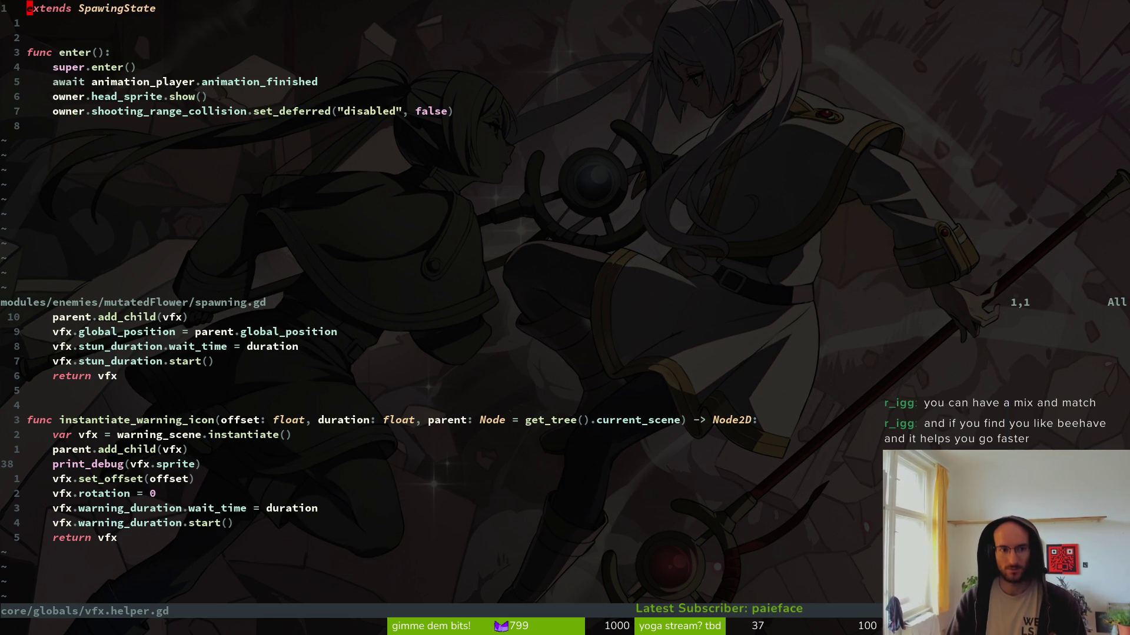
pyautogui.press('j')
pyautogui.press('j')
pyautogui.press('j')
pyautogui.press('j')
pyautogui.press('j')
pyautogui.press('j')
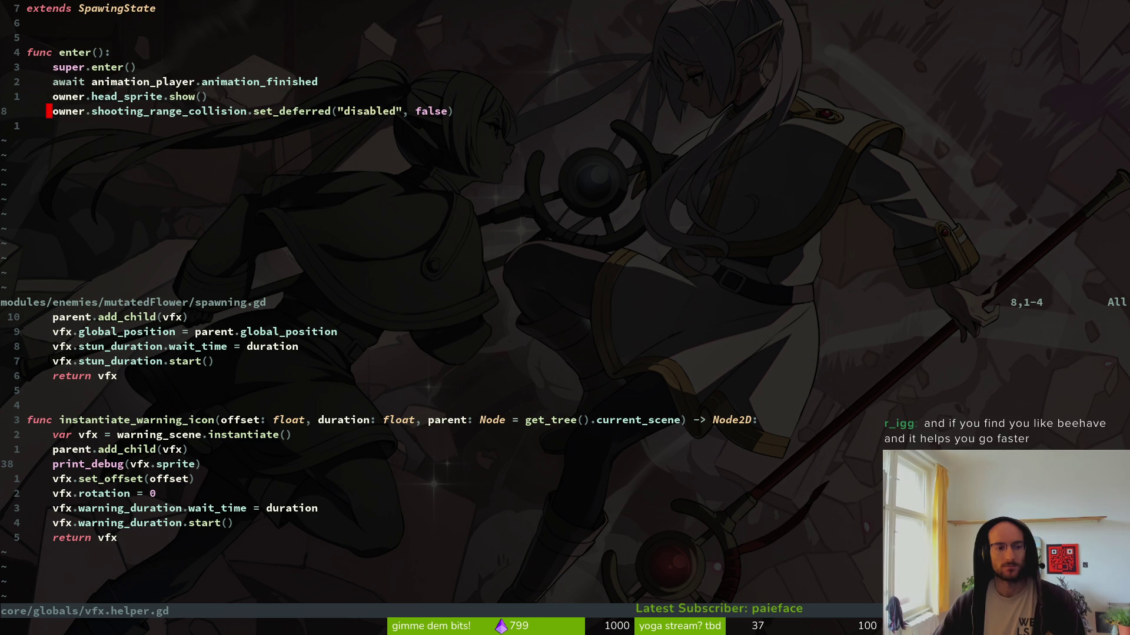
pyautogui.hotkey('ctrl', '6')
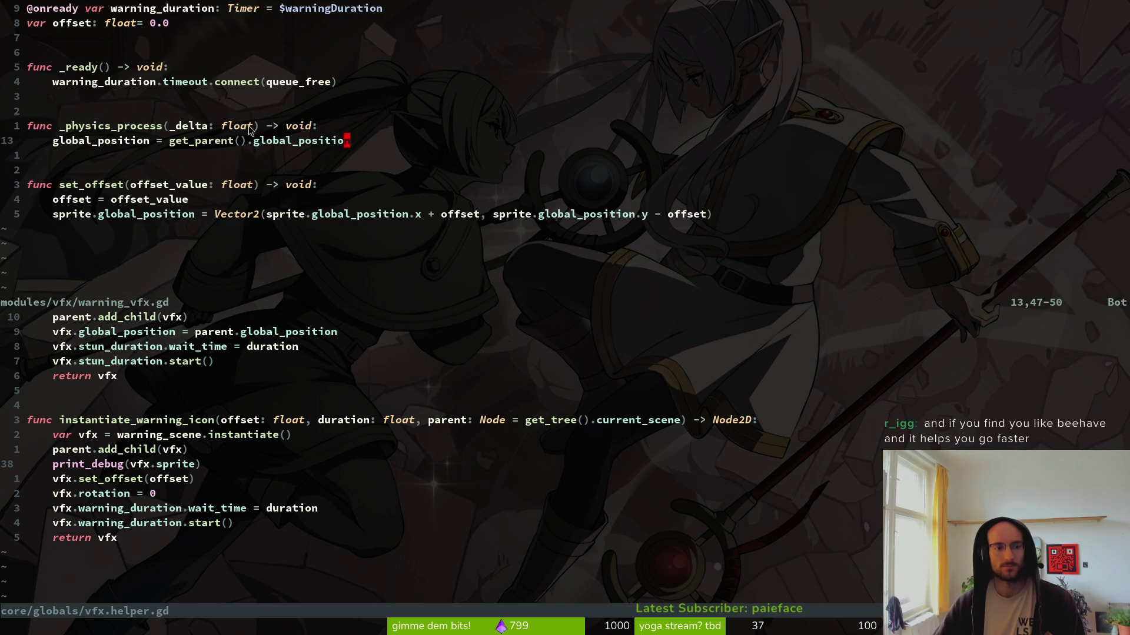
pyautogui.hotkey('alt', 'Tab')
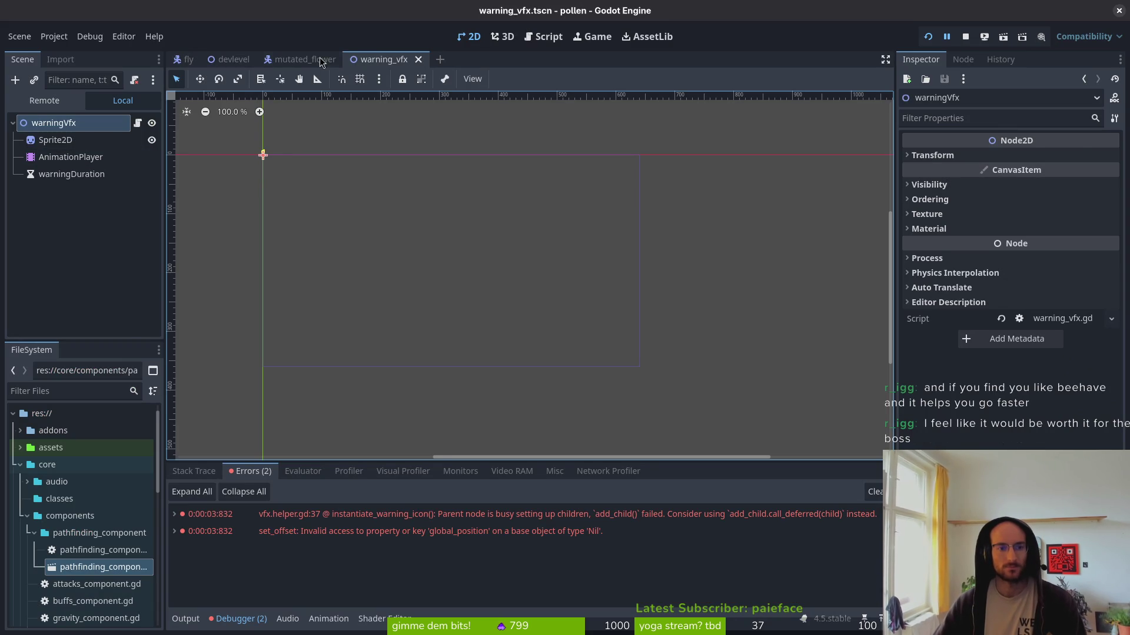
# Step: Check the mutated_flower scene's sprite children, then go to line 37's add_child in Neovim
pyautogui.click(301, 59)
pyautogui.click(20, 155)
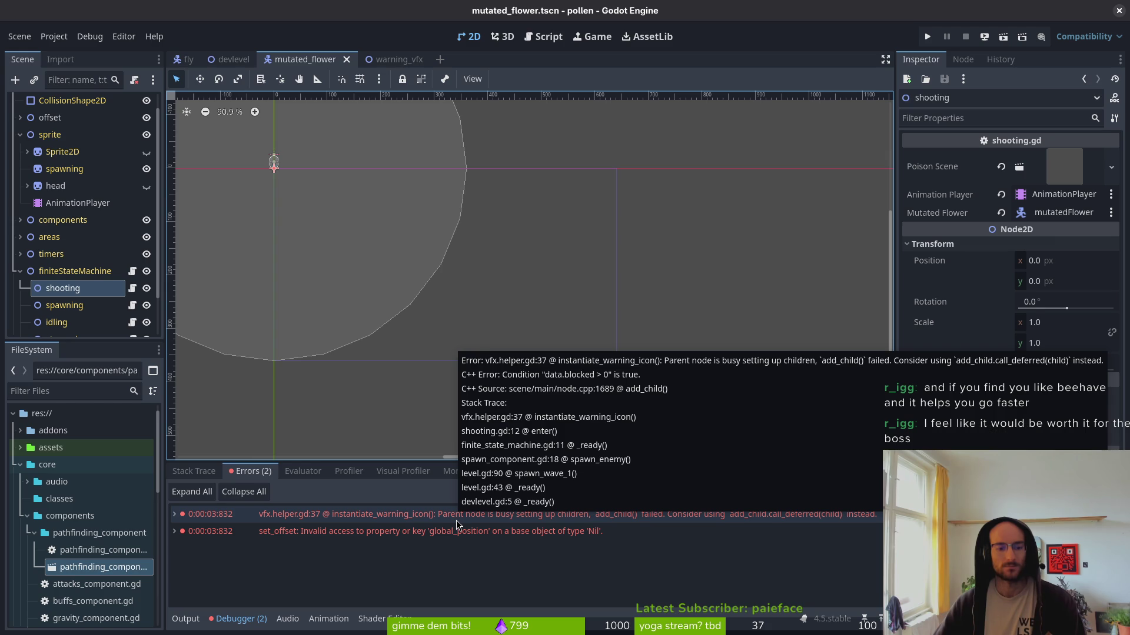
pyautogui.hotkey('alt', 'Tab')
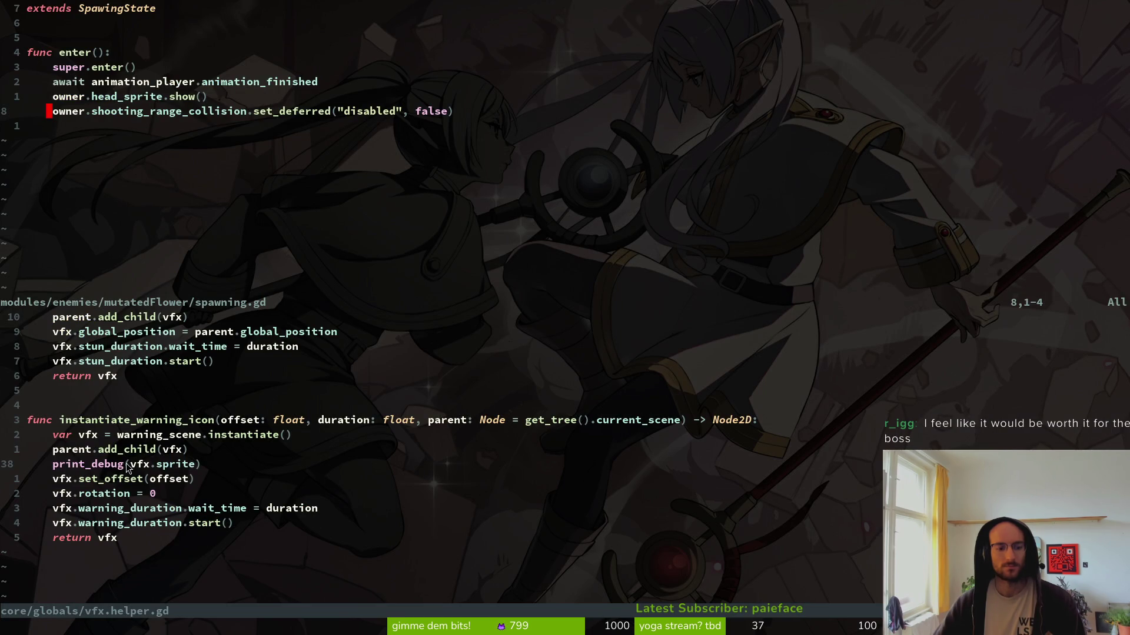
pyautogui.click(159, 451)
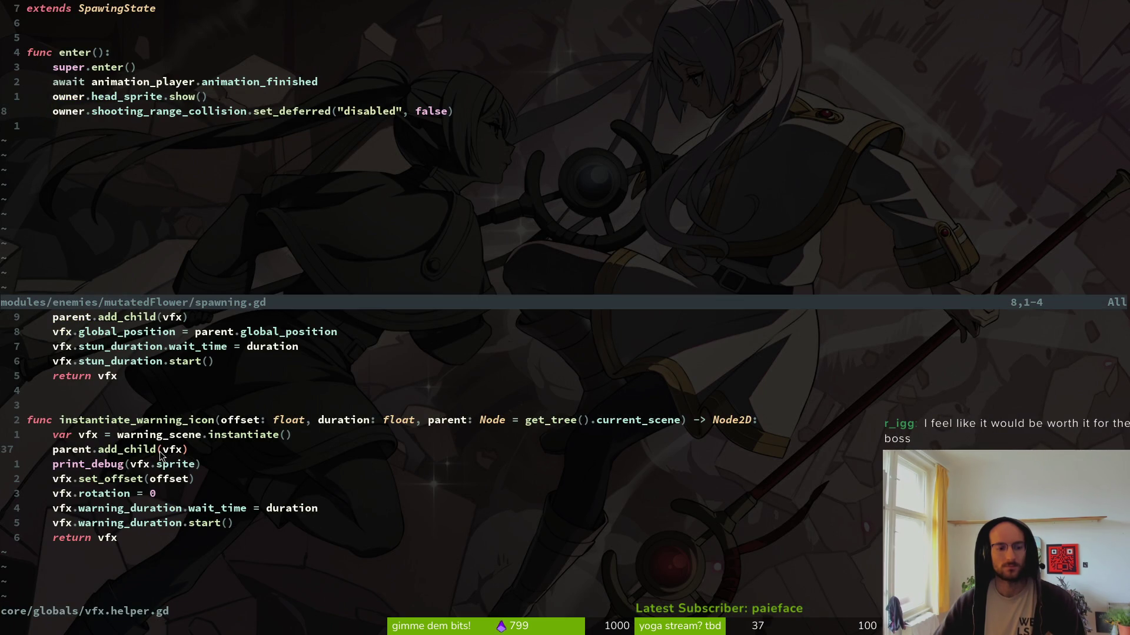
# Step: Change line 37 to parent.add_child.call_deferred(vfx), save, and run the game
pyautogui.write('i.cl')
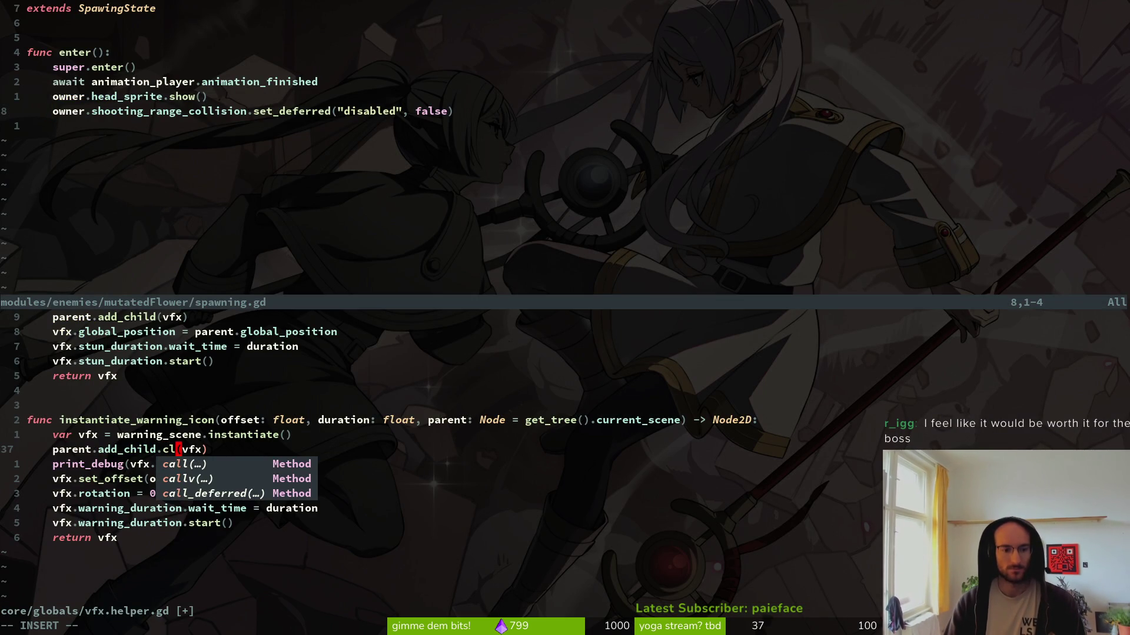
pyautogui.write('l_deferred')
pyautogui.press('Escape')
pyautogui.write(':w')
pyautogui.press('Return')
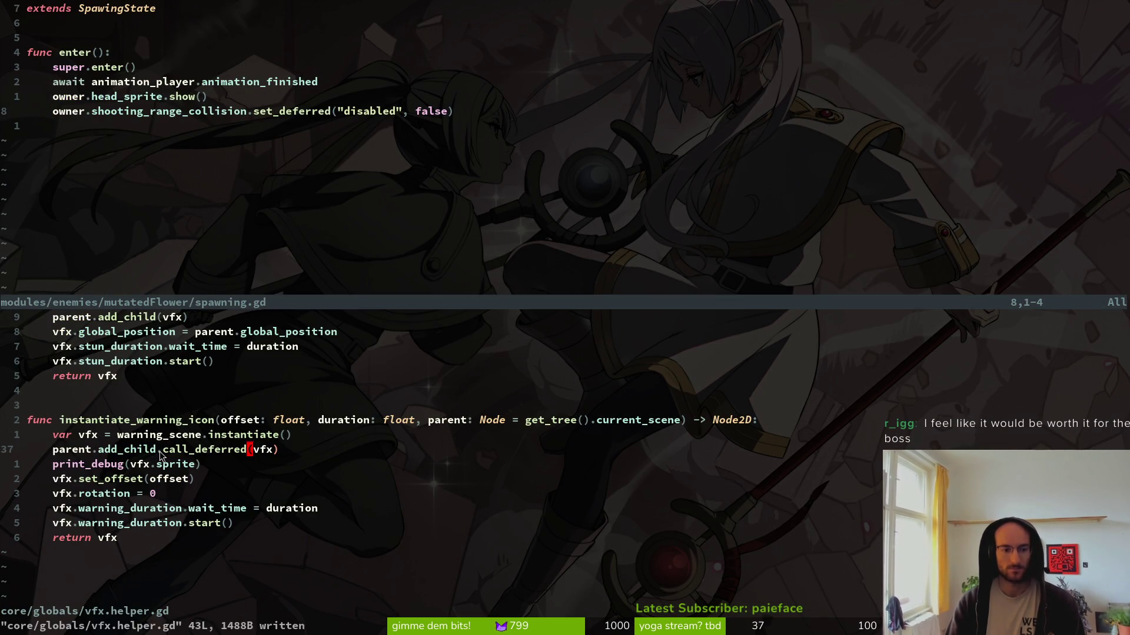
pyautogui.hotkey('alt', 'Tab')
pyautogui.press('F5')
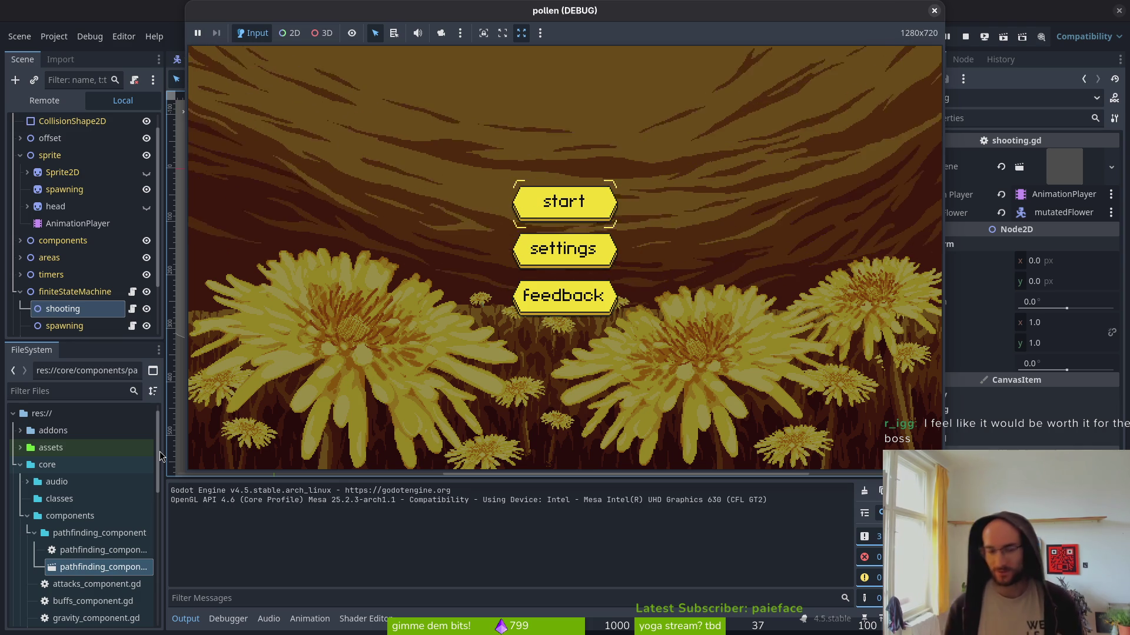
# Step: Check Output, Stack Trace and Errors for the remaining Nil global_position error in set_offset
pyautogui.press('Return')
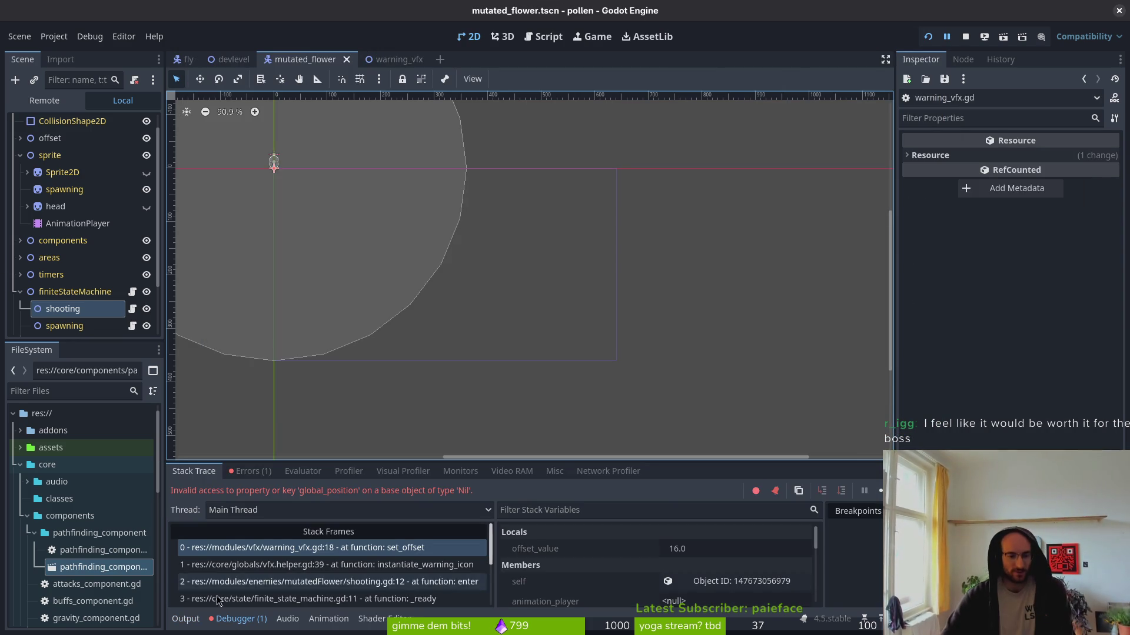
pyautogui.click(186, 623)
pyautogui.click(238, 619)
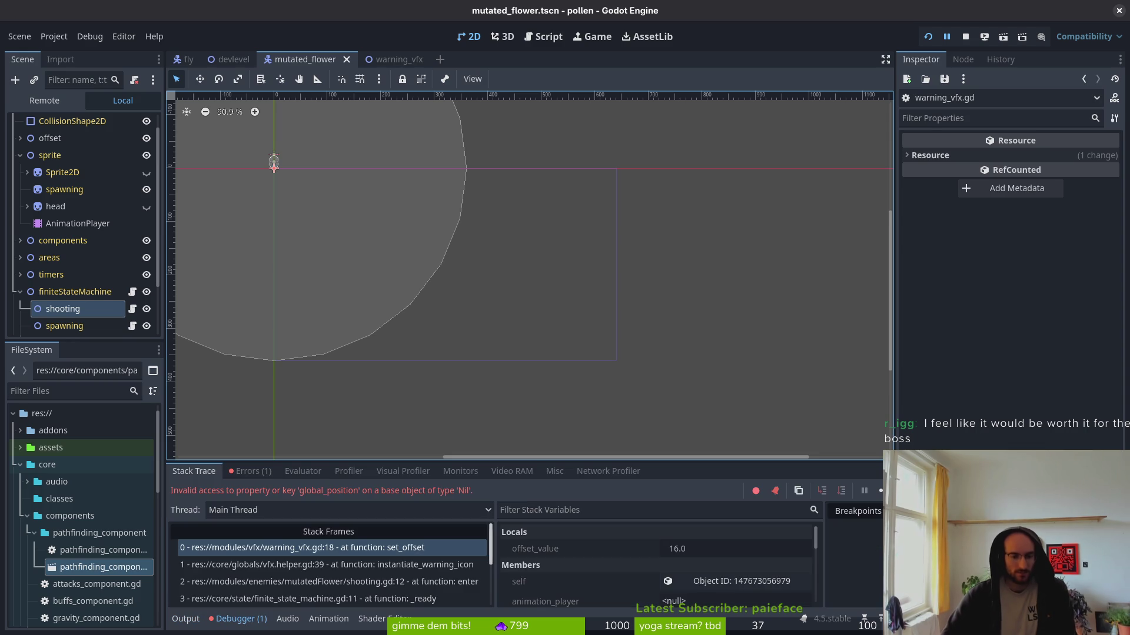
pyautogui.click(245, 471)
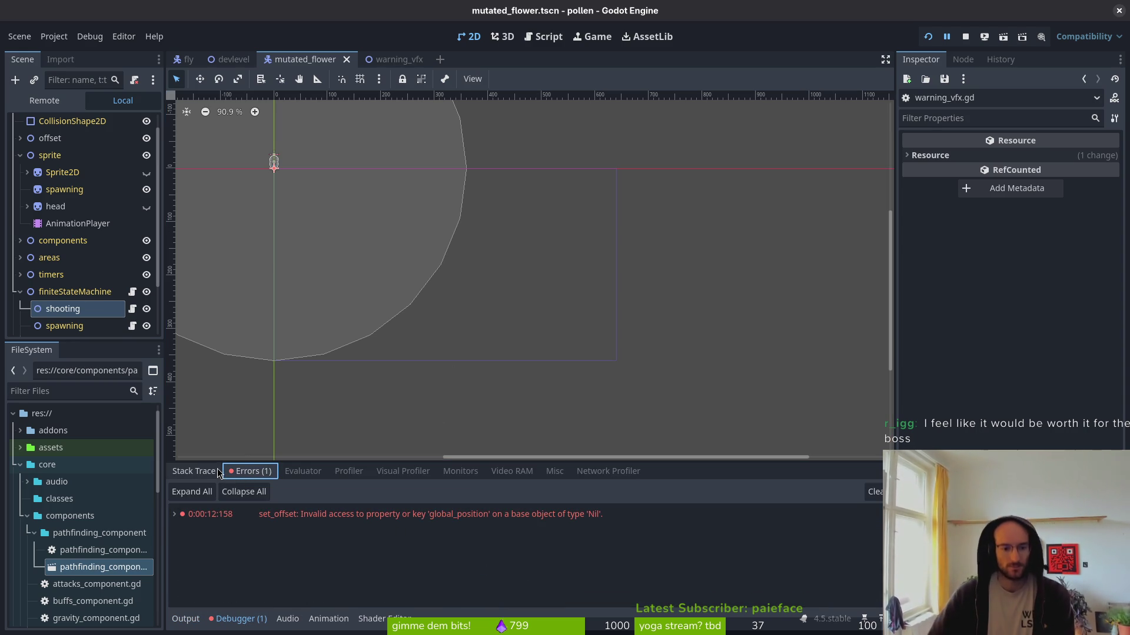
pyautogui.press('F5')
pyautogui.press('F8')
pyautogui.hotkey('alt', 'Tab')
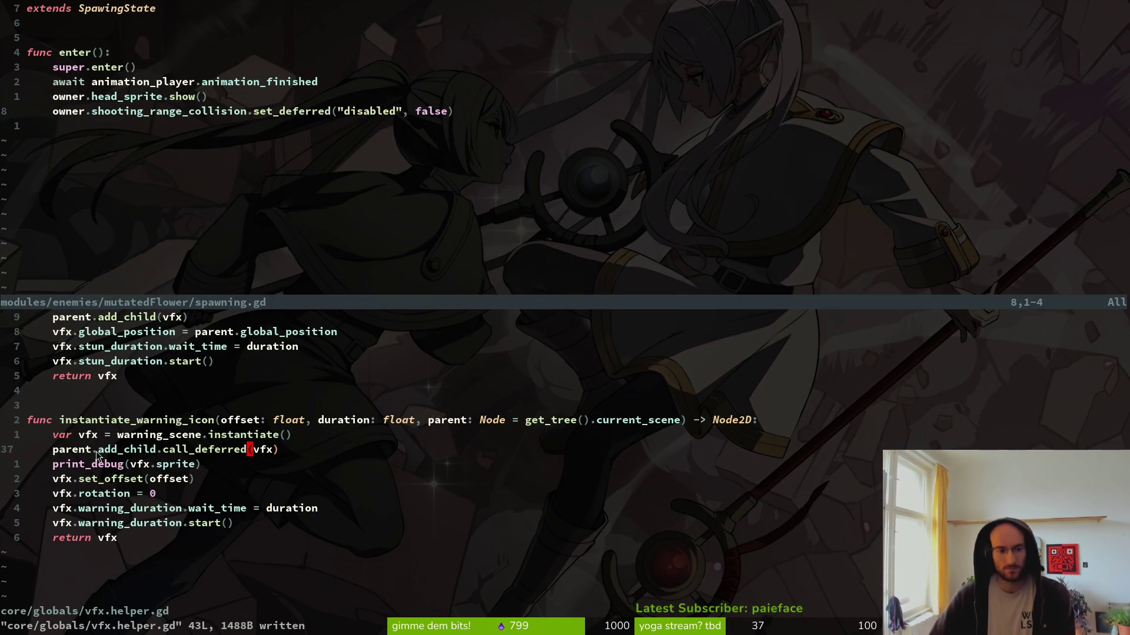
# Step: Undo call_deferred on line 37 and save vfx.helper.gd
pyautogui.click(211, 451)
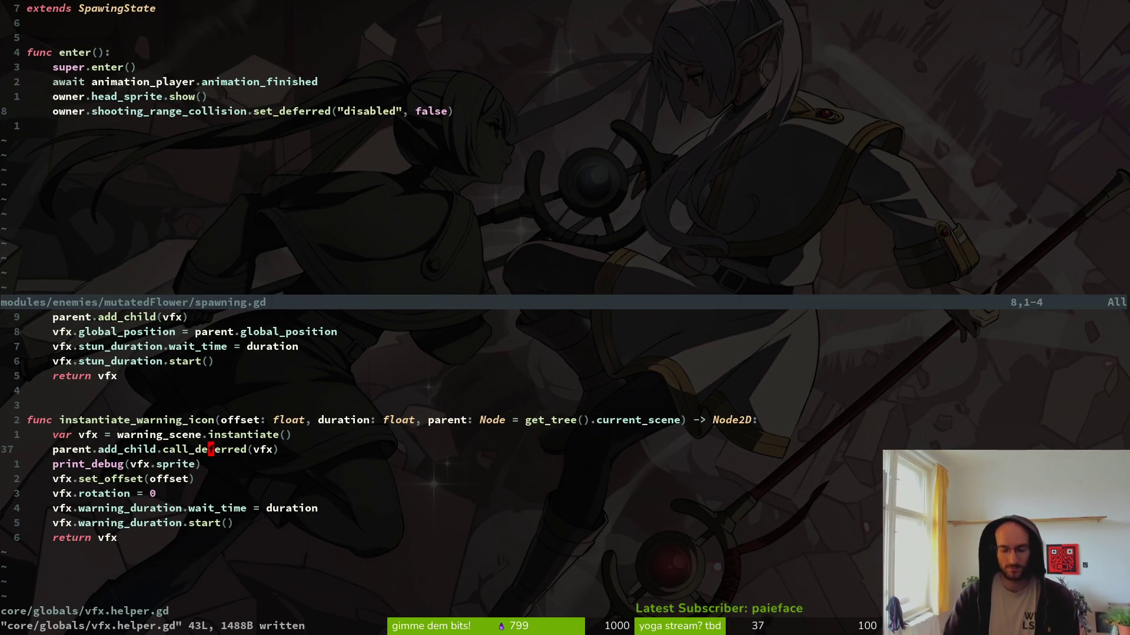
pyautogui.write('u:w')
pyautogui.press('Return')
# Step: Grep the project for instantiate_warning_icon and open dashing.state.gd at line 53
pyautogui.press('k')
pyautogui.press('k')
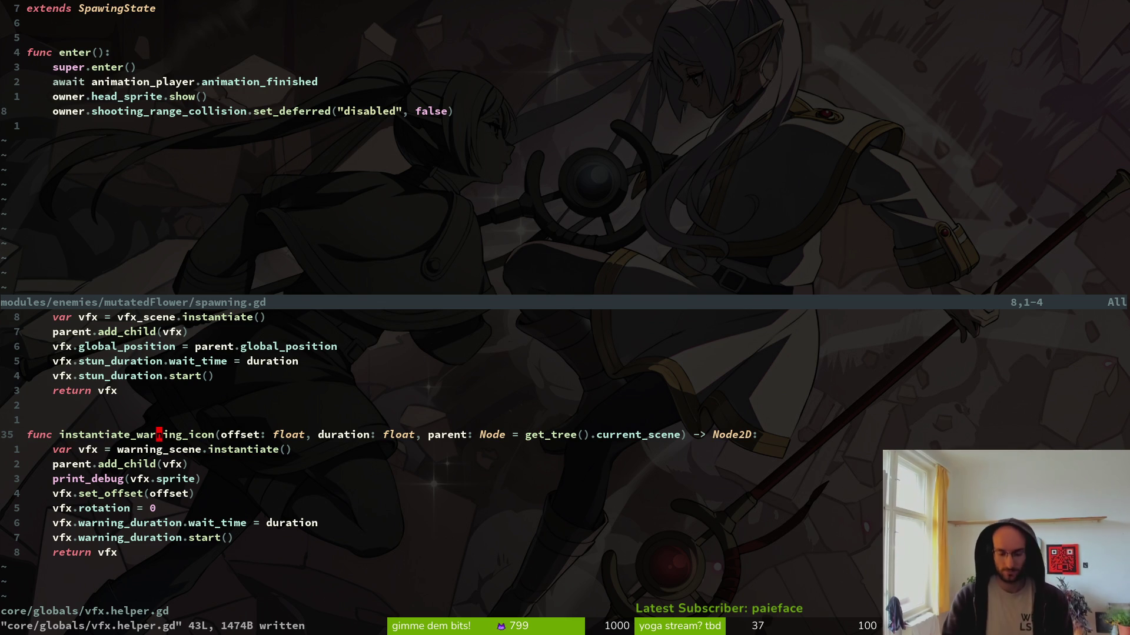
pyautogui.press('b')
pyautogui.press('space')
pyautogui.press('p')
pyautogui.press('s')
pyautogui.hotkey('ctrl', 'r')
pyautogui.hotkey('ctrl', 'w')
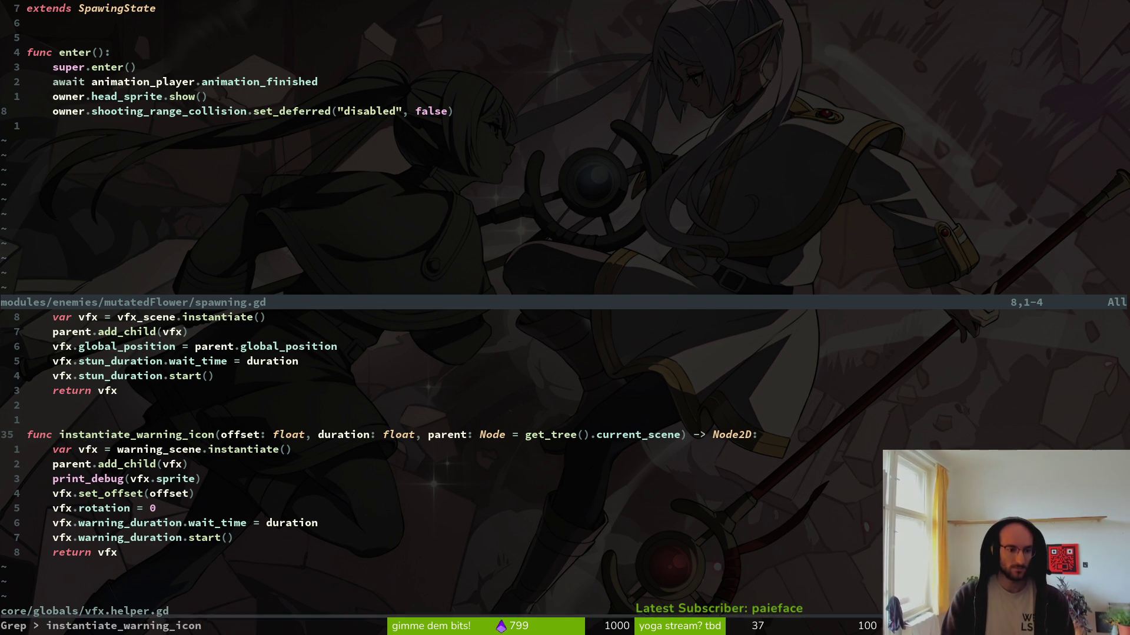
pyautogui.press('Return')
pyautogui.press('Up')
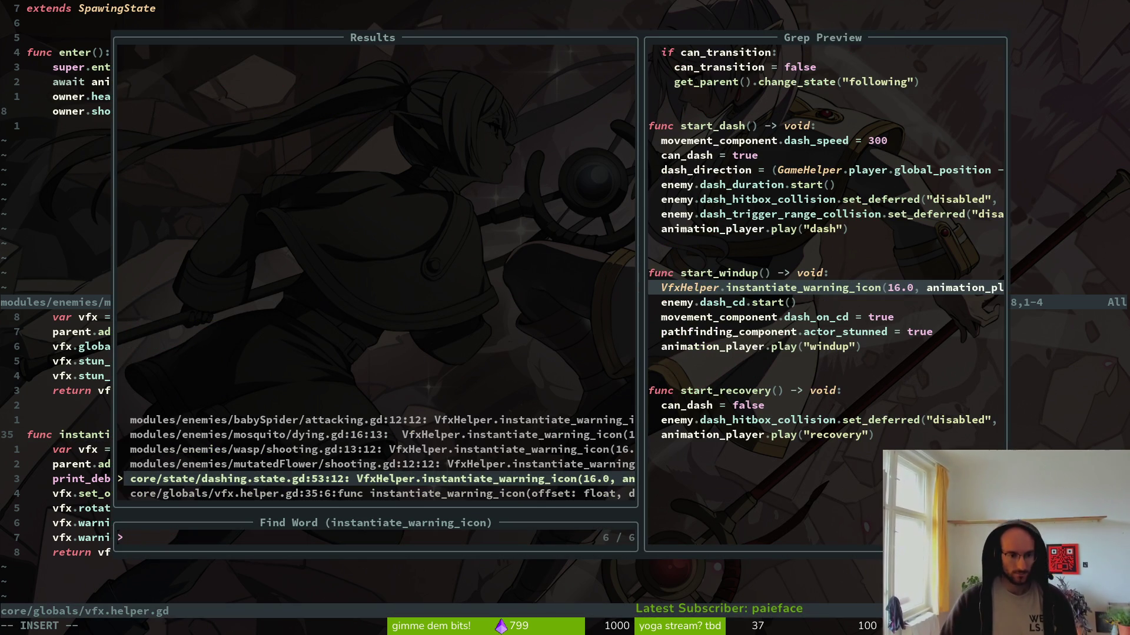
pyautogui.press('Return')
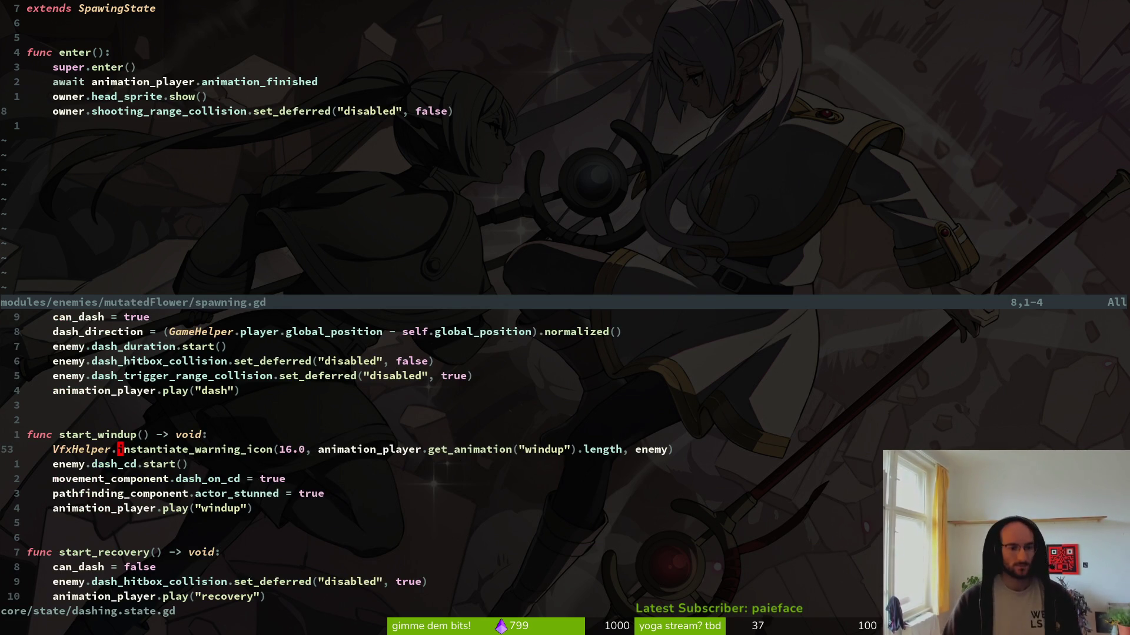
# Step: Move to the spawning.gd window and search project files for shooting
pyautogui.hotkey('ctrl', 'w')
pyautogui.press('k')
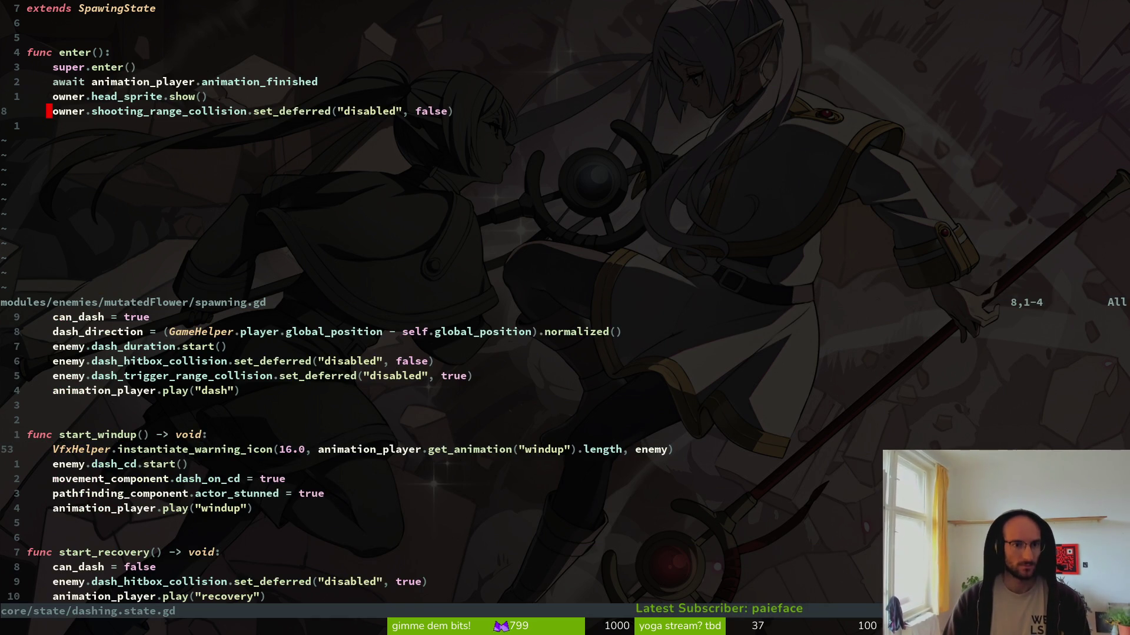
pyautogui.hotkey('ctrl', 'p')
# Step: Open the mutatedFlower shooting.gd and go to its warning-icon call on line 12
pyautogui.write('shooting')
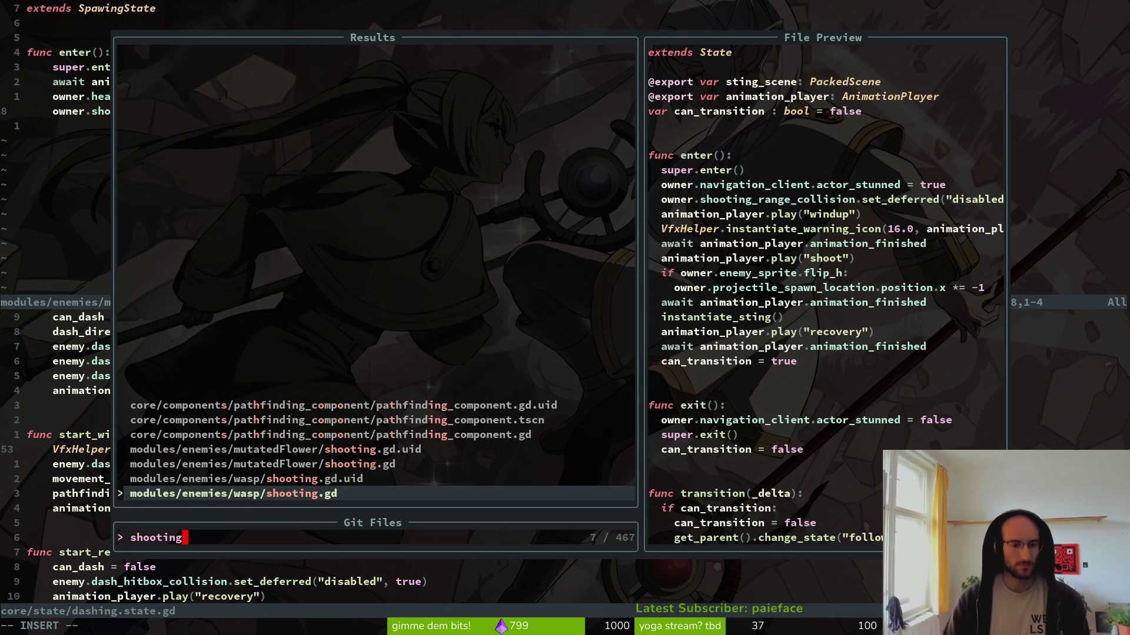
pyautogui.press('Up')
pyautogui.press('Up')
pyautogui.press('Return')
pyautogui.press('j')
pyautogui.press('j')
pyautogui.press('j')
pyautogui.press('j')
pyautogui.press('k')
pyautogui.press('k')
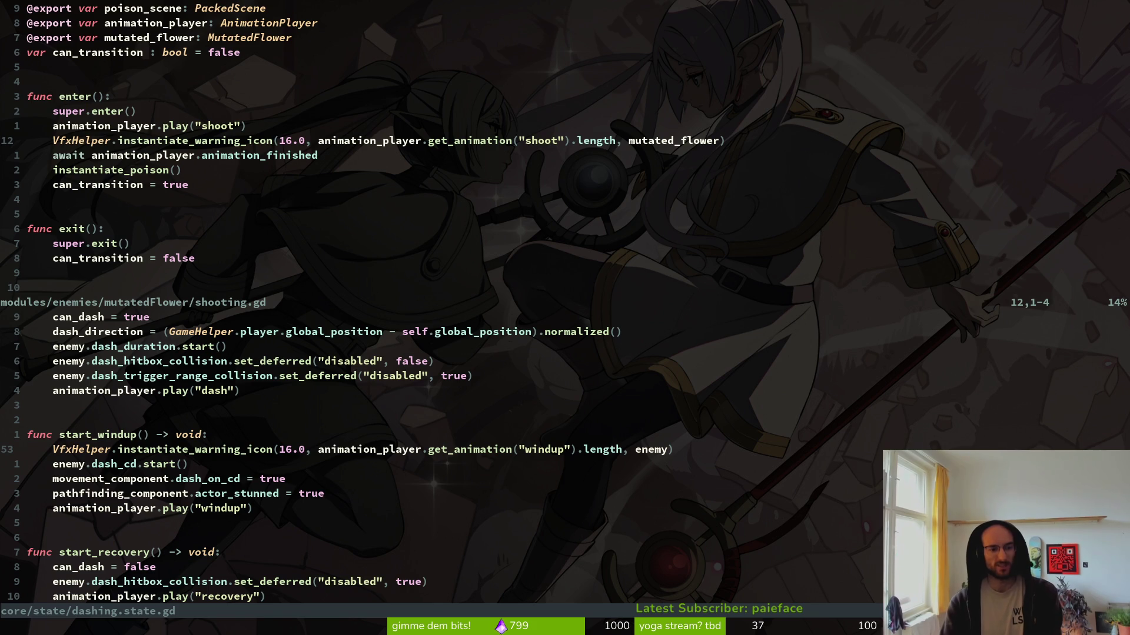
# Step: Review dashing.state.gd's enter function and its start_windup and start_recovery calls
pyautogui.hotkey('ctrl', 'w')
pyautogui.press('j')
pyautogui.press('k')
pyautogui.press('k')
pyautogui.press('k')
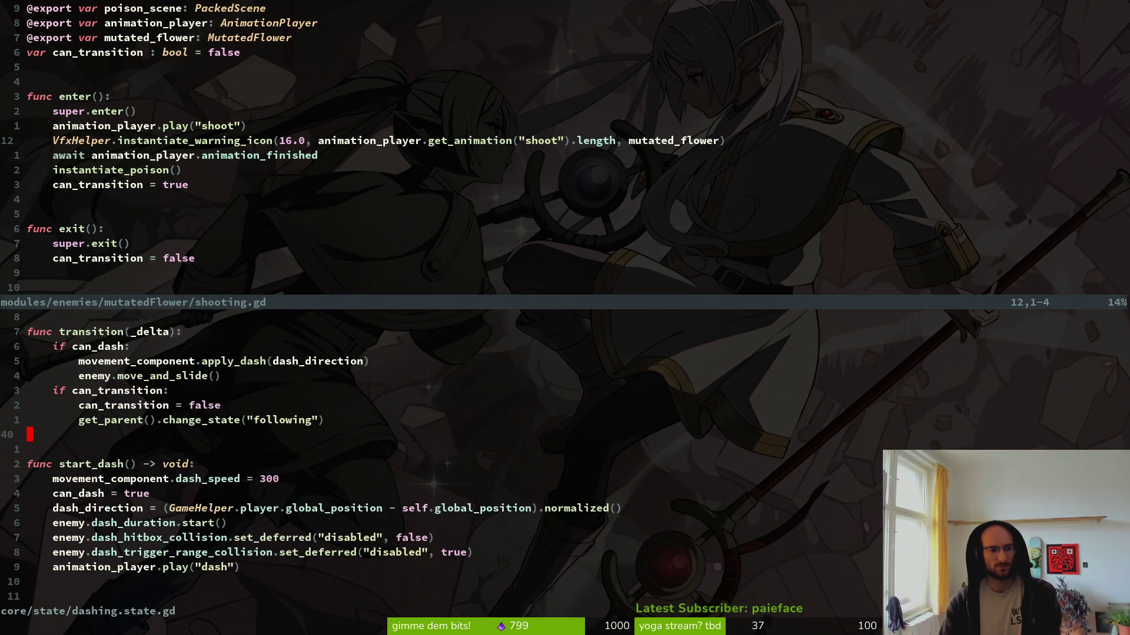
pyautogui.press('k')
pyautogui.press('k')
pyautogui.press('k')
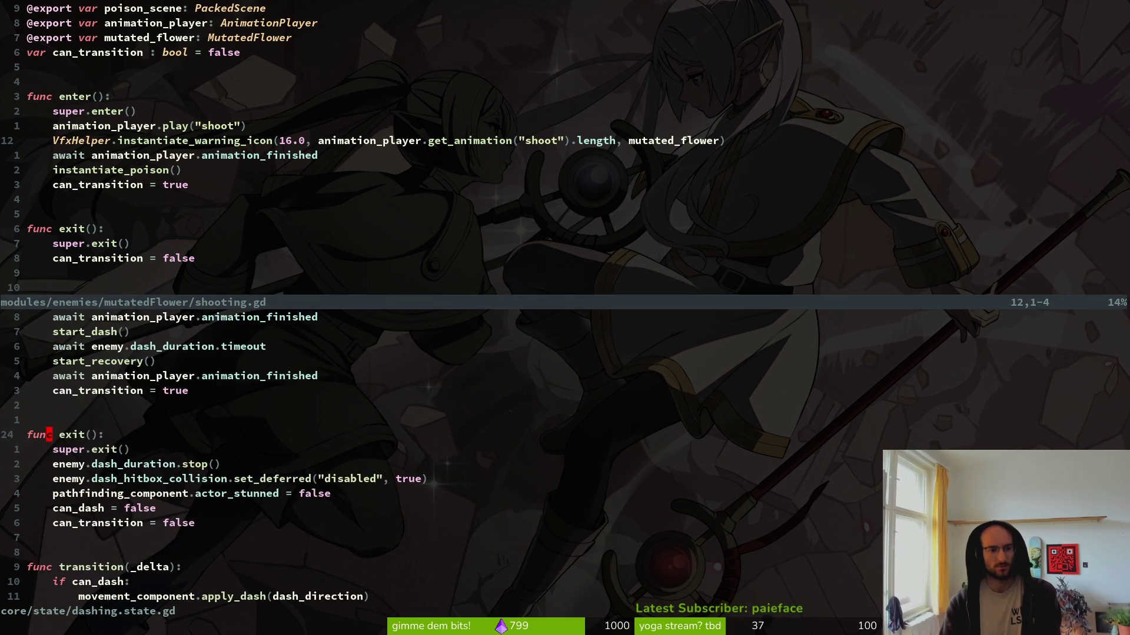
pyautogui.press('k')
pyautogui.press('k')
pyautogui.press('k')
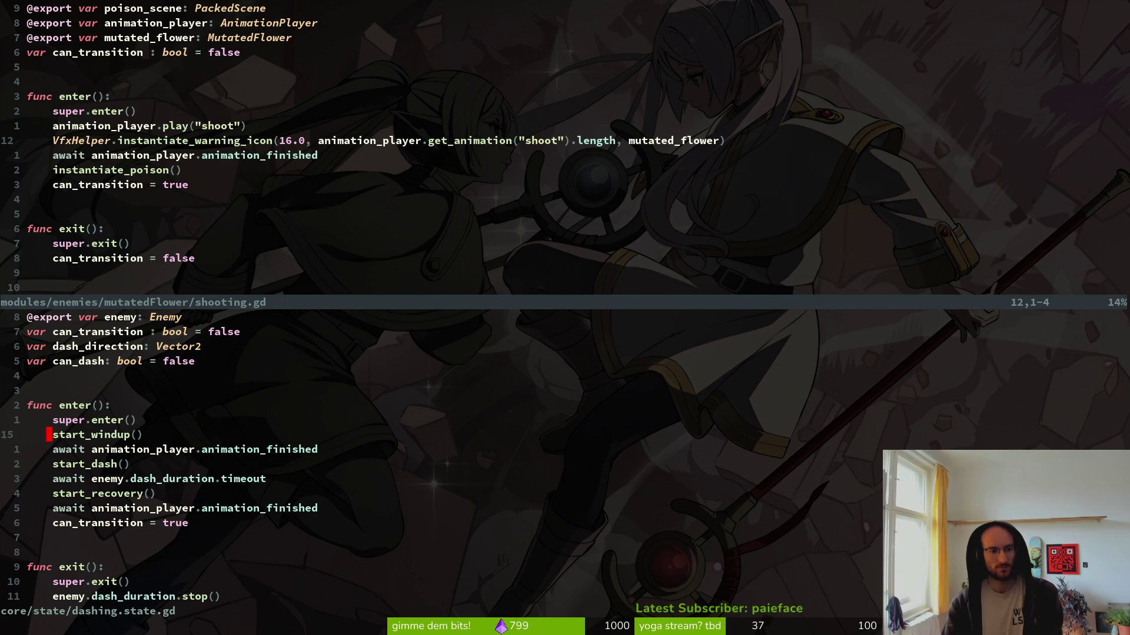
pyautogui.press('k')
pyautogui.press('k')
pyautogui.press('k')
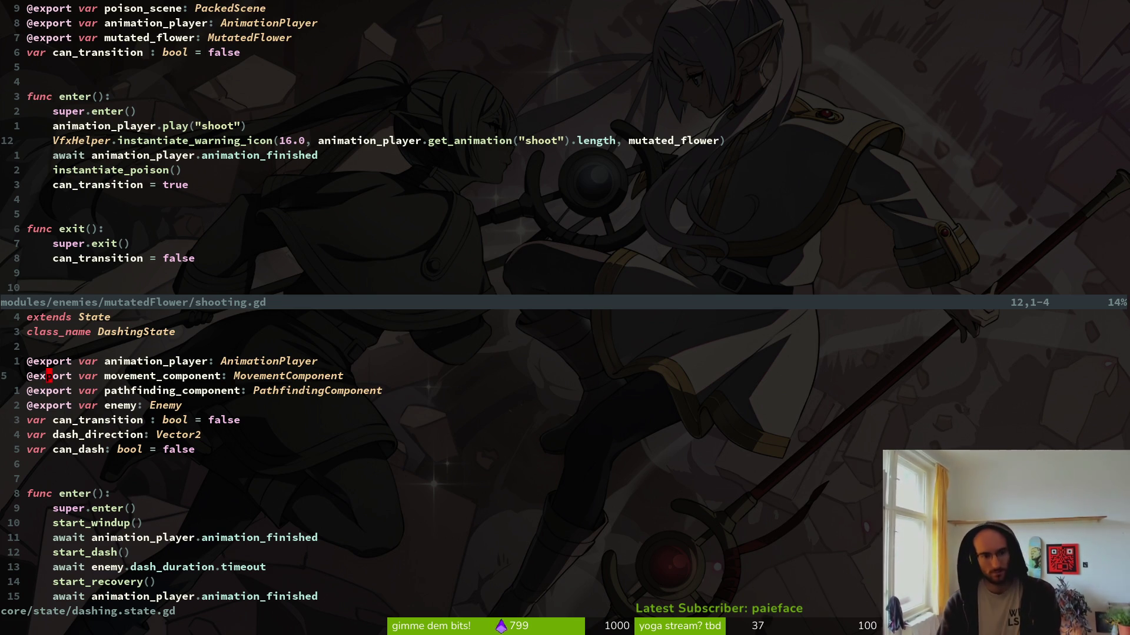
pyautogui.press('1')
pyautogui.press('4')
pyautogui.press('j')
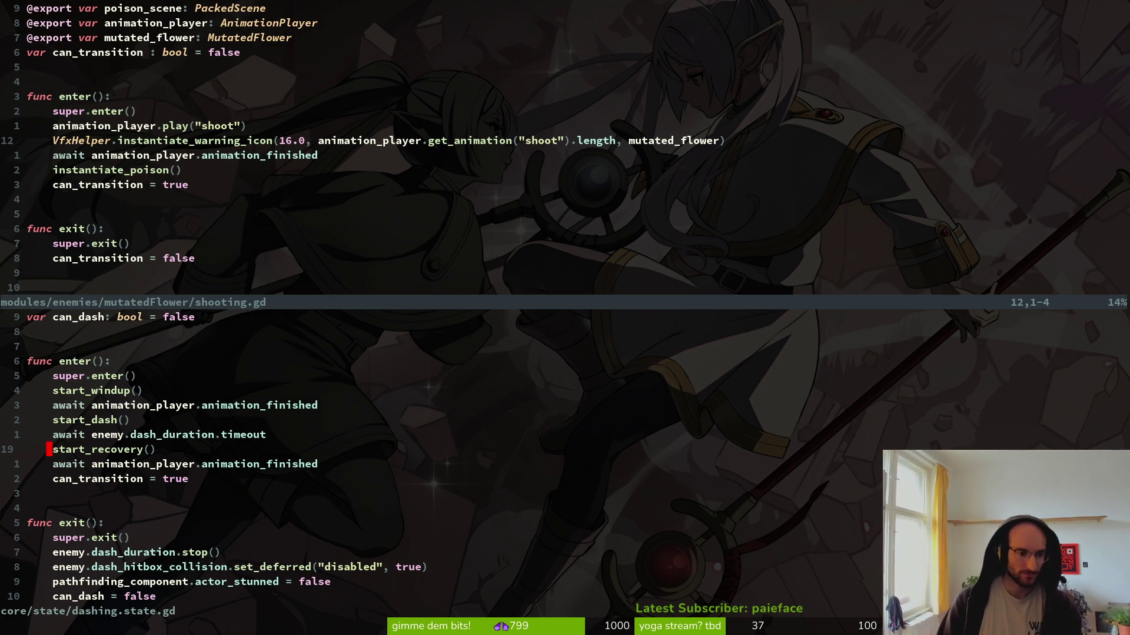
pyautogui.press('j')
pyautogui.press('j')
pyautogui.press('j')
pyautogui.press('j')
# Step: Scroll through shooting.gd's transition and poison functions to its end and back
pyautogui.hotkey('ctrl', 'w')
pyautogui.press('k')
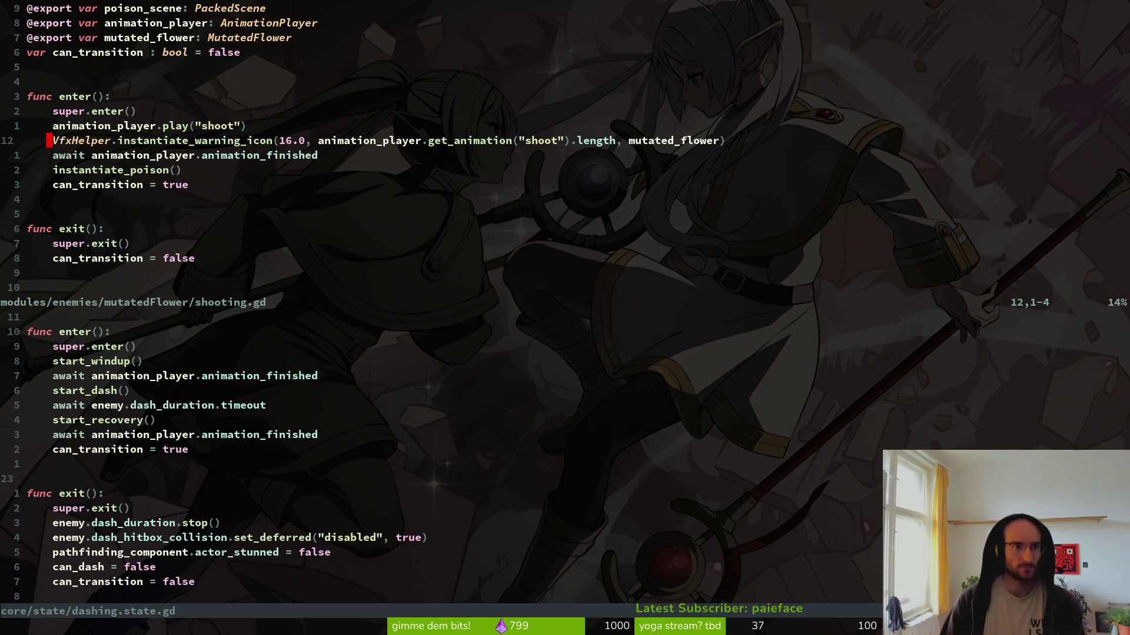
pyautogui.hotkey('ctrl', 'd')
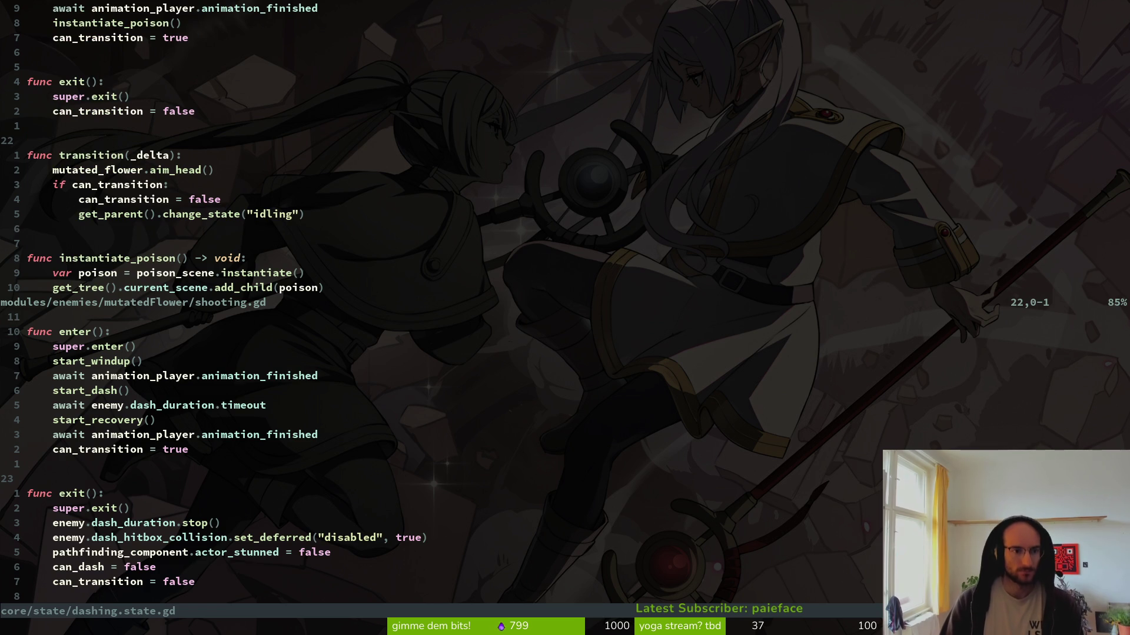
pyautogui.hotkey('ctrl', 'd')
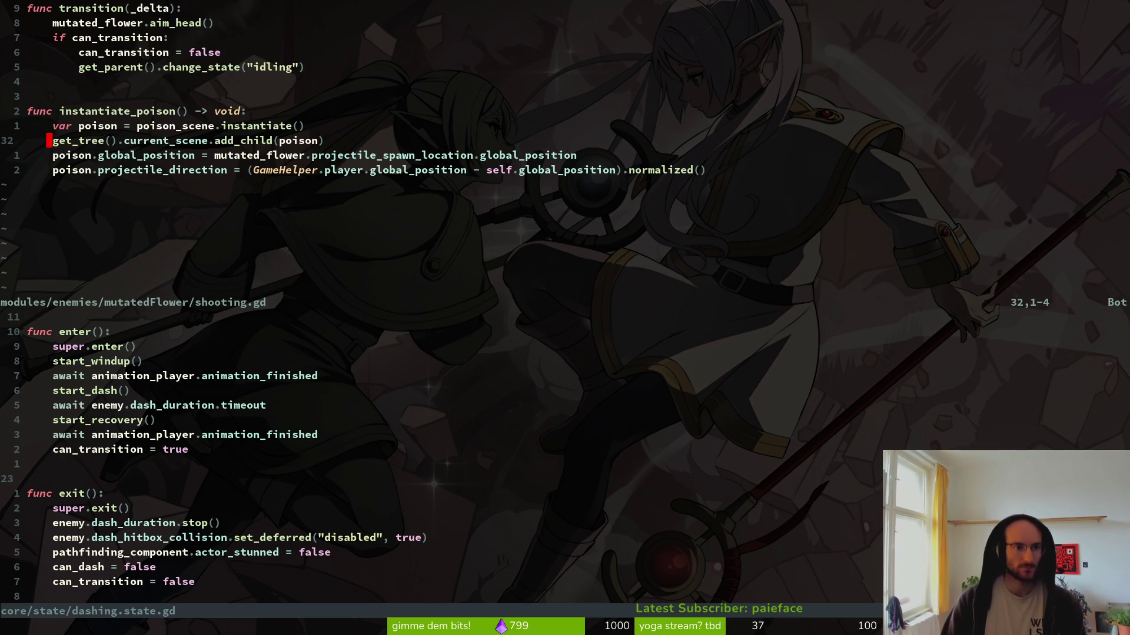
pyautogui.hotkey('ctrl', 'u')
pyautogui.hotkey('ctrl', 'u')
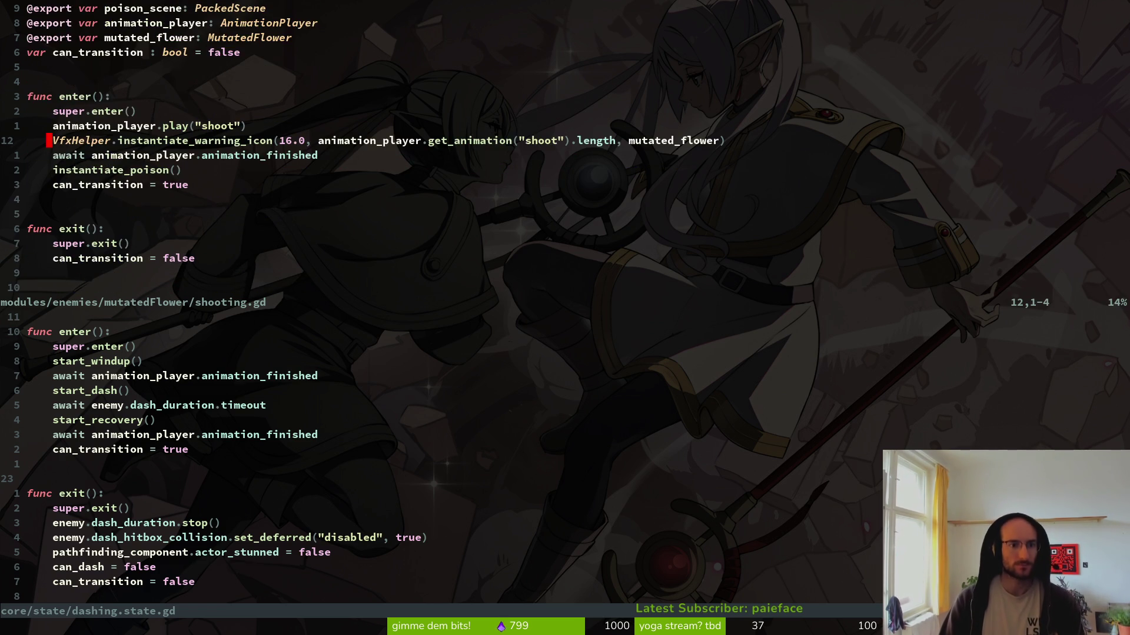
# Step: Locate the warning-icon call inside dashing.state.gd's start_windup function
pyautogui.hotkey('ctrl', 'w')
pyautogui.press('j')
pyautogui.hotkey('ctrl', 'd')
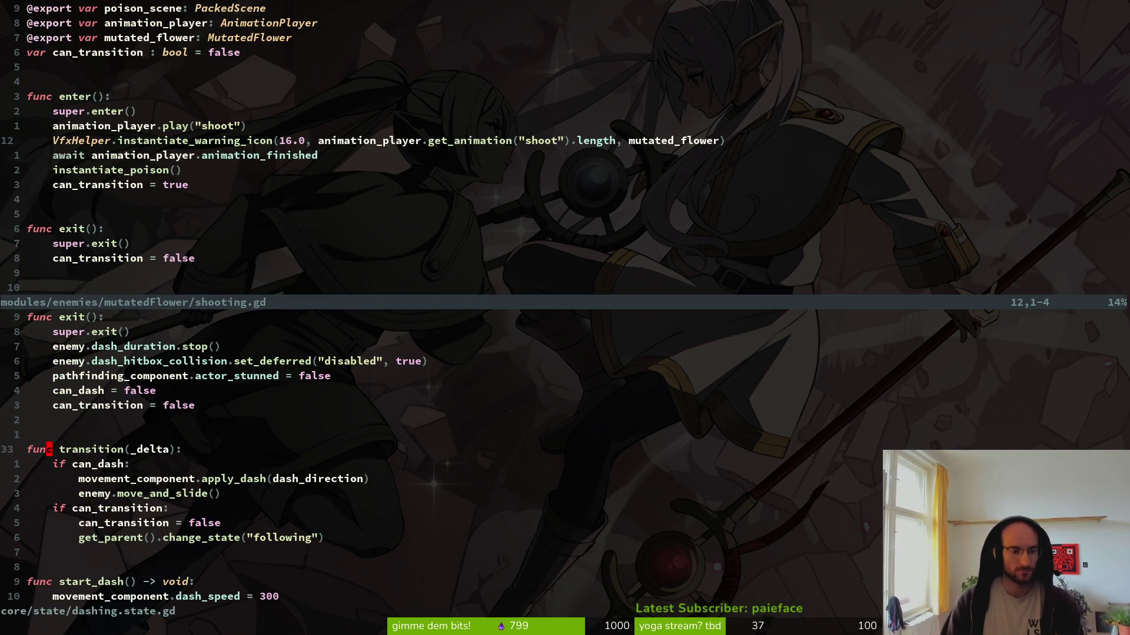
pyautogui.hotkey('ctrl', 'd')
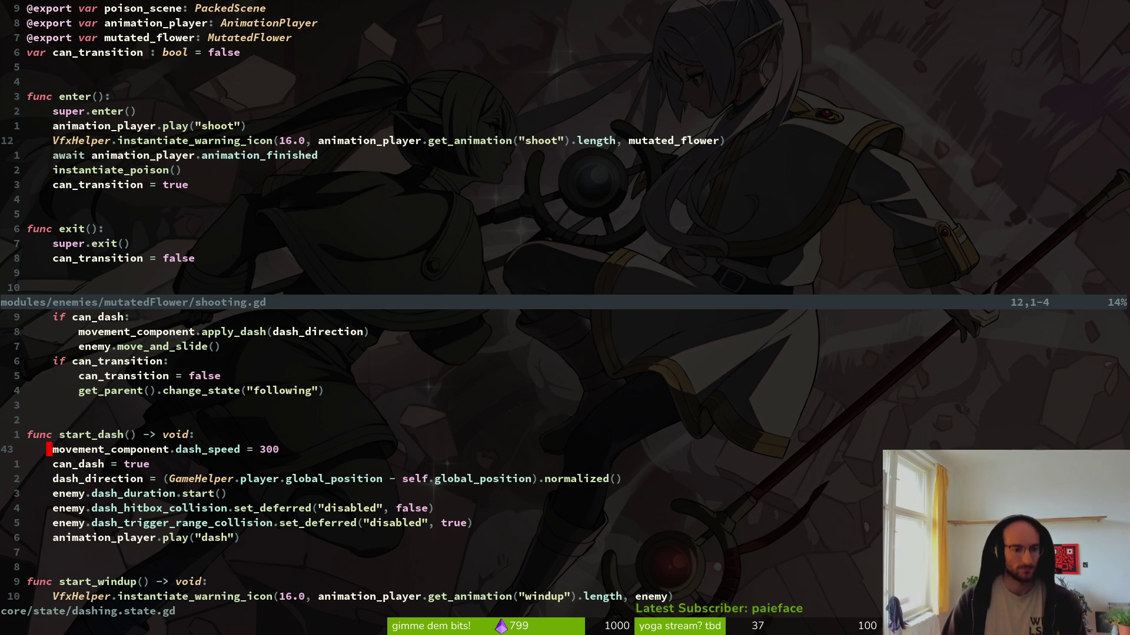
pyautogui.hotkey('ctrl', 'd')
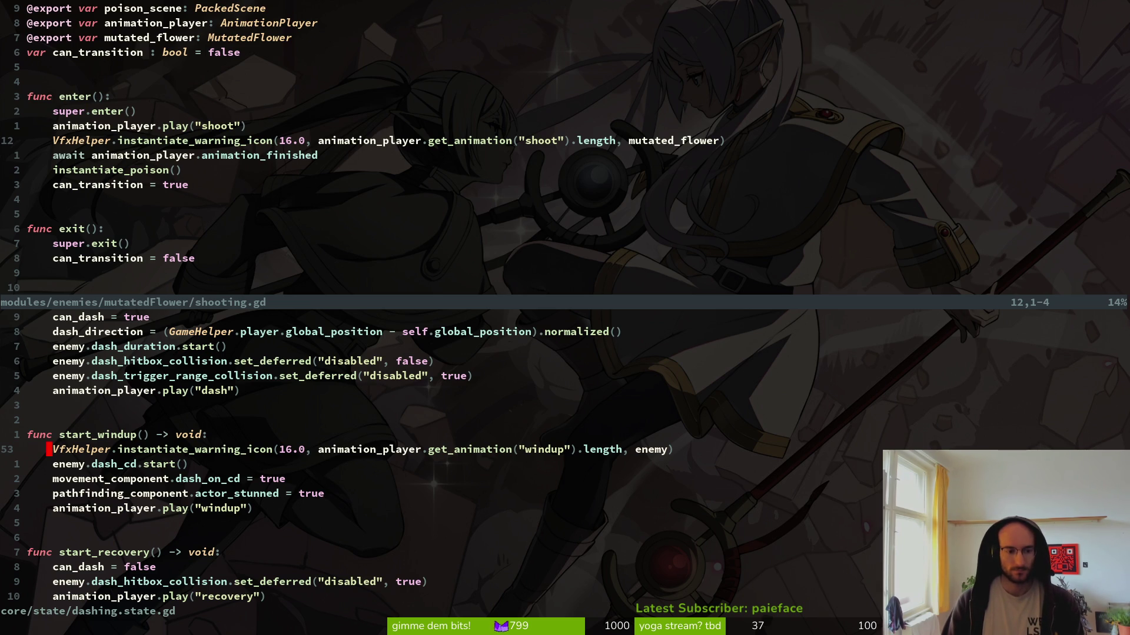
pyautogui.press('{')
pyautogui.press('{')
pyautogui.press('{')
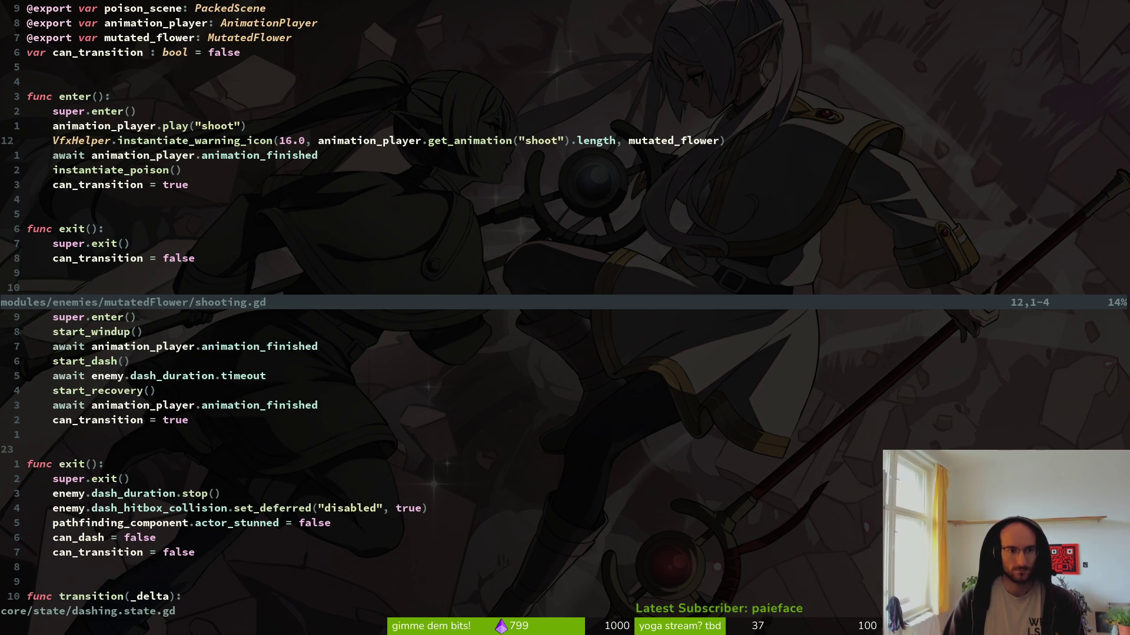
pyautogui.hotkey('ctrl', 'o')
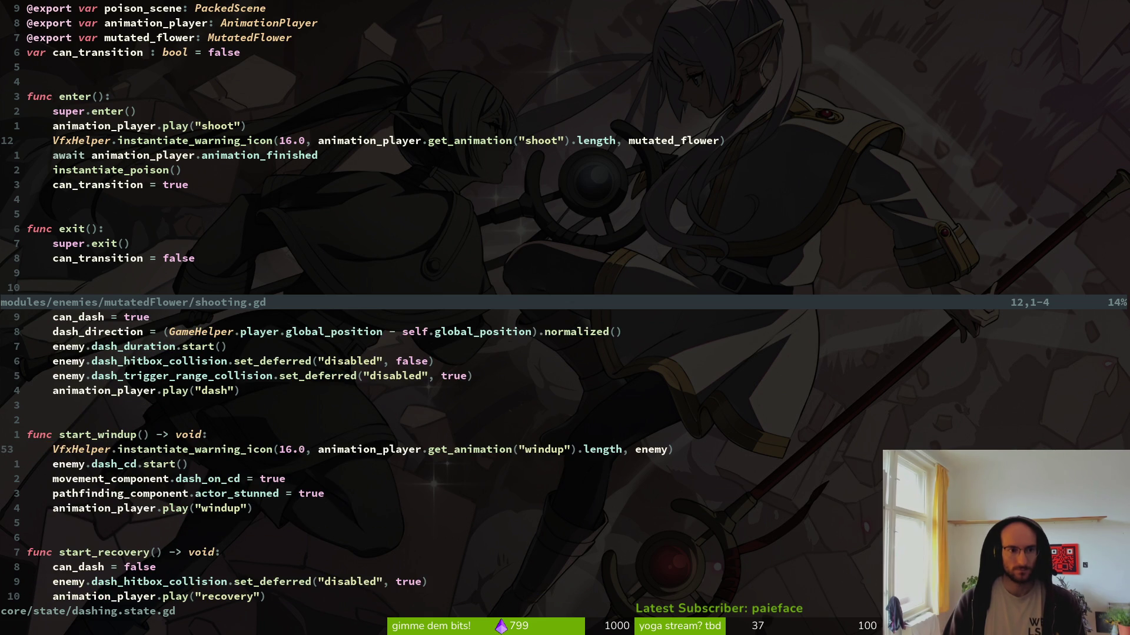
pyautogui.hotkey('ctrl', 'w')
pyautogui.press('k')
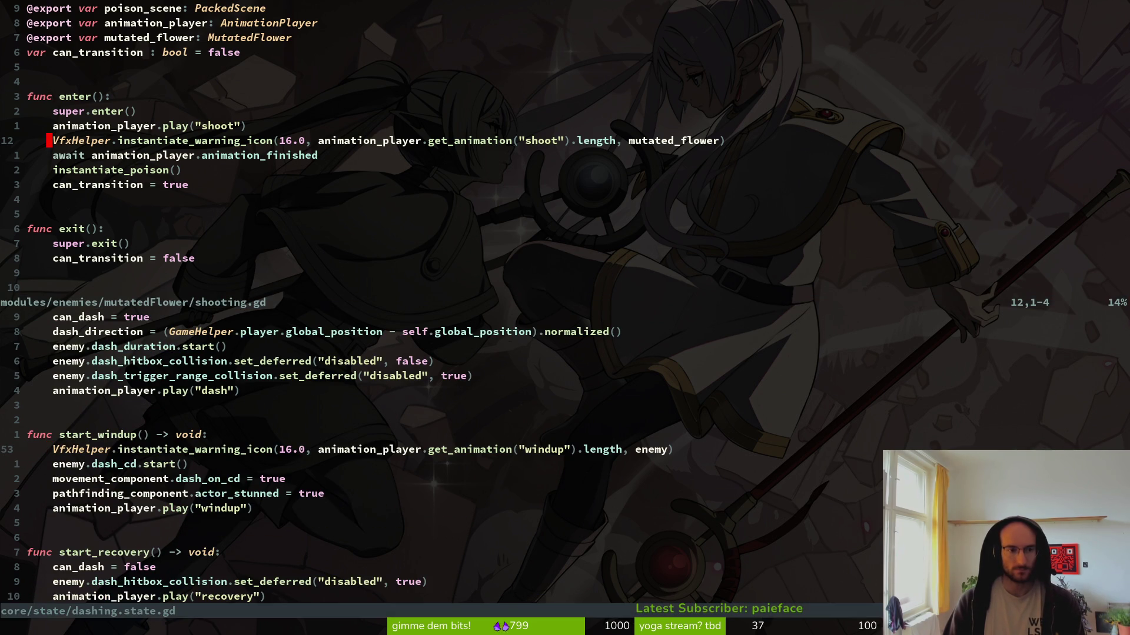
pyautogui.hotkey('ctrl', 'w')
pyautogui.press('j')
# Step: Copy the three start_windup lines from dashing.state.gd into shooting.gd
pyautogui.press('k')
pyautogui.press('V')
pyautogui.press('j')
pyautogui.press('j')
pyautogui.press('y')
pyautogui.hotkey('ctrl', 'w')
pyautogui.press('k')
pyautogui.press('j')
pyautogui.press('j')
pyautogui.press('j')
pyautogui.press('j')
pyautogui.press('p')
pyautogui.press('k')
pyautogui.press('k')
pyautogui.press('k')
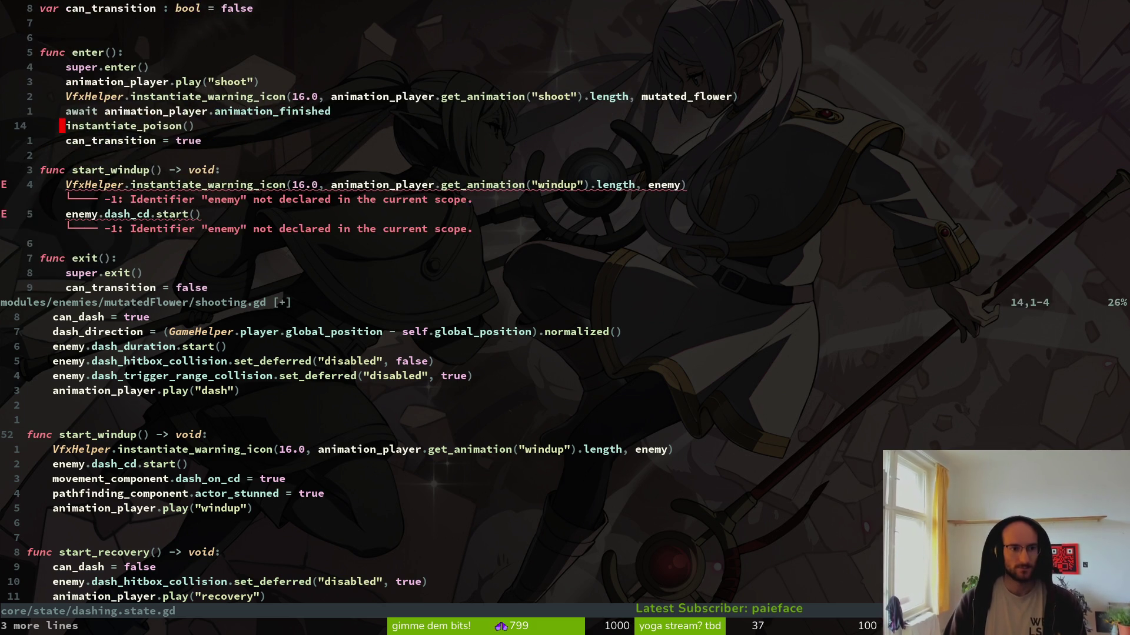
# Step: Move the shoot and warning-icon lines from enter() into start_windup's body and save
pyautogui.press('k')
pyautogui.press('k')
pyautogui.press('V')
pyautogui.press('j')
pyautogui.press('d')
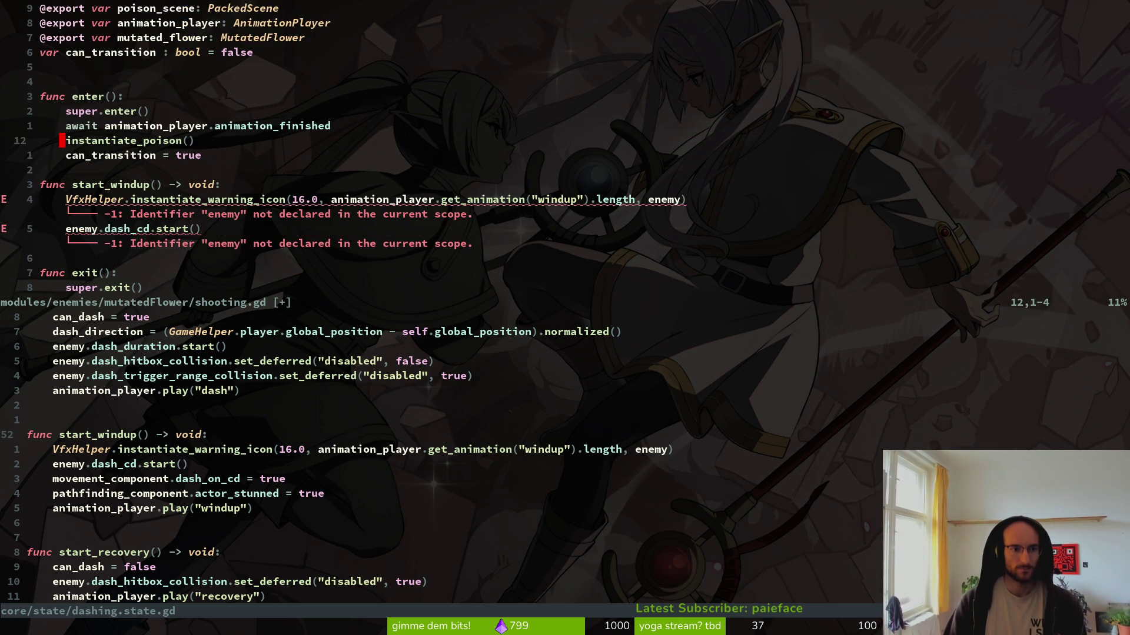
pyautogui.press('j')
pyautogui.press('j')
pyautogui.press('j')
pyautogui.write('Vjp:w')
pyautogui.press('Return')
# Step: Call start_windup() from enter(), save shooting.gd, and run the game with F5
pyautogui.press('k')
pyautogui.press('k')
pyautogui.press('o')
pyautogui.press('Escape')
pyautogui.press('k')
pyautogui.press('k')
pyautogui.press('k')
pyautogui.write('o')
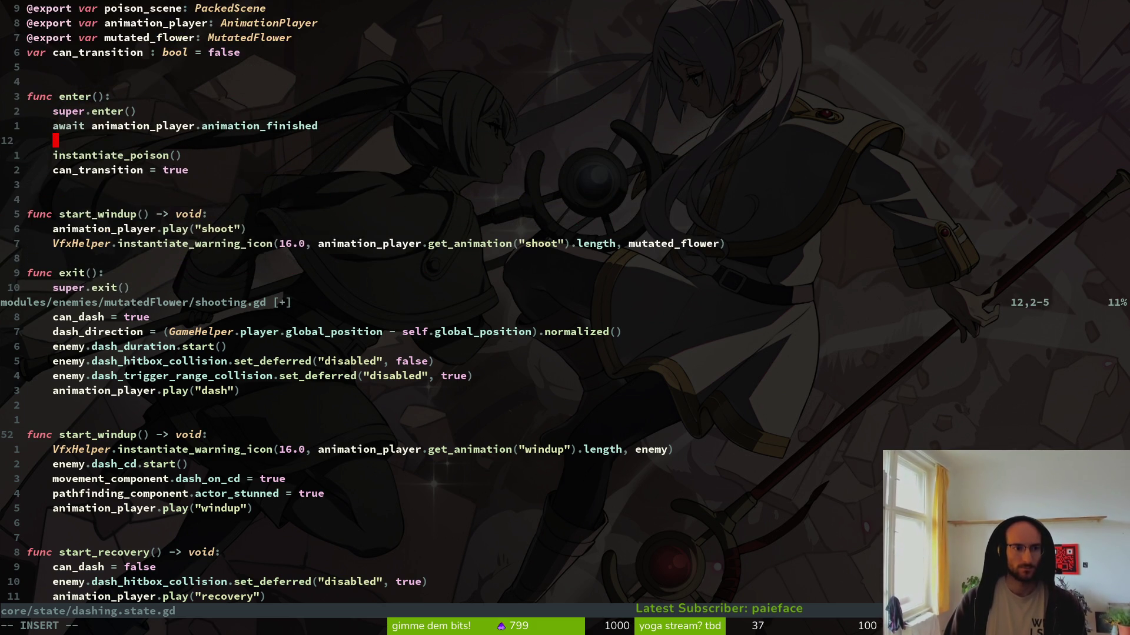
pyautogui.write('startwini')
pyautogui.press('Return')
pyautogui.press('BackSpace')
pyautogui.press('Return')
pyautogui.press('Escape')
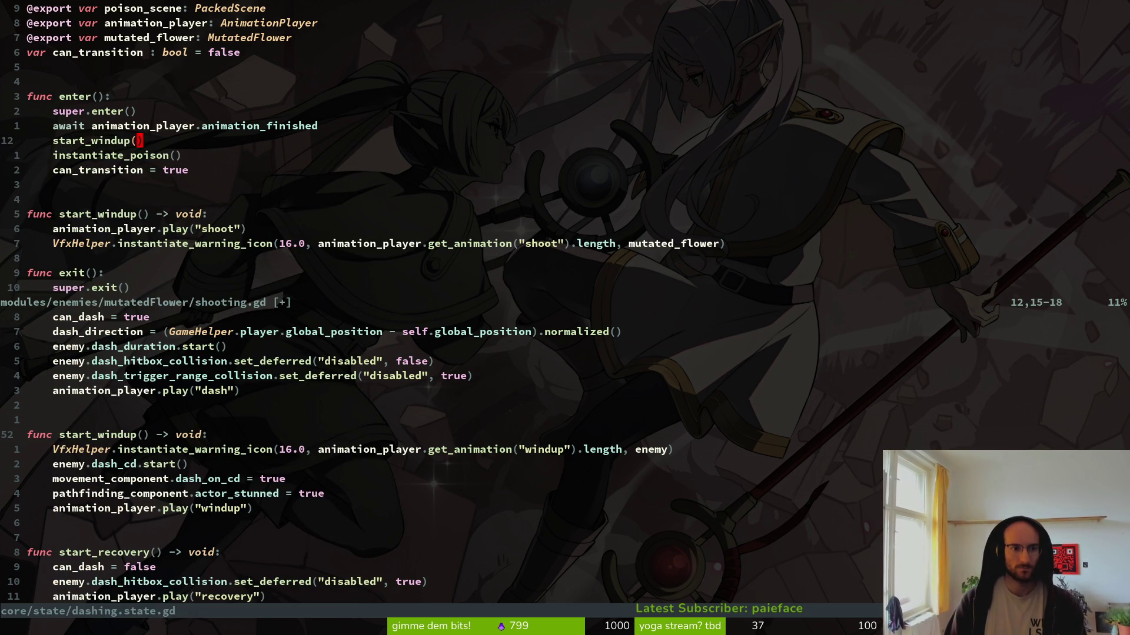
pyautogui.write(':w')
pyautogui.press('Return')
pyautogui.hotkey('alt', 'Tab')
pyautogui.press('F5')
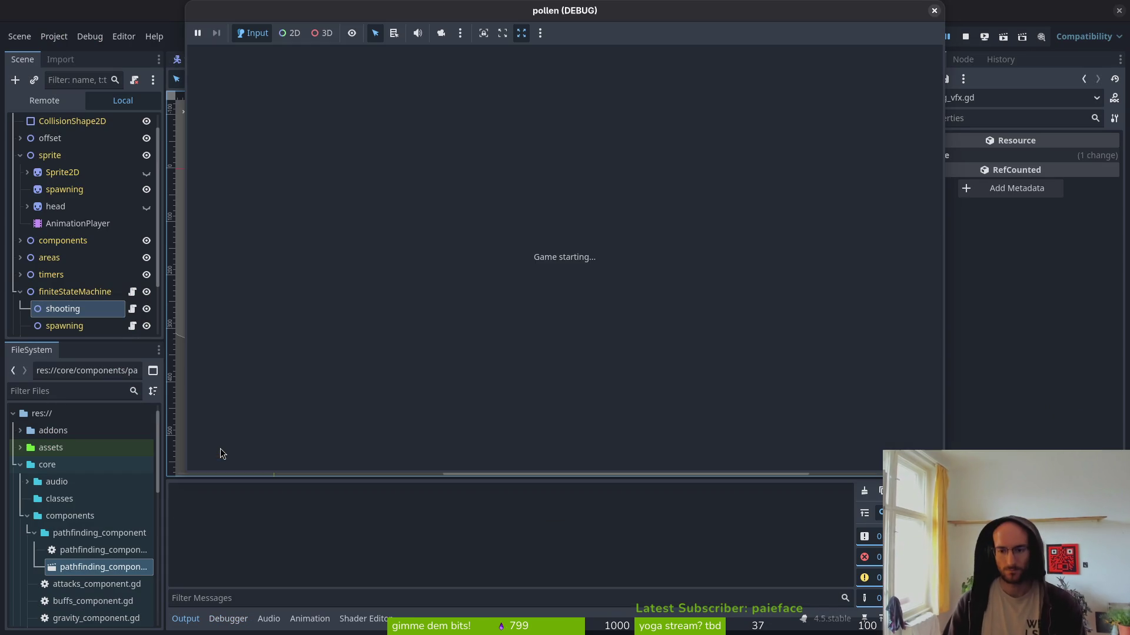
# Step: Read the nil global_position and busy-parent add_child errors in the Errors list, then clear it
pyautogui.press('space')
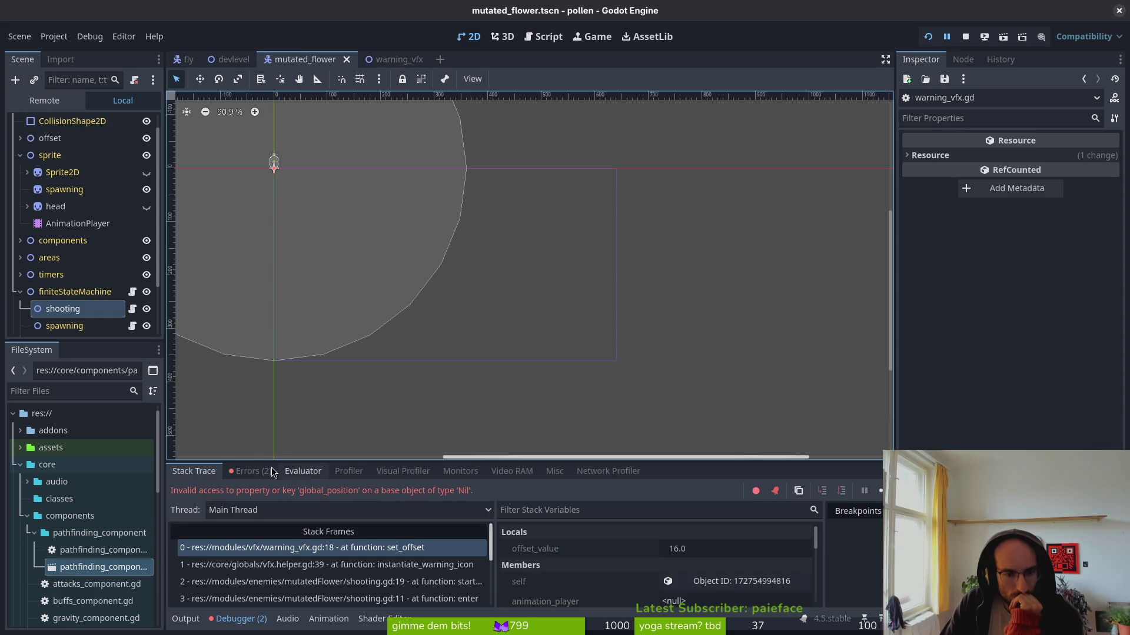
pyautogui.click(250, 471)
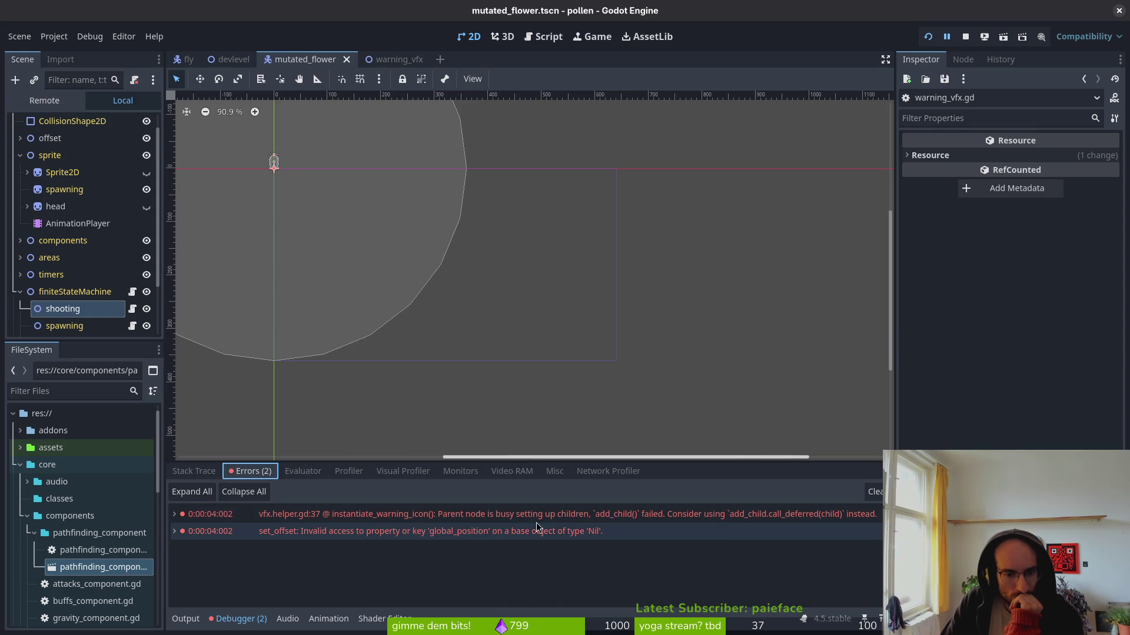
pyautogui.moveTo(553, 518)
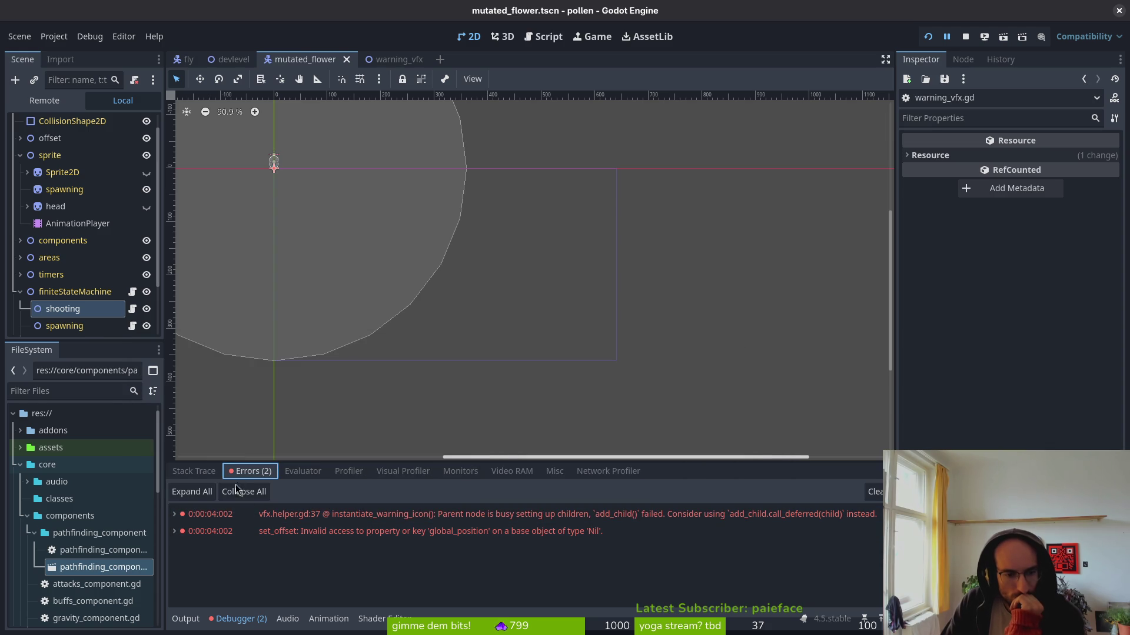
pyautogui.click(878, 491)
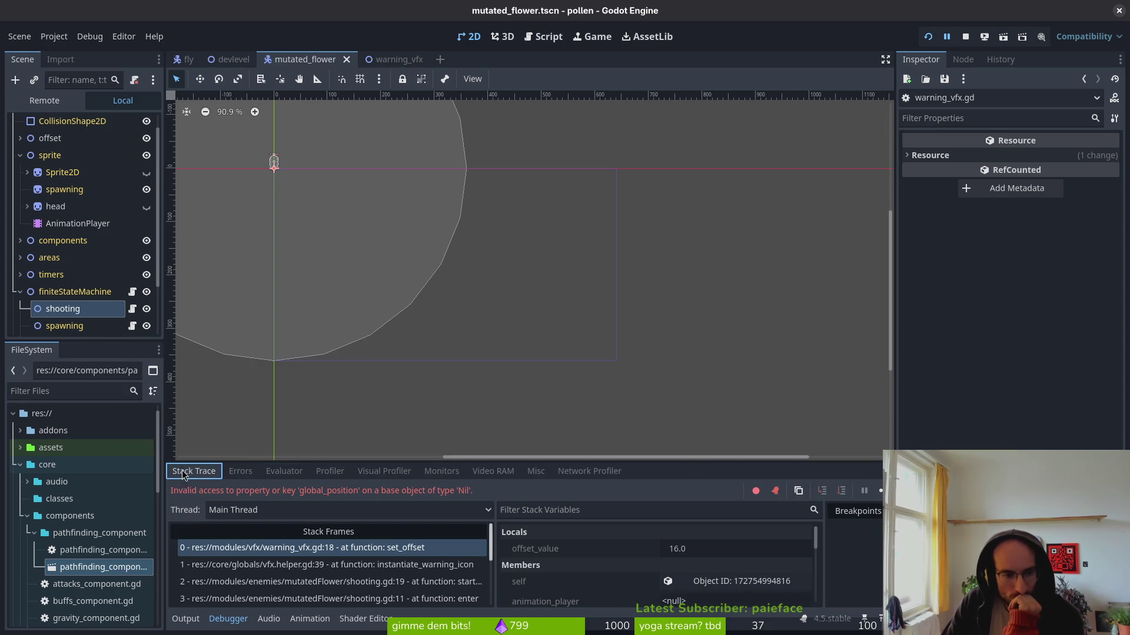
pyautogui.press('super+1')
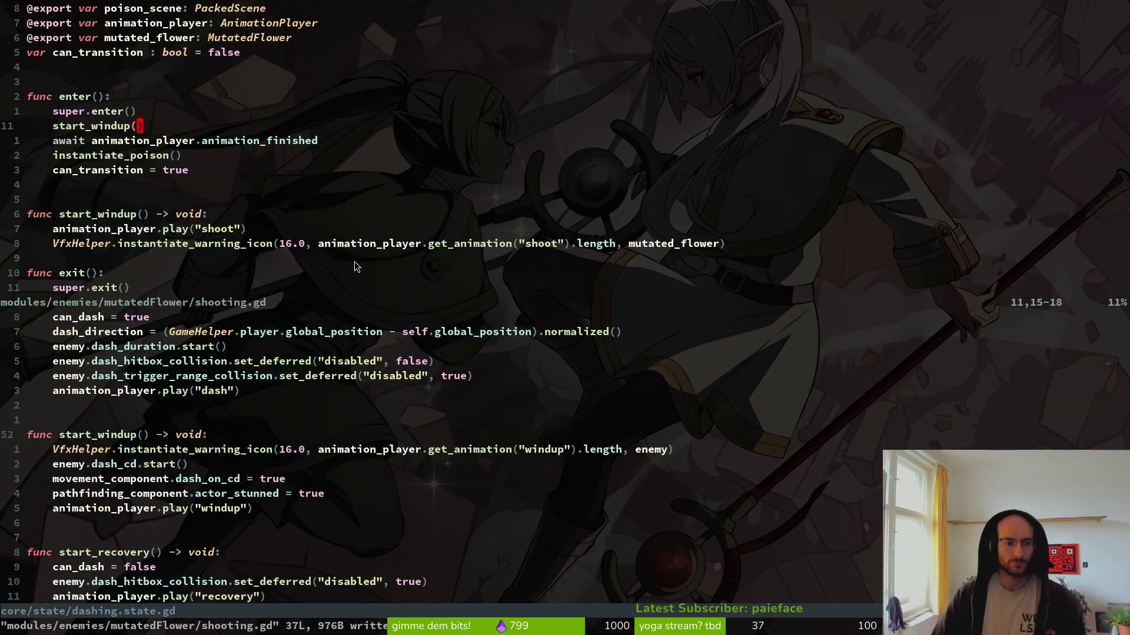
# Step: Undo the start_windup refactor, save shooting.gd, and close the dashing.state.gd split
pyautogui.press('u')
pyautogui.press('u')
pyautogui.press('u')
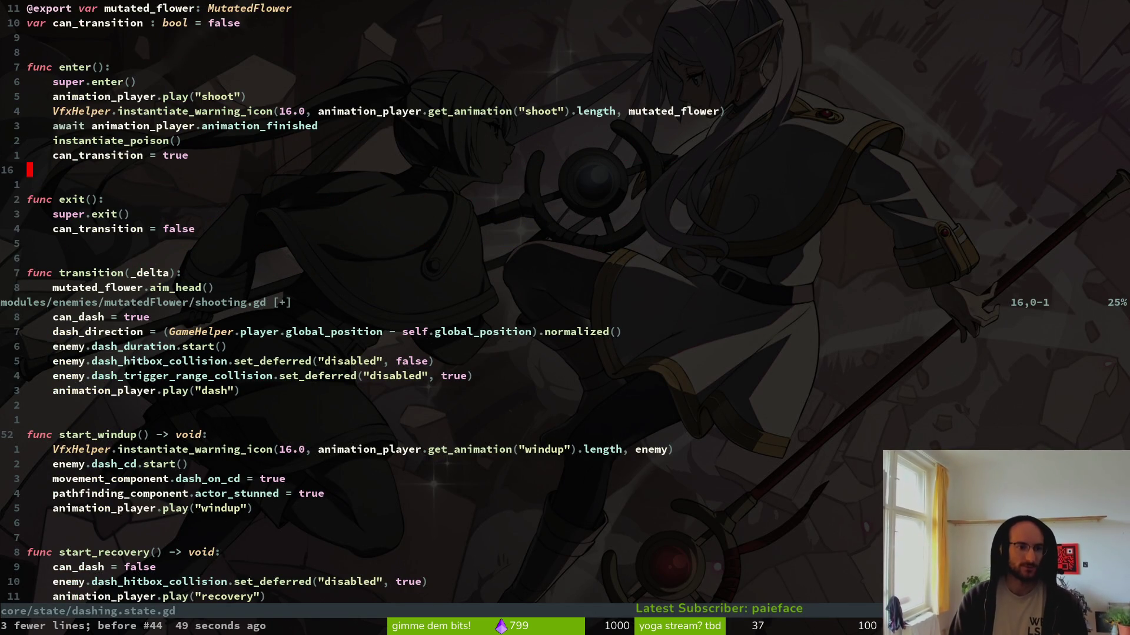
pyautogui.write(':w')
pyautogui.press('Return')
pyautogui.hotkey('ctrl', 'w')
pyautogui.write('j:q')
pyautogui.press('Return')
pyautogui.press('Return')
pyautogui.press('Return')
pyautogui.press('Return')
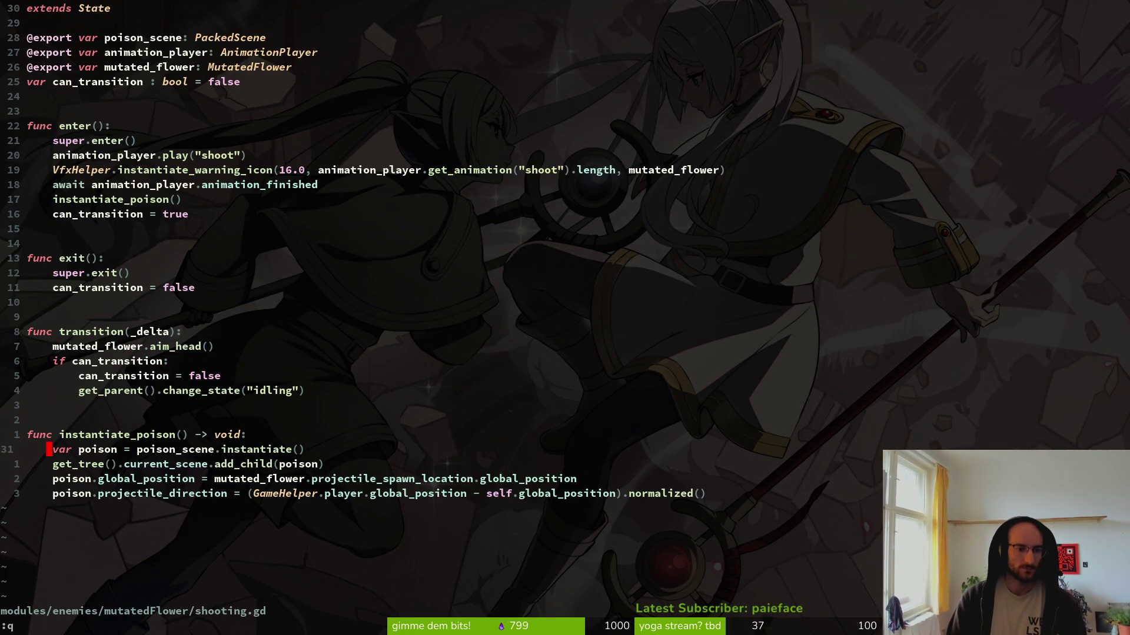
# Step: Dismiss the project file finder and review shooting.gd around enter() and exit()
pyautogui.hotkey('ctrl', 'p')
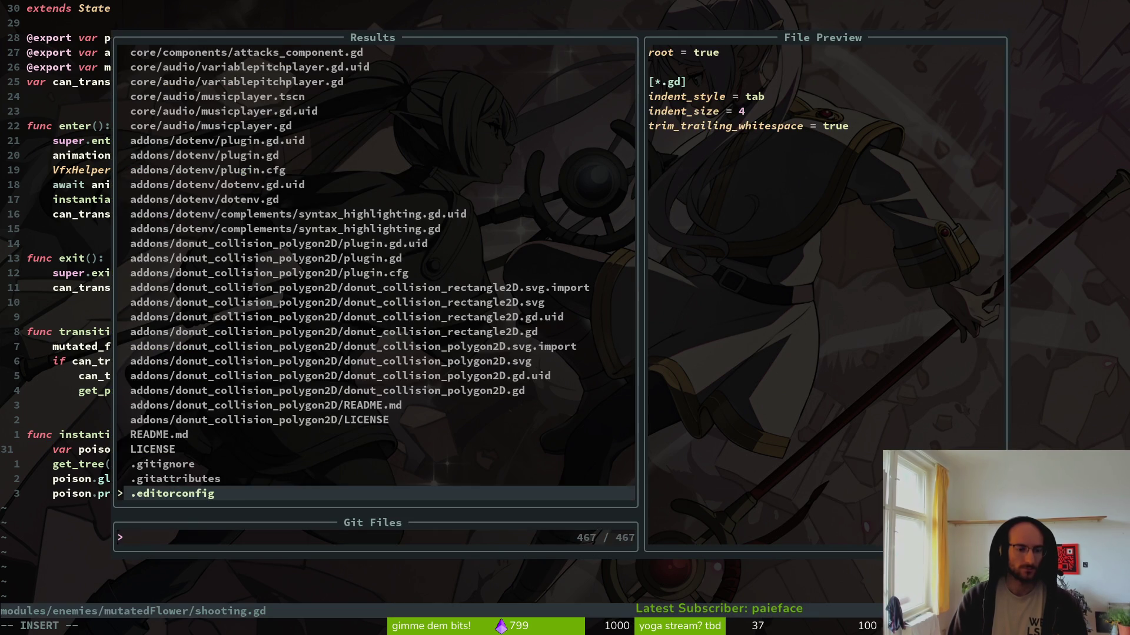
pyautogui.press('Escape')
pyautogui.press('k')
pyautogui.press('k')
pyautogui.press('k')
pyautogui.press('k')
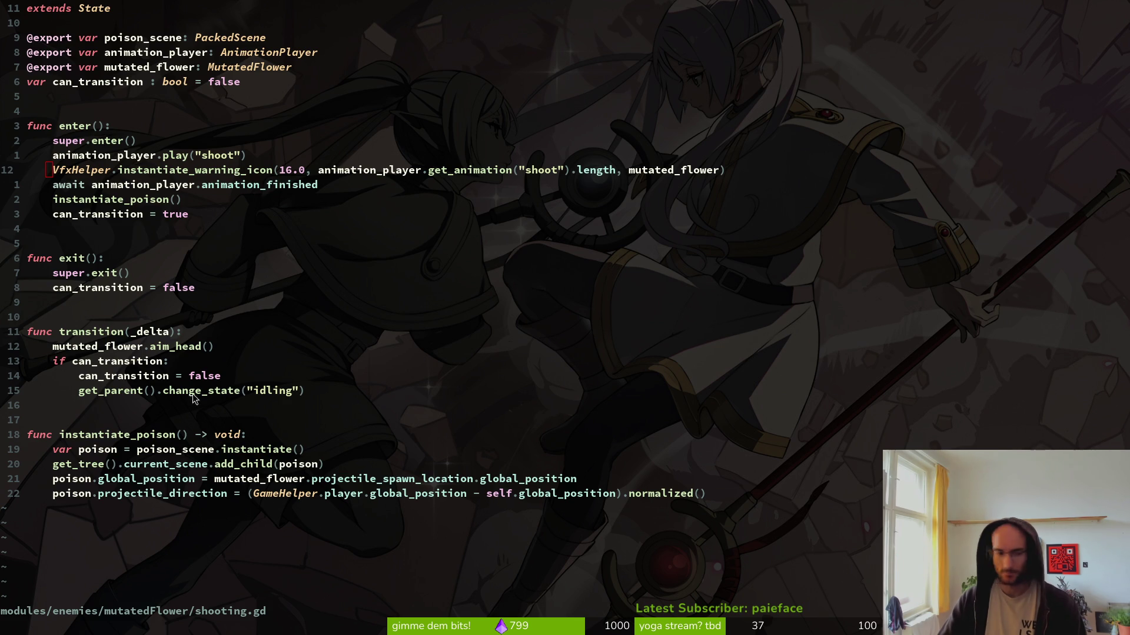
pyautogui.press('6')
pyautogui.press('j')
pyautogui.press('k')
pyautogui.press('k')
pyautogui.press('k')
pyautogui.press('j')
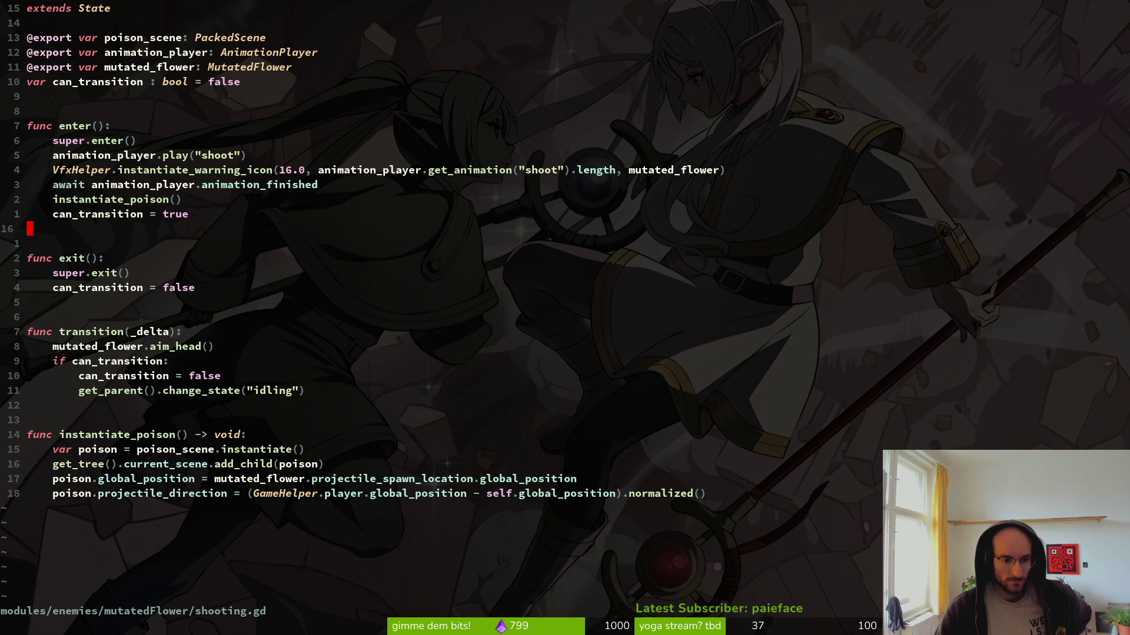
pyautogui.press('j')
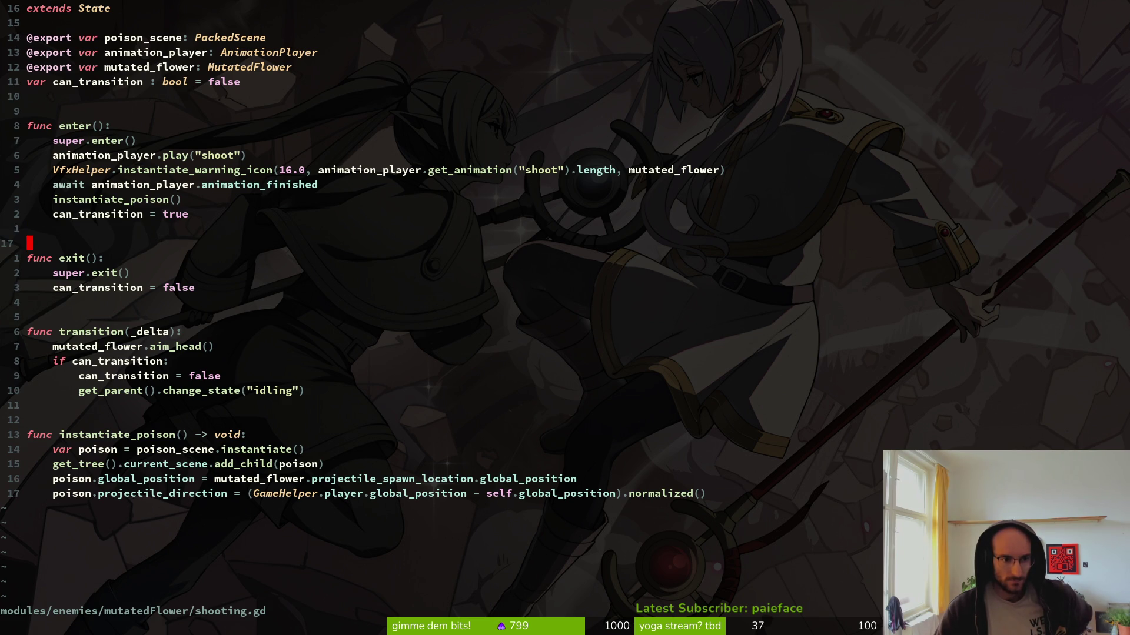
pyautogui.press('k')
pyautogui.press('k')
pyautogui.press('k')
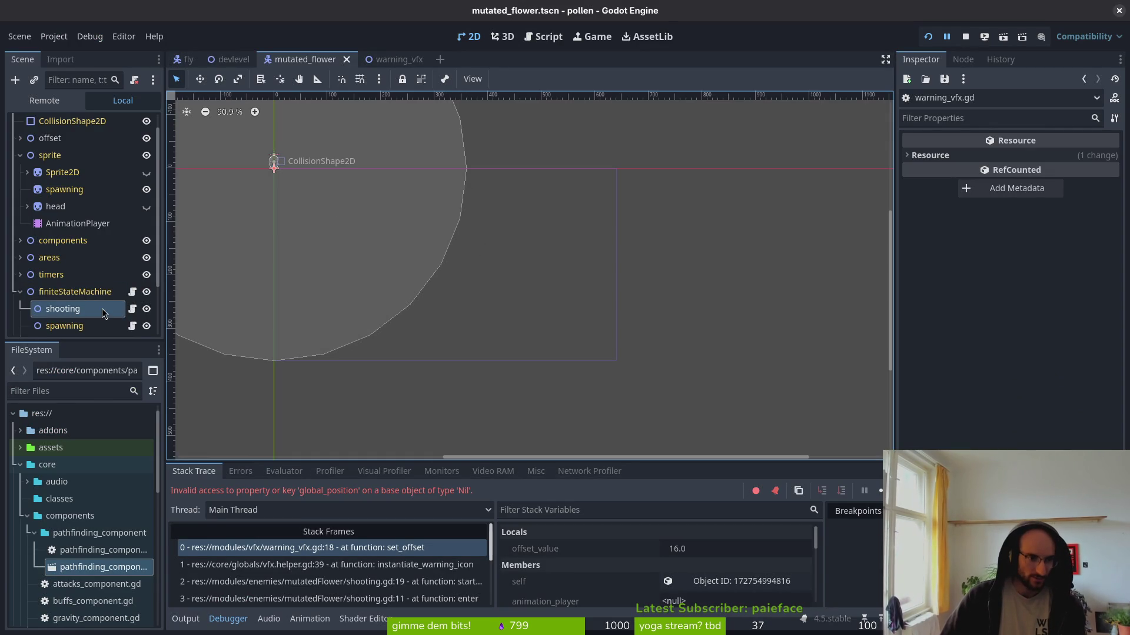
# Step: Select the shooting state node, then inspect the warning_vfx scene's Sprite2D texture and frame settings
pyautogui.scroll(-3, 83, 321)
pyautogui.click(96, 241)
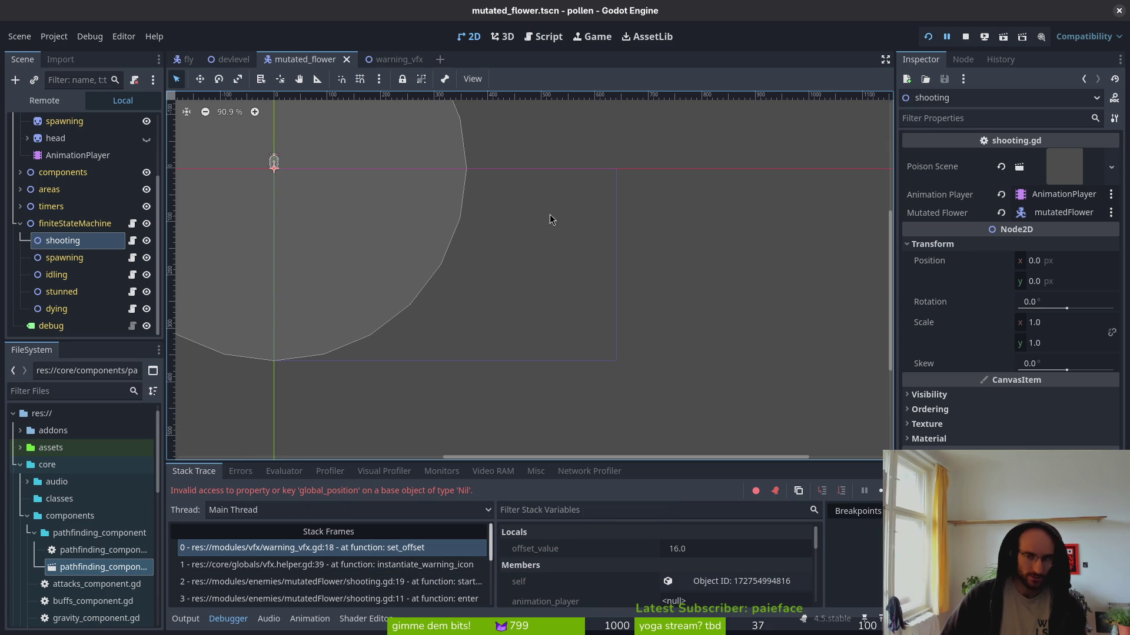
pyautogui.click(382, 59)
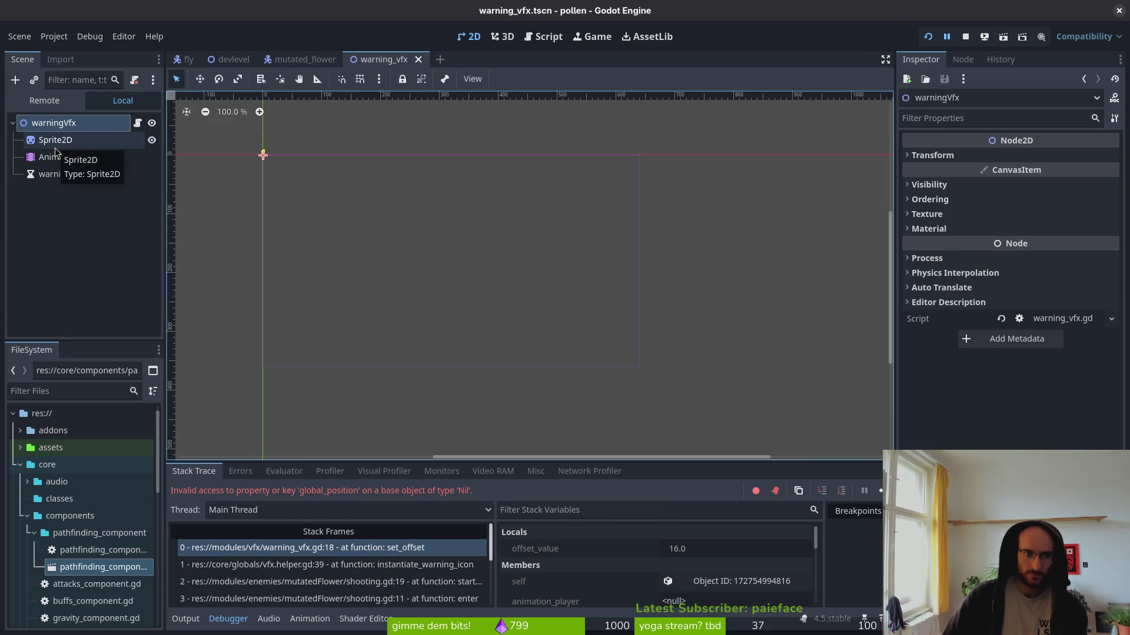
pyautogui.click(53, 143)
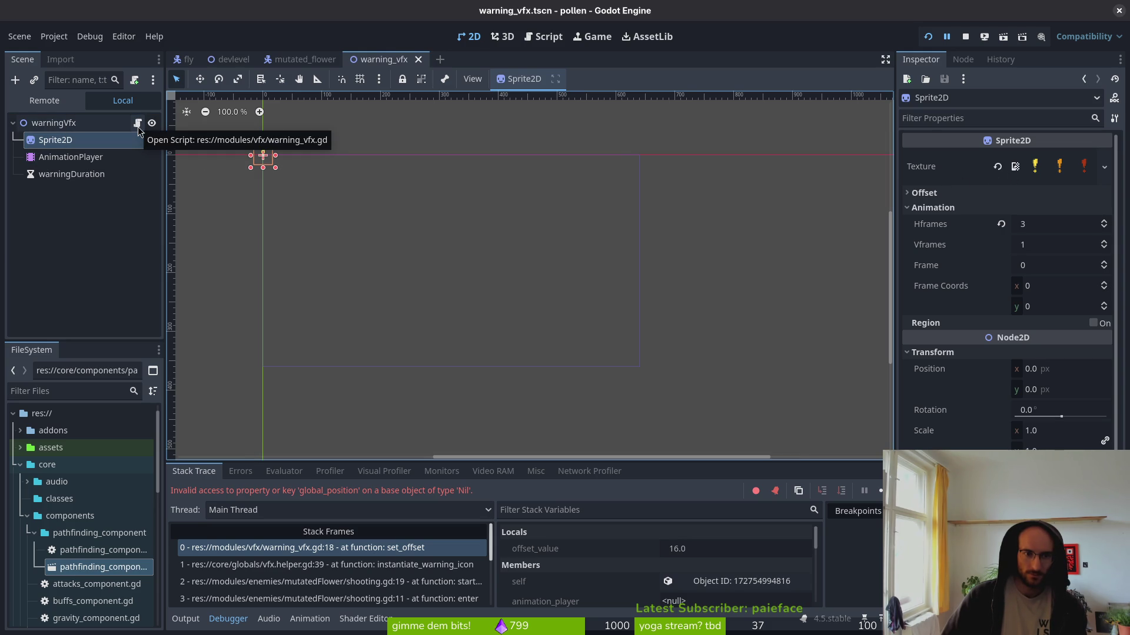
pyautogui.hotkey('alt', 'Tab')
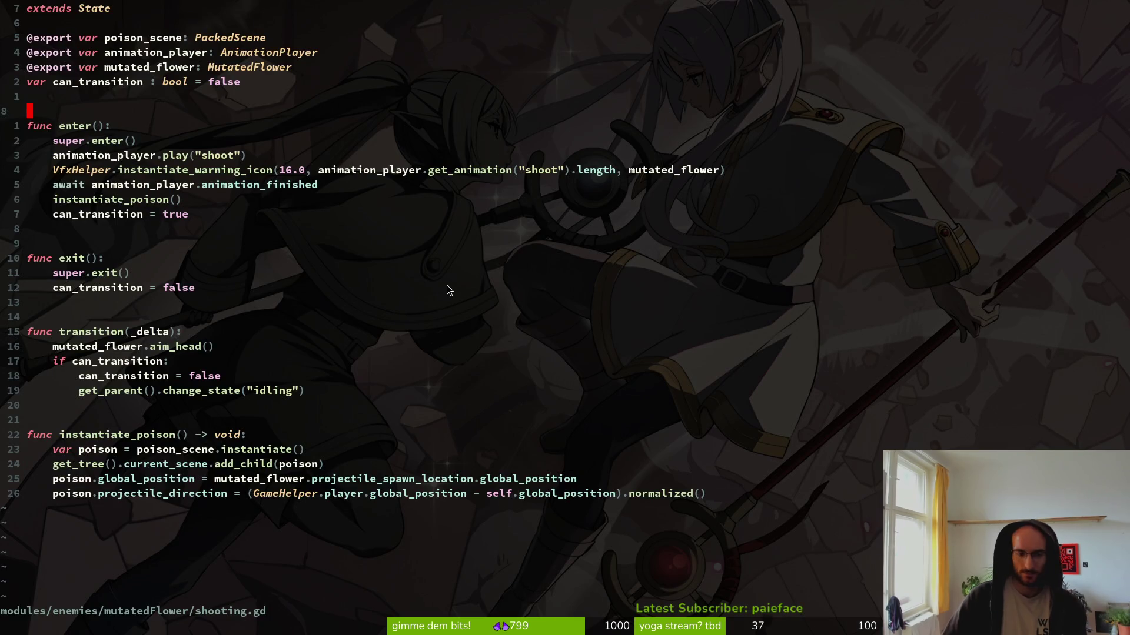
# Step: Open warning_vfx.gd, add a space between float and =, and save
pyautogui.hotkey('ctrl', 'p')
pyautogui.write('warnin')
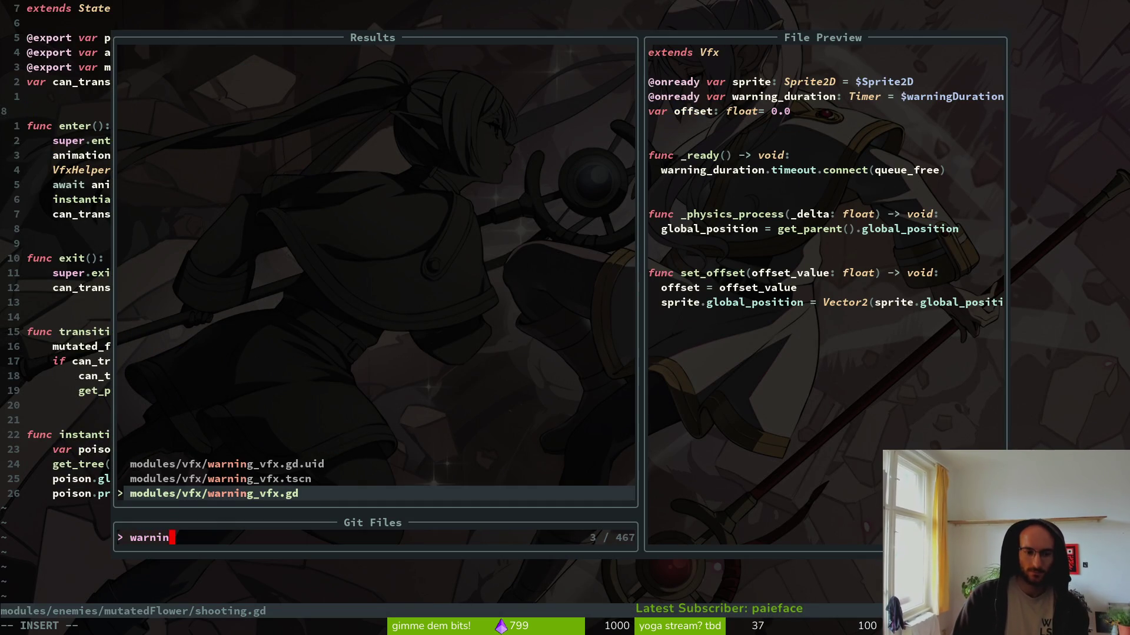
pyautogui.press('Return')
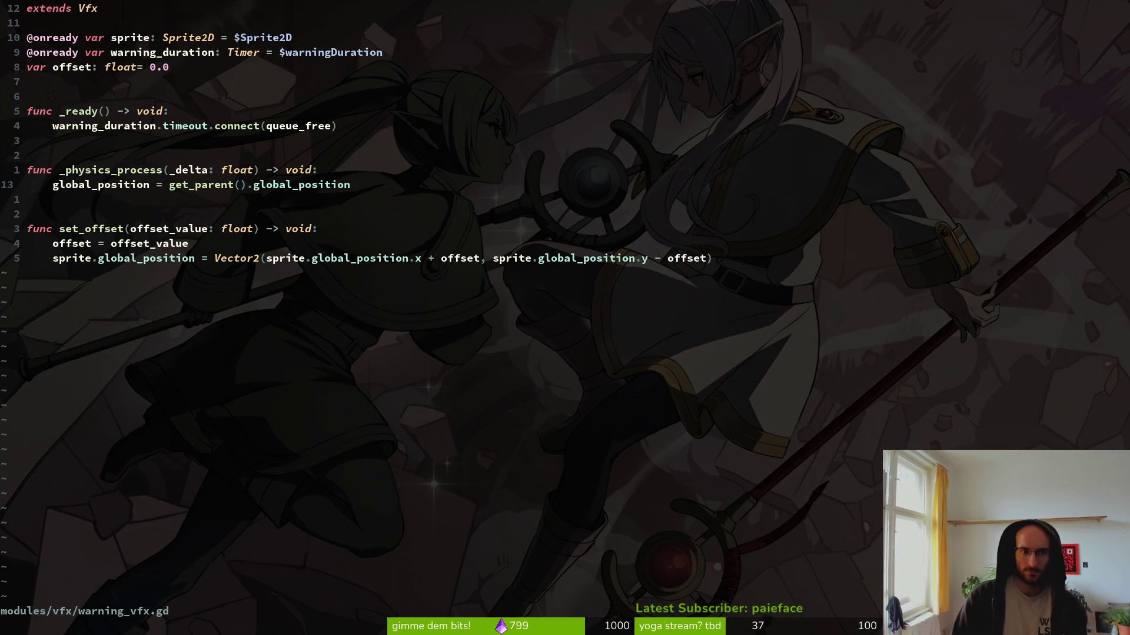
pyautogui.press('k')
pyautogui.press('k')
pyautogui.press('k')
pyautogui.press('k')
pyautogui.press('k')
pyautogui.press('k')
pyautogui.press('h')
pyautogui.press('h')
pyautogui.press('h')
pyautogui.press('i')
pyautogui.press('Escape')
pyautogui.hotkey('ctrl', 's')
pyautogui.press('k')
pyautogui.press('k')
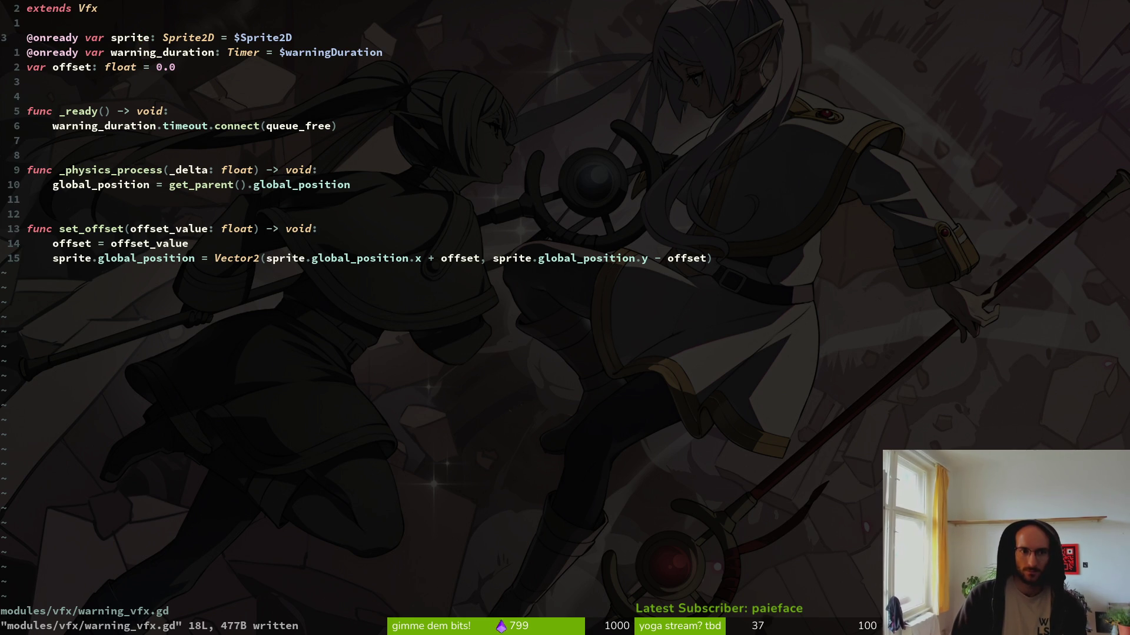
pyautogui.press('b')
pyautogui.press('b')
pyautogui.press('b')
pyautogui.write('cwexport')
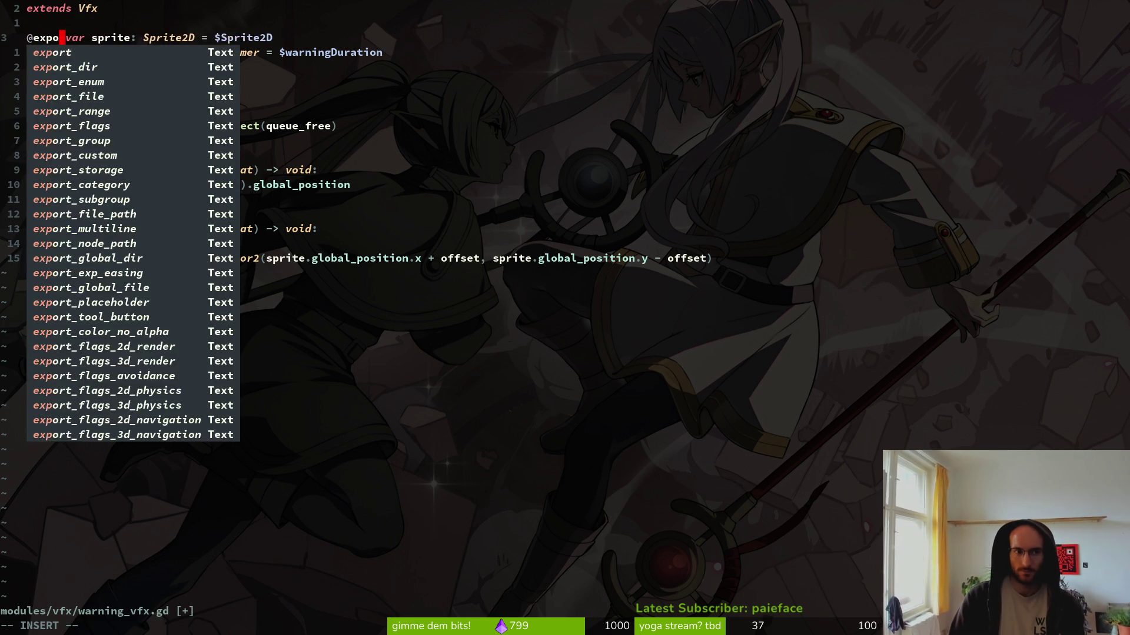
pyautogui.press('Escape')
pyautogui.hotkey('ctrl', 's')
pyautogui.press('w')
pyautogui.press('w')
pyautogui.press('w')
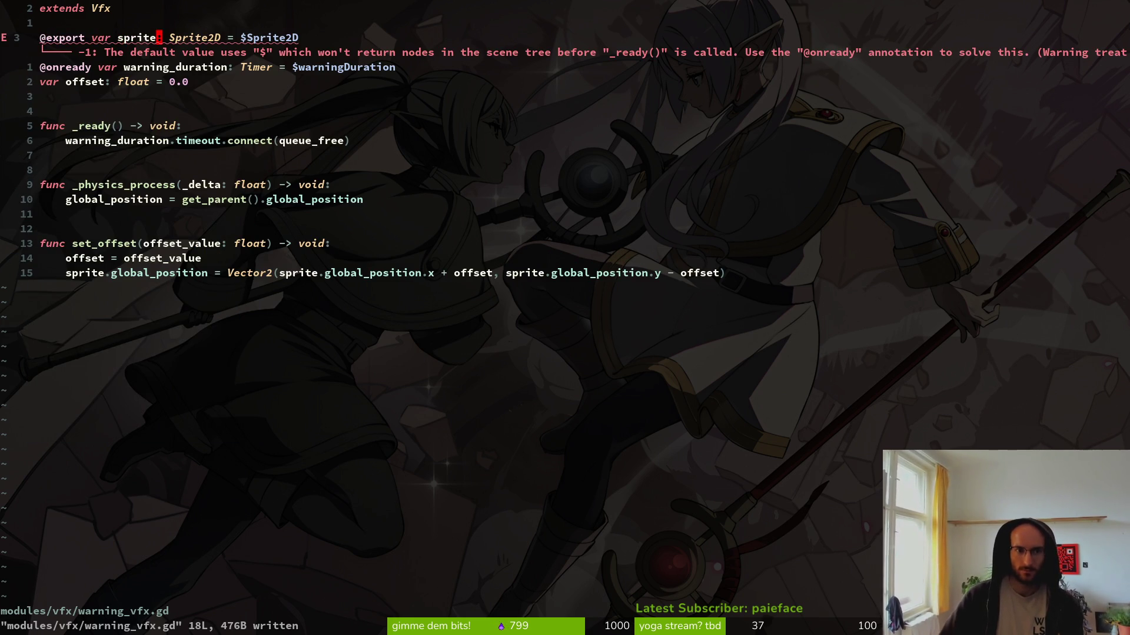
pyautogui.press('D')
pyautogui.press('x')
pyautogui.press('x')
pyautogui.press('x')
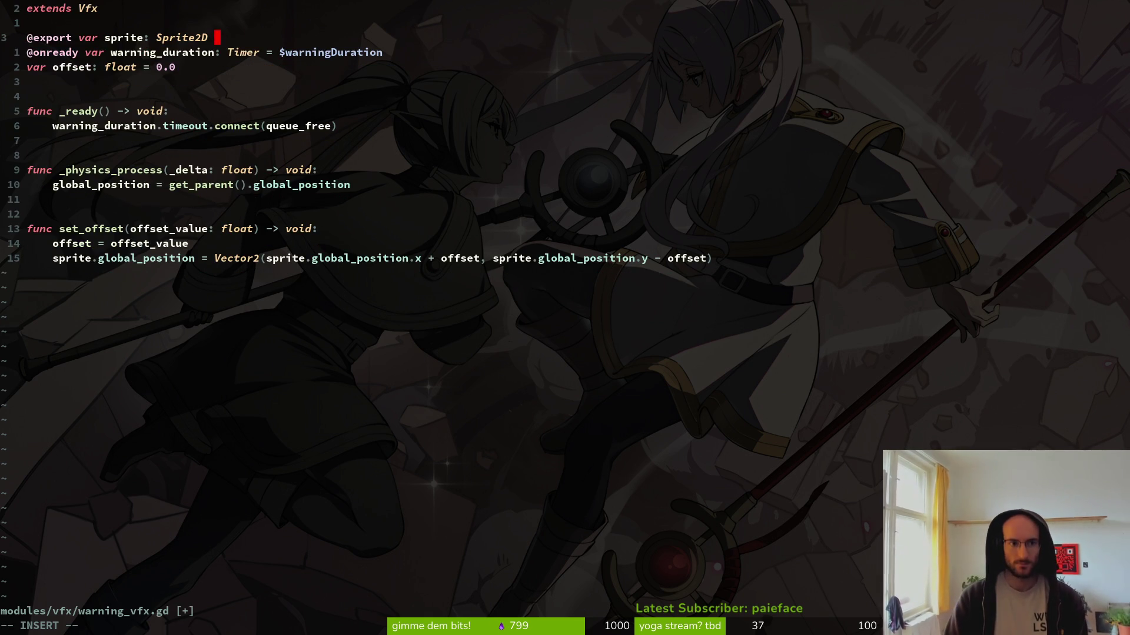
pyautogui.hotkey('ctrl', 's')
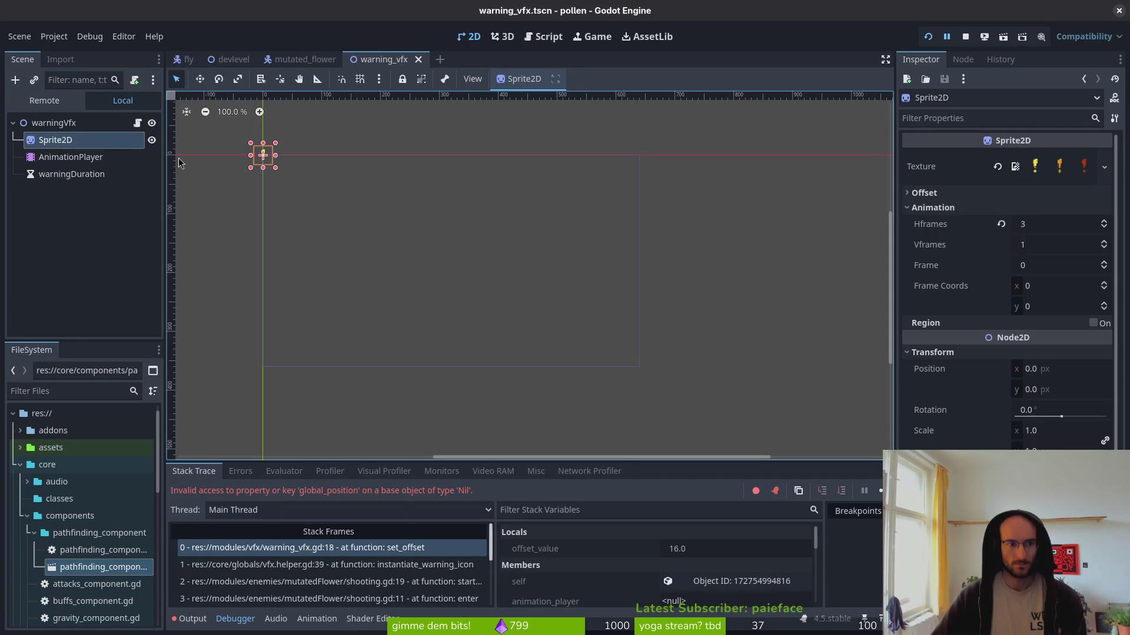
# Step: Assign Sprite2D to the warningVfx Sprite property, save the scene, and rerun the game
pyautogui.click(1035, 157)
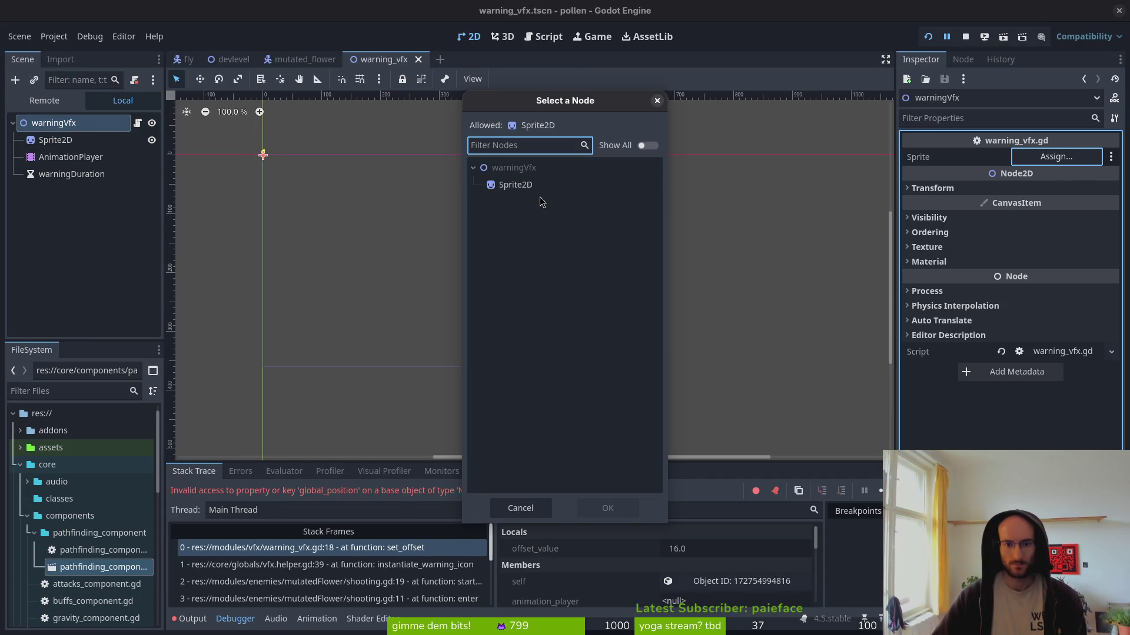
pyautogui.click(523, 184)
pyautogui.click(620, 516)
pyautogui.hotkey('ctrl', 's')
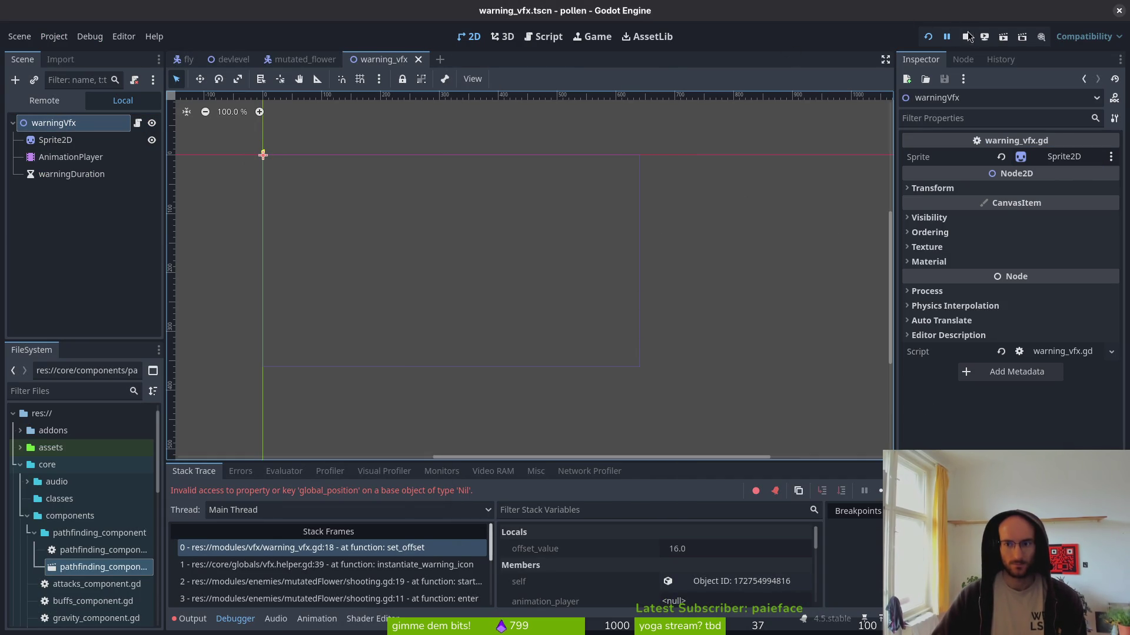
pyautogui.click(930, 37)
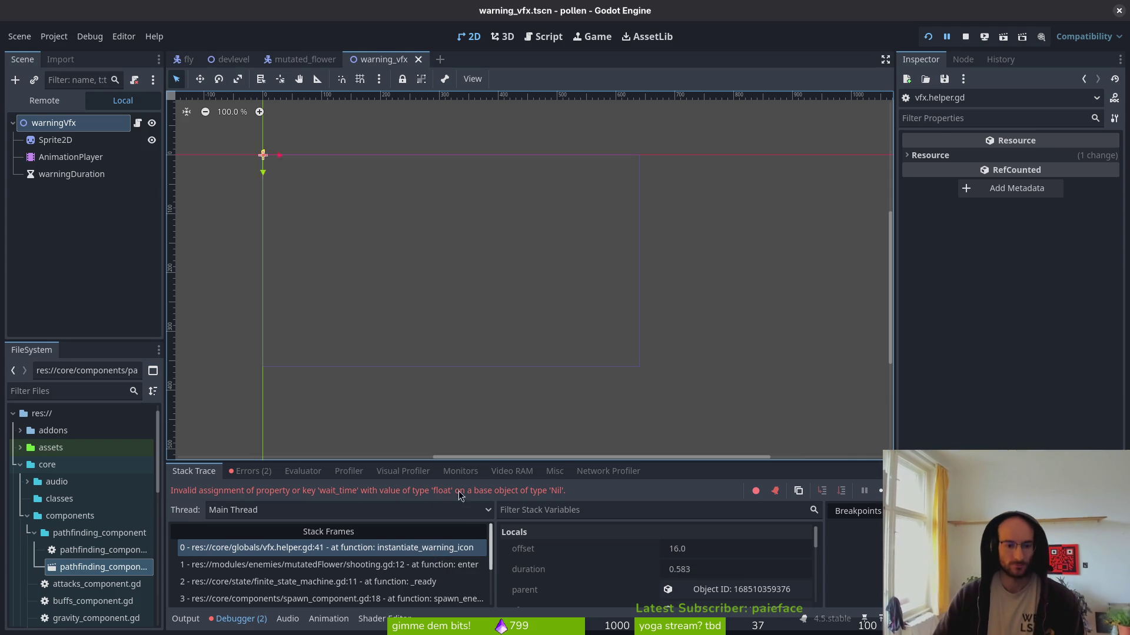
# Step: Open vfx.helper.gd in Neovim at line 42
pyautogui.hotkey('alt', 'Tab')
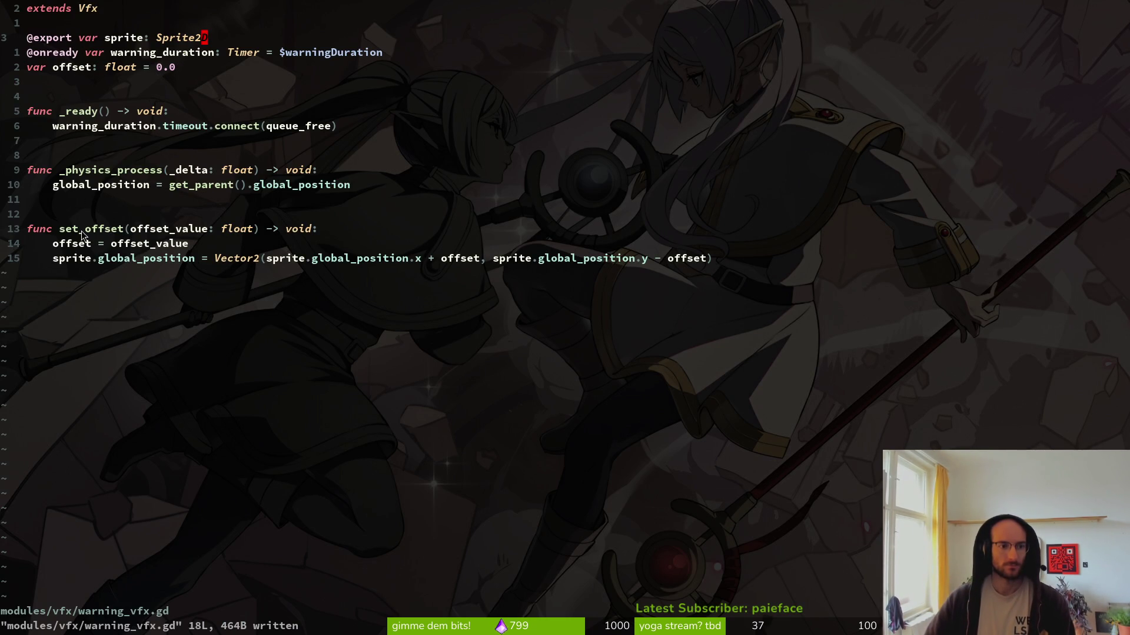
pyautogui.hotkey('ctrl', '6')
pyautogui.hotkey('ctrl', '6')
pyautogui.hotkey('ctrl', 'p')
pyautogui.write('vfhelpe')
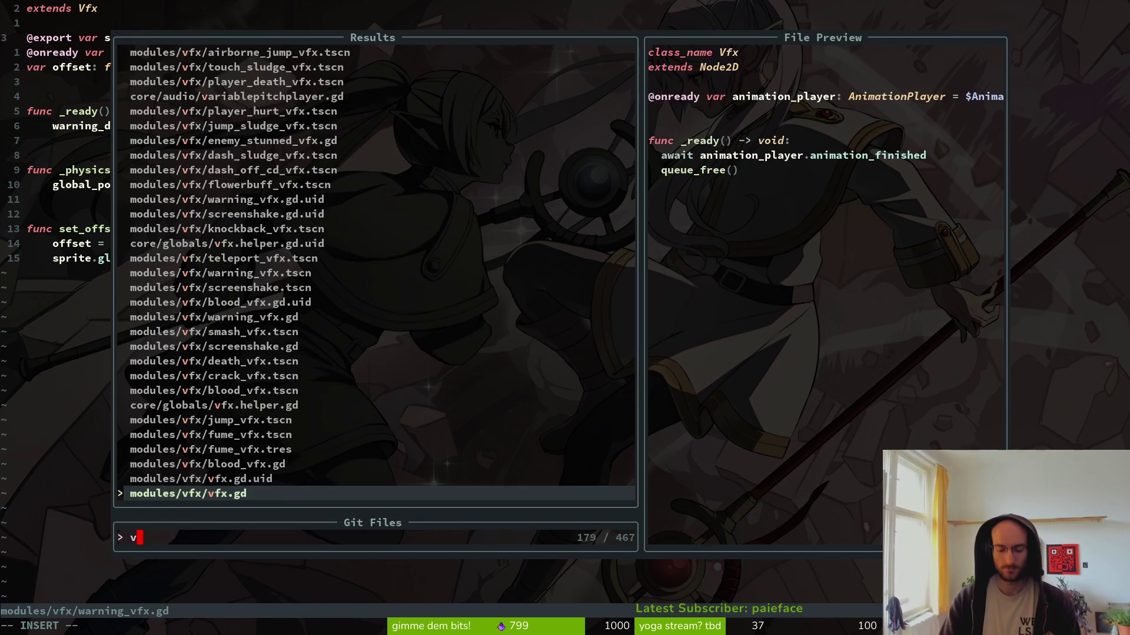
pyautogui.press('Return')
pyautogui.write(':42')
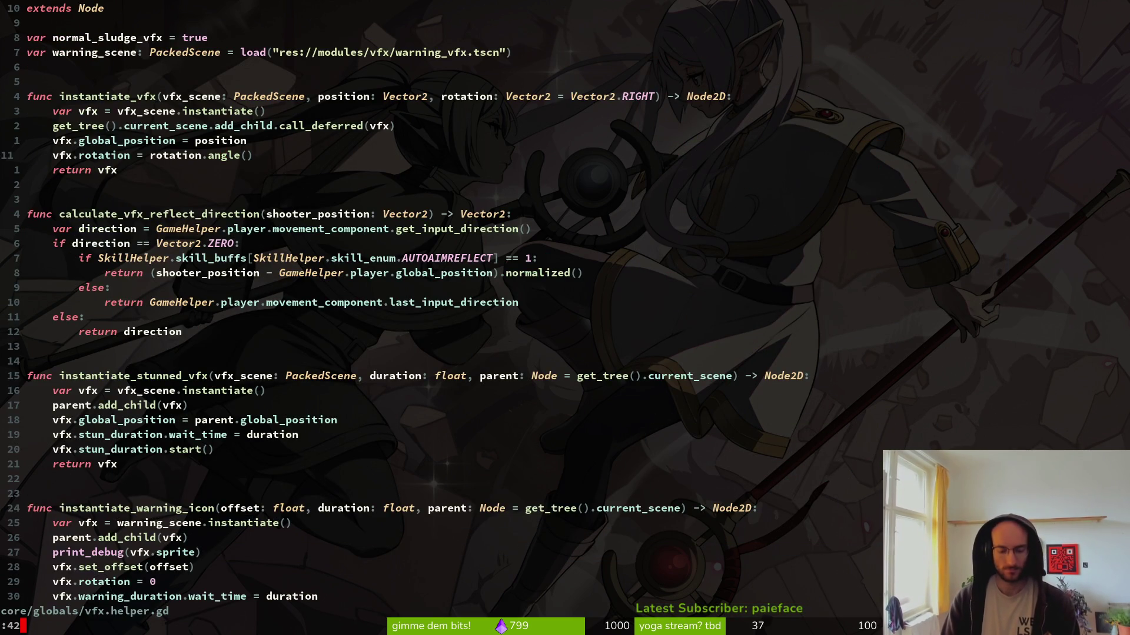
pyautogui.press('Return')
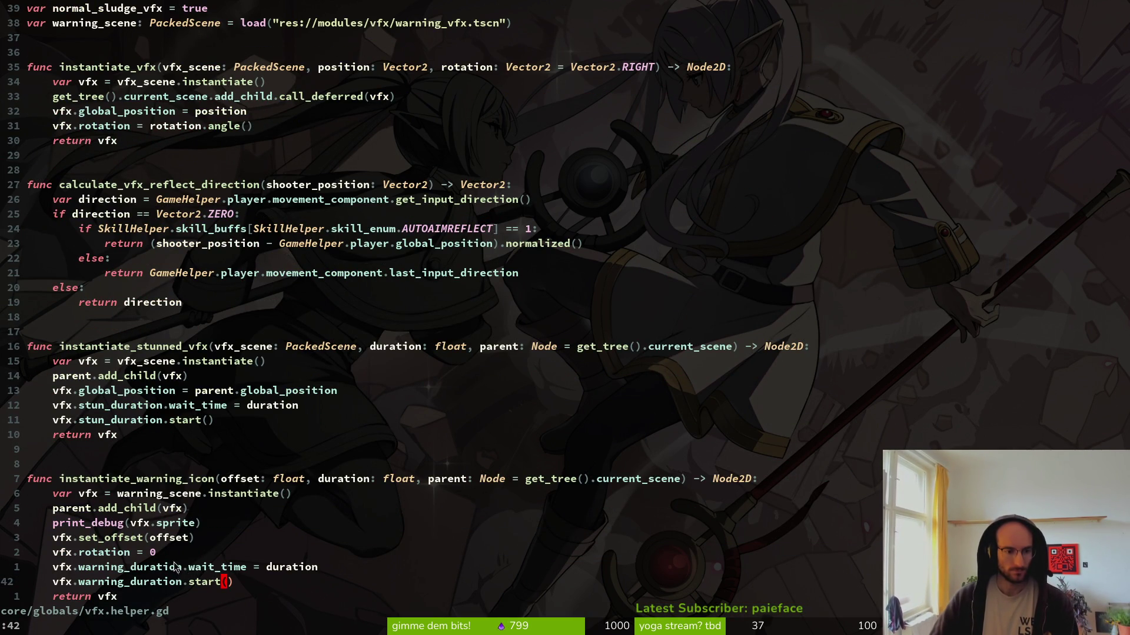
# Step: Check the Output log, then read the two instantiate_warning_icon errors about Nil wait_time
pyautogui.hotkey('alt', 'Tab')
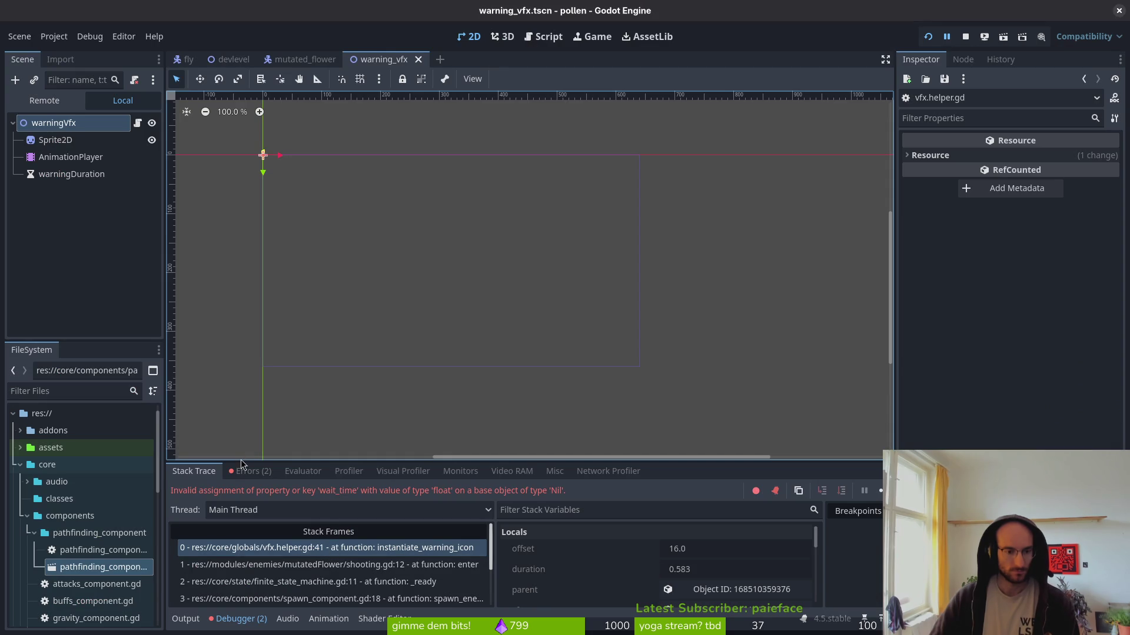
pyautogui.click(186, 619)
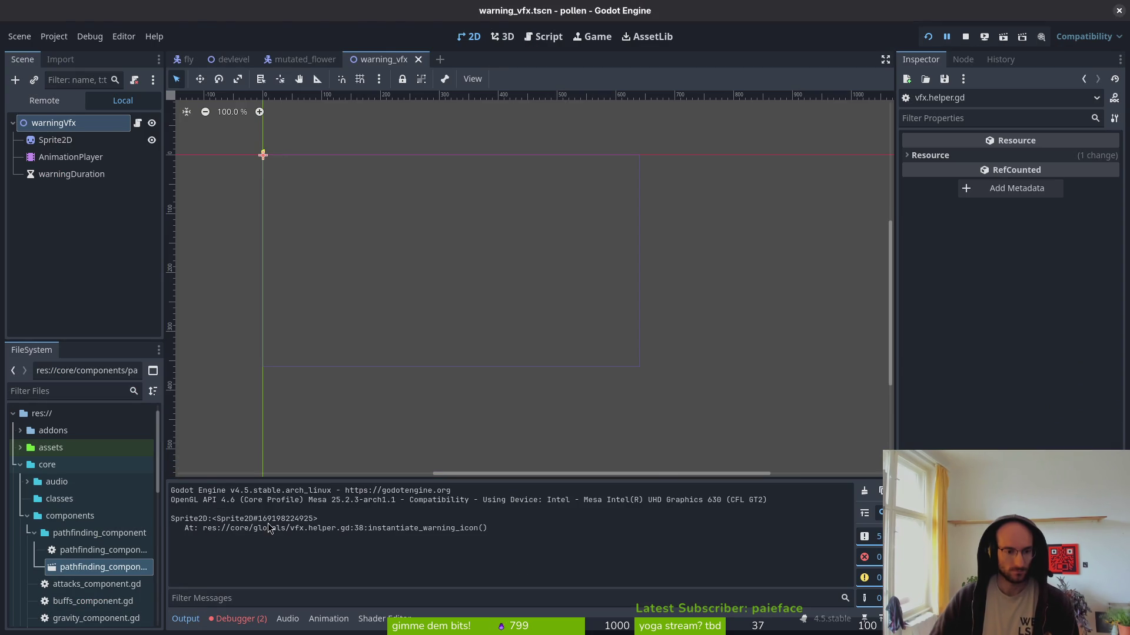
pyautogui.hotkey('alt', 'Tab')
pyautogui.hotkey('alt', 'Tab')
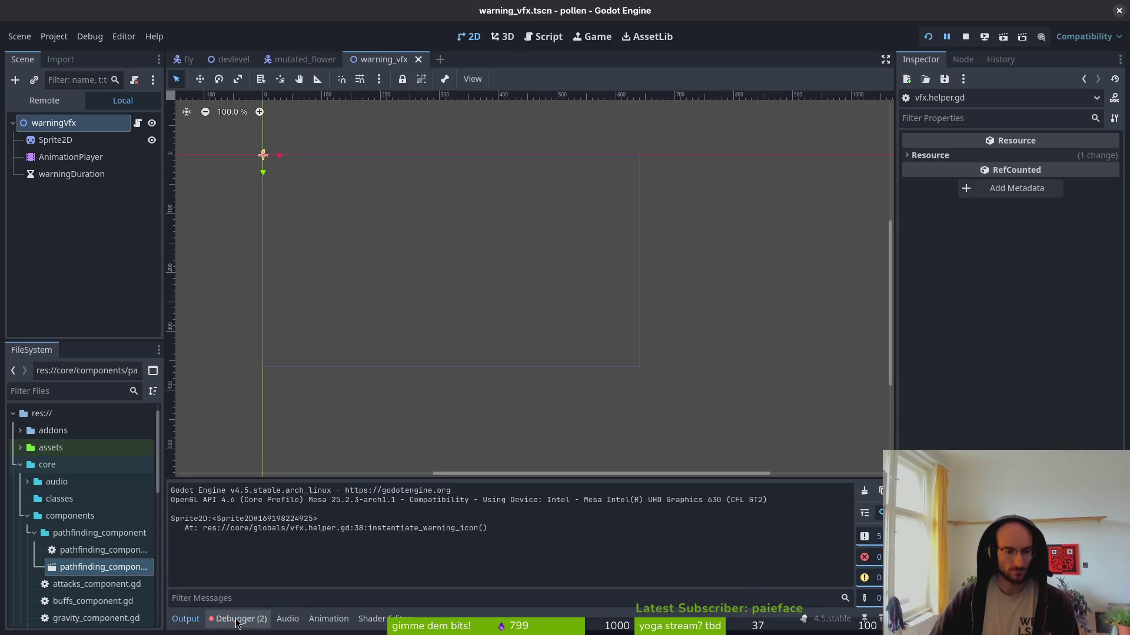
pyautogui.click(240, 619)
pyautogui.click(250, 472)
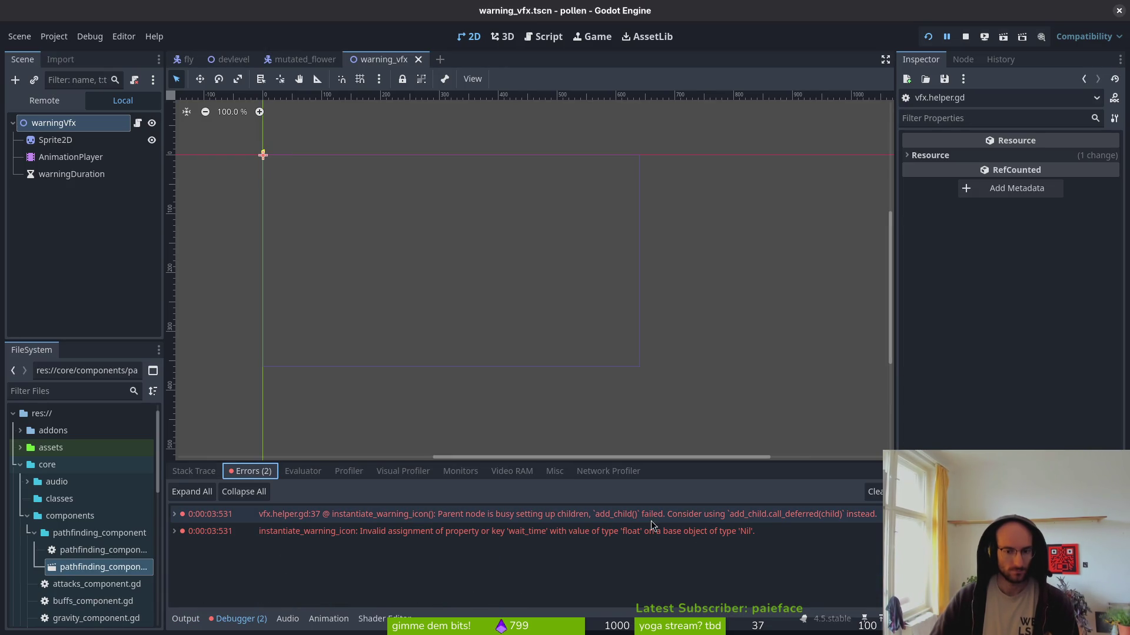
pyautogui.moveTo(785, 517)
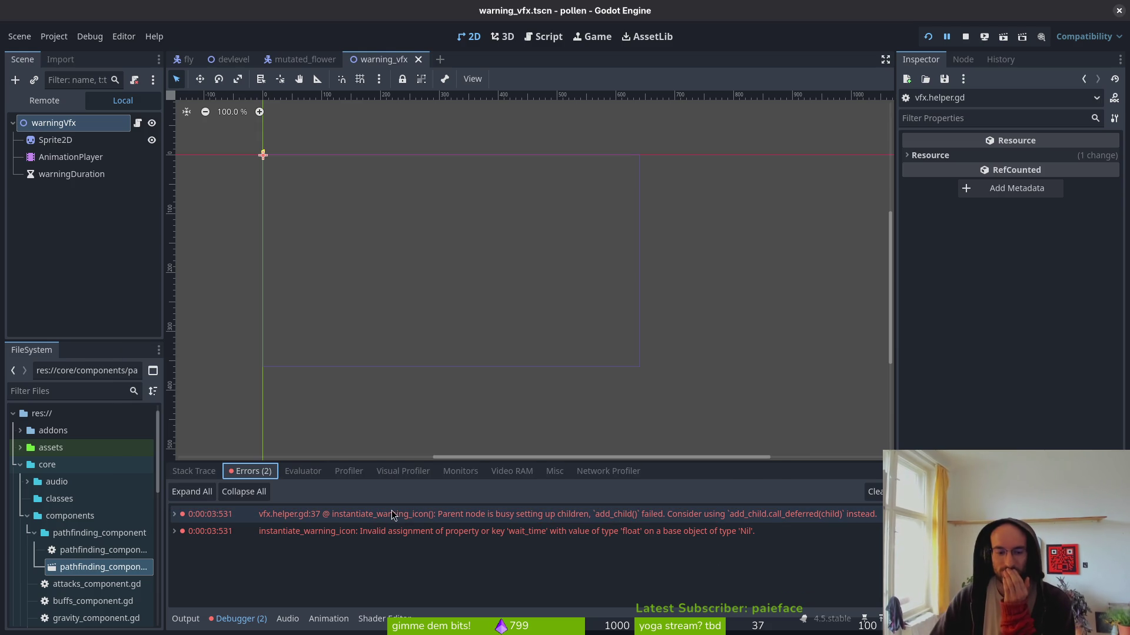
pyautogui.moveTo(497, 519)
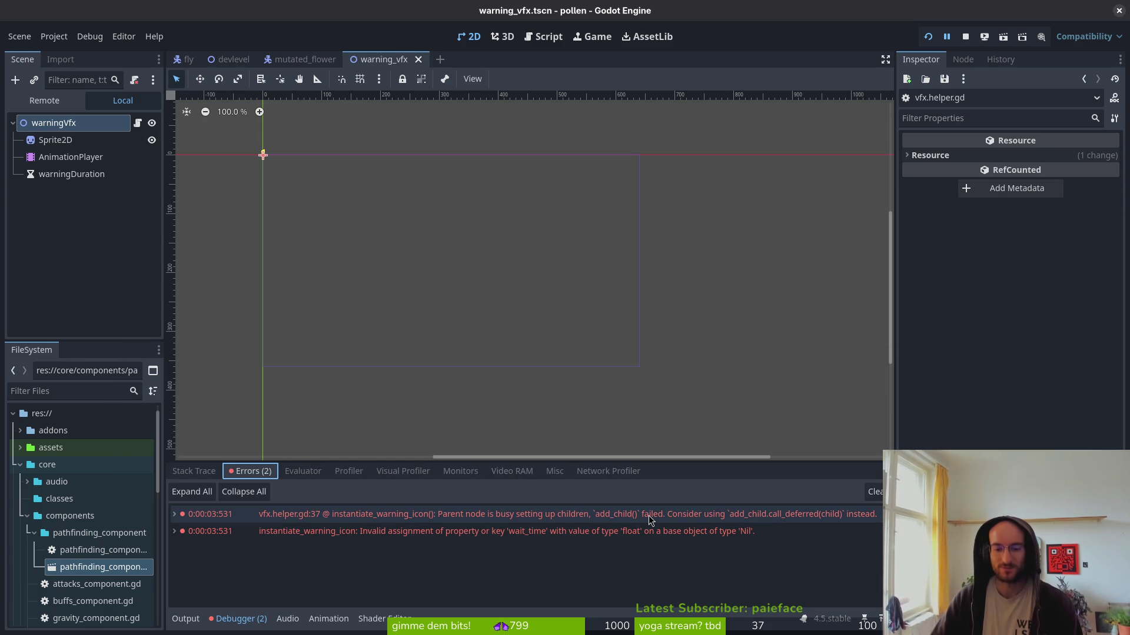
# Step: Recentre the flower in the mutated_flower scene, then switch to the fly scene
pyautogui.click(295, 59)
pyautogui.scroll(4, 488, 238)
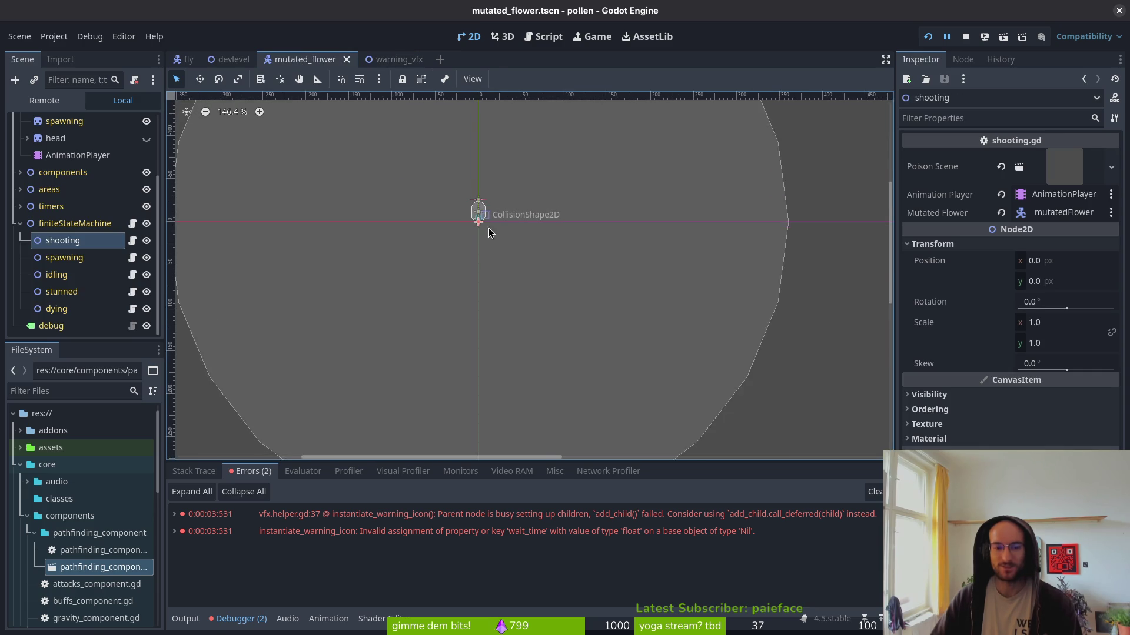
pyautogui.moveTo(487, 240); pyautogui.dragTo(558, 265)
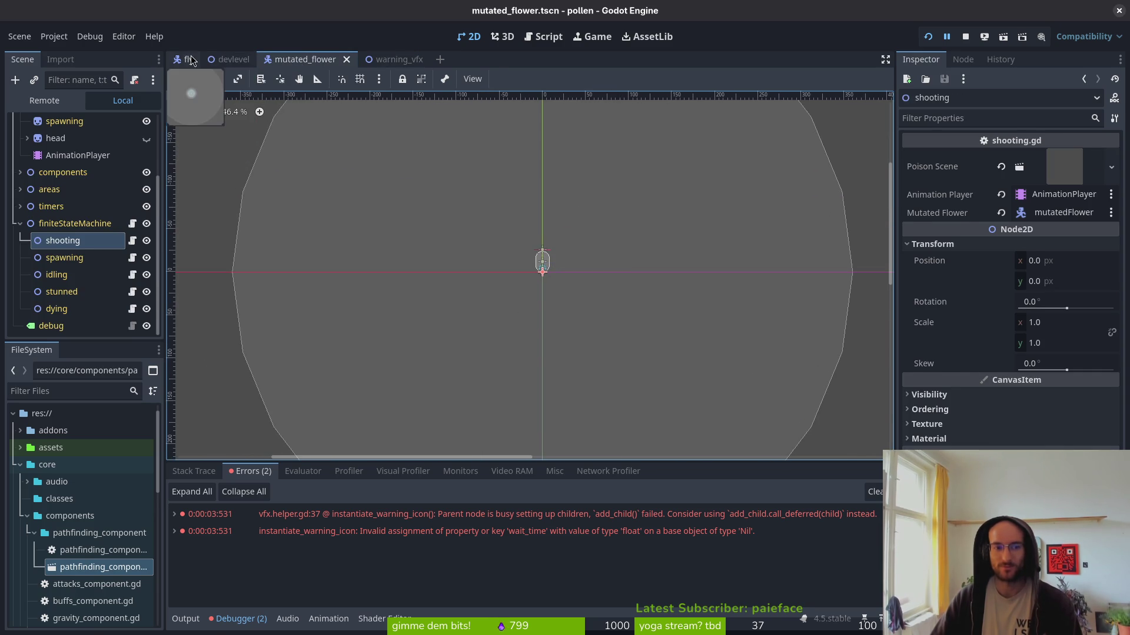
pyautogui.click(186, 59)
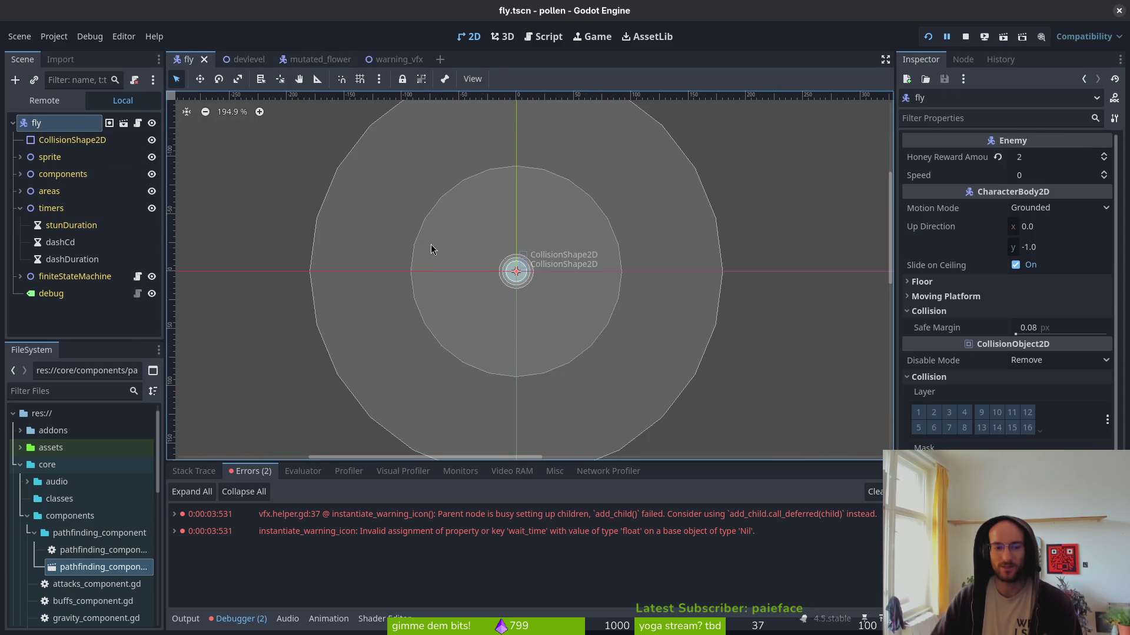
# Step: Collapse the timers, finiteStateMachine and sprite nodes in the fly and mutated_flower scene trees
pyautogui.scroll(-1, 430, 247)
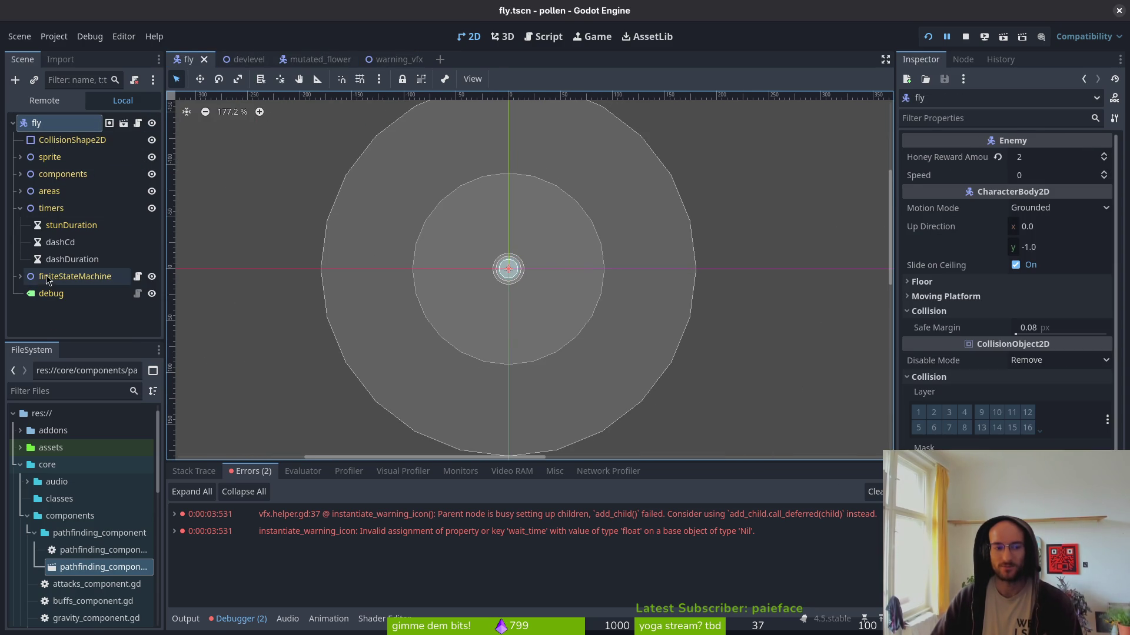
pyautogui.click(20, 209)
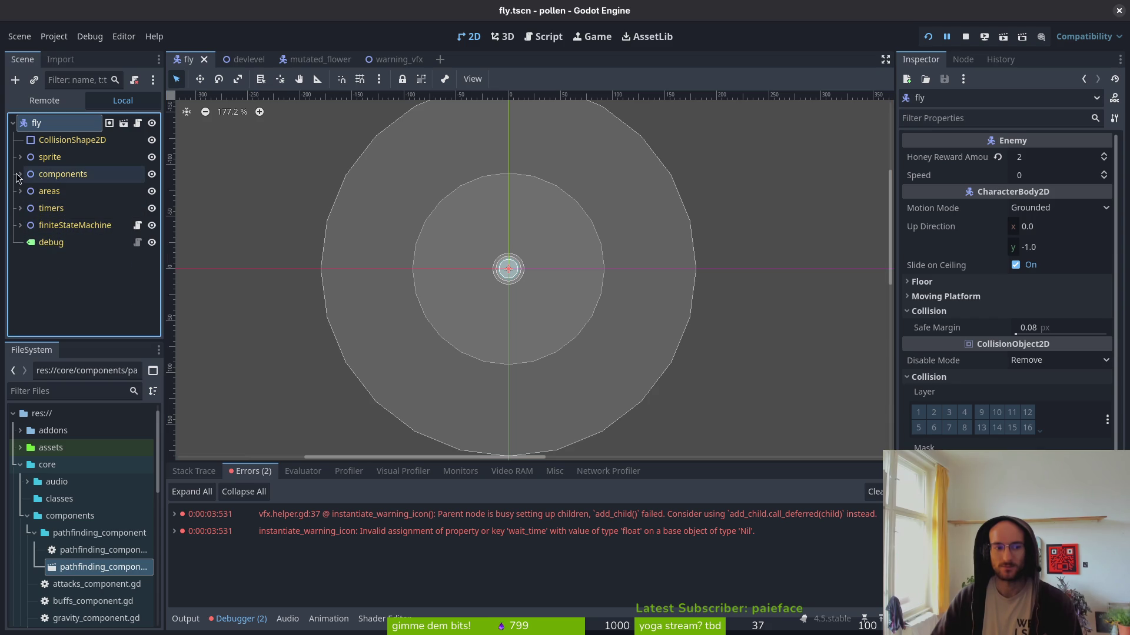
pyautogui.click(307, 60)
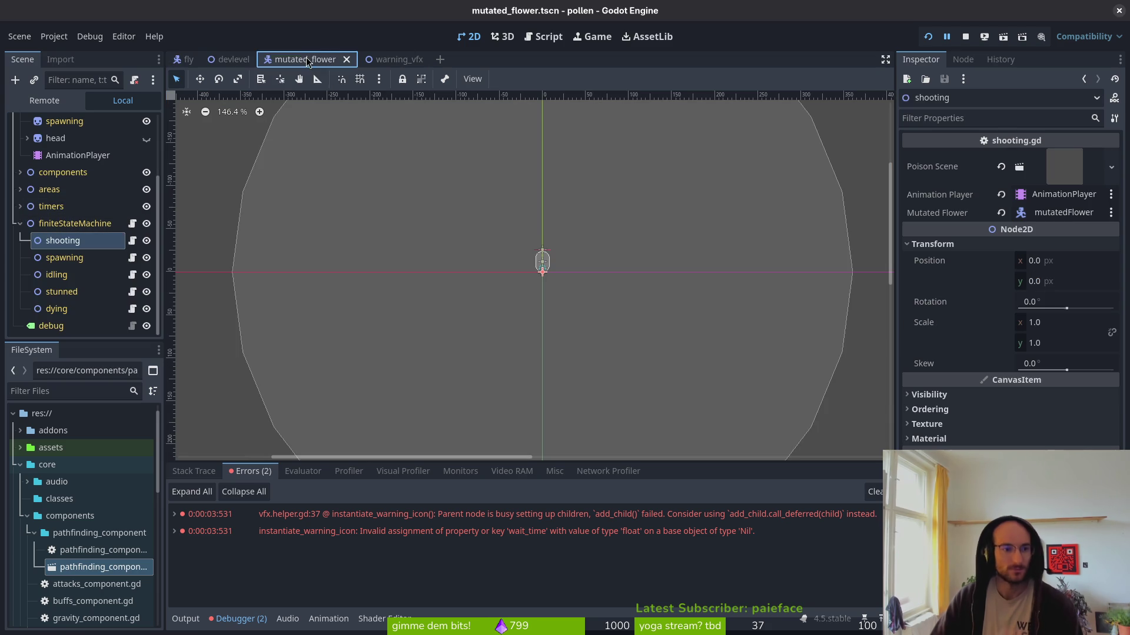
pyautogui.click(23, 205)
pyautogui.click(20, 172)
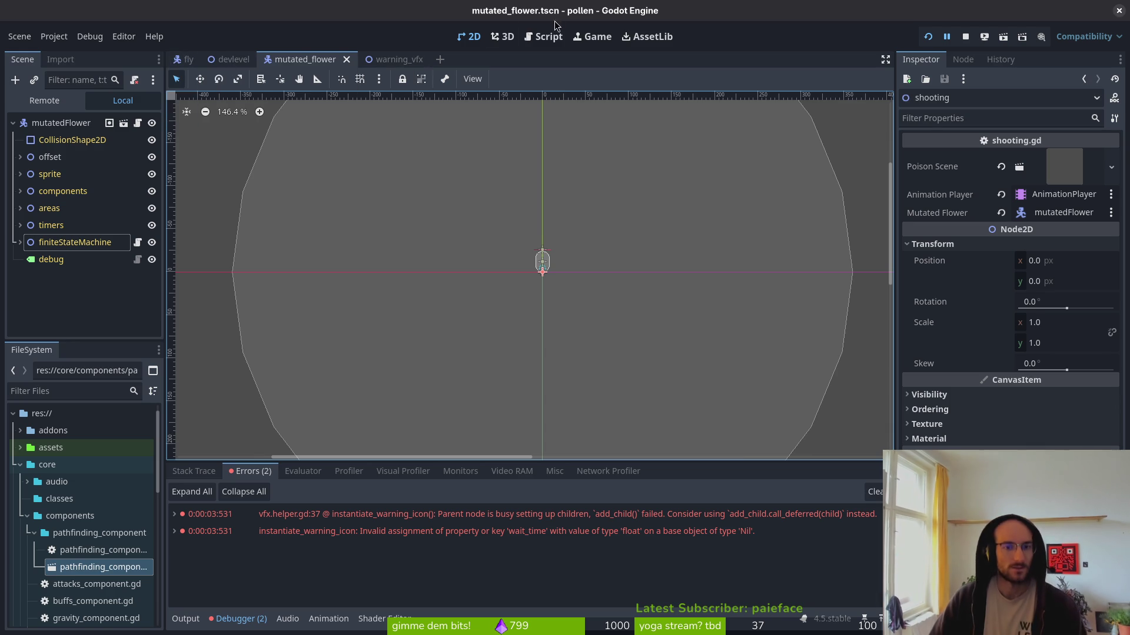
# Step: Move the devlevel's flower spawn marker up and left, save, and launch the game
pyautogui.click(231, 60)
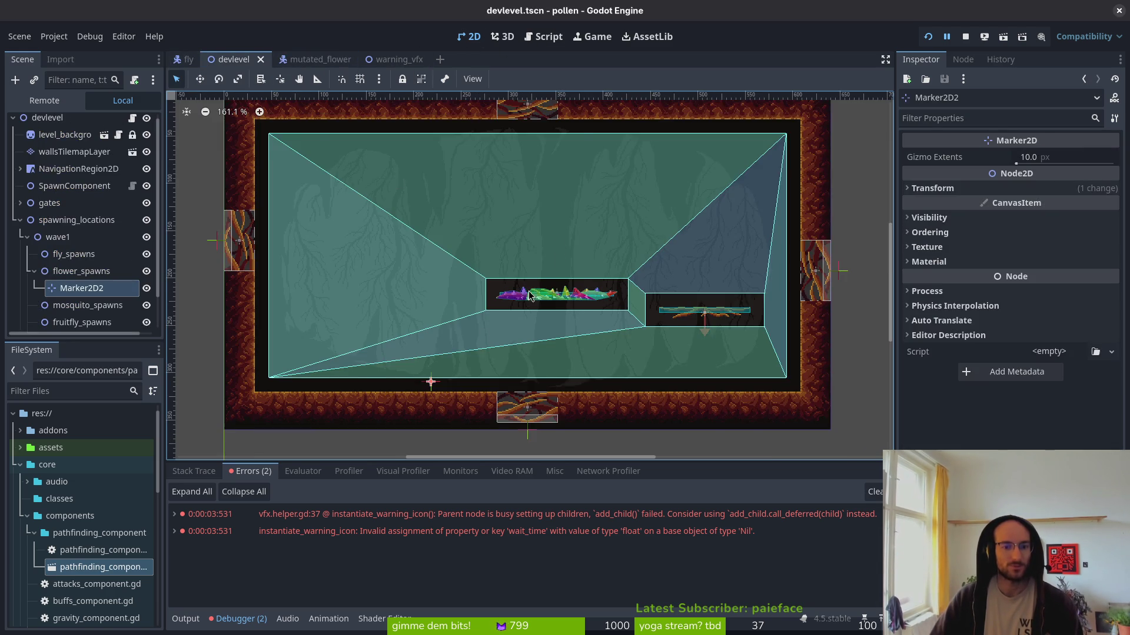
pyautogui.moveTo(431, 378); pyautogui.dragTo(331, 239)
pyautogui.moveTo(306, 184); pyautogui.dragTo(305, 180)
pyautogui.hotkey('ctrl', 's')
pyautogui.click(928, 37)
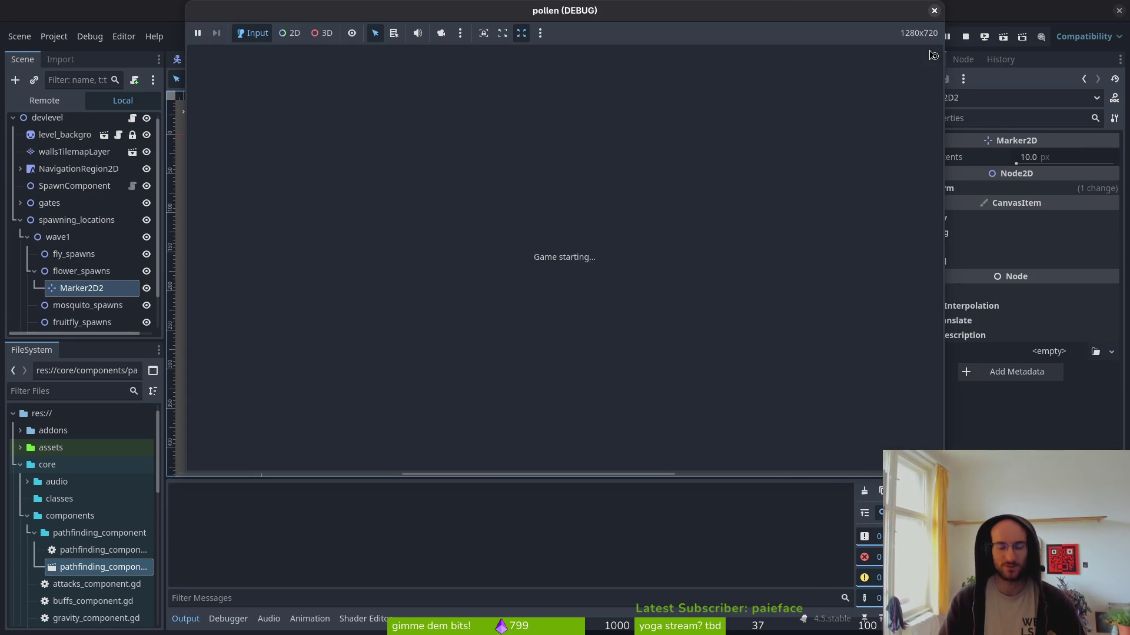
# Step: Inspect the shooting.gd stack frame and move mutated_flower's shooting state below dying
pyautogui.press('space')
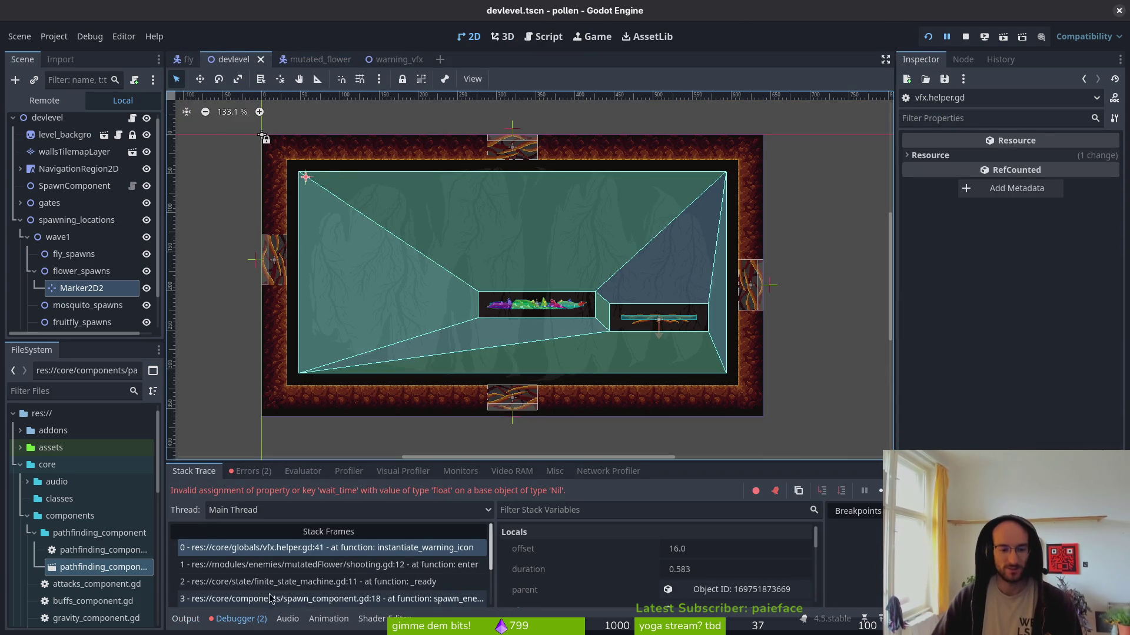
pyautogui.click(396, 566)
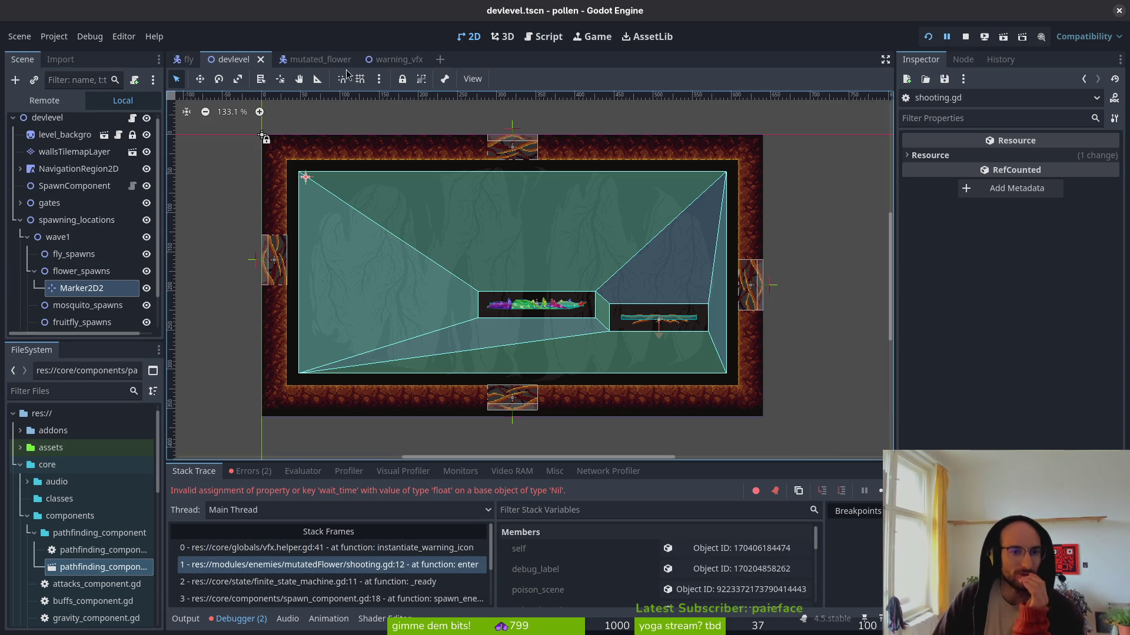
pyautogui.click(315, 59)
pyautogui.scroll(-1, 79, 267)
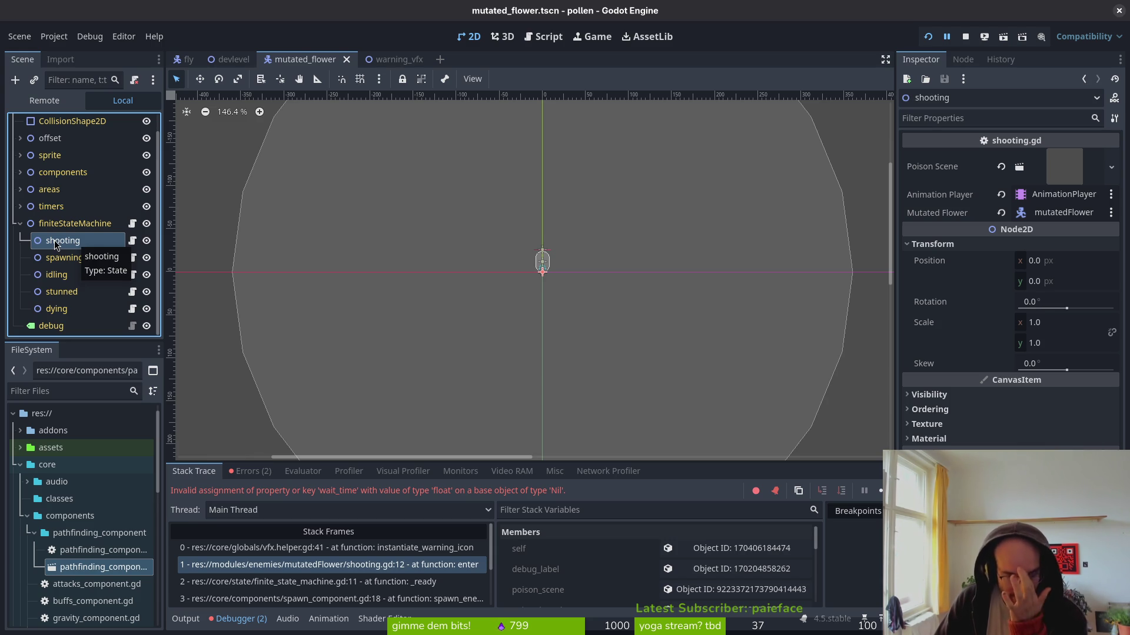
pyautogui.moveTo(59, 247); pyautogui.dragTo(65, 322)
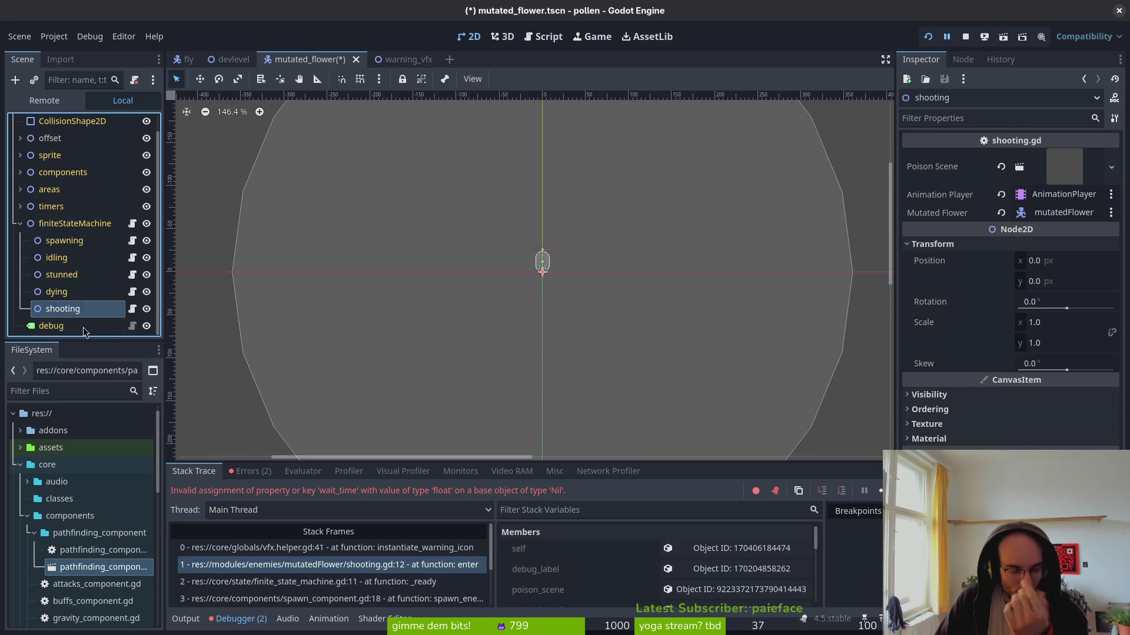
# Step: Delete the print_debug(vfx.sprite) line from vfx.helper.gd, save with :w, and relaunch the game
pyautogui.hotkey('alt', 'Tab')
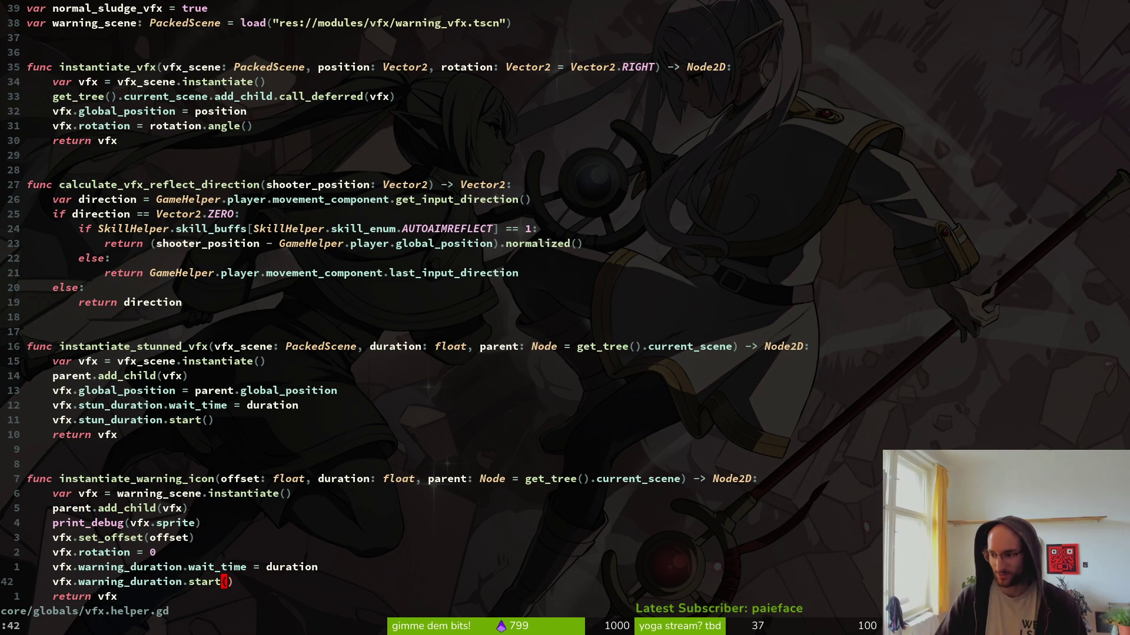
pyautogui.click(378, 318)
pyautogui.write(':w')
pyautogui.press('Return')
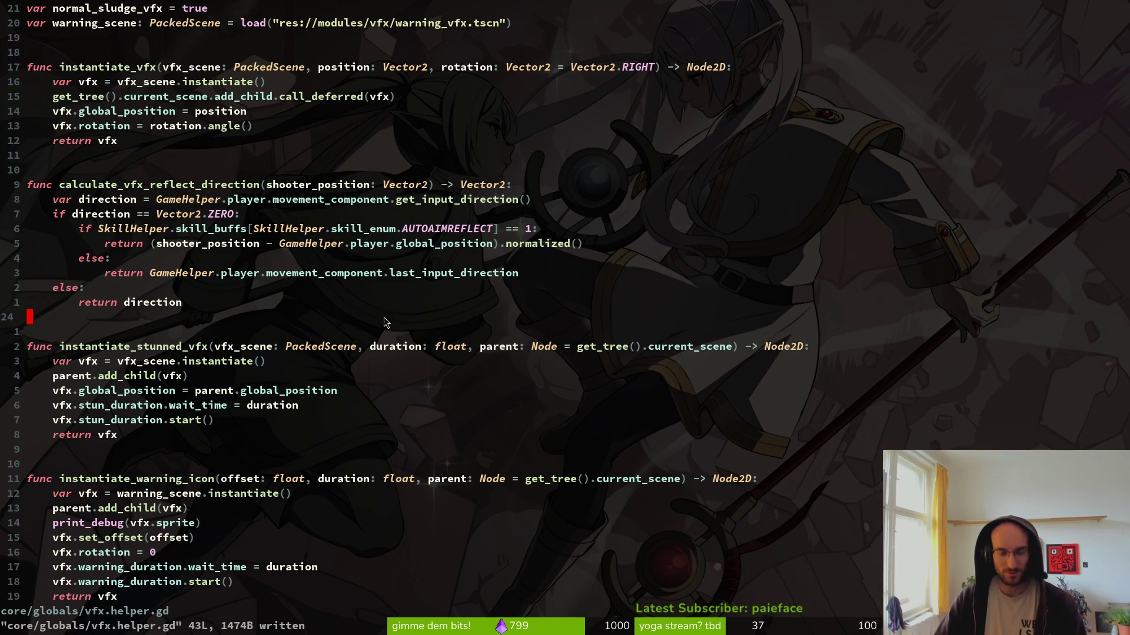
pyautogui.click(139, 523)
pyautogui.press('d')
pyautogui.press('d')
pyautogui.write(':w')
pyautogui.press('Return')
pyautogui.hotkey('alt', 'Tab')
pyautogui.click(921, 38)
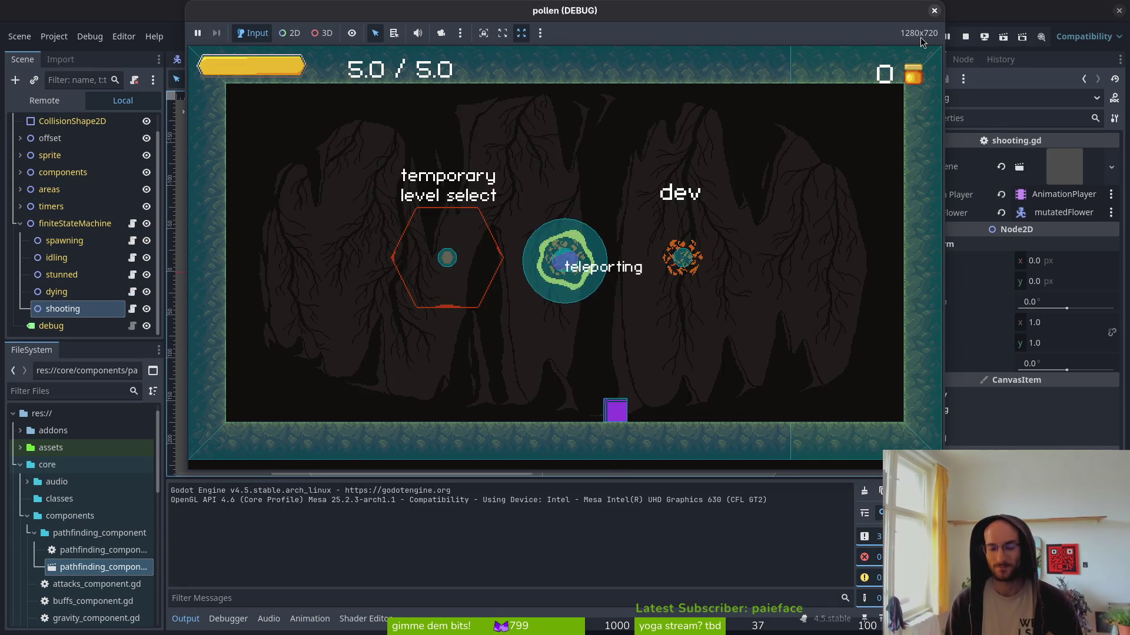
# Step: Jump and crawl across the dev level to dodge the mutated flower's projectiles
pyautogui.press('space')
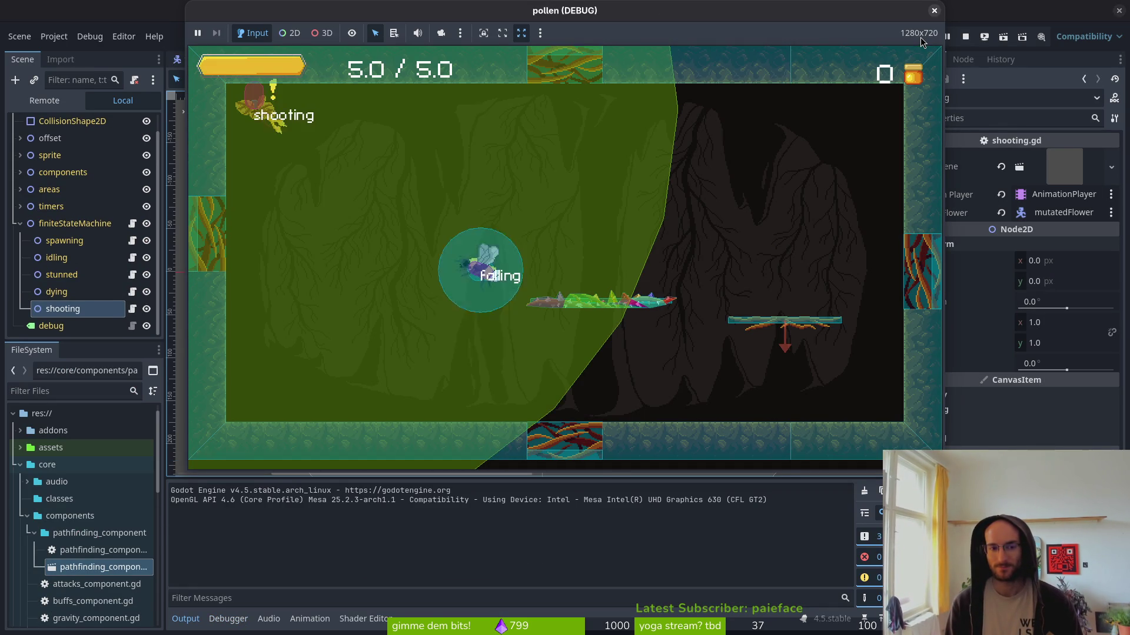
pyautogui.press('Right')
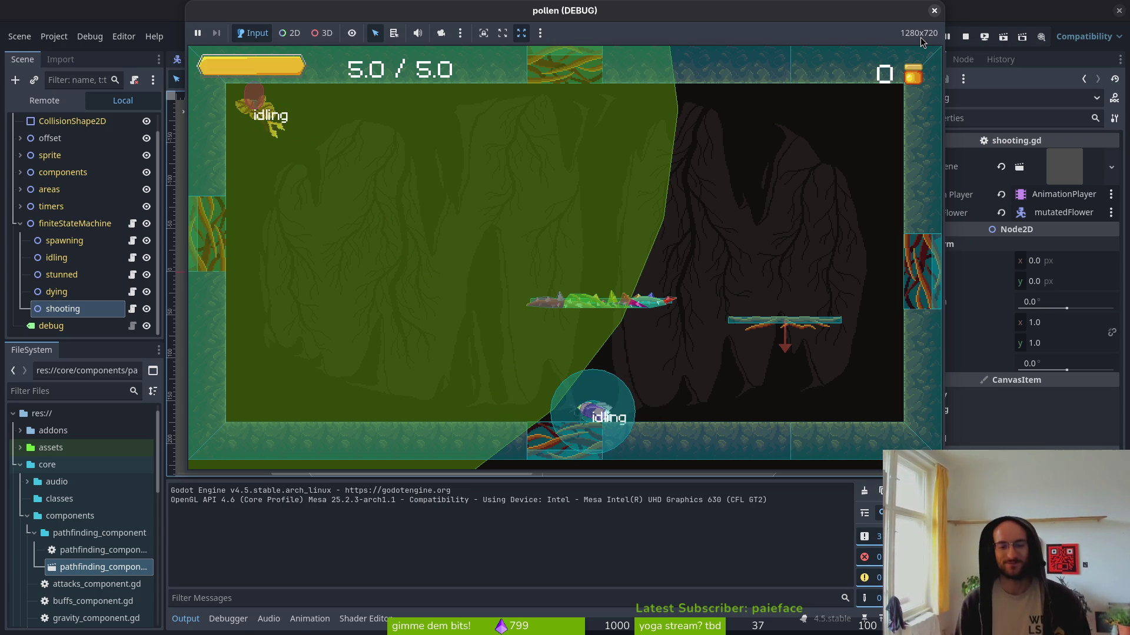
pyautogui.press('space')
pyautogui.press('space')
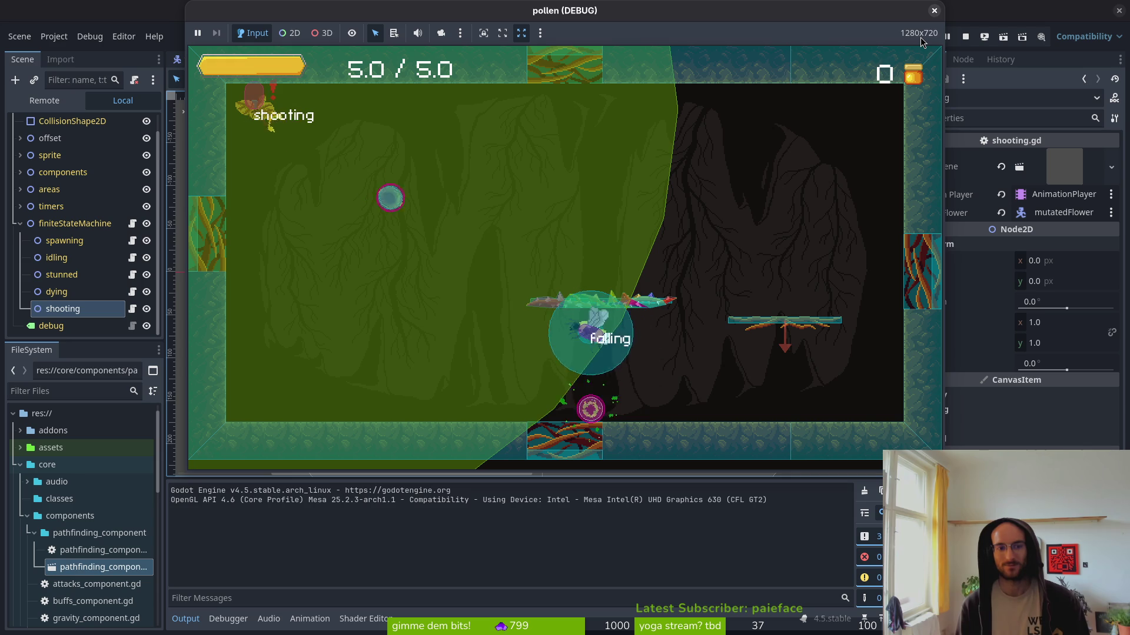
pyautogui.press('space')
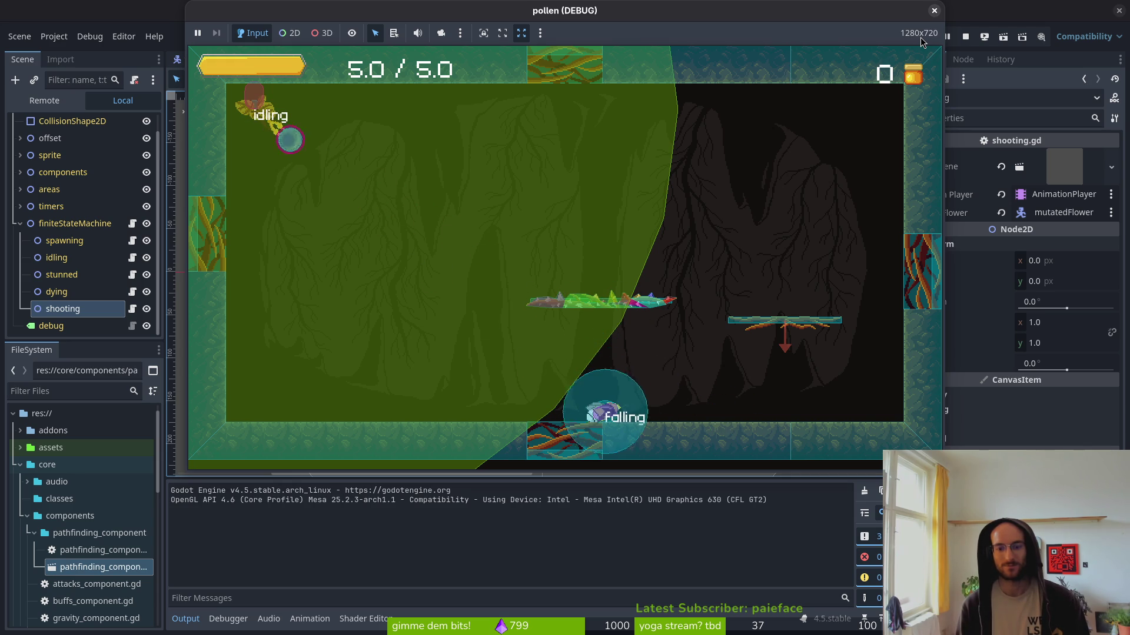
pyautogui.press('space')
pyautogui.press('space')
pyautogui.press('space')
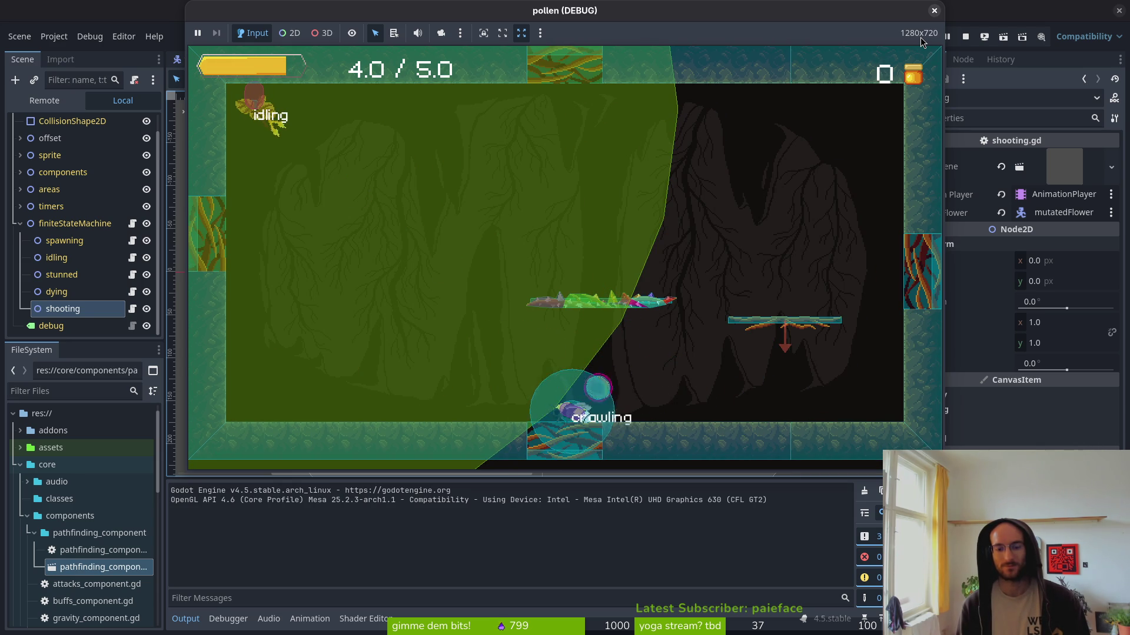
pyautogui.press('space')
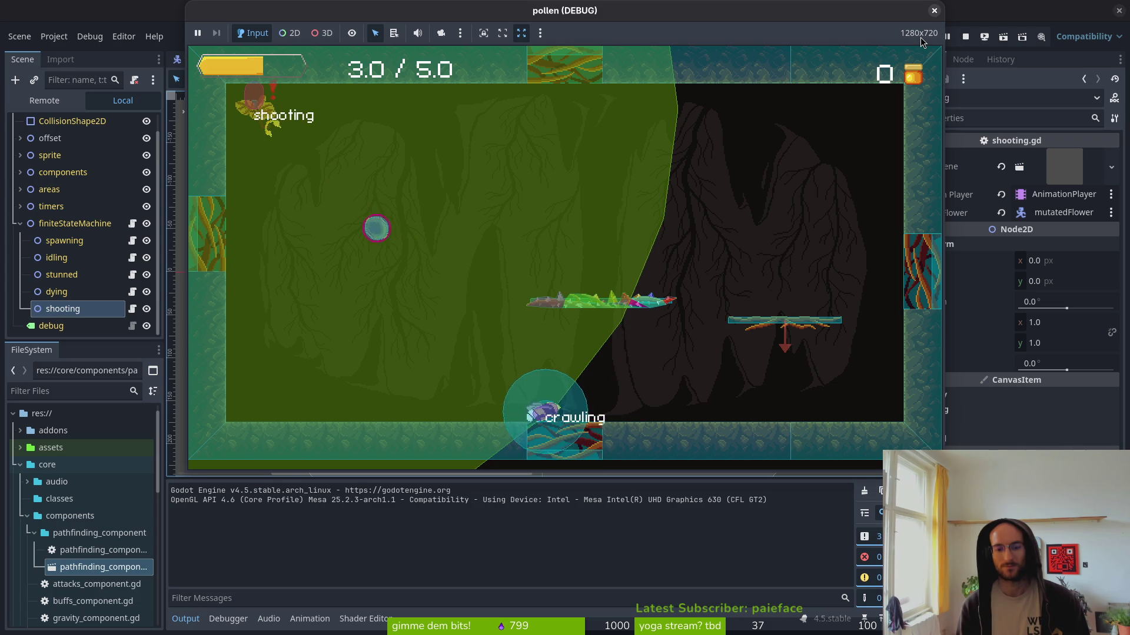
pyautogui.press('space')
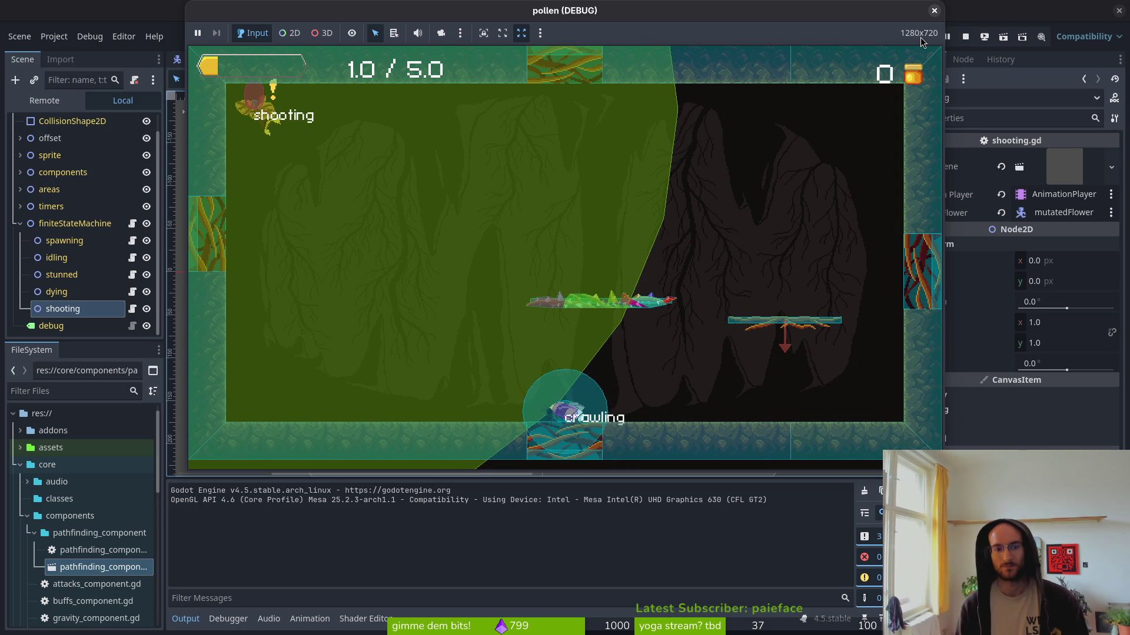
pyautogui.press('space')
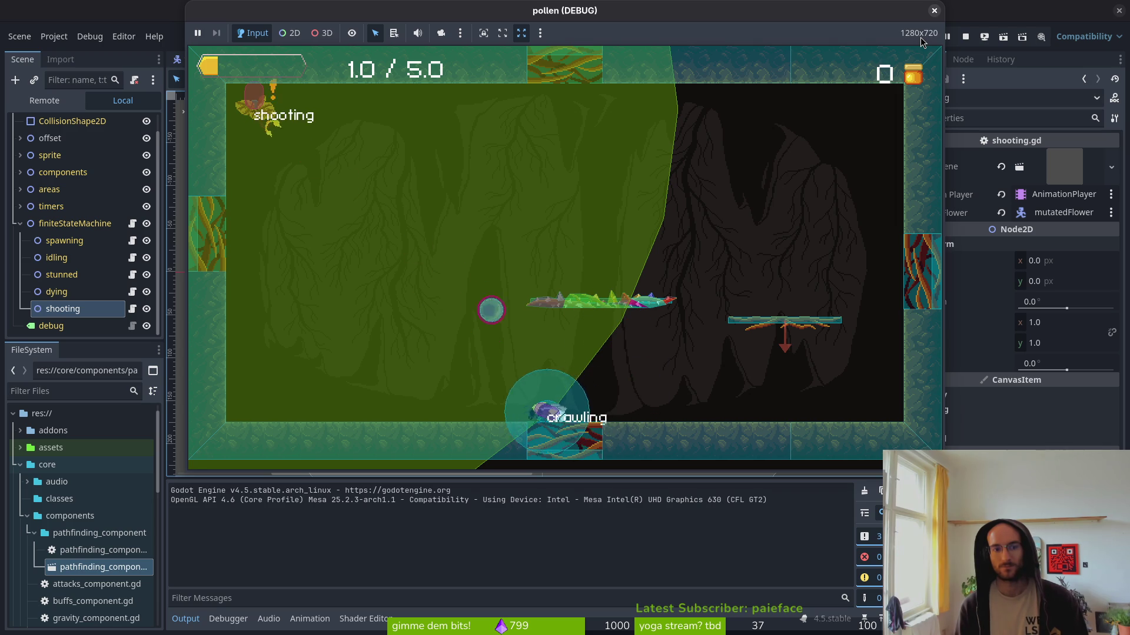
pyautogui.press('Right')
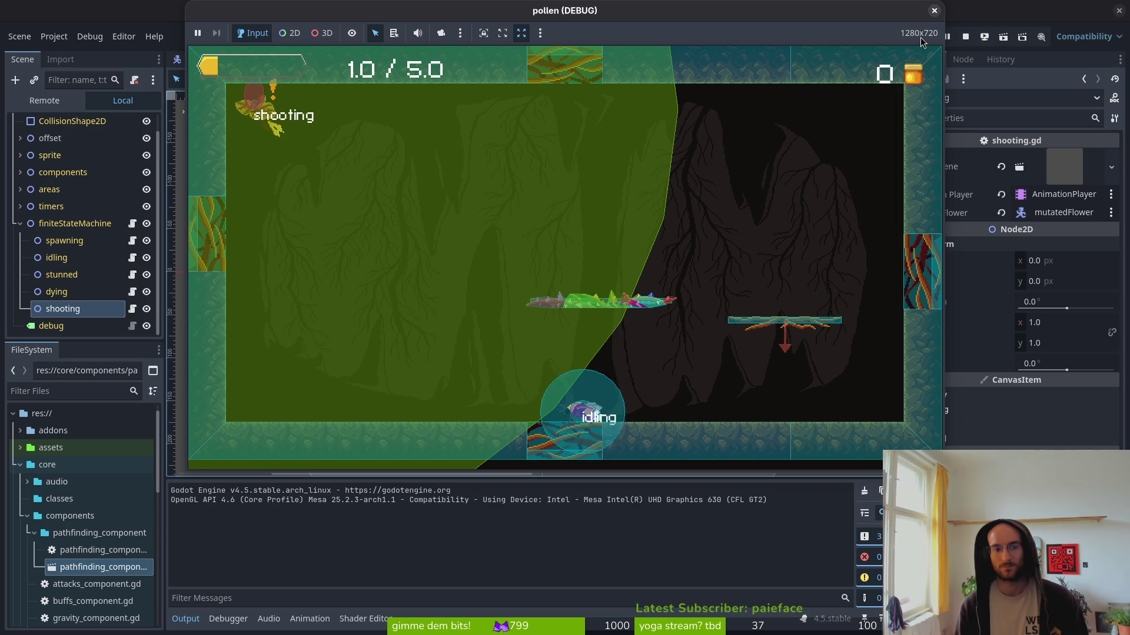
pyautogui.press('Right')
pyautogui.press('Left')
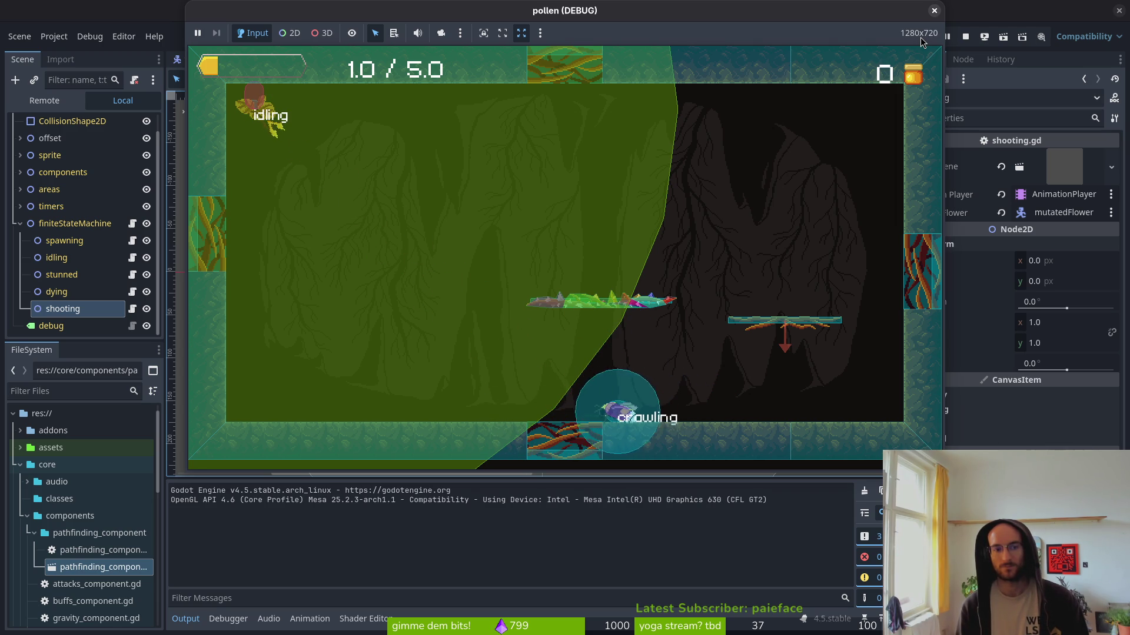
pyautogui.press('Right')
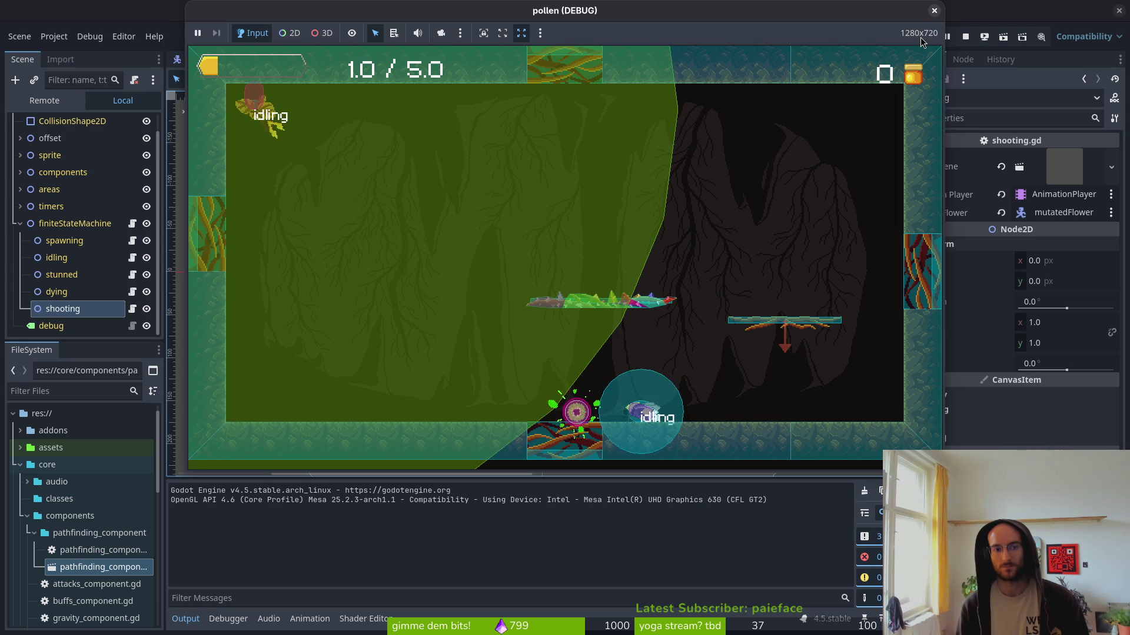
# Step: Dash around the flower, re-enter the middle portal after respawning, then stop the game
pyautogui.press('Right')
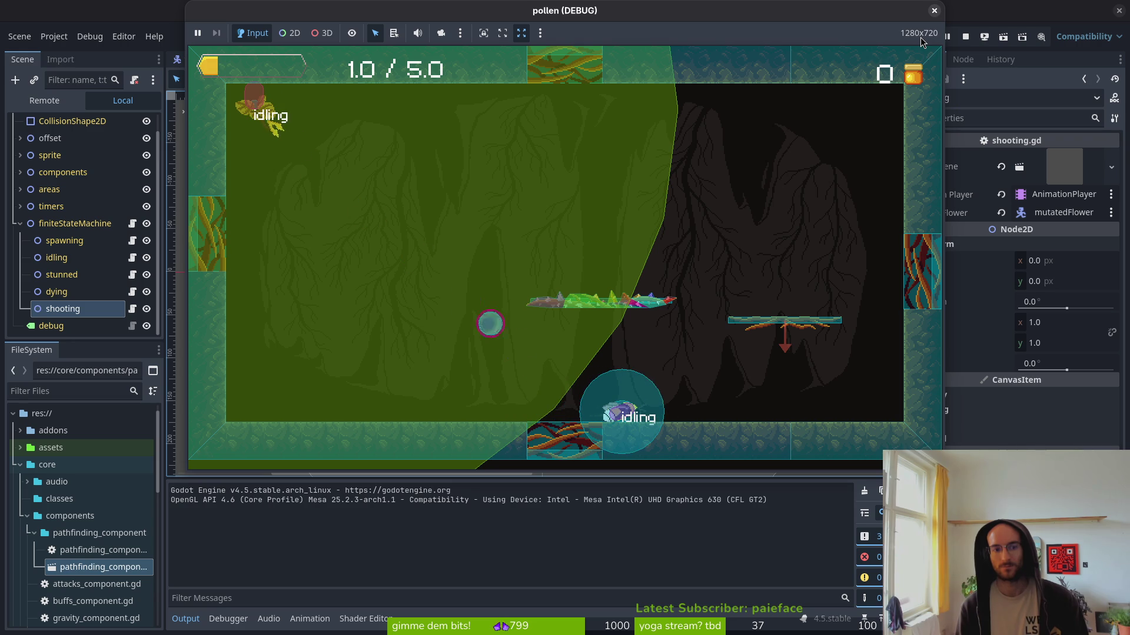
pyautogui.press('Right')
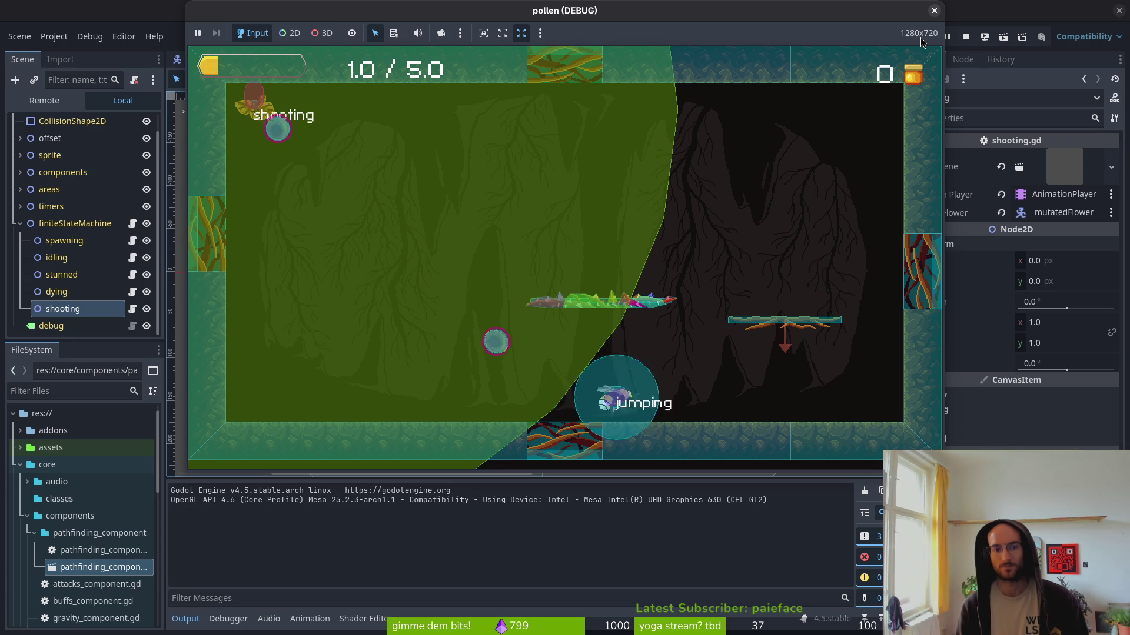
pyautogui.press('Left')
pyautogui.press('space')
pyautogui.press('shift')
pyautogui.press('Left')
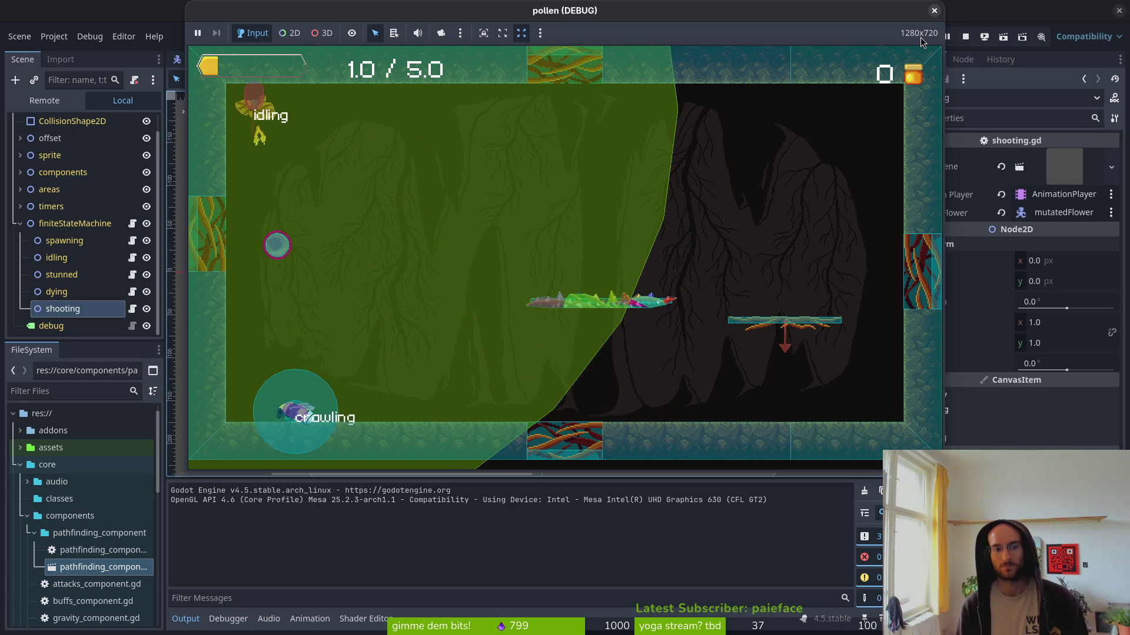
pyautogui.press('space')
pyautogui.press('shift')
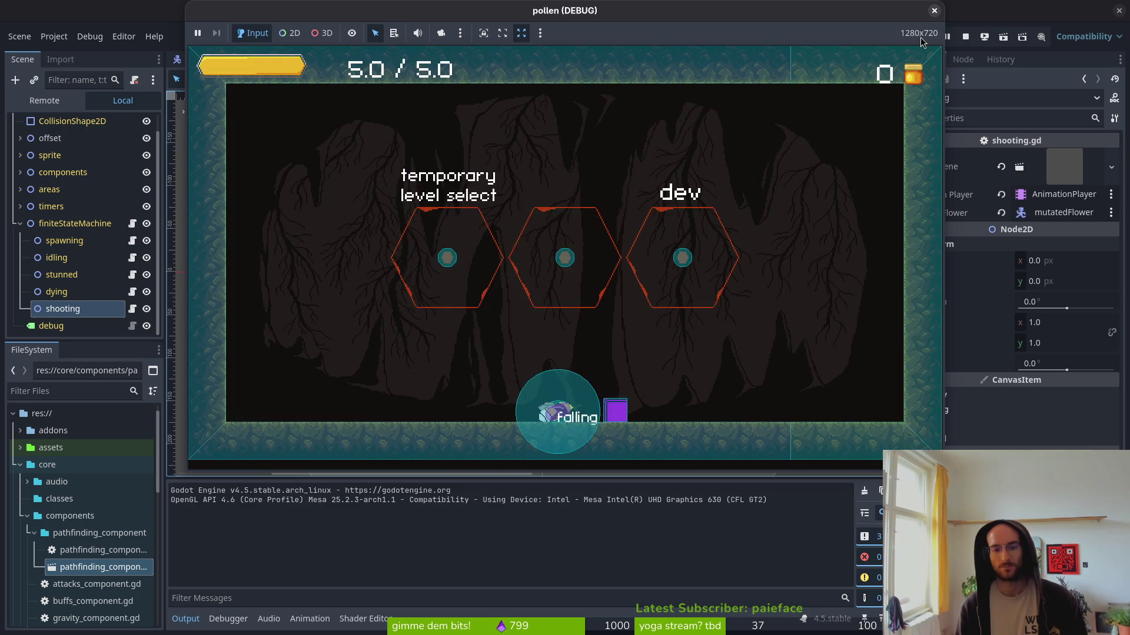
pyautogui.press('space')
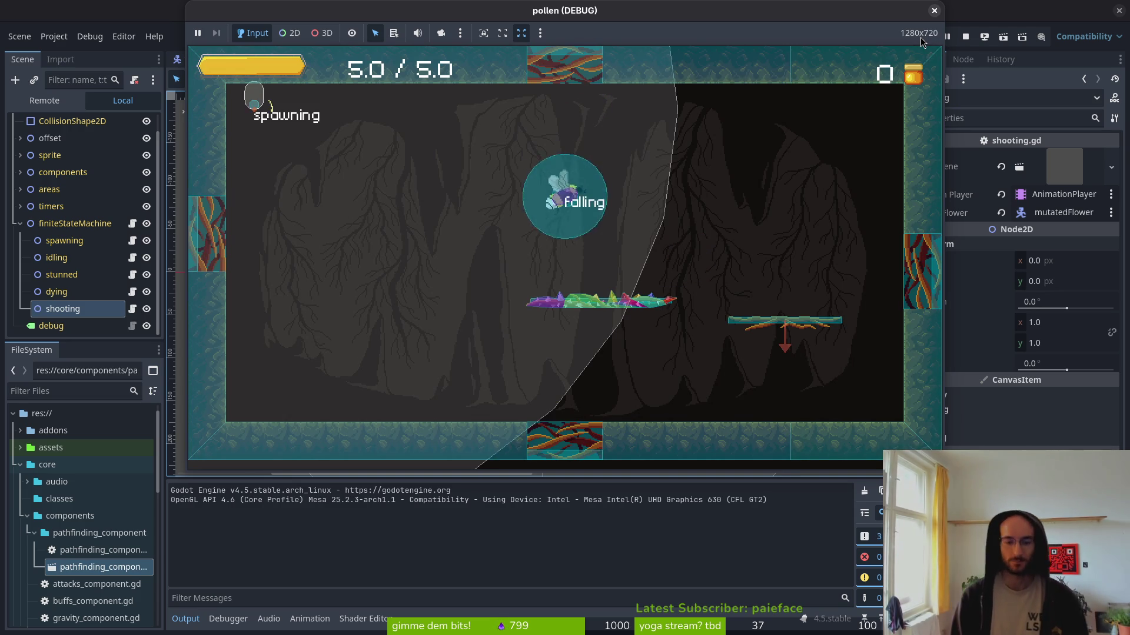
pyautogui.press('shift')
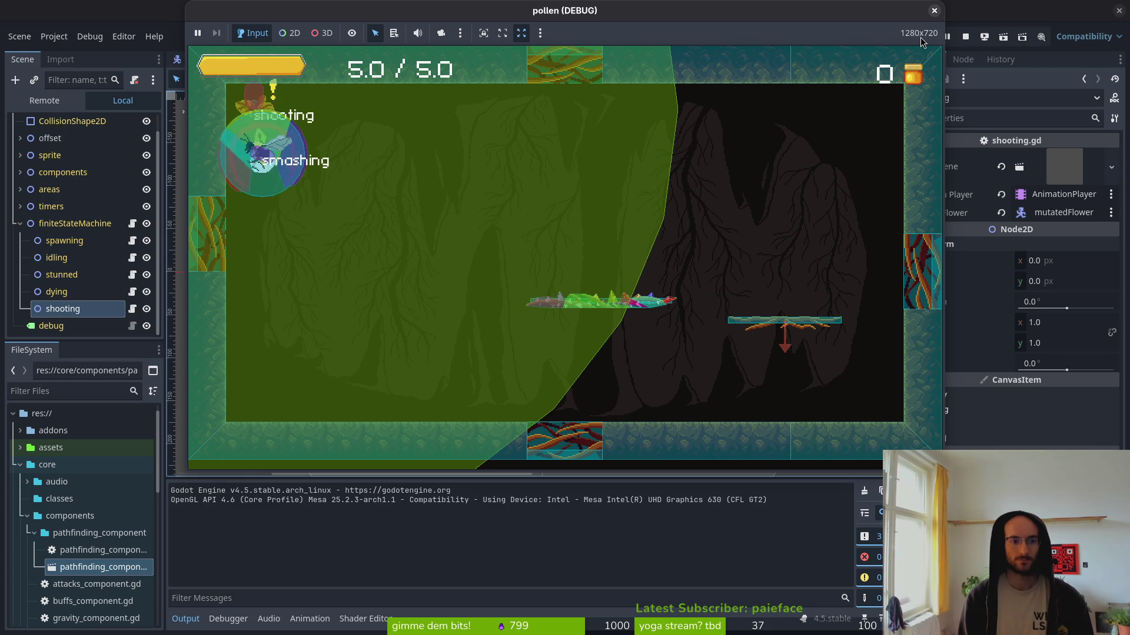
pyautogui.press('shift')
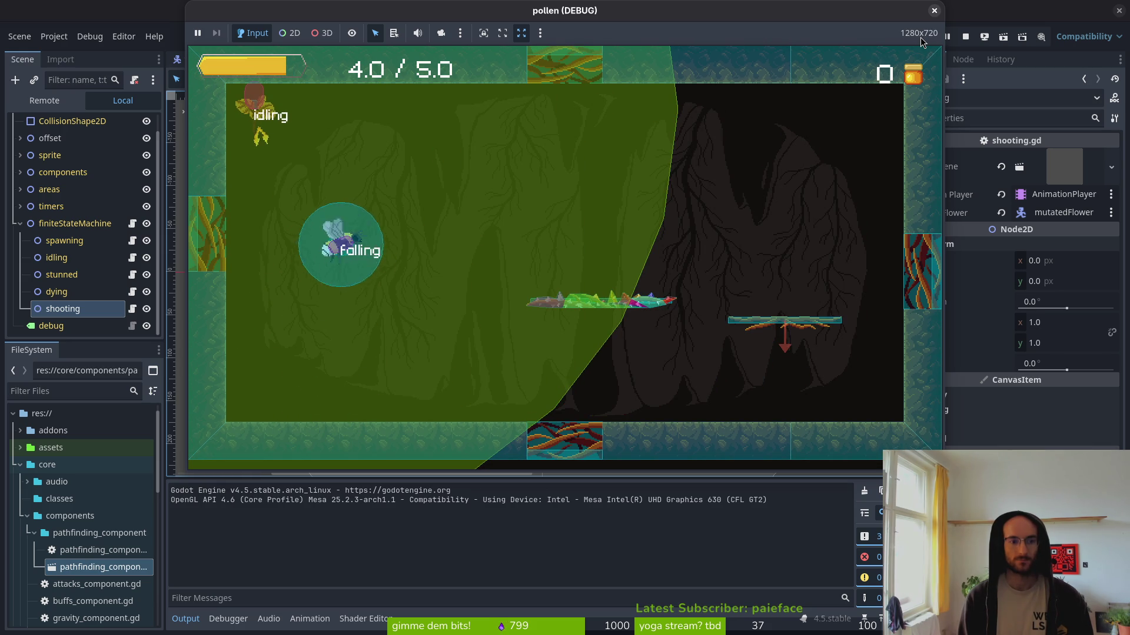
pyautogui.press('d')
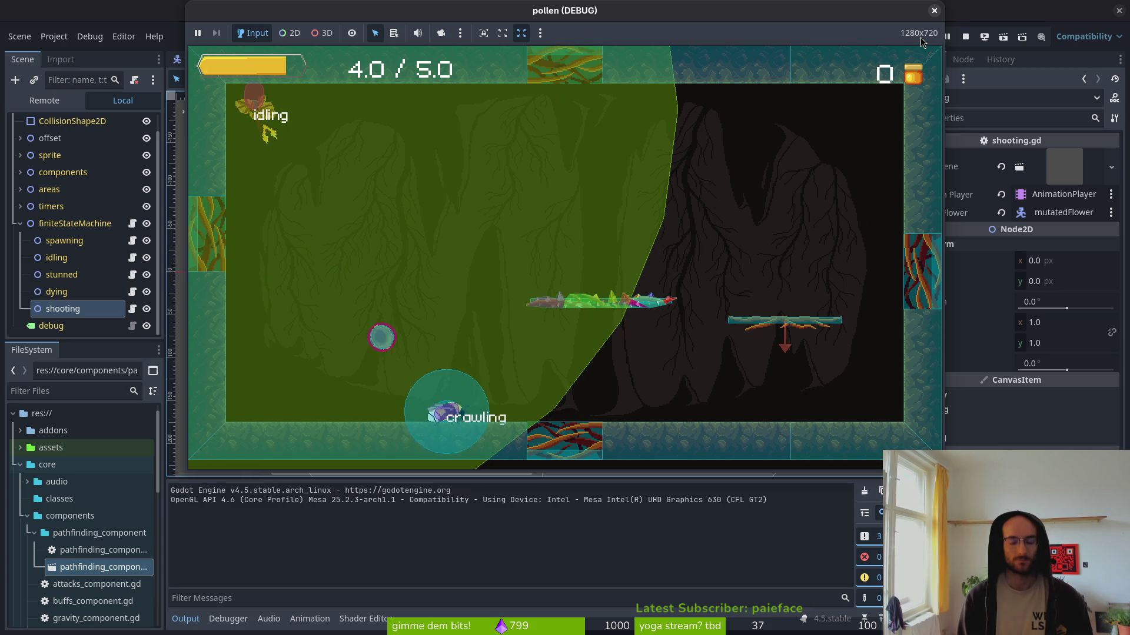
pyautogui.click(934, 11)
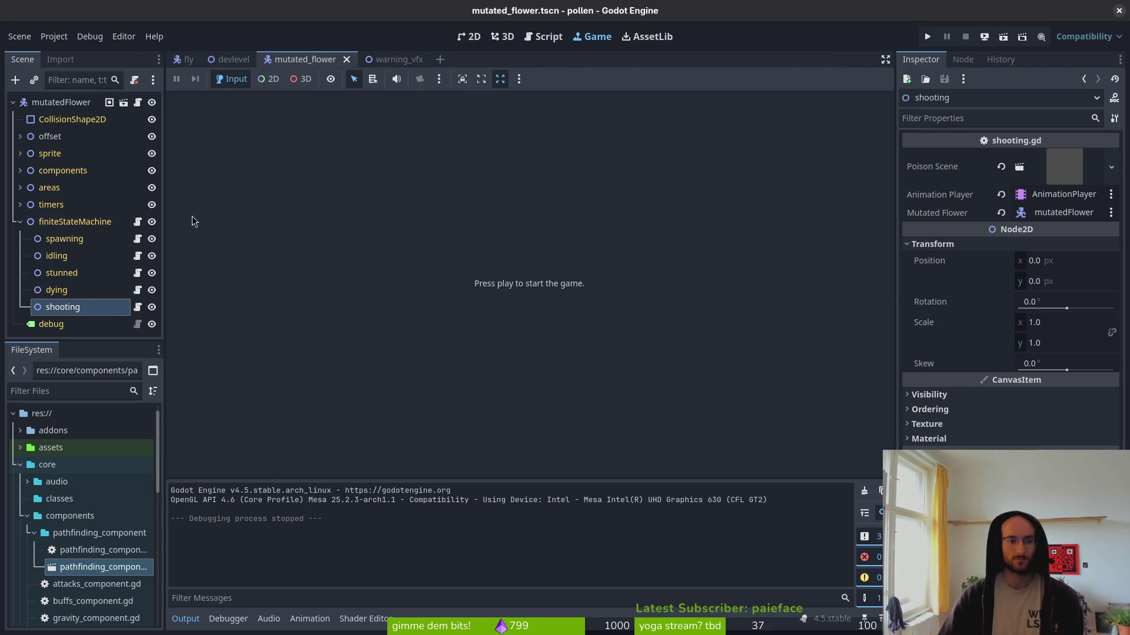
# Step: Open the devlevel scene in 2D and set the spawn marker's rotation to 180 degrees
pyautogui.click(382, 59)
pyautogui.click(231, 60)
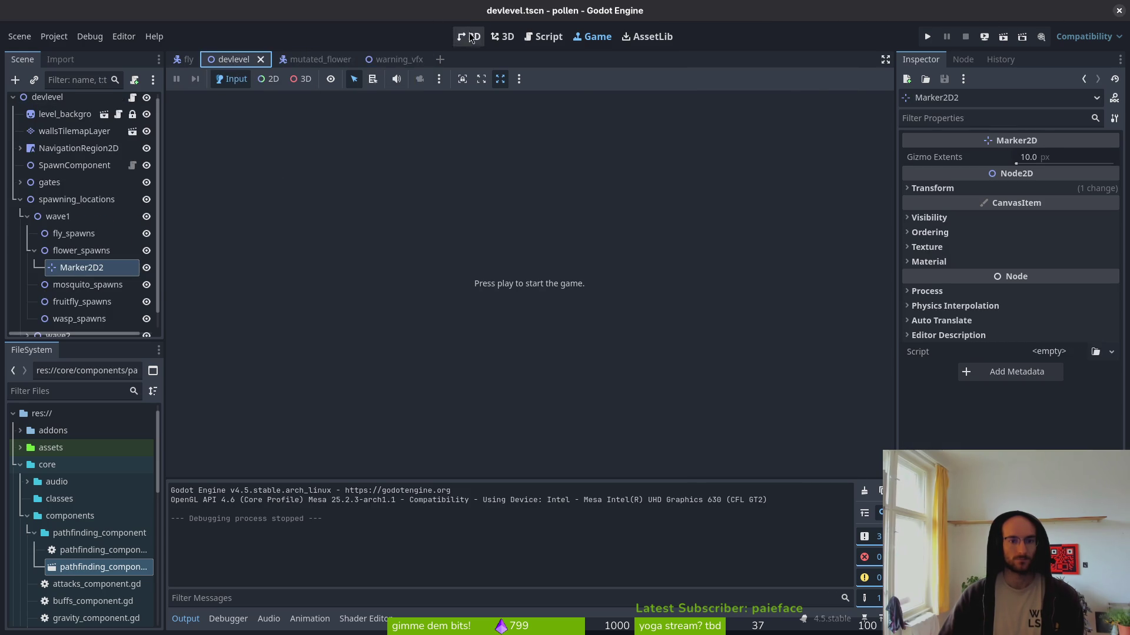
pyautogui.click(469, 37)
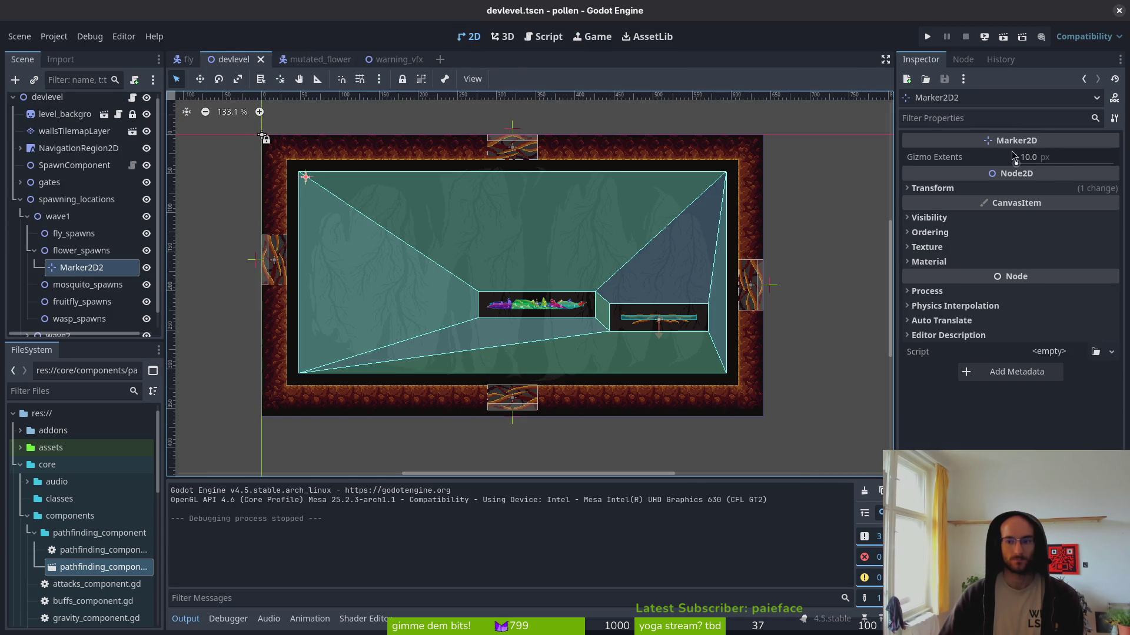
pyautogui.click(949, 190)
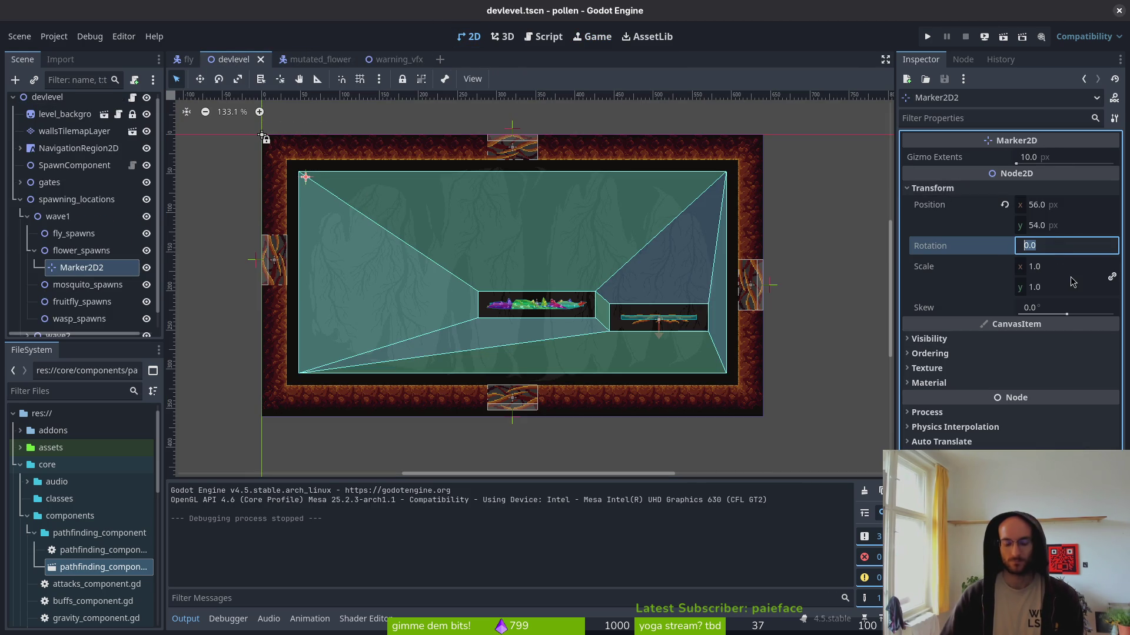
pyautogui.press('Return')
pyautogui.hotkey('ctrl', 's')
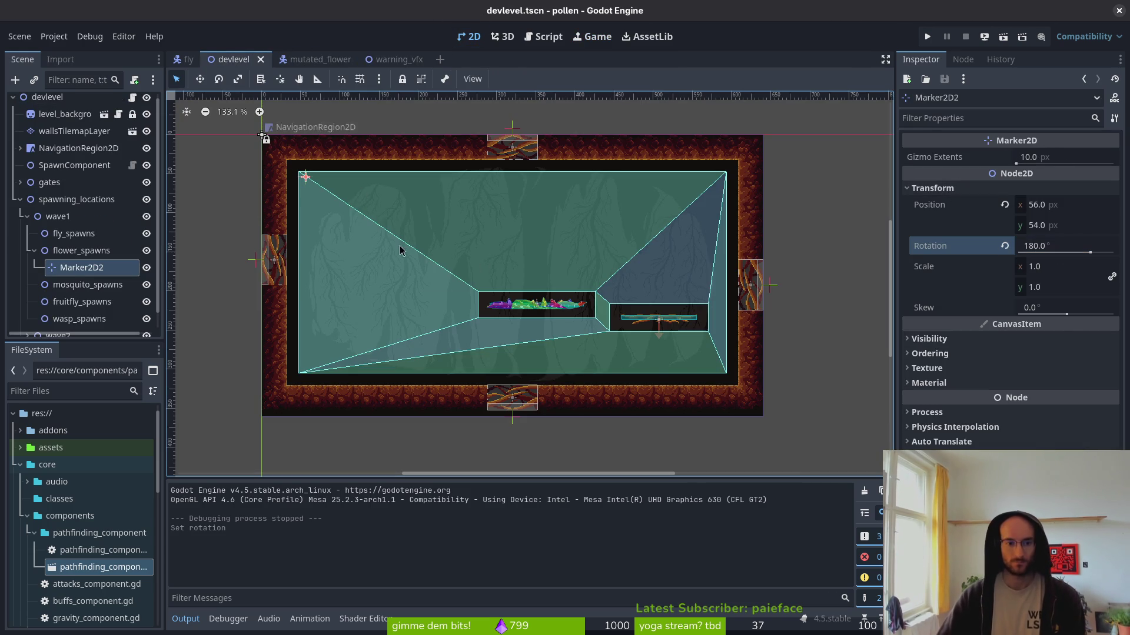
# Step: Drag flower spawn marker Marker2D2 down near the floor, save the scene, and rerun the game
pyautogui.moveTo(308, 183)
pyautogui.mouseDown()
pyautogui.moveTo(395, 175)
pyautogui.moveTo(400, 385)
pyautogui.moveTo(410, 377)
pyautogui.mouseUp()
pyautogui.hotkey('ctrl', 'z')
pyautogui.hotkey('ctrl', 'z')
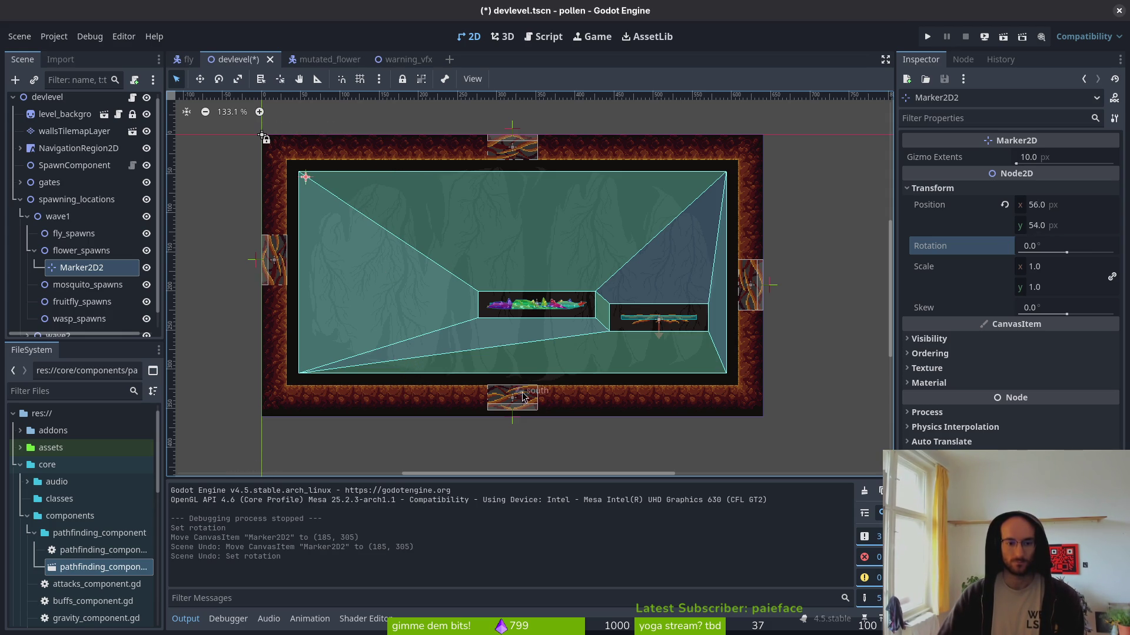
pyautogui.moveTo(306, 182)
pyautogui.mouseDown()
pyautogui.moveTo(373, 271)
pyautogui.moveTo(413, 380)
pyautogui.mouseUp()
pyautogui.hotkey('ctrl', 's')
pyautogui.press('Escape')
pyautogui.click(926, 36)
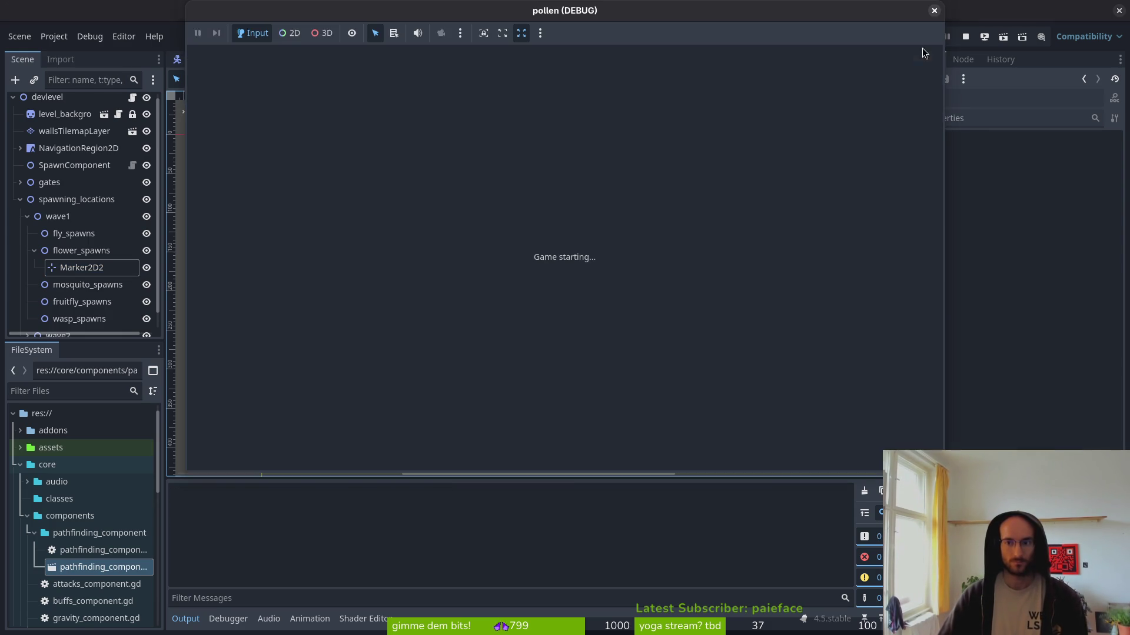
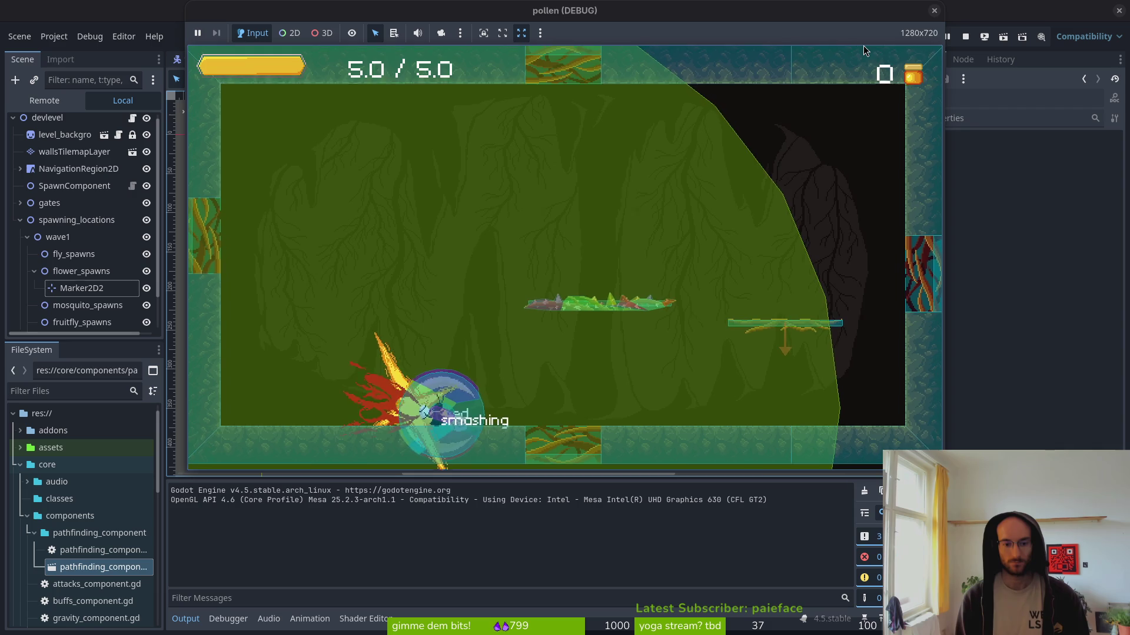
# Step: Close the game and open modules/enemies/mutatedFlower/stunned.gd in Neovim by searching 'stuned'
pyautogui.click(933, 10)
pyautogui.hotkey('alt', 'Tab')
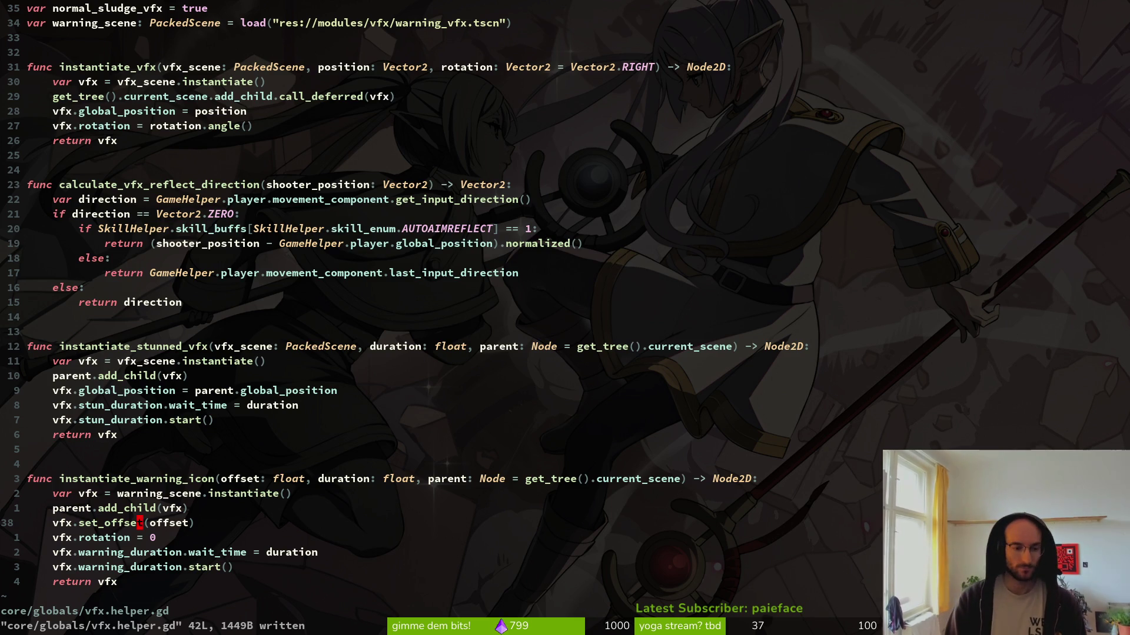
pyautogui.hotkey('ctrl', 'p')
pyautogui.write('stuned')
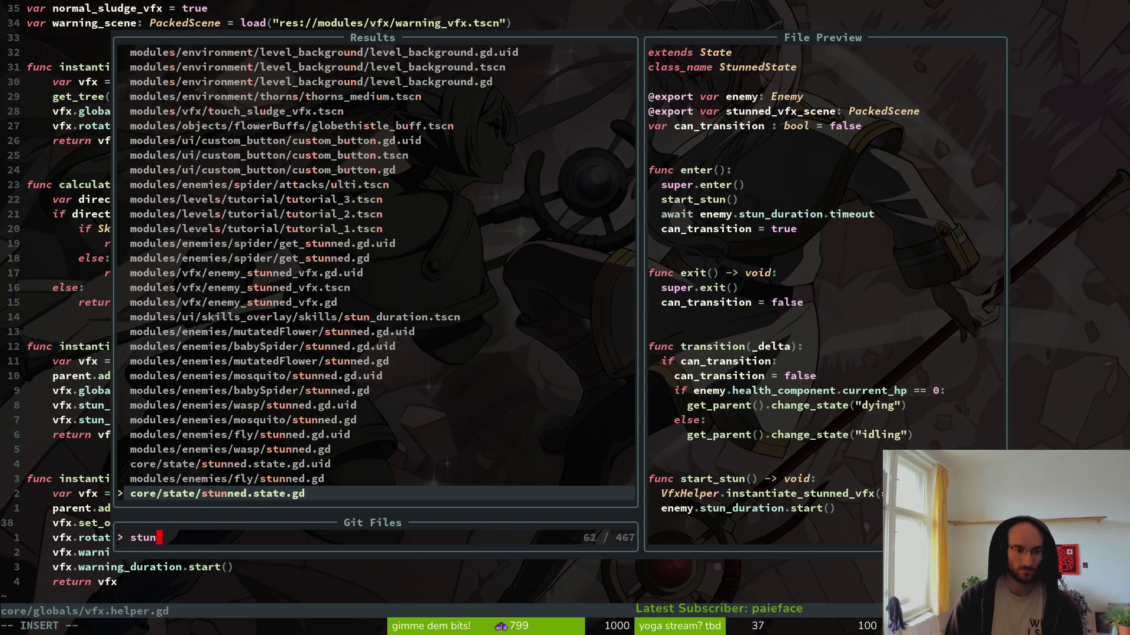
pyautogui.press('Up')
pyautogui.press('Up')
pyautogui.press('Up')
pyautogui.press('Up')
pyautogui.press('Up')
pyautogui.press('Up')
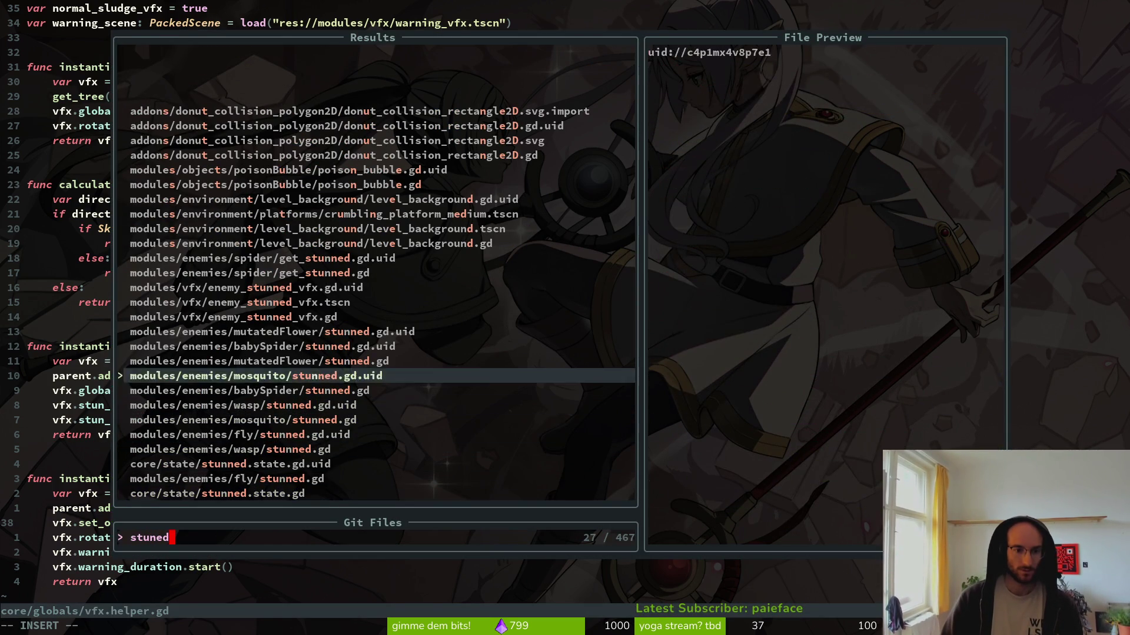
pyautogui.press('Return')
pyautogui.press('j')
pyautogui.press('j')
pyautogui.press('j')
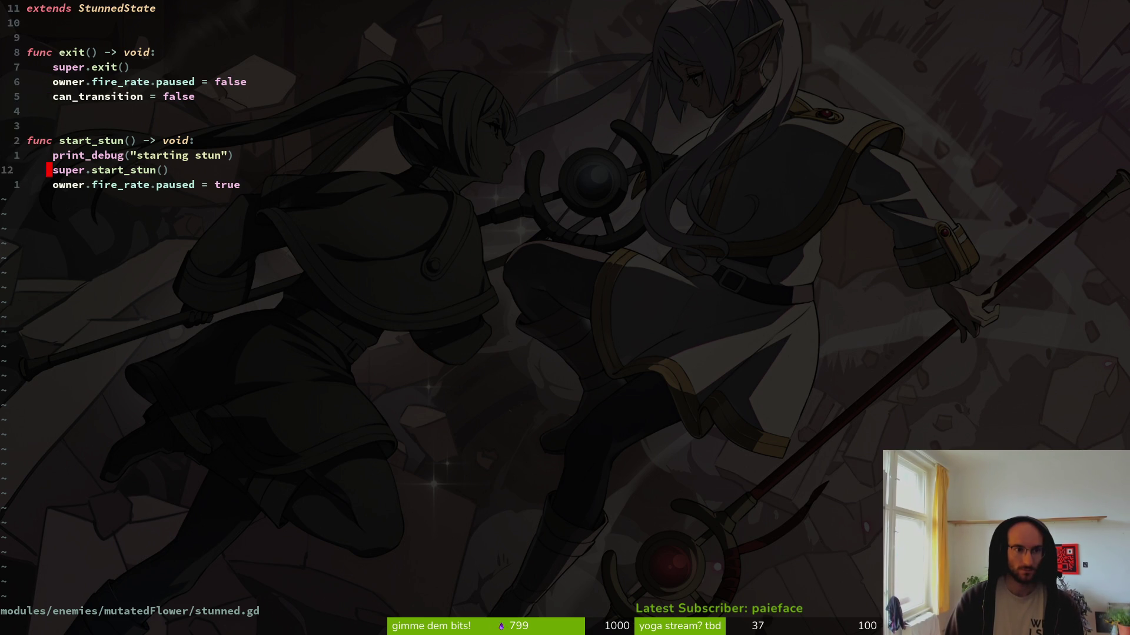
pyautogui.hotkey('alt', 'Tab')
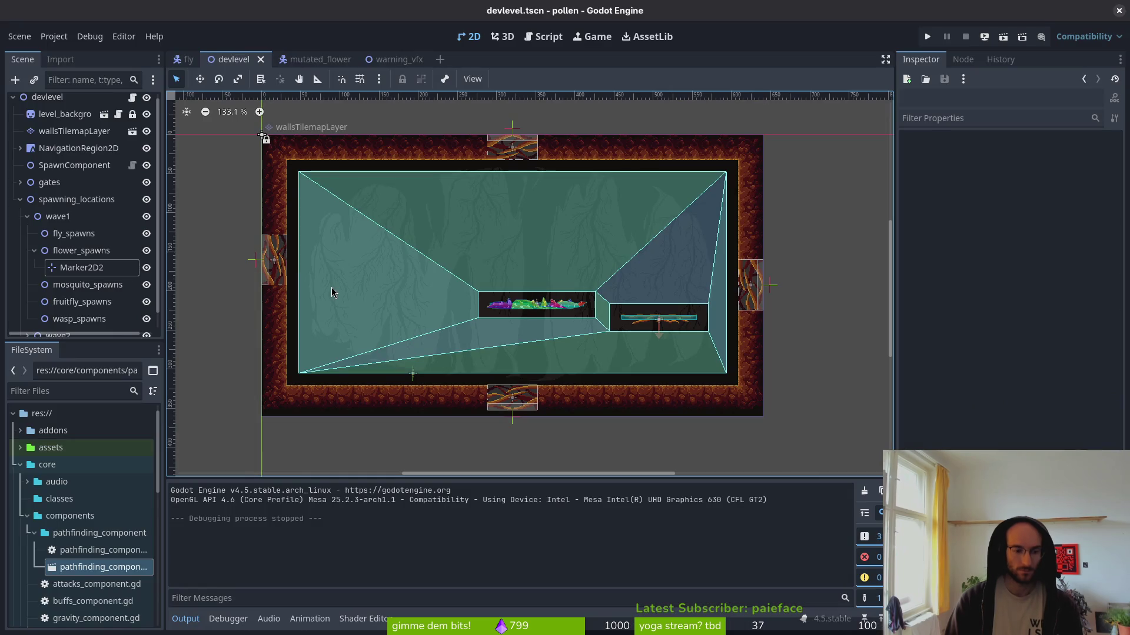
# Step: Play-test the game by moving the player into the teleport circle, then stop it
pyautogui.click(928, 37)
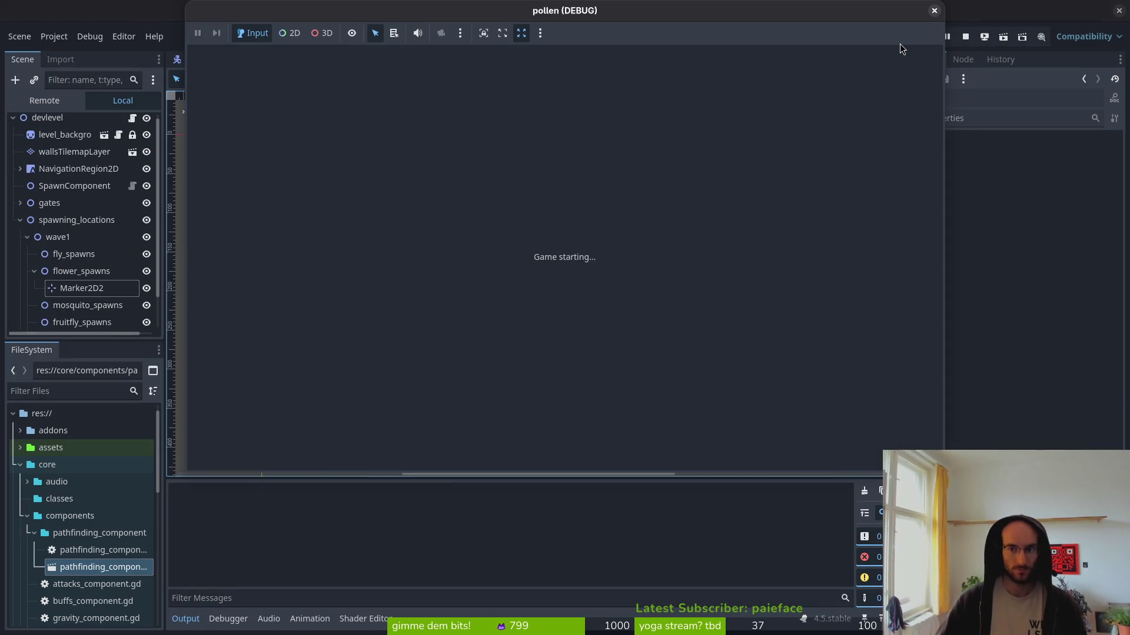
pyautogui.press('Return')
pyautogui.press('space')
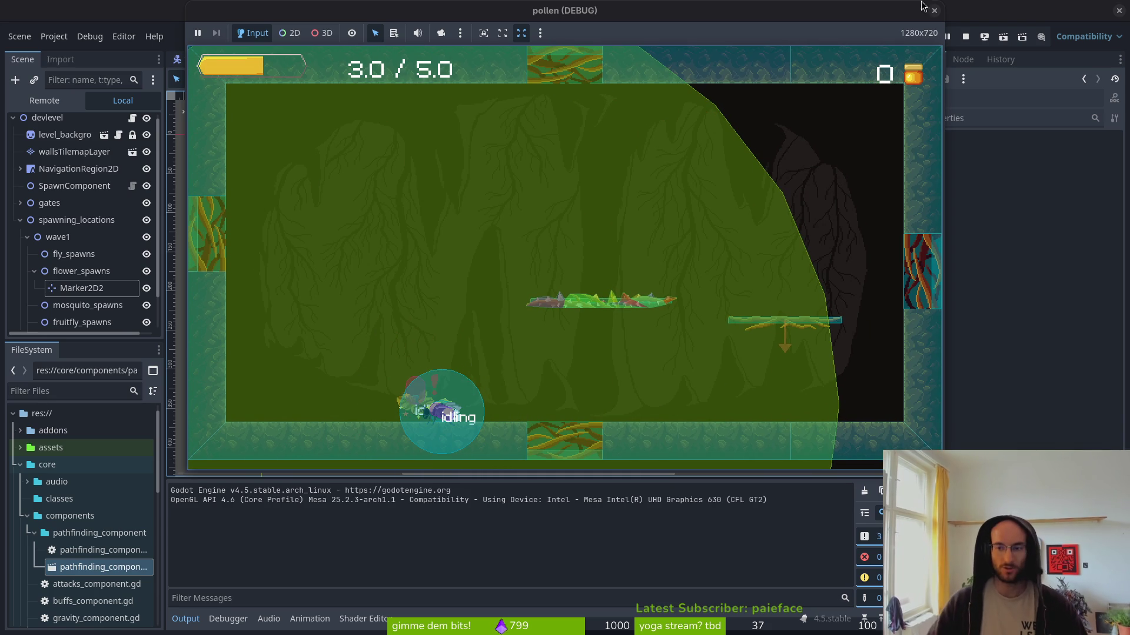
pyautogui.press('F8')
pyautogui.hotkey('alt', 'Tab')
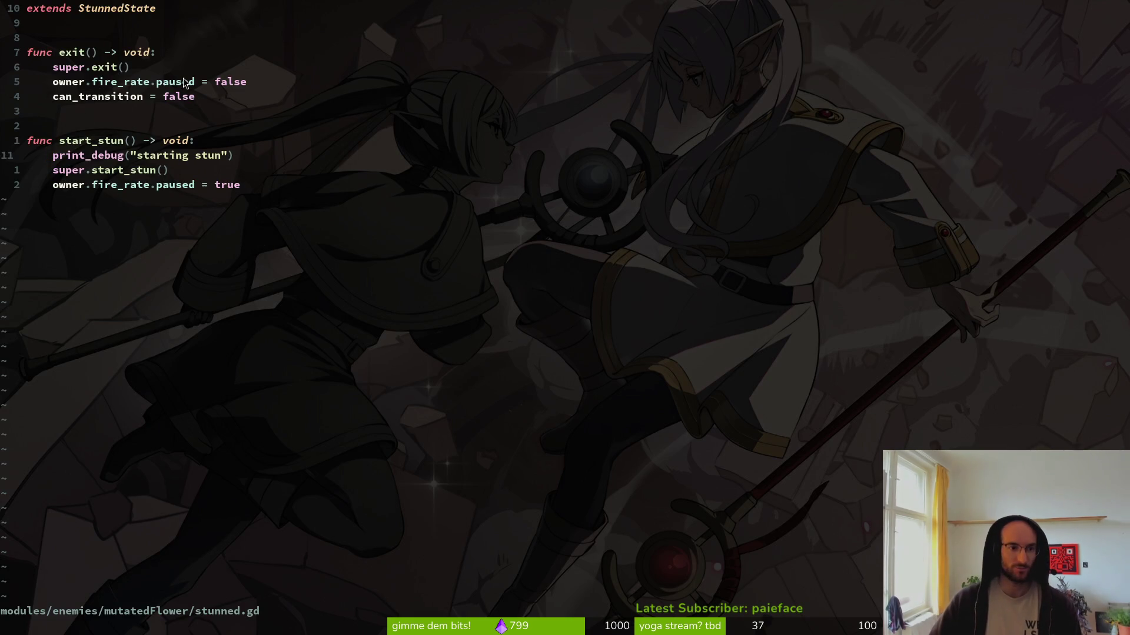
# Step: Open core/state/stunned.state.gd in a vertical split beside stunned.gd and review its enter() function
pyautogui.hotkey('ctrl', 'p')
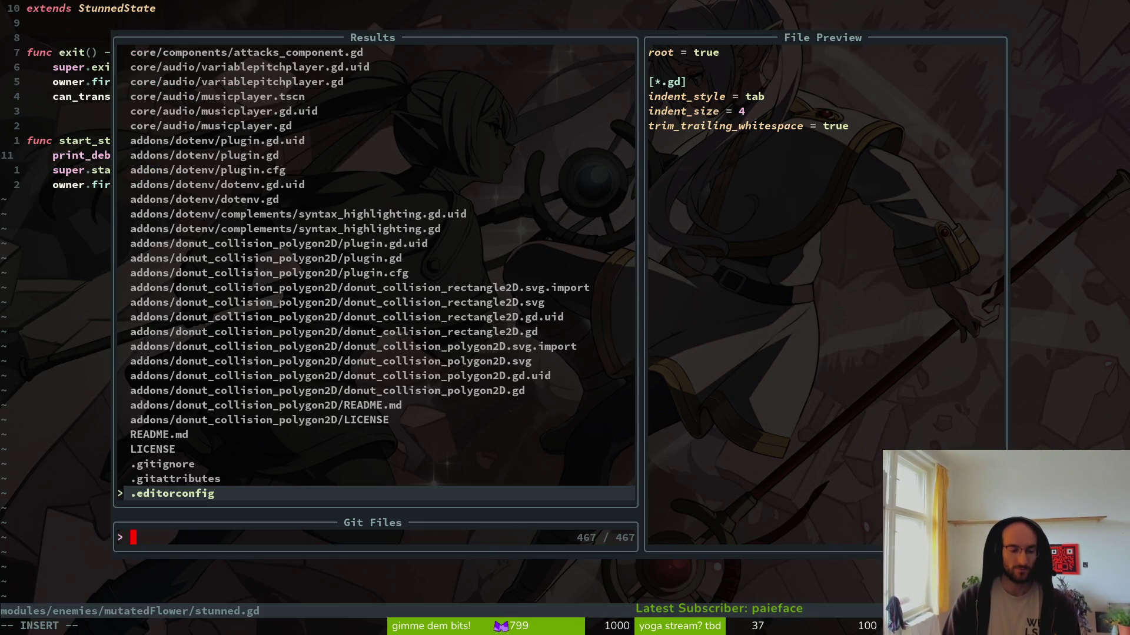
pyautogui.write('tunned')
pyautogui.hotkey('ctrl', 'v')
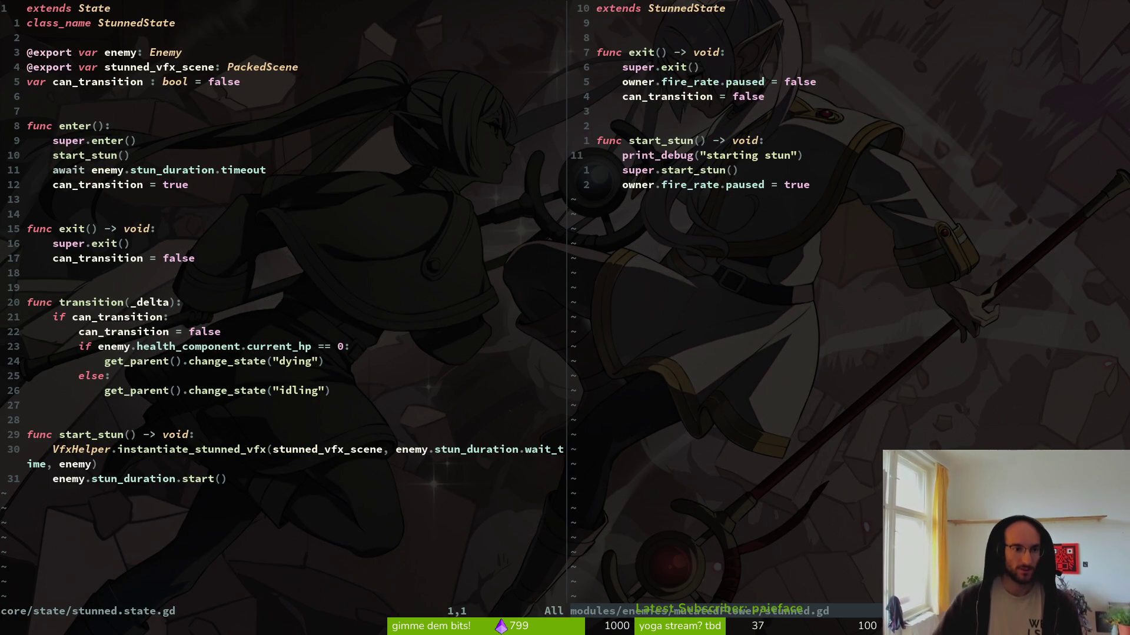
pyautogui.moveTo(74, 117); pyautogui.dragTo(188, 185)
pyautogui.click(196, 170)
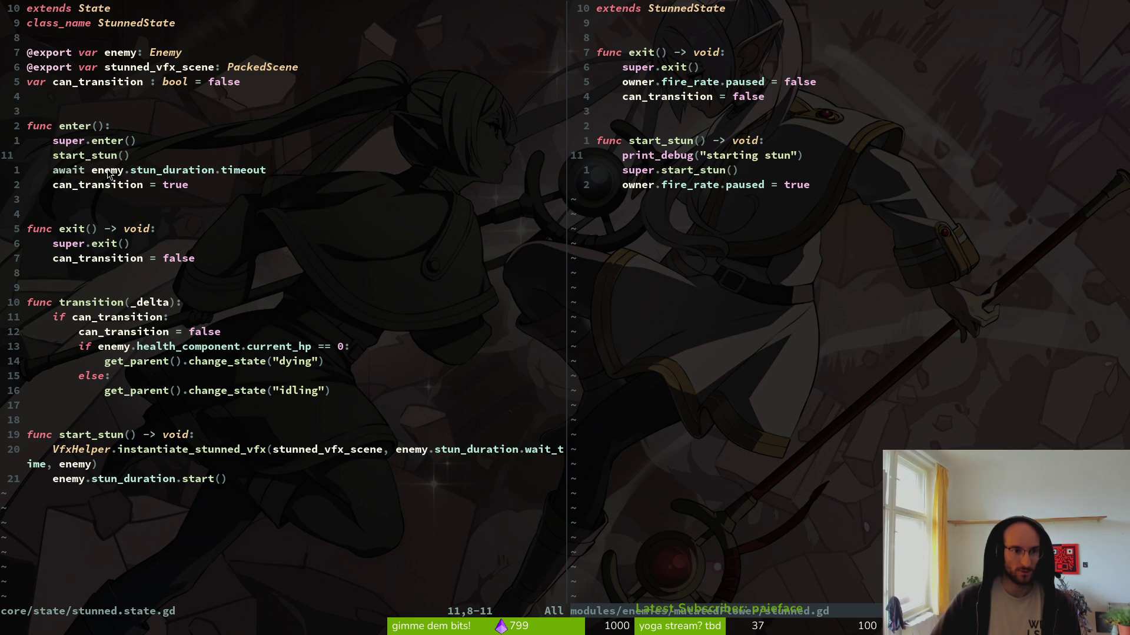
pyautogui.click(696, 41)
pyautogui.click(395, 158)
pyautogui.press('}')
pyautogui.hotkey('ctrl', 'w')
pyautogui.press('l')
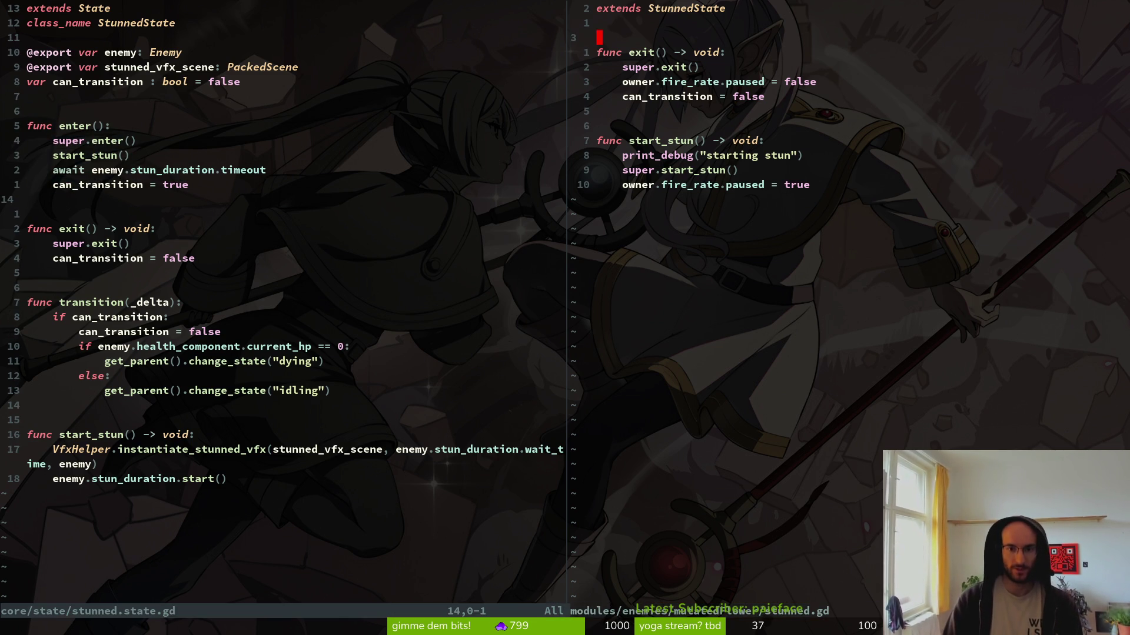
# Step: Add 'func enter():' calling super.enter() to stunned.gd and save it with :w
pyautogui.write('ofunc enter():')
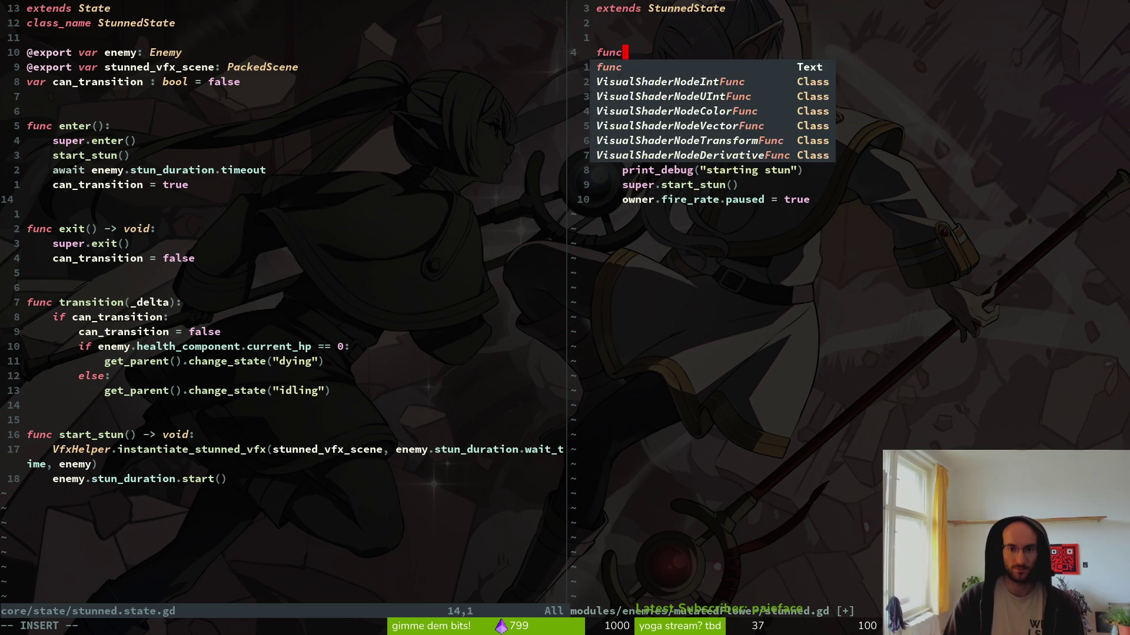
pyautogui.press('Return')
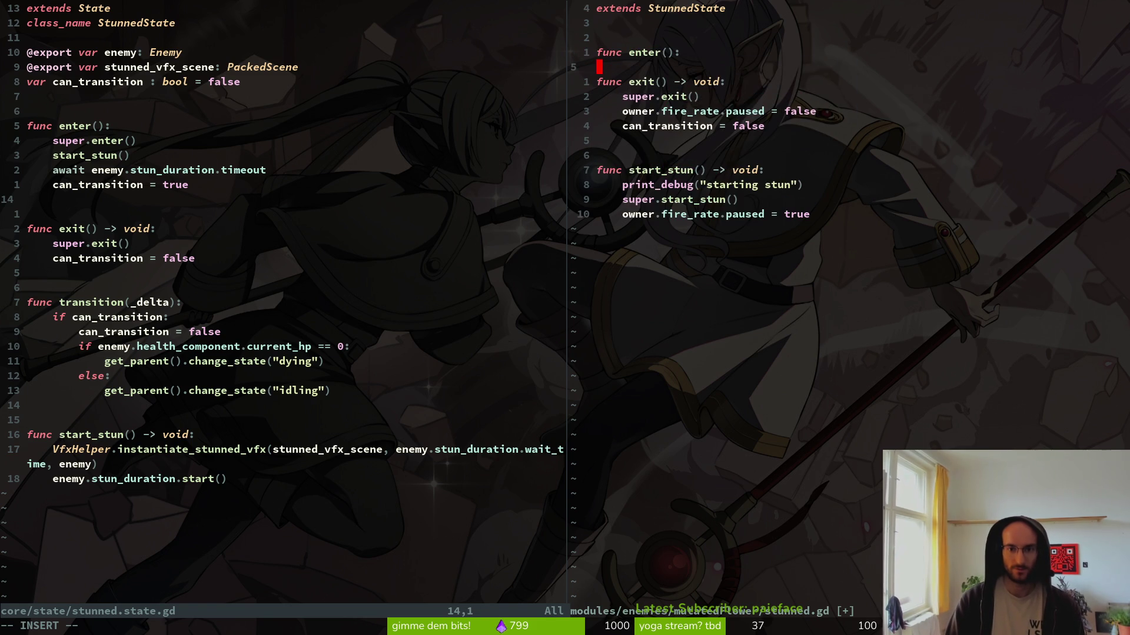
pyautogui.write('per.en')
pyautogui.press('Return')
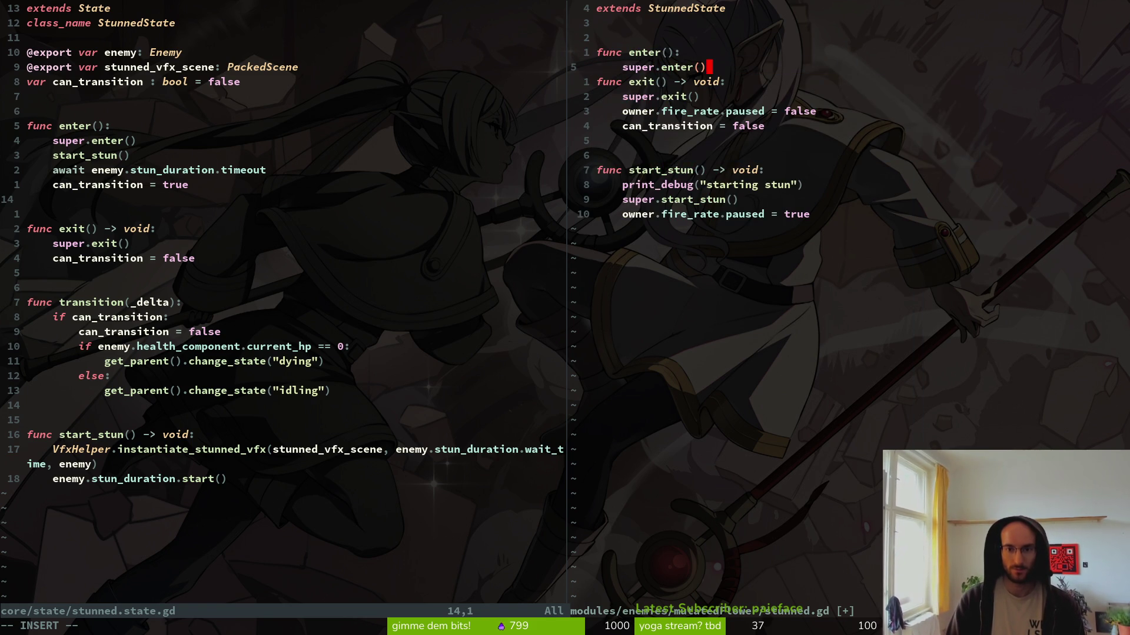
pyautogui.press('Return')
pyautogui.press('Return')
pyautogui.press('Escape')
pyautogui.write(':w')
pyautogui.press('Return')
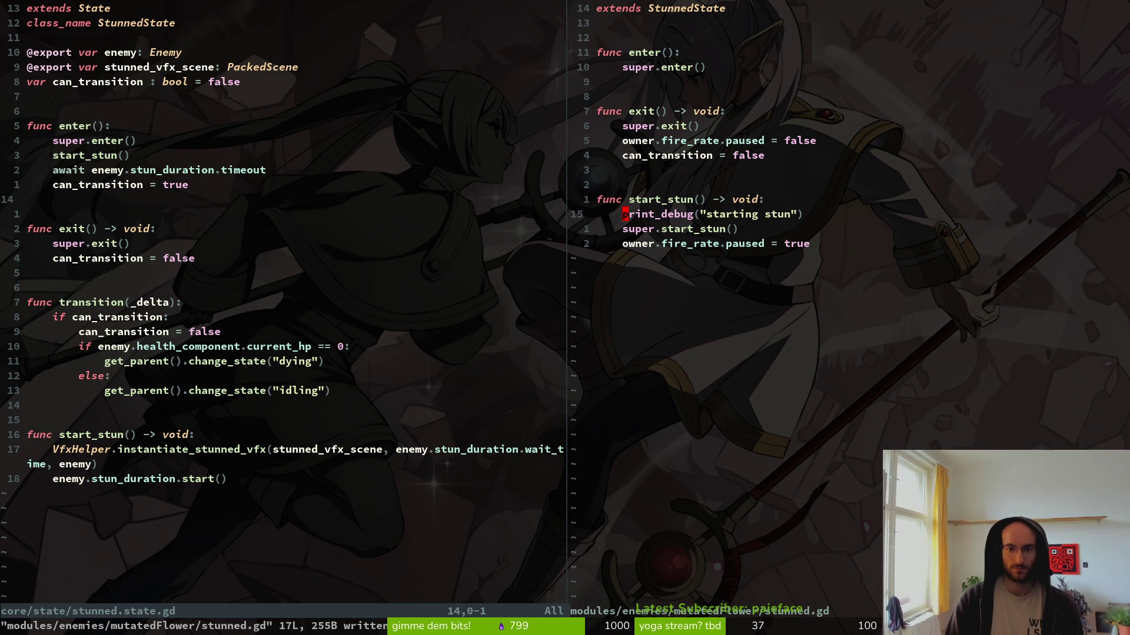
pyautogui.hotkey('alt', 'Tab')
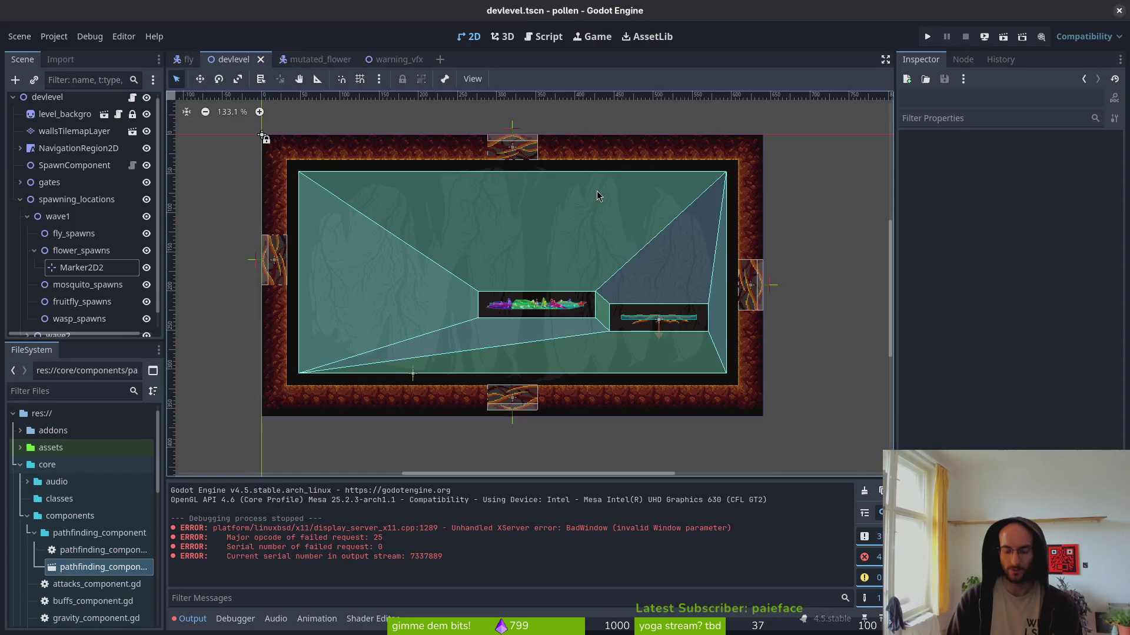
# Step: Run the game, jump and dash the player into the dev portal, then stop it
pyautogui.press('F5')
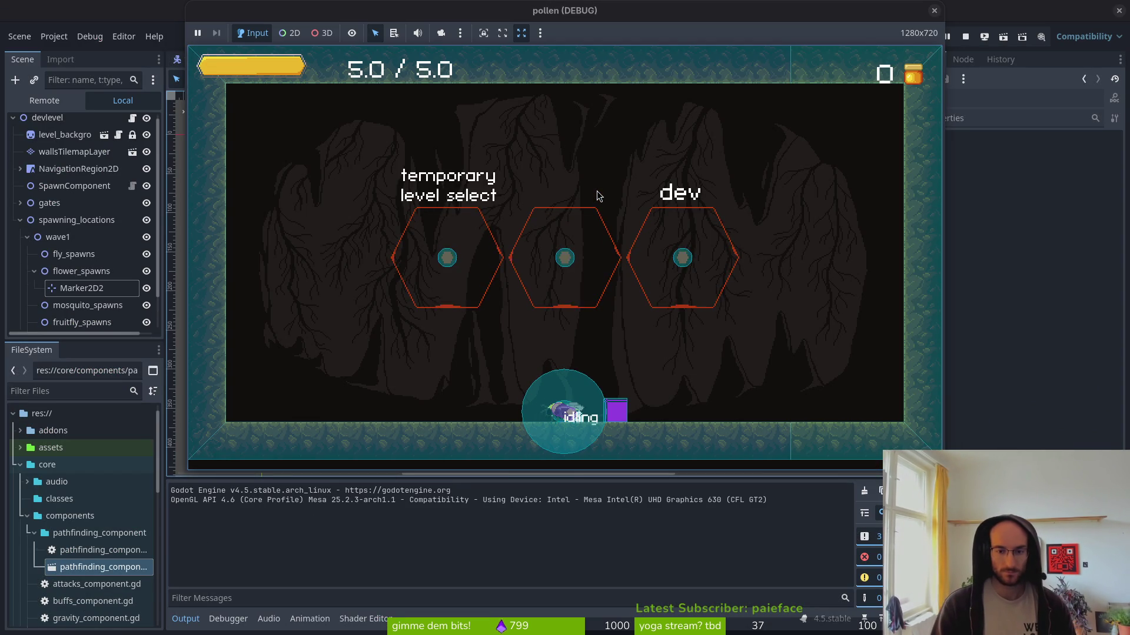
pyautogui.press('space')
pyautogui.press('d')
pyautogui.press('space')
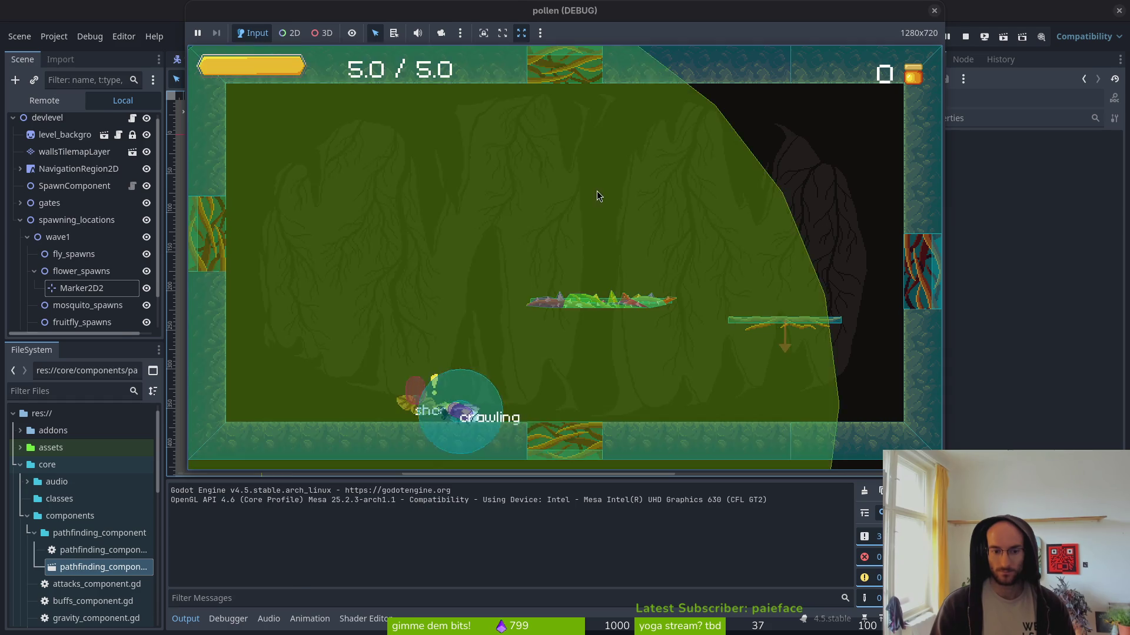
pyautogui.press('F8')
pyautogui.rightClick(116, 250)
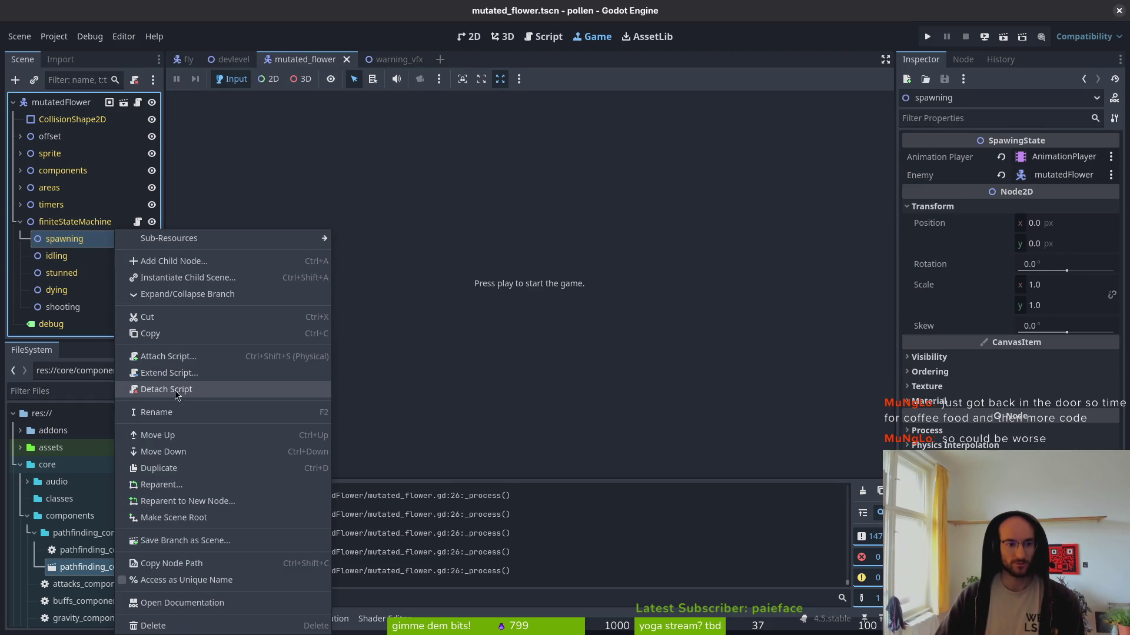
# Step: Detach the scripts from the spawning, idling, stunned and dying state nodes
pyautogui.click(171, 389)
pyautogui.rightClick(68, 263)
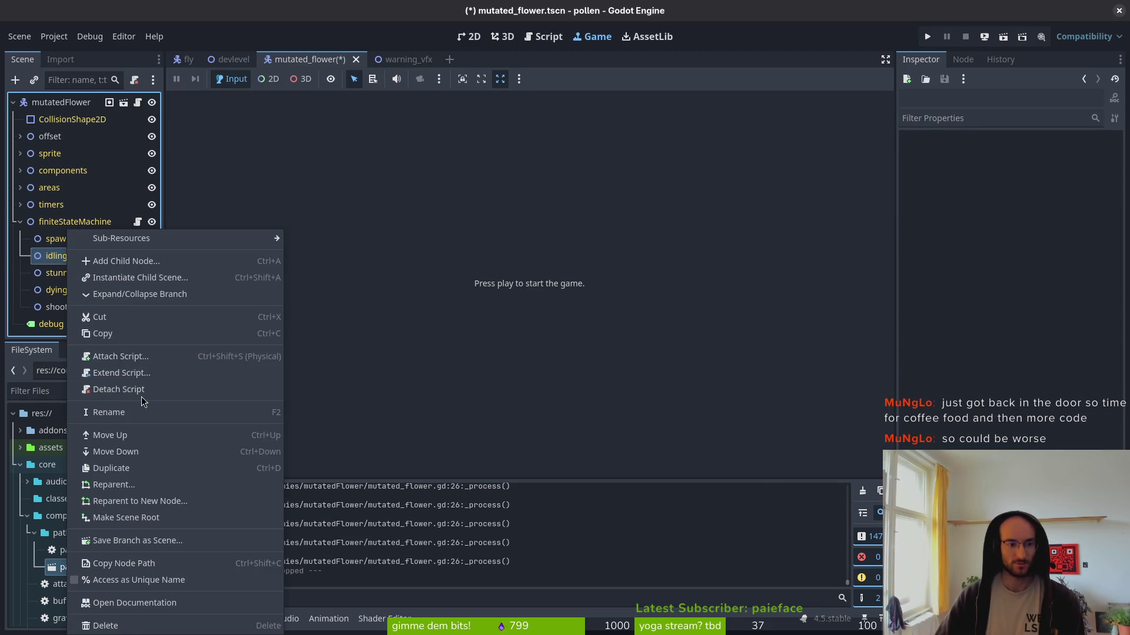
pyautogui.click(144, 389)
pyautogui.rightClick(72, 273)
pyautogui.click(141, 389)
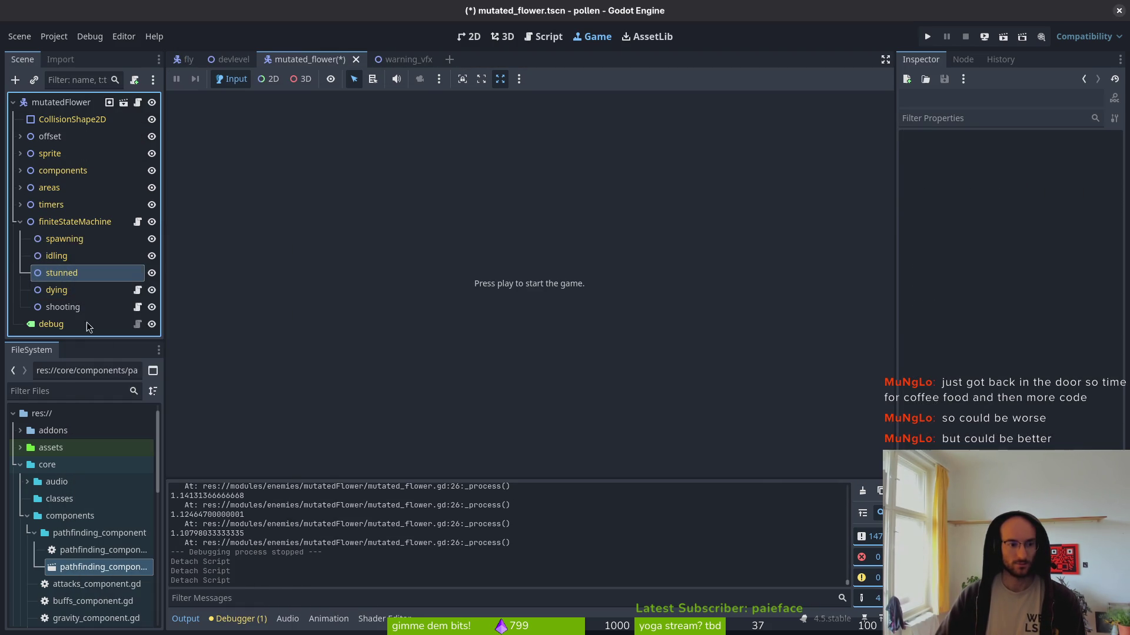
pyautogui.rightClick(59, 289)
pyautogui.click(131, 390)
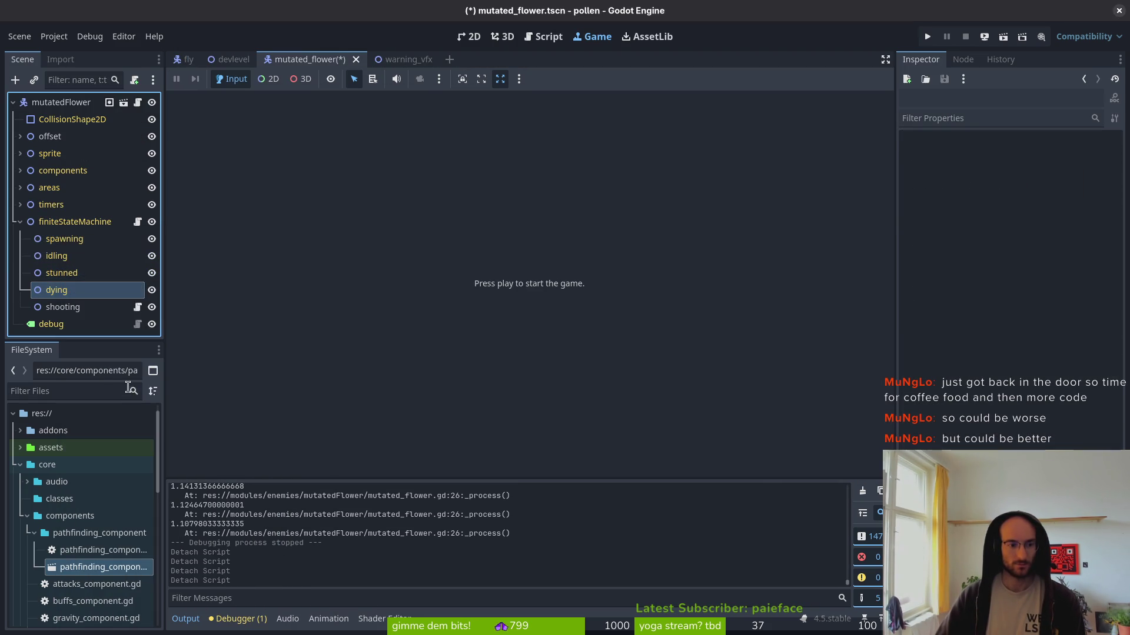
pyautogui.click(95, 243)
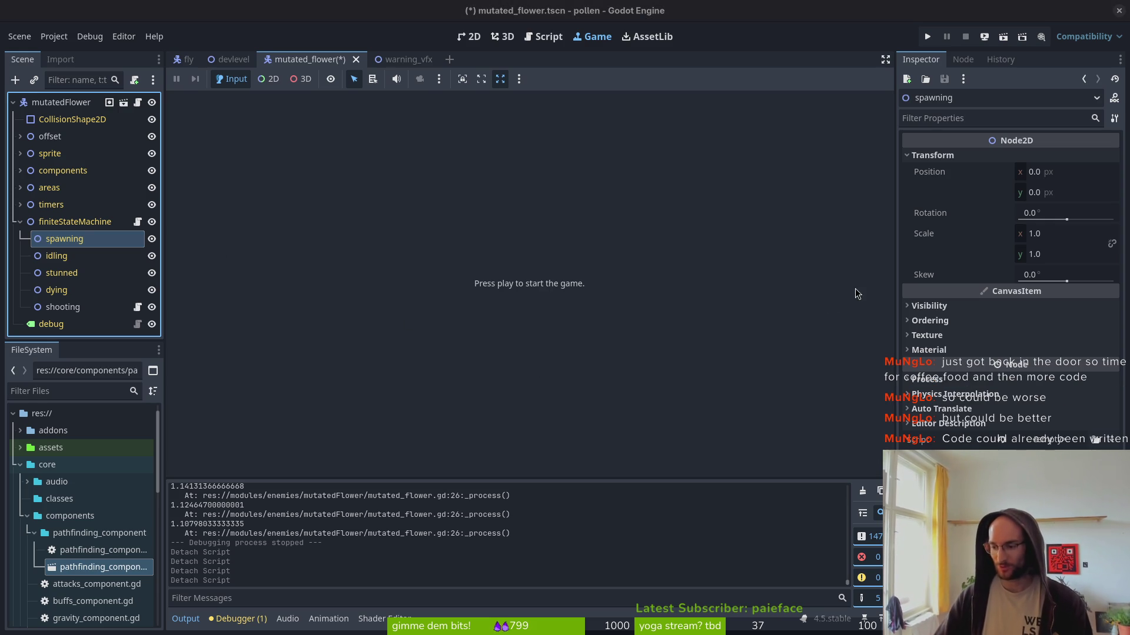
pyautogui.click(98, 239)
# Step: Attach core/state/state.gd to the spawning node
pyautogui.rightClick(89, 242)
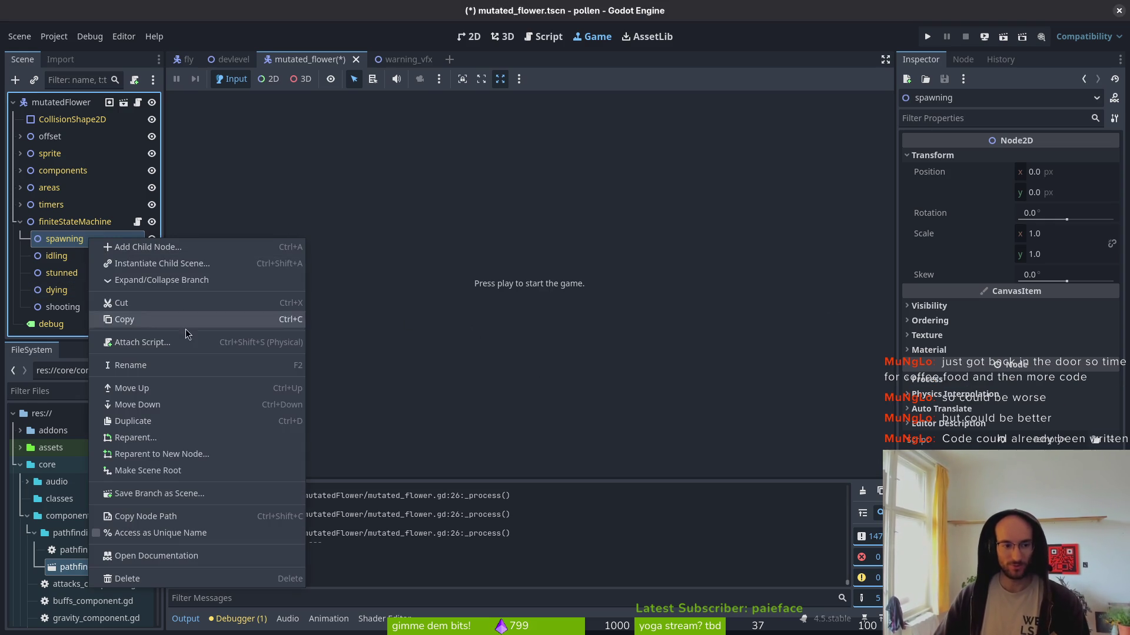
pyautogui.click(194, 341)
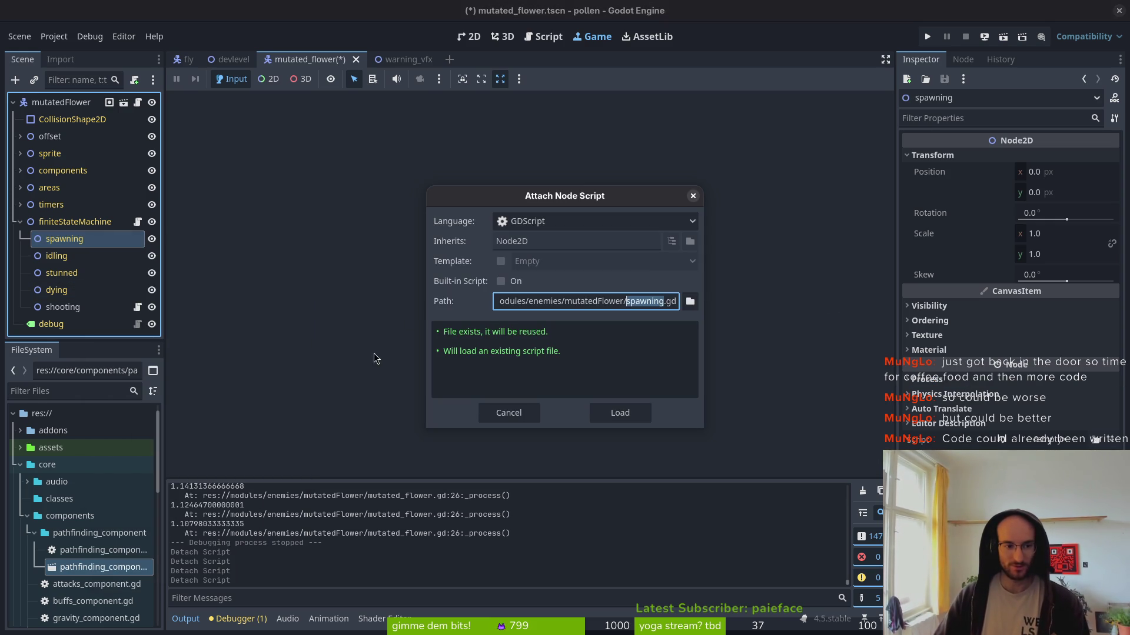
pyautogui.click(690, 301)
pyautogui.click(297, 125)
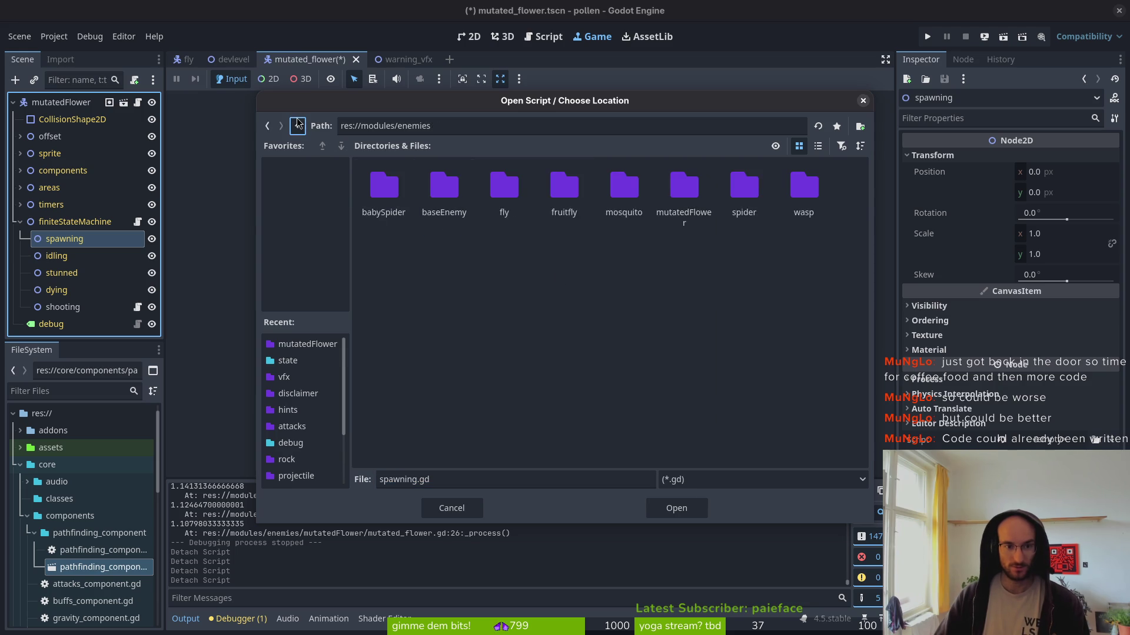
pyautogui.doubleClick(504, 187)
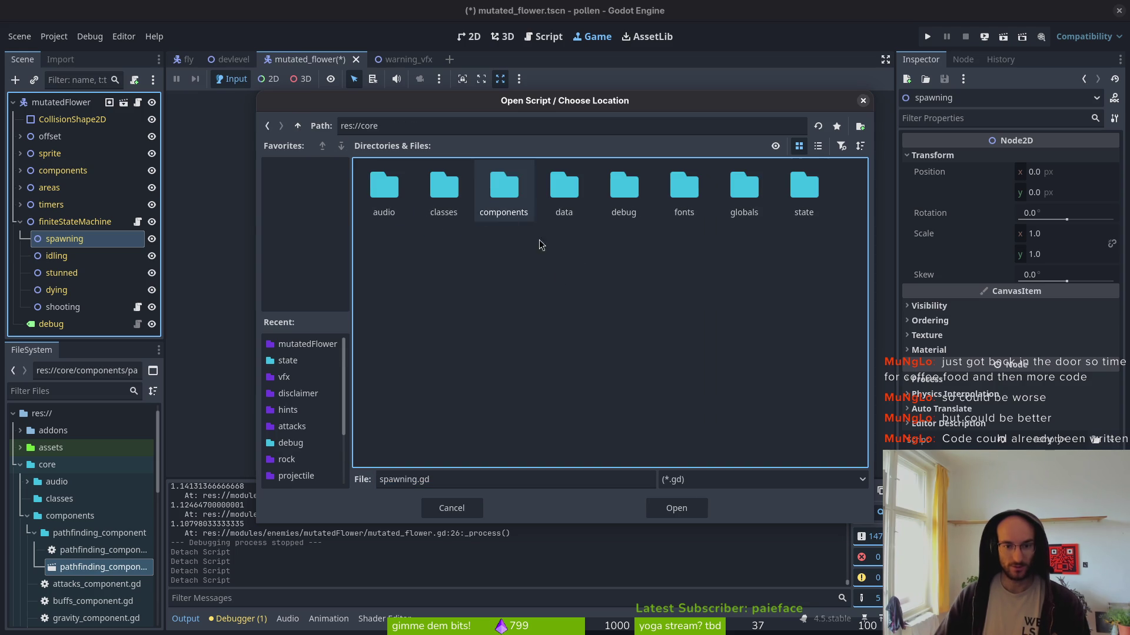
pyautogui.doubleClick(804, 187)
pyautogui.click(744, 187)
pyautogui.click(676, 509)
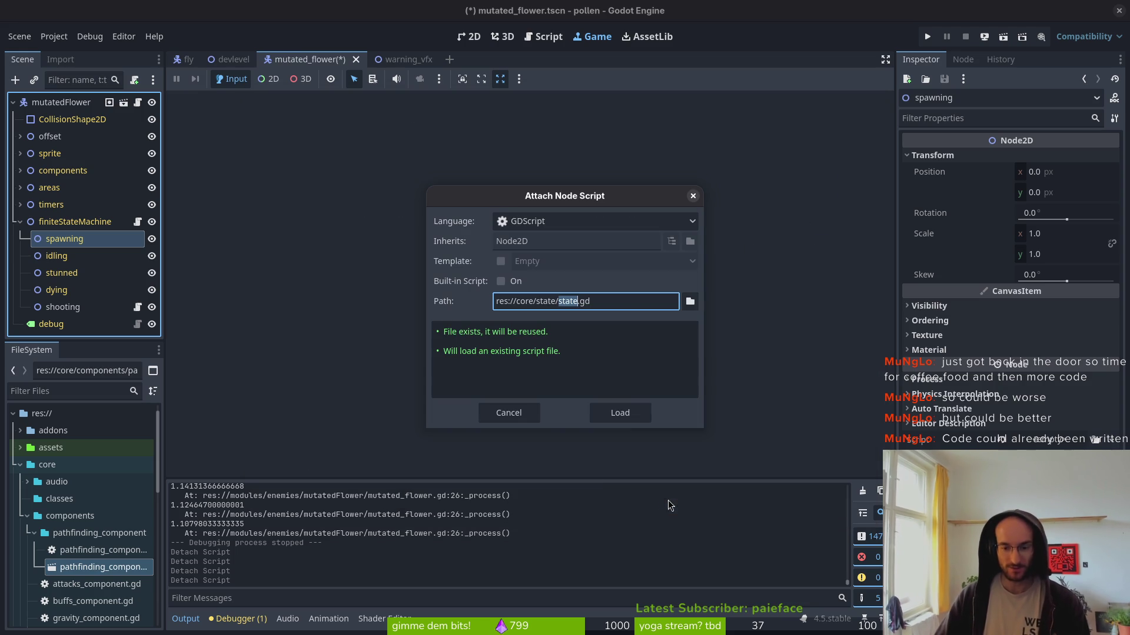
pyautogui.click(625, 417)
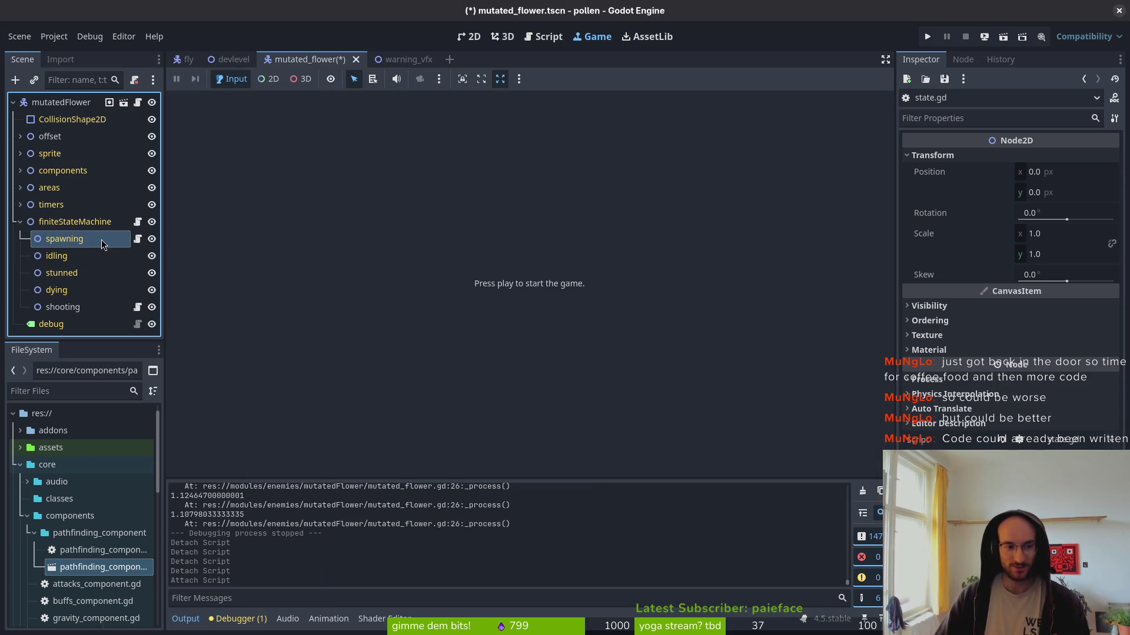
# Step: Replace the spawning node's script with core/state/spawning.state.gd
pyautogui.rightClick(103, 239)
pyautogui.click(194, 373)
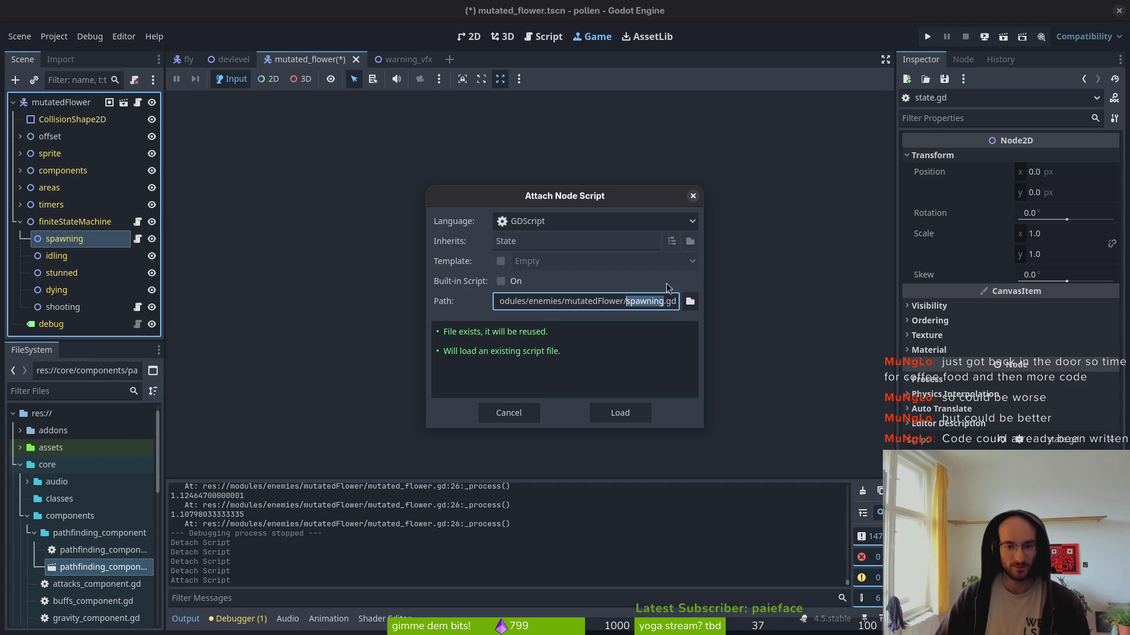
pyautogui.click(694, 302)
pyautogui.click(298, 126)
pyautogui.click(297, 126)
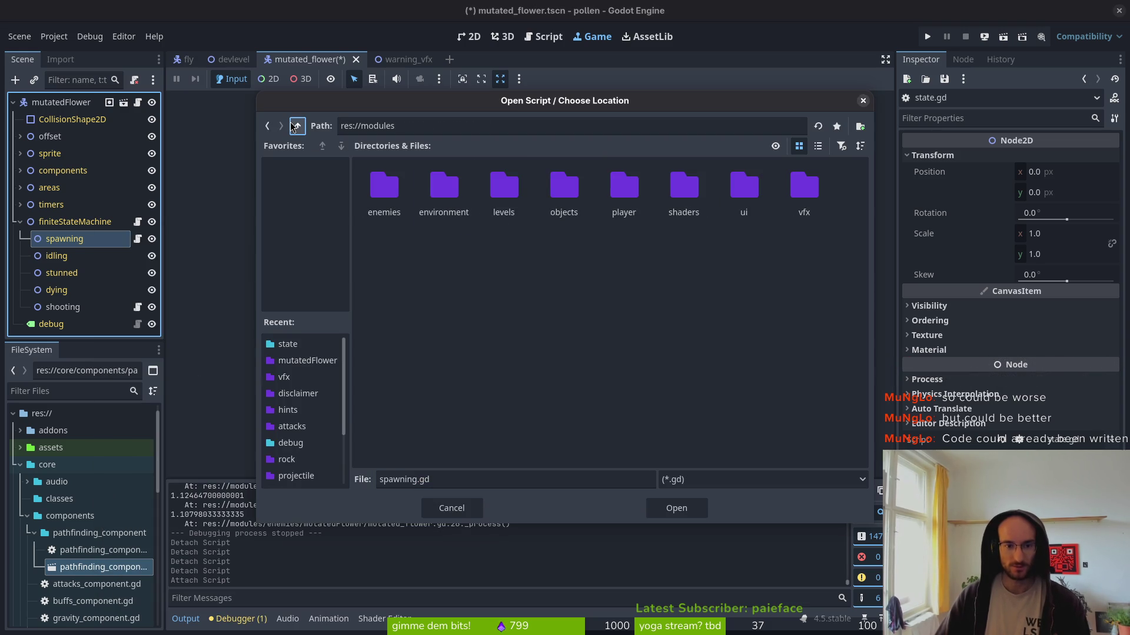
pyautogui.click(297, 126)
pyautogui.doubleClick(504, 186)
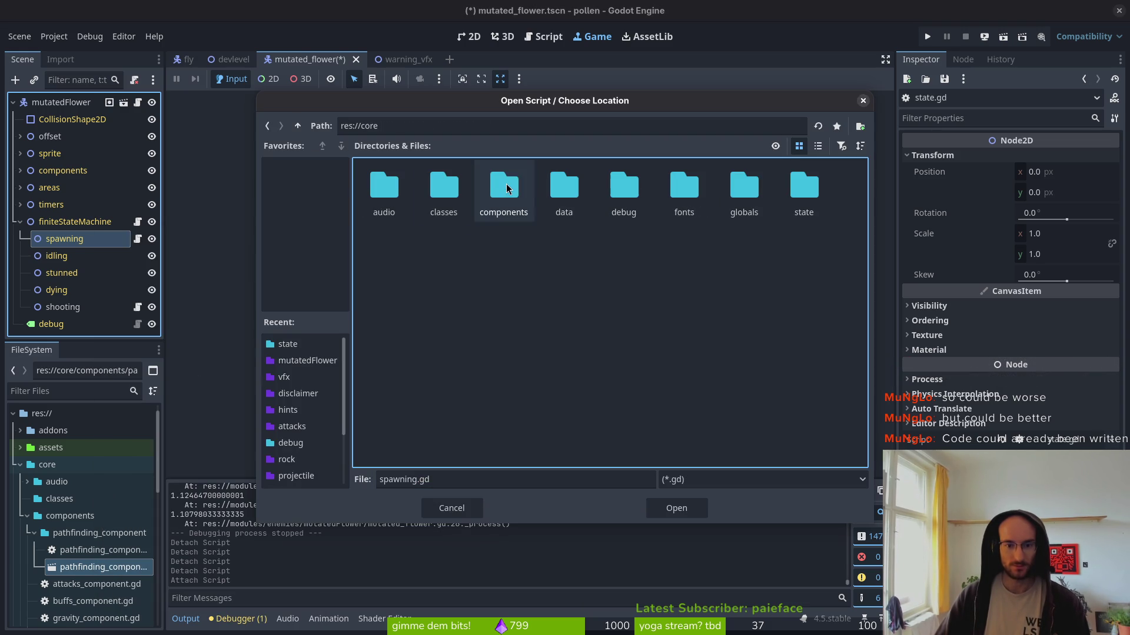
pyautogui.doubleClick(804, 186)
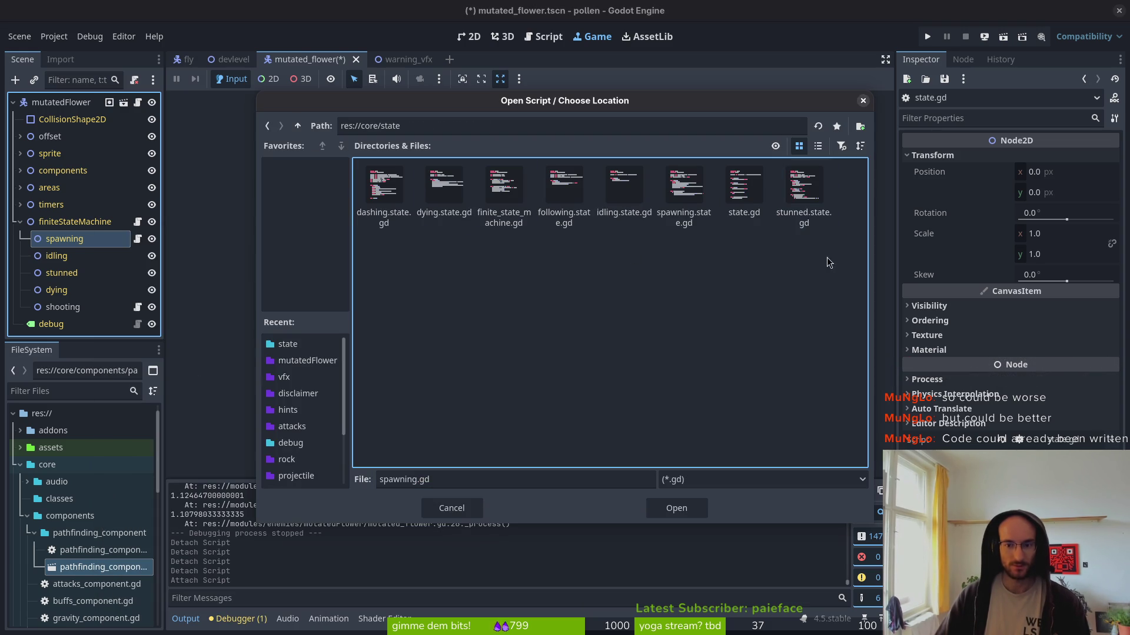
pyautogui.click(692, 188)
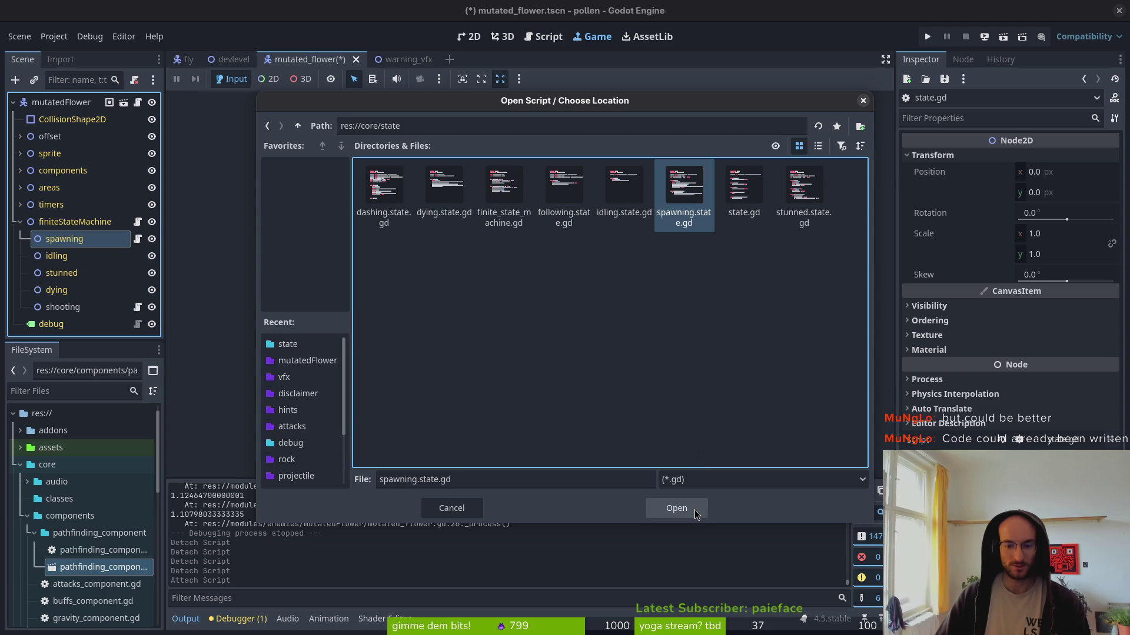
pyautogui.click(677, 509)
pyautogui.click(647, 420)
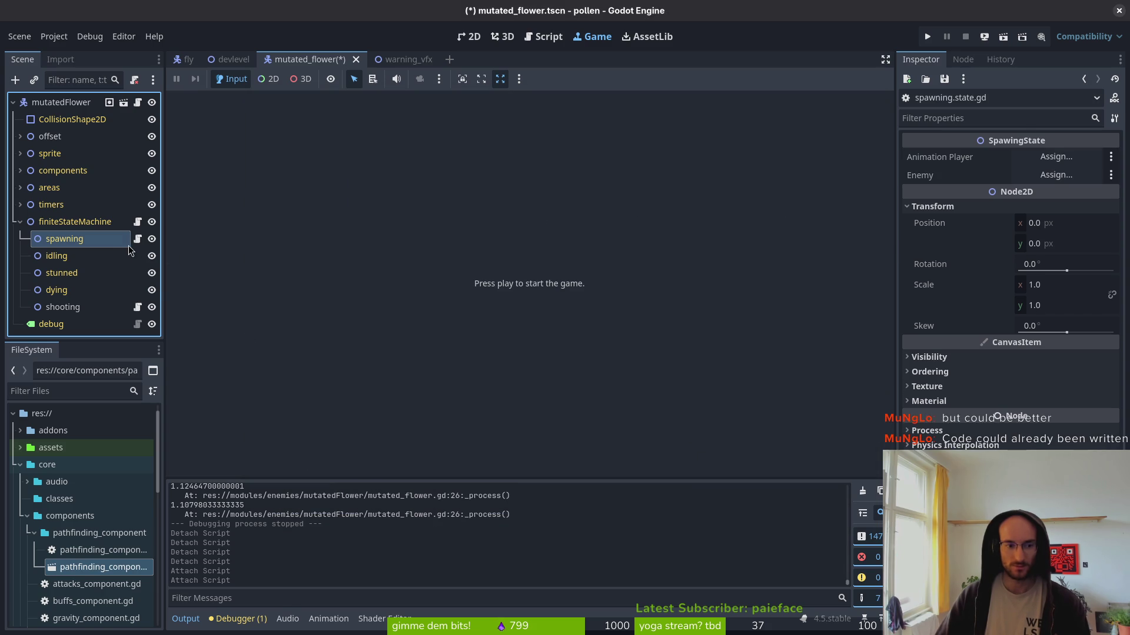
# Step: Extend SpawingState by loading the existing spawning.gd onto the spawning node
pyautogui.rightClick(100, 236)
pyautogui.click(194, 386)
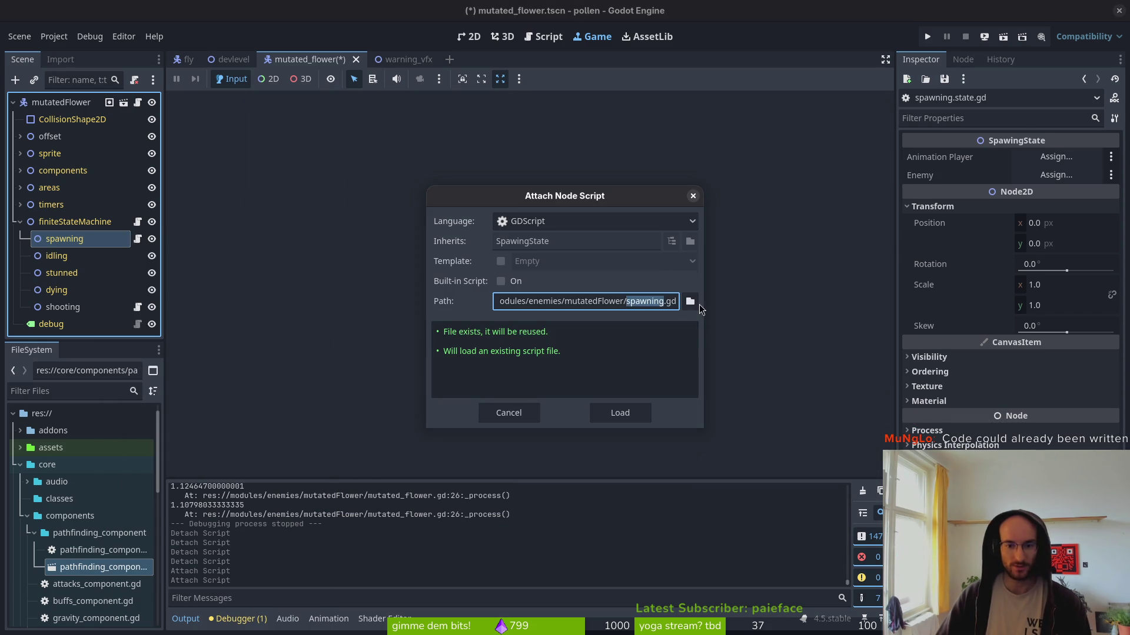
pyautogui.click(691, 302)
pyautogui.click(561, 199)
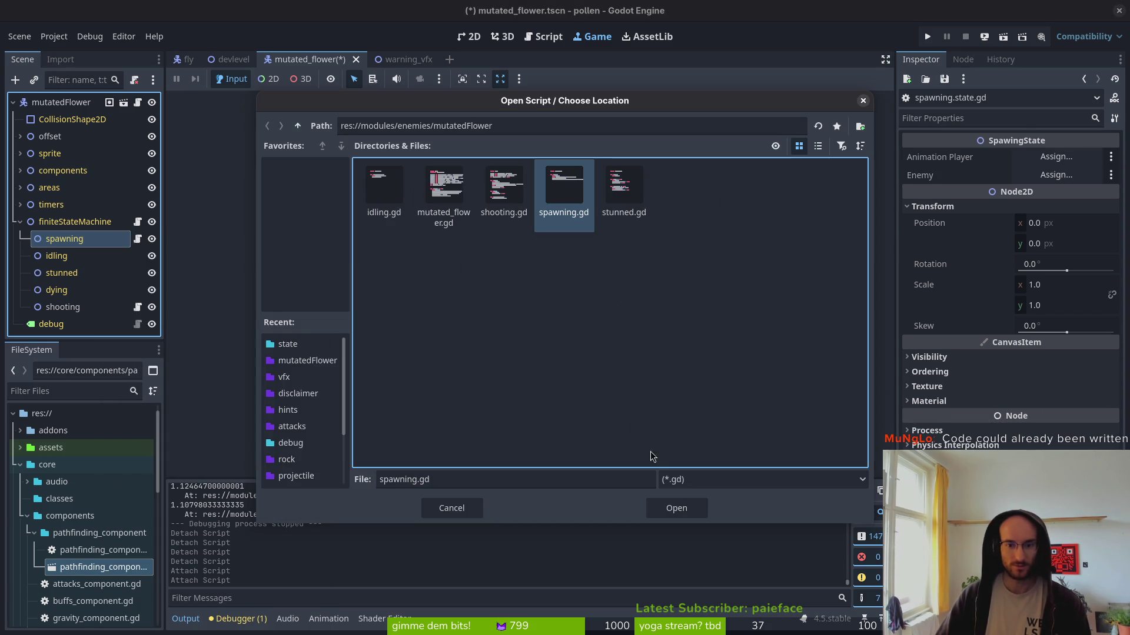
pyautogui.click(683, 508)
pyautogui.click(633, 419)
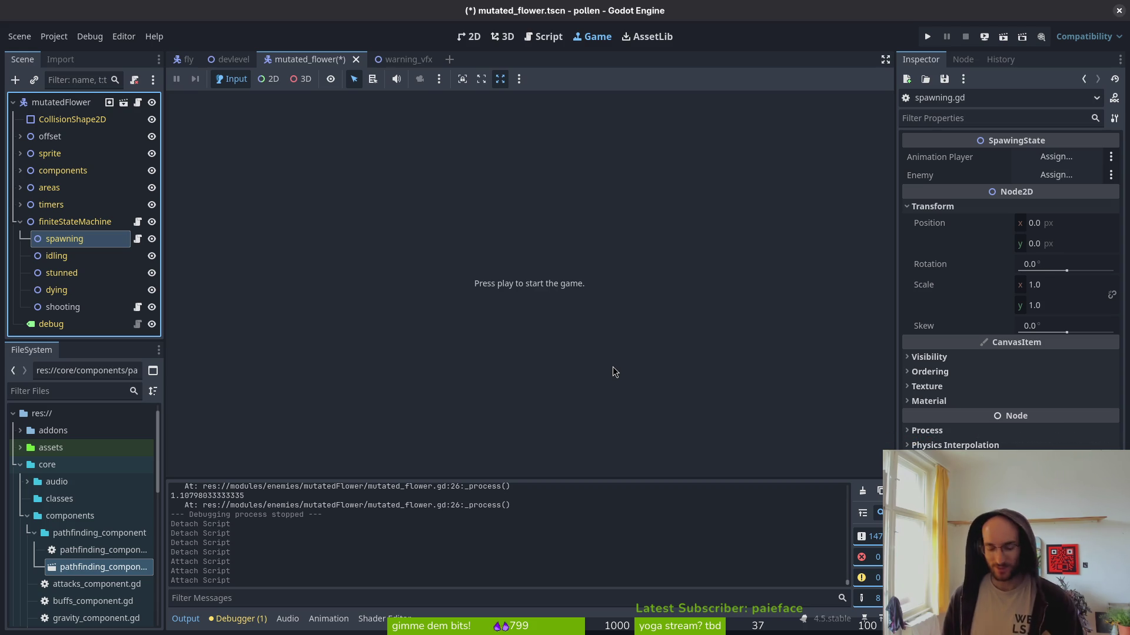
# Step: Return to Godot, save the mutated_flower scene and show it in the 2D view
pyautogui.press('super')
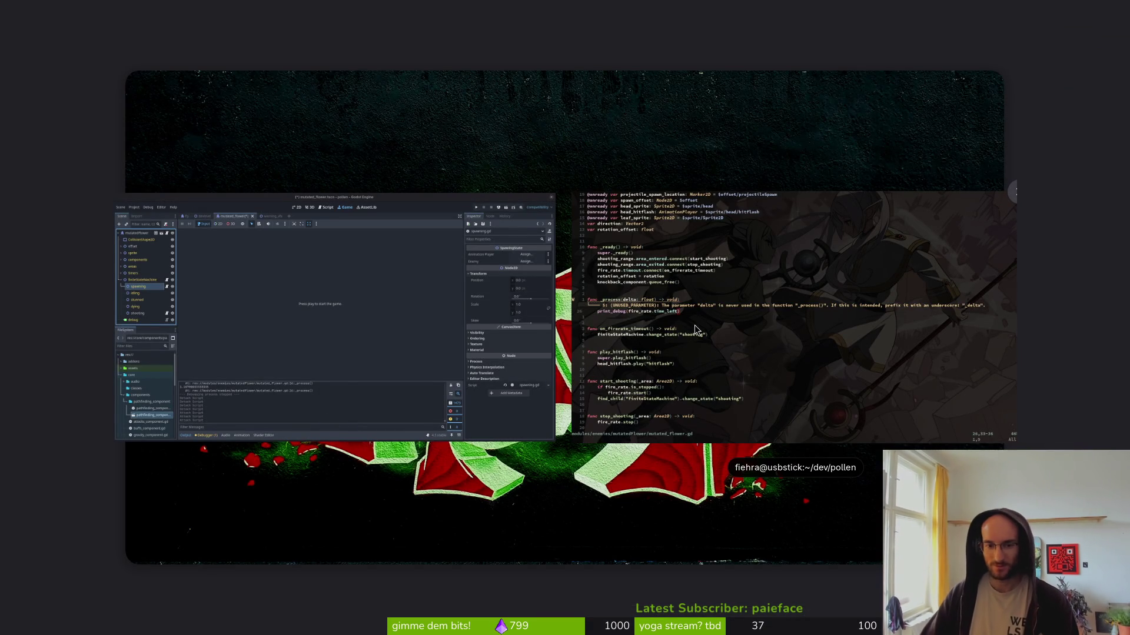
pyautogui.click(380, 301)
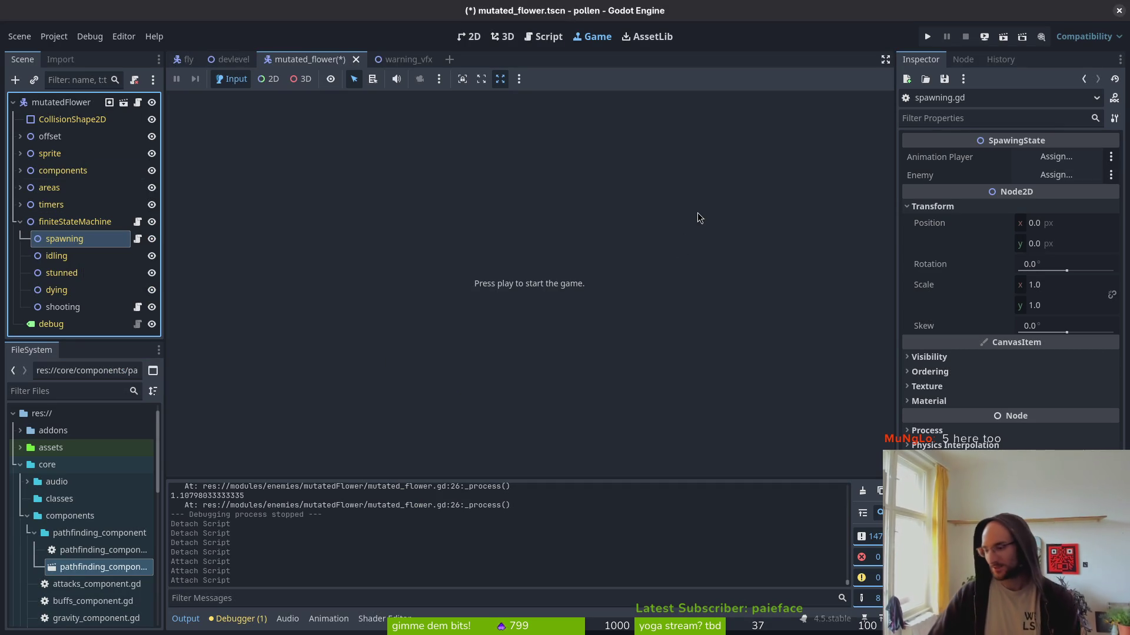
pyautogui.click(57, 256)
pyautogui.click(65, 239)
pyautogui.click(356, 59)
pyautogui.press('Return')
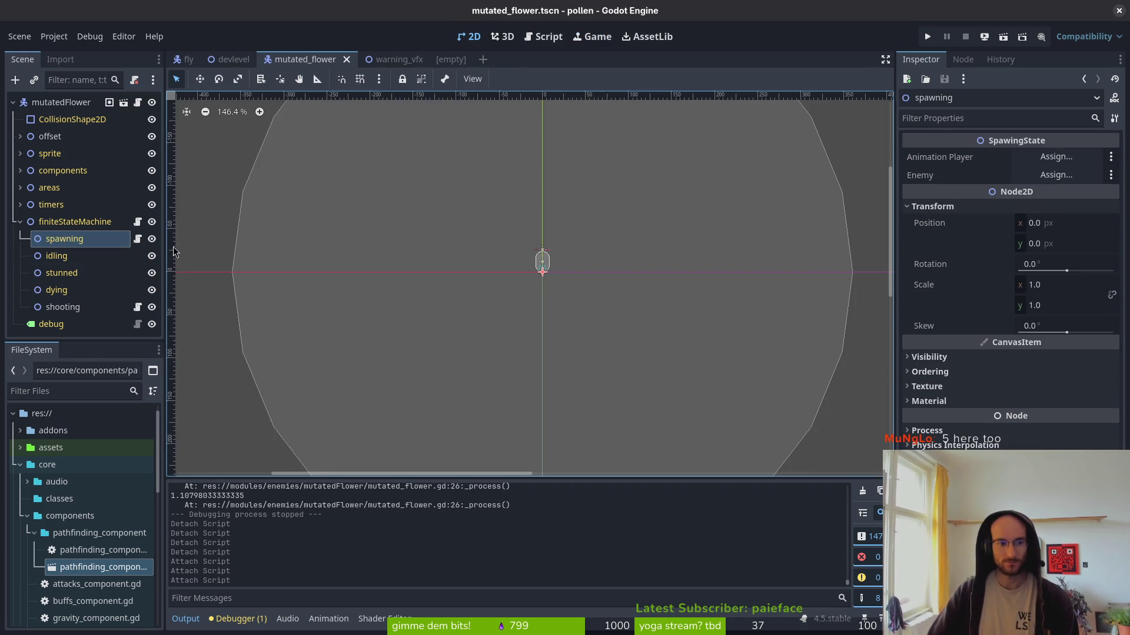
pyautogui.rightClick(75, 260)
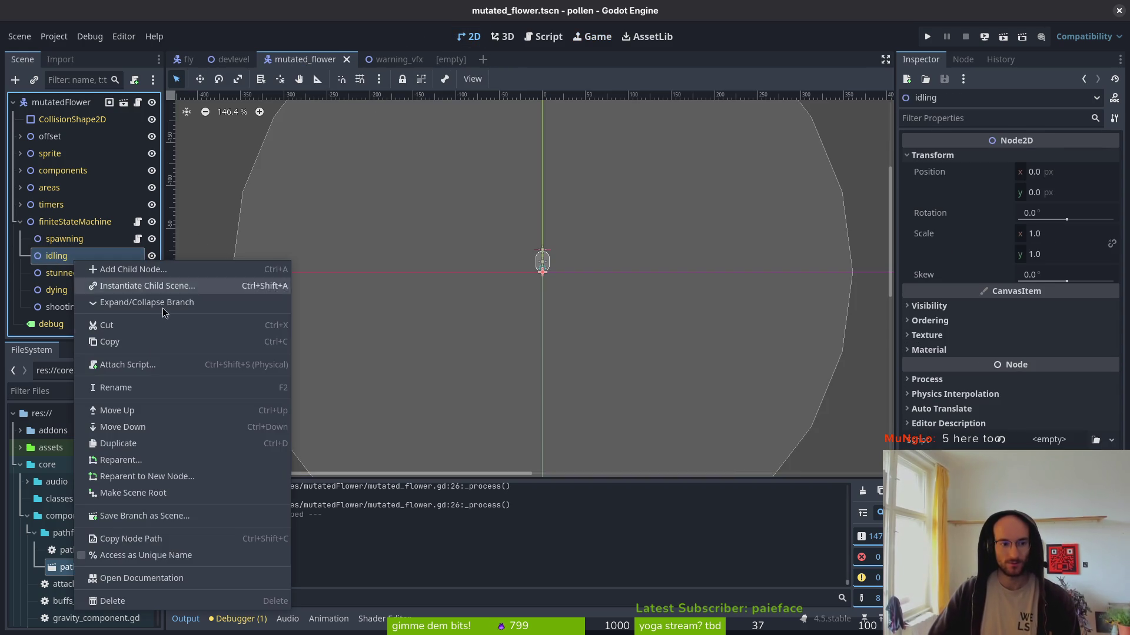
# Step: Attach core/state/state.gd to the idling node
pyautogui.click(132, 366)
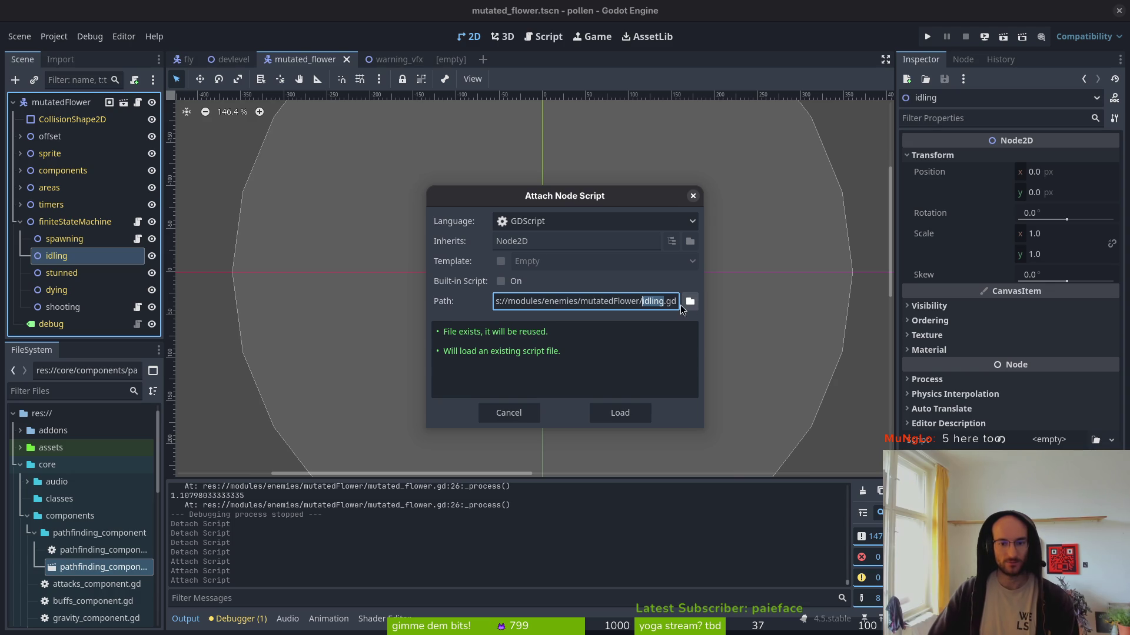
pyautogui.click(690, 302)
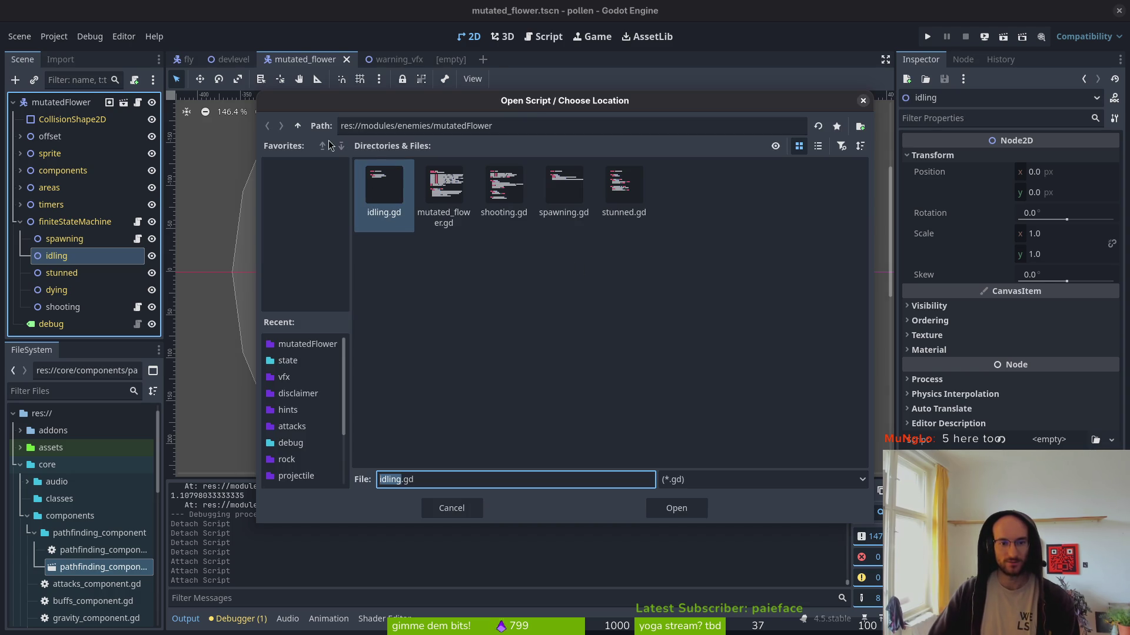
pyautogui.click(297, 126)
pyautogui.click(298, 125)
pyautogui.click(298, 125)
pyautogui.doubleClick(503, 188)
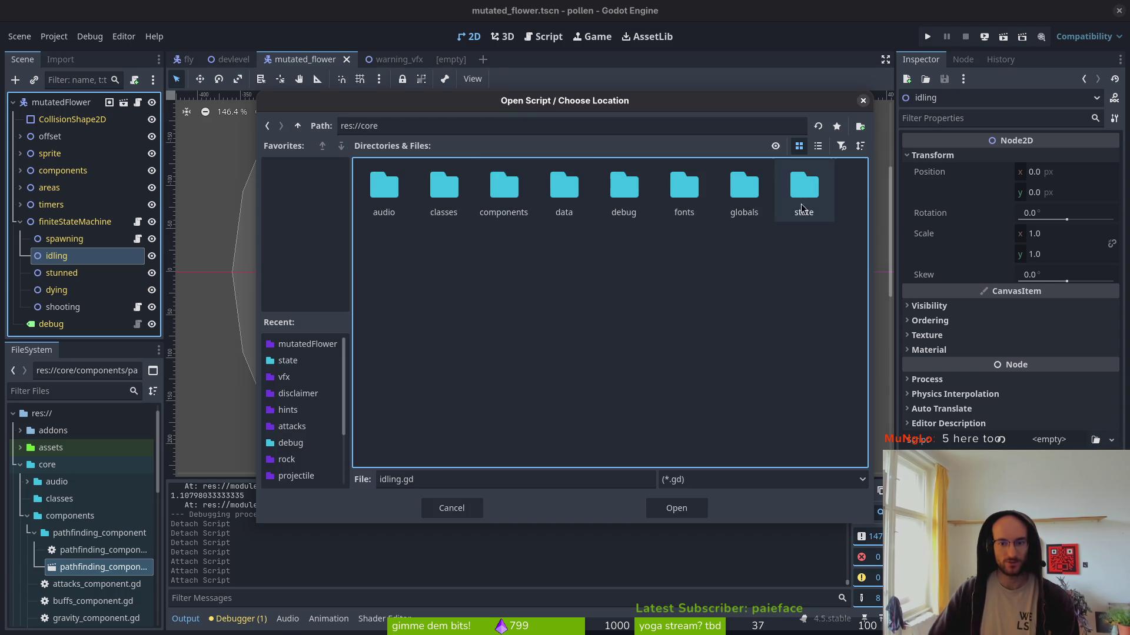
pyautogui.doubleClick(799, 216)
pyautogui.doubleClick(746, 189)
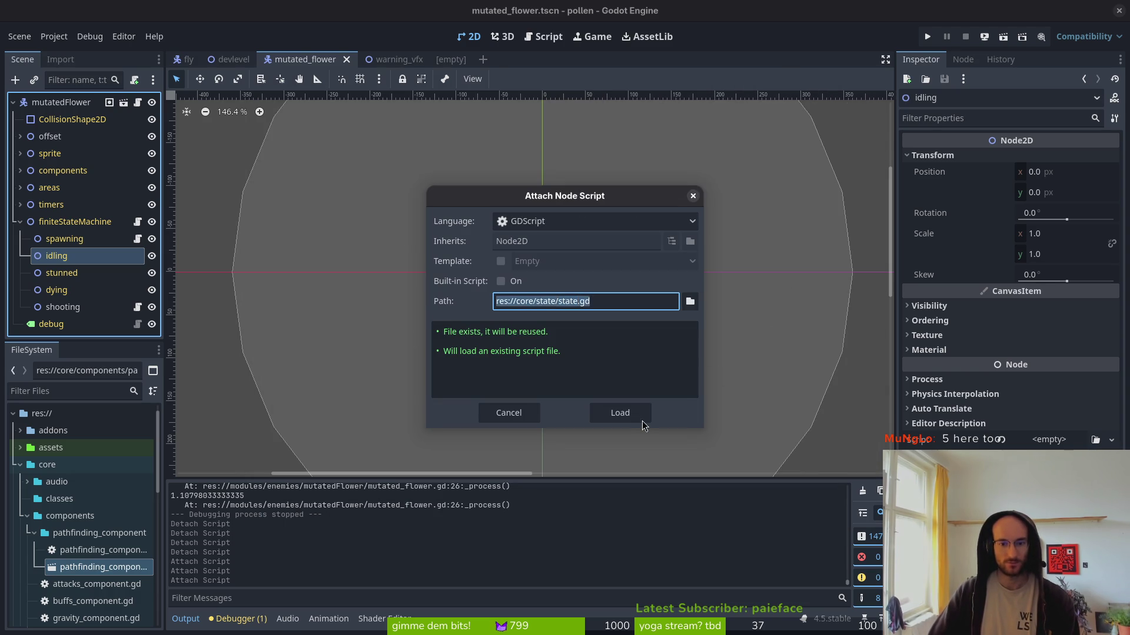
pyautogui.click(619, 413)
# Step: Replace the idling node's script with core/state/idling.state.gd
pyautogui.rightClick(99, 256)
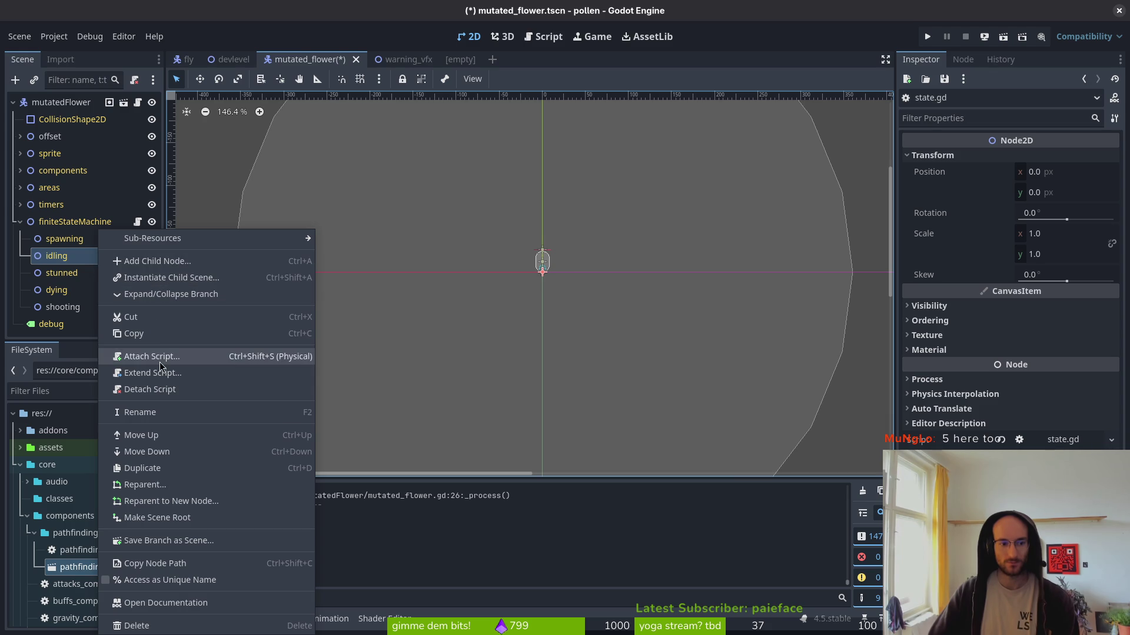
pyautogui.click(157, 372)
pyautogui.click(690, 302)
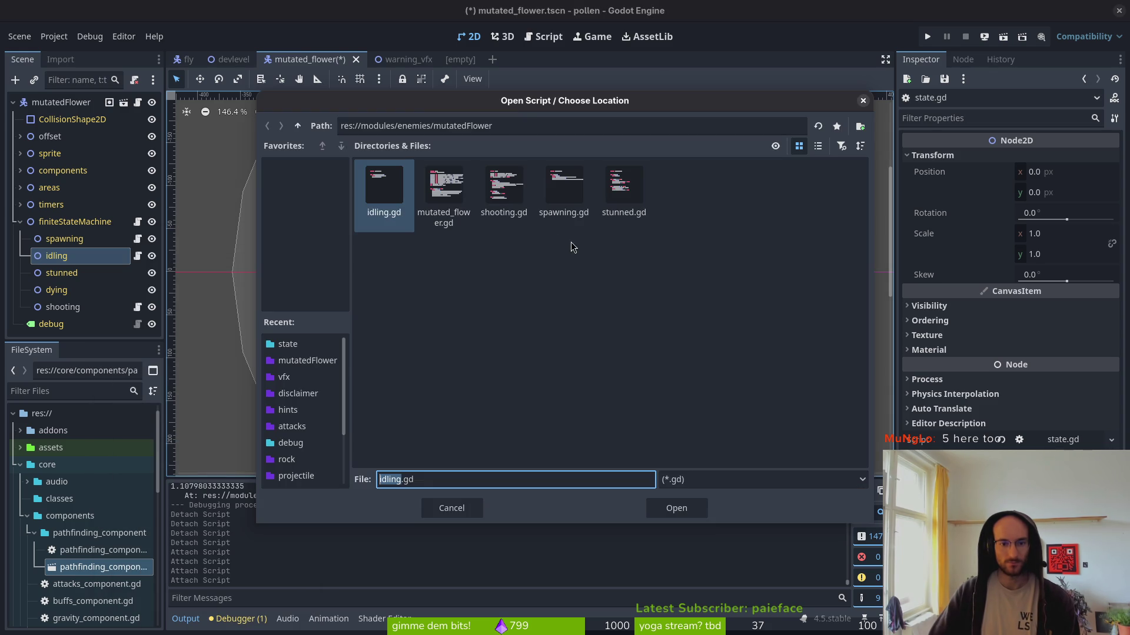
pyautogui.click(297, 126)
pyautogui.click(297, 126)
pyautogui.click(297, 126)
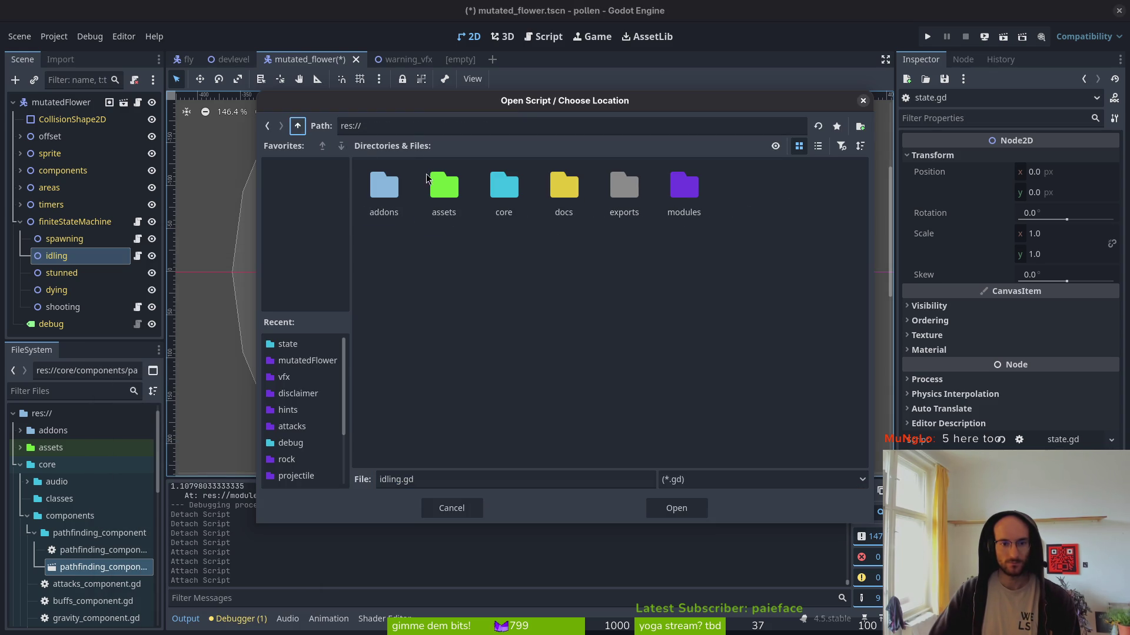
pyautogui.doubleClick(503, 185)
pyautogui.doubleClick(803, 185)
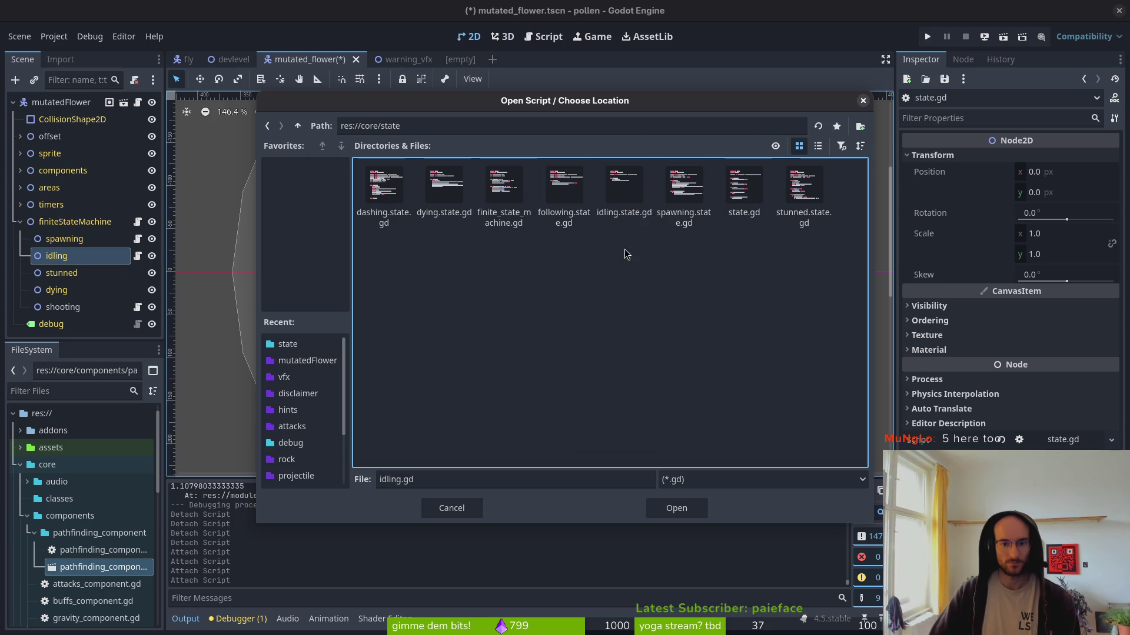
pyautogui.click(623, 194)
pyautogui.click(676, 509)
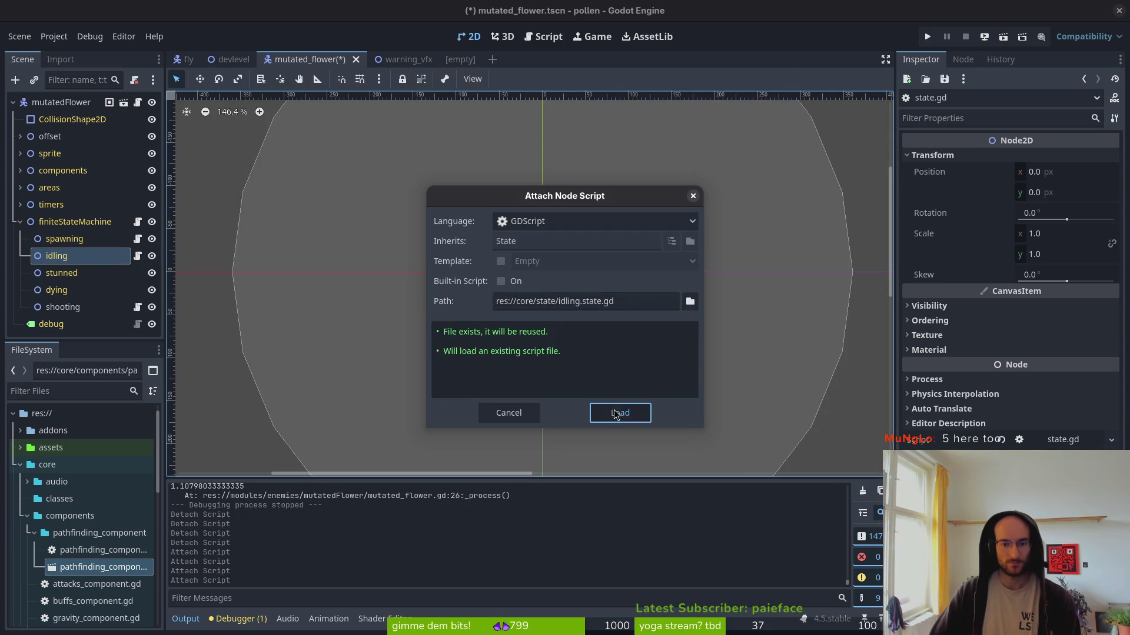
pyautogui.click(616, 411)
# Step: Extend IdlingState by loading the mutatedFlower idling.gd onto the idling node
pyautogui.rightClick(106, 275)
pyautogui.click(52, 258)
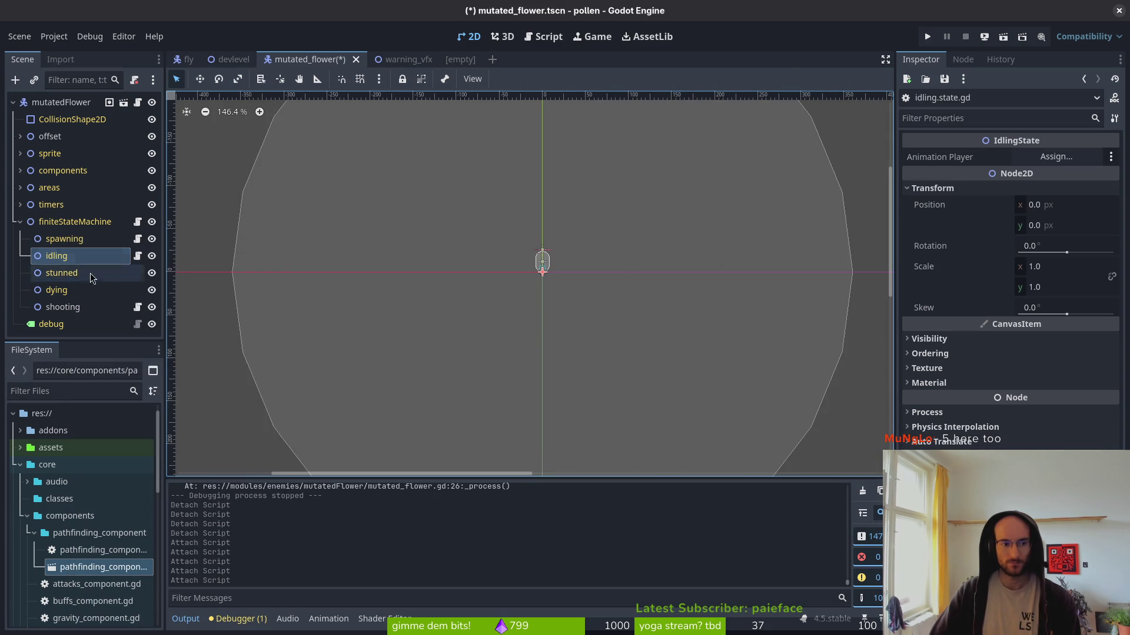
pyautogui.rightClick(67, 259)
pyautogui.click(133, 375)
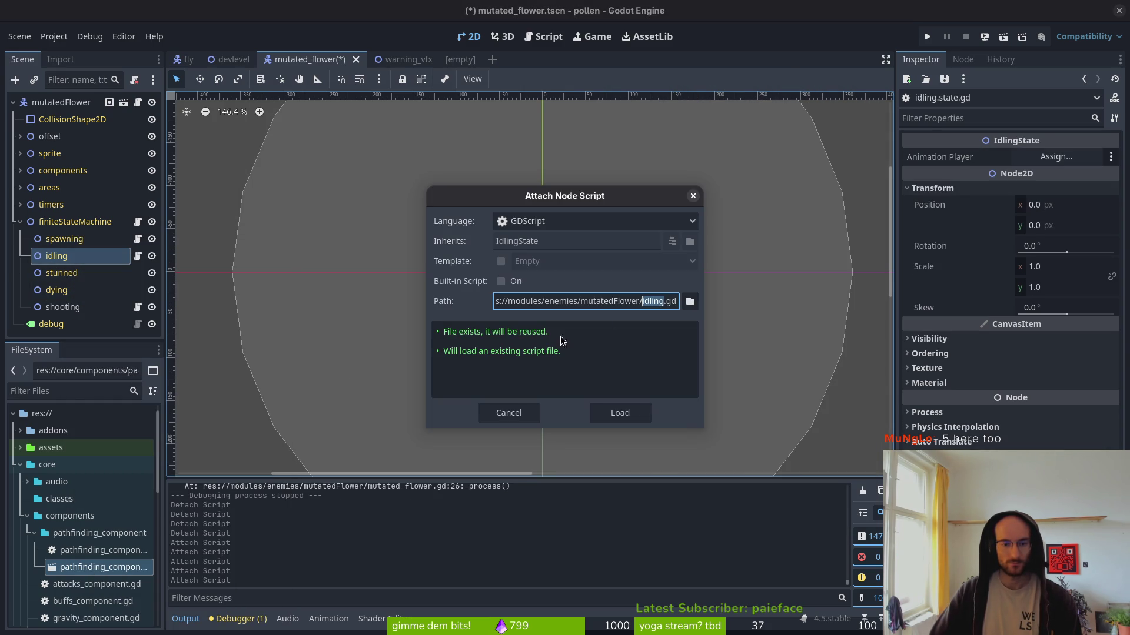
pyautogui.click(698, 303)
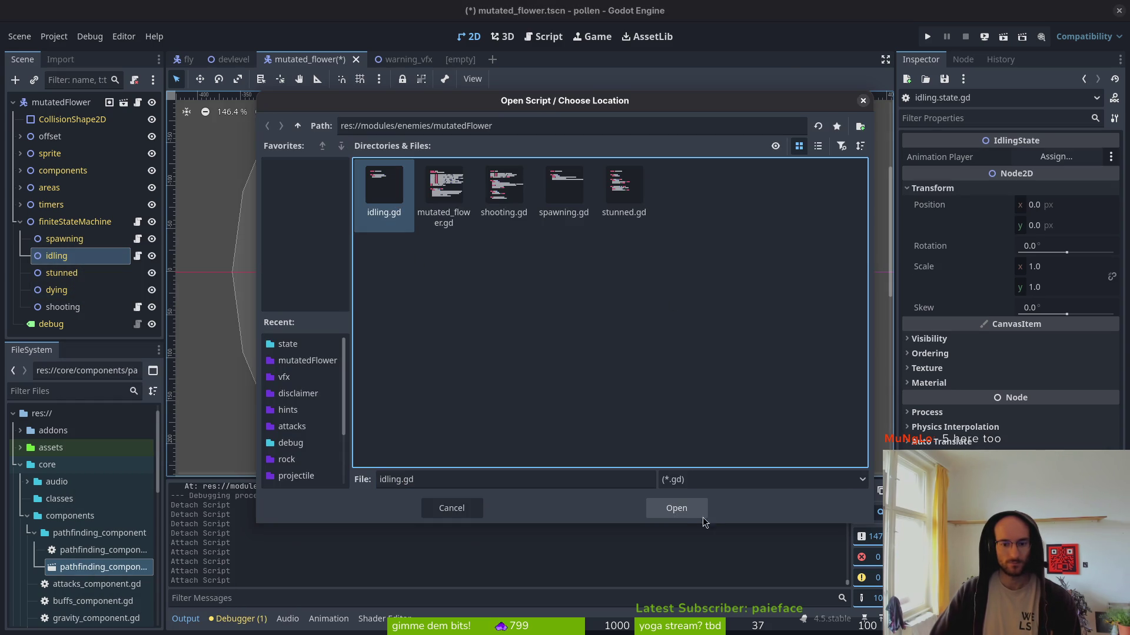
pyautogui.click(677, 509)
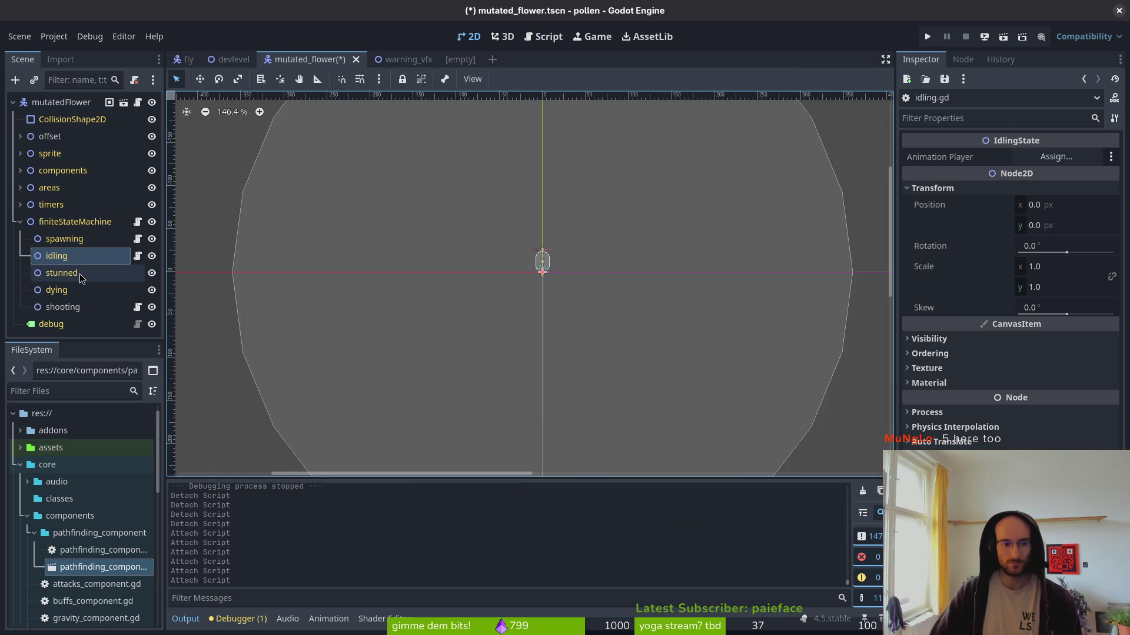
pyautogui.rightClick(68, 273)
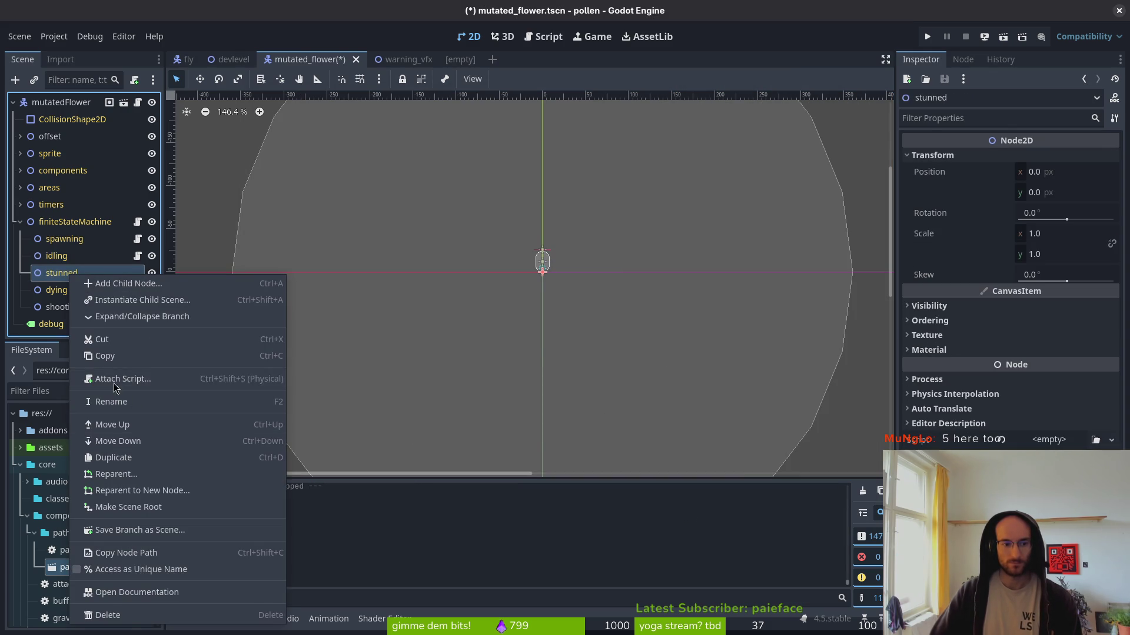
# Step: Attach state.gd, then core/state/stunned.state.gd, to the stunned node
pyautogui.click(123, 379)
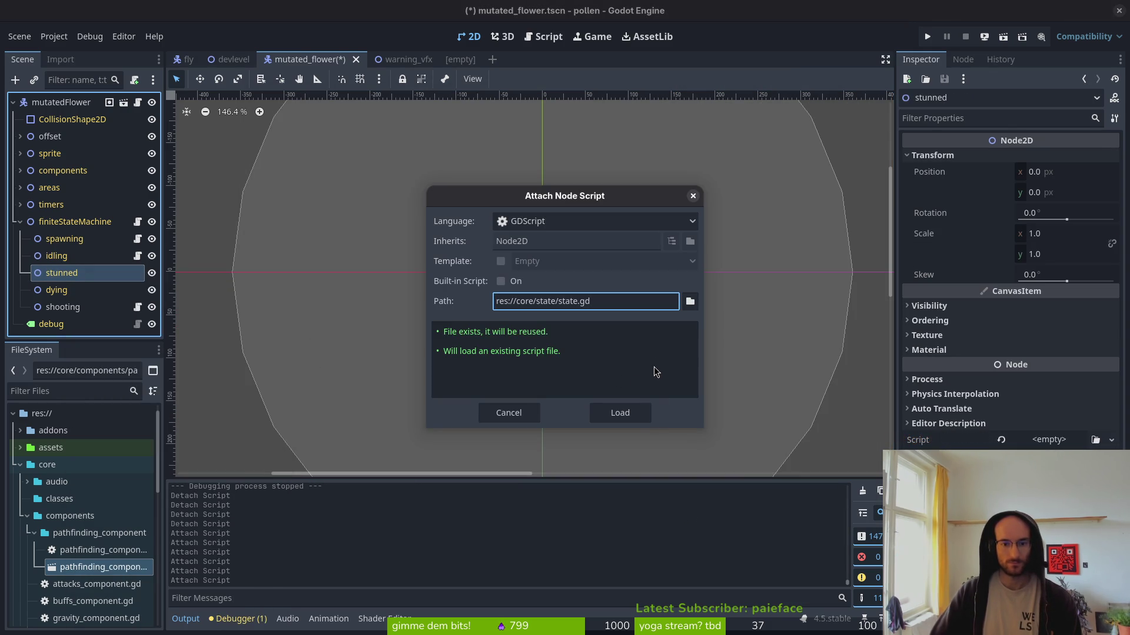
pyautogui.click(619, 413)
pyautogui.rightClick(87, 276)
pyautogui.click(145, 357)
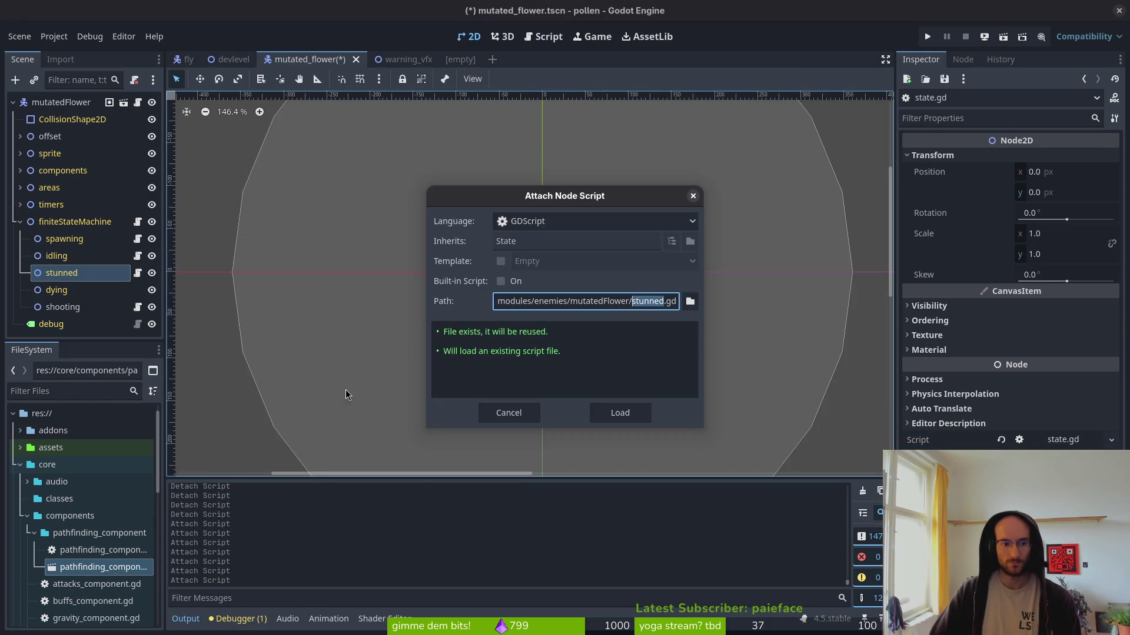
pyautogui.click(686, 300)
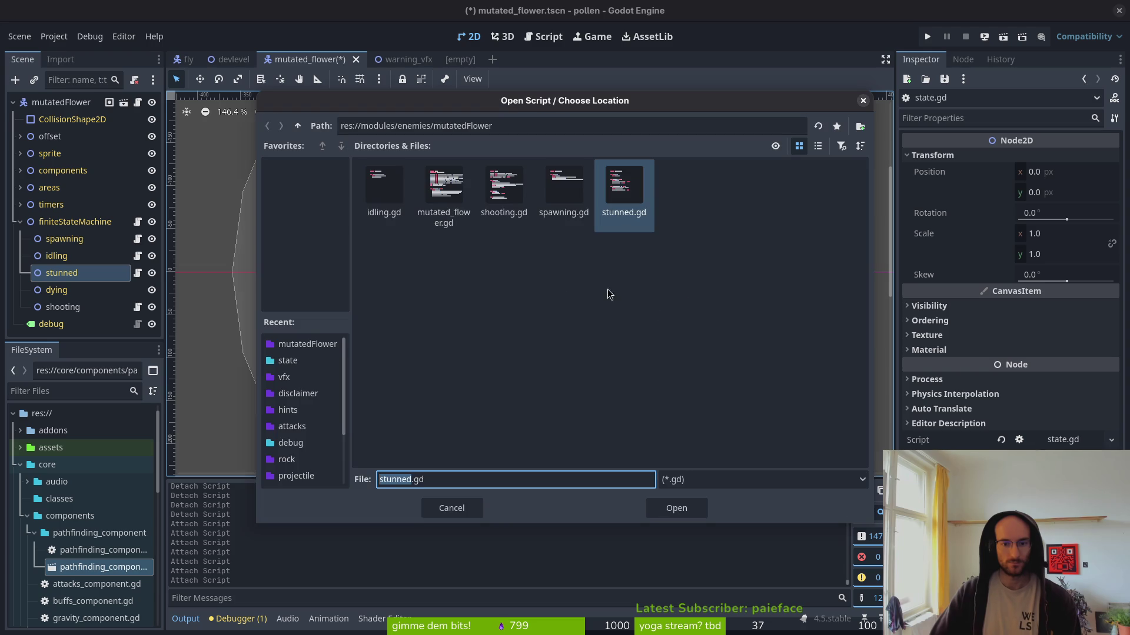
pyautogui.click(298, 125)
pyautogui.click(298, 126)
pyautogui.doubleClick(495, 198)
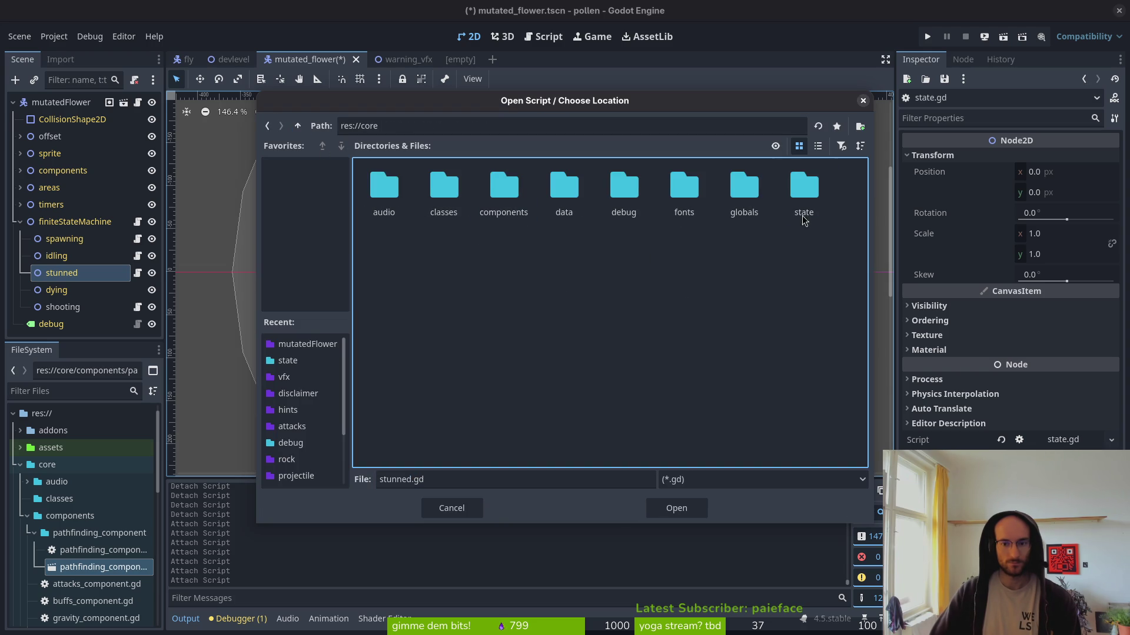
pyautogui.doubleClick(803, 187)
pyautogui.click(785, 199)
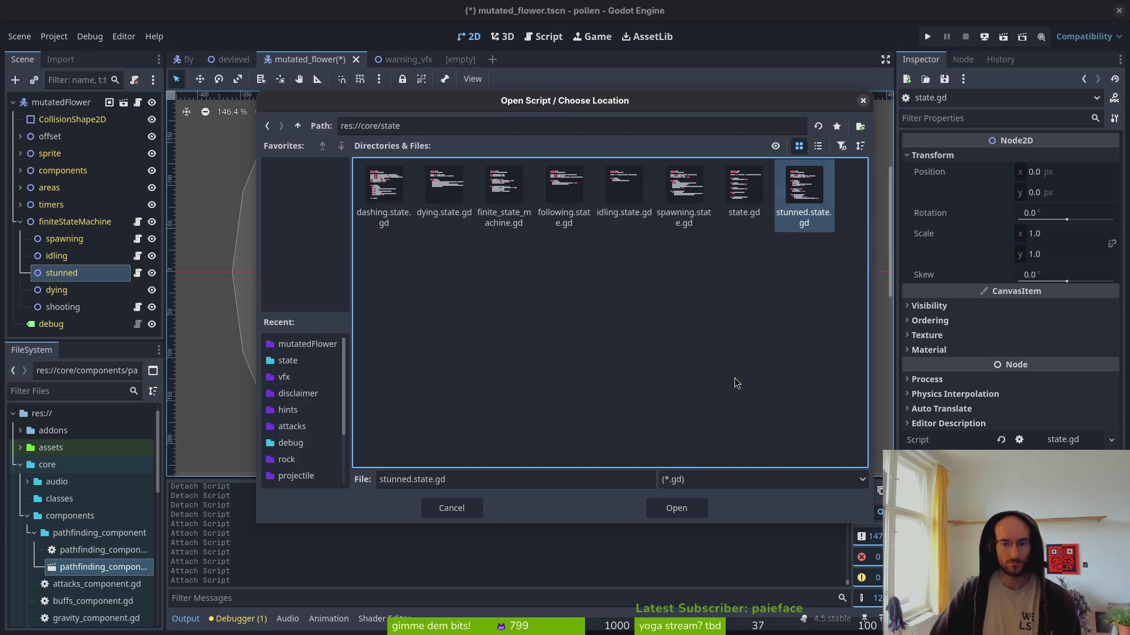
pyautogui.click(680, 509)
pyautogui.click(598, 416)
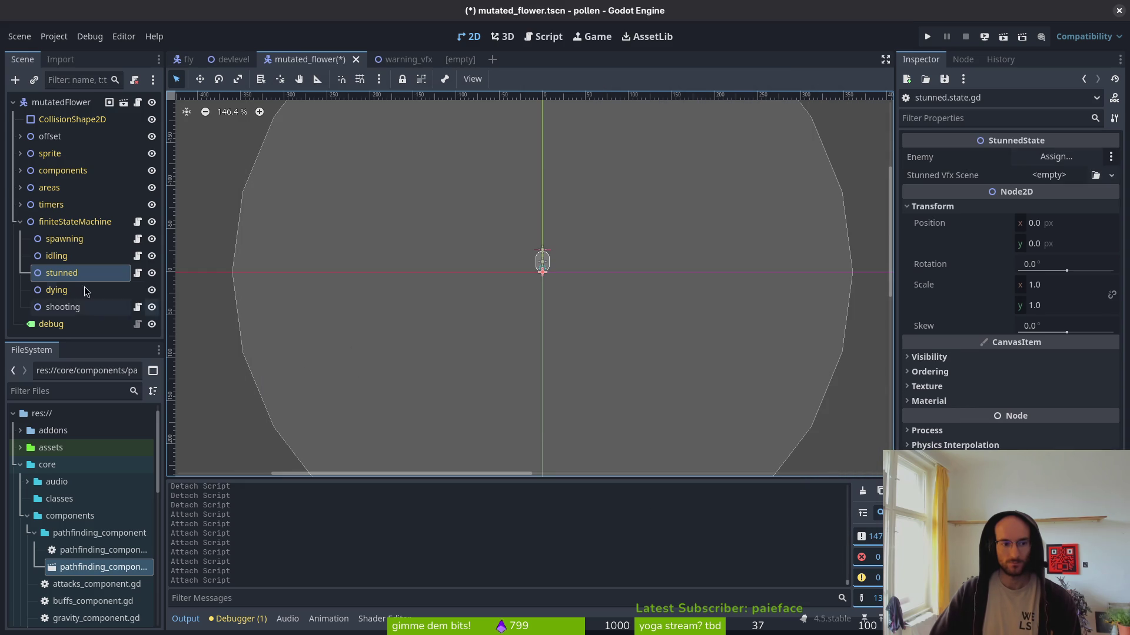
# Step: Load the existing mutatedFlower stunned.gd script onto the stunned node
pyautogui.rightClick(83, 276)
pyautogui.click(176, 373)
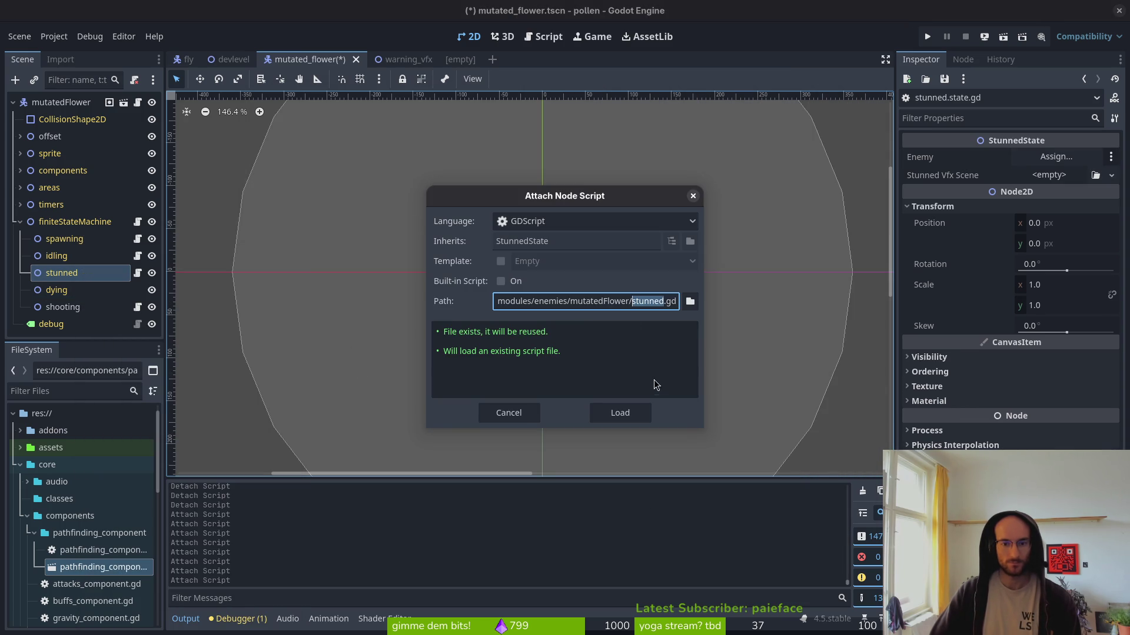
pyautogui.click(690, 303)
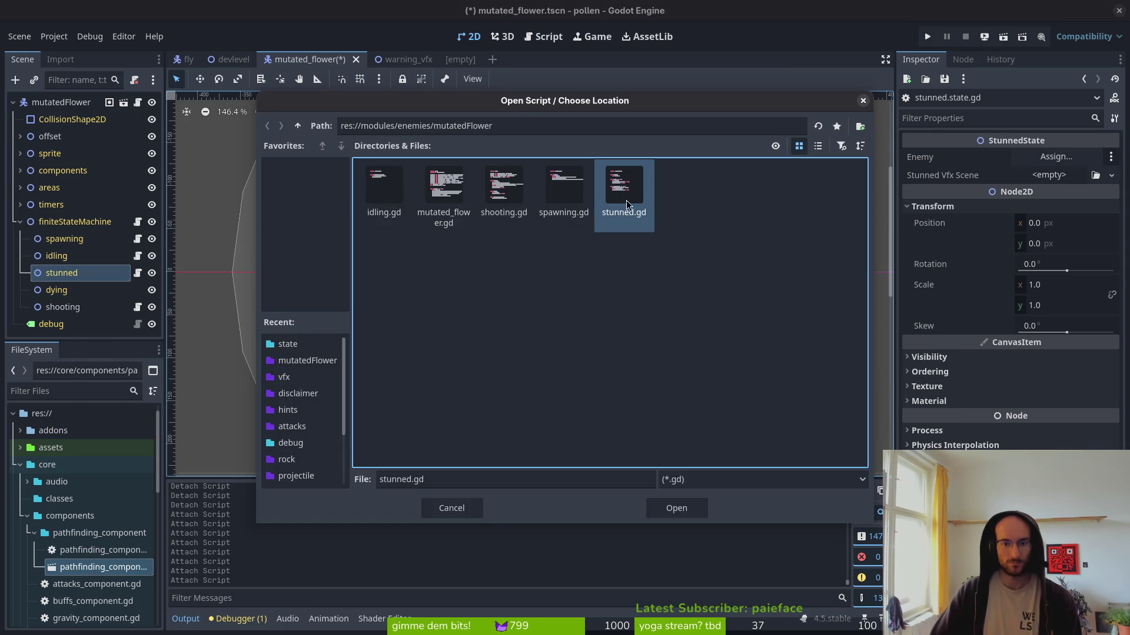
pyautogui.click(676, 508)
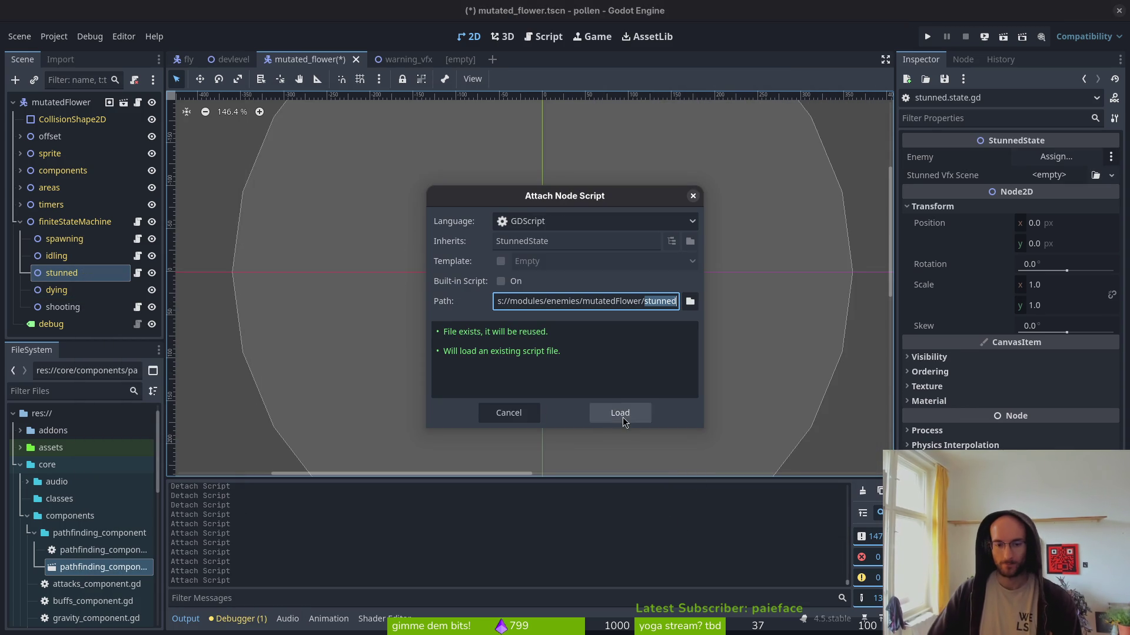
pyautogui.click(620, 413)
pyautogui.click(65, 291)
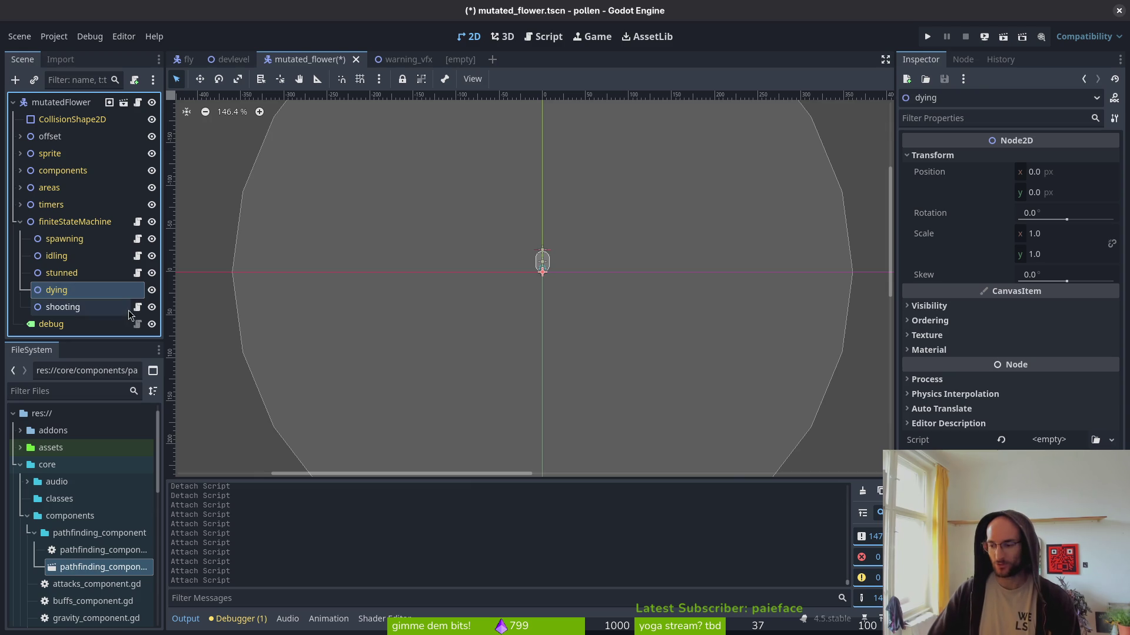
# Step: Attach the existing state.gd script to the dying node
pyautogui.rightClick(113, 291)
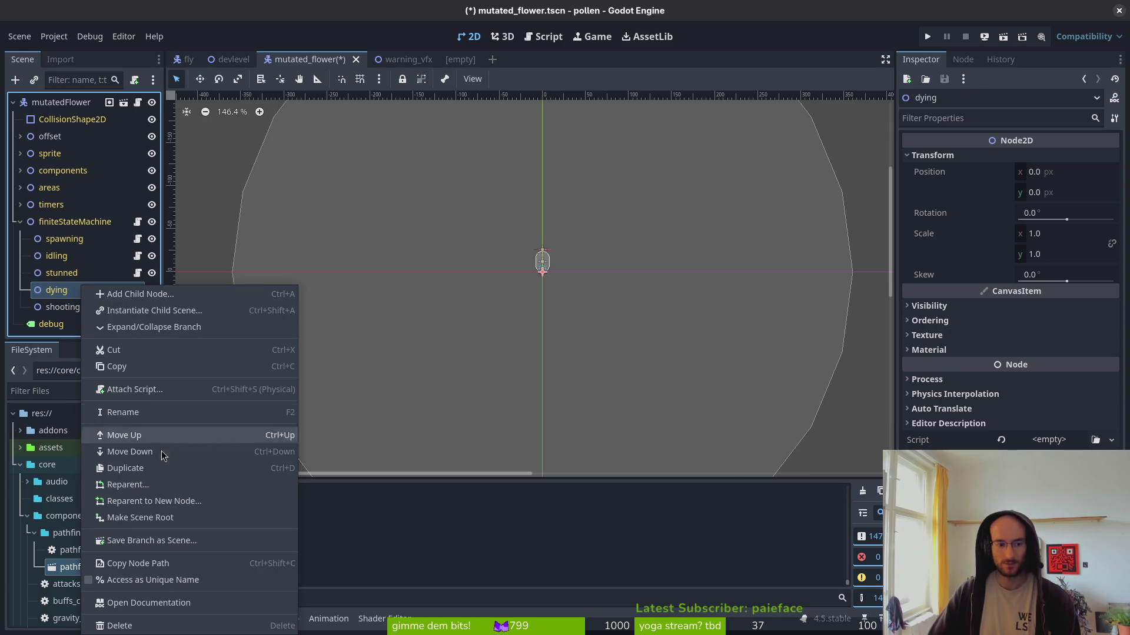
pyautogui.click(162, 390)
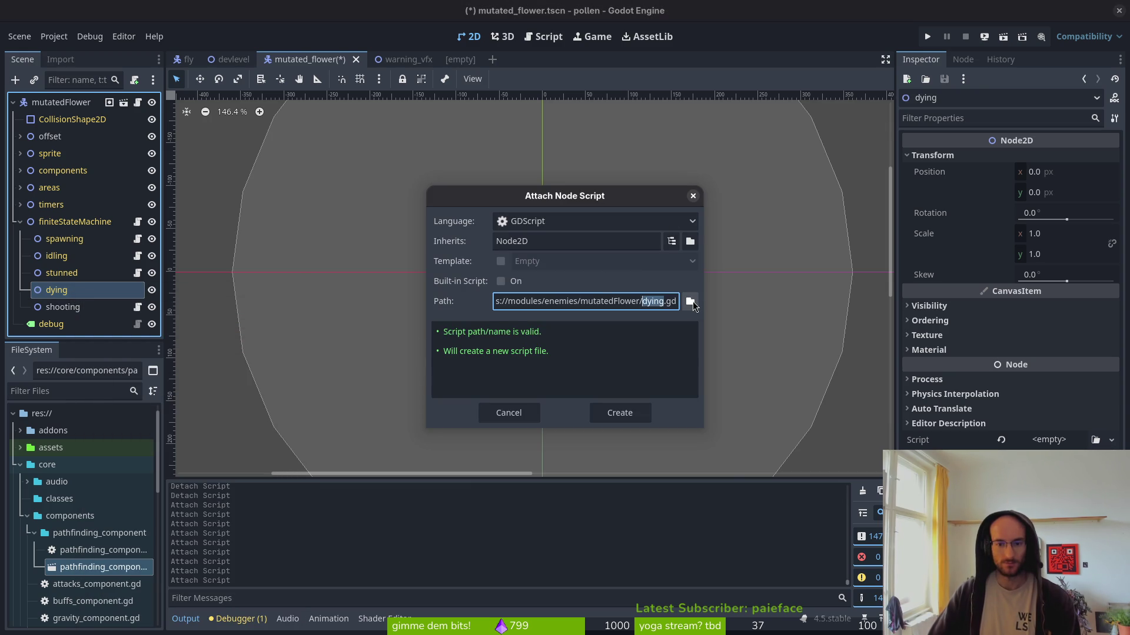
pyautogui.write('state/state')
pyautogui.click(619, 413)
# Step: Replace the dying node's script with res://core/state/dying.state.gd
pyautogui.rightClick(117, 295)
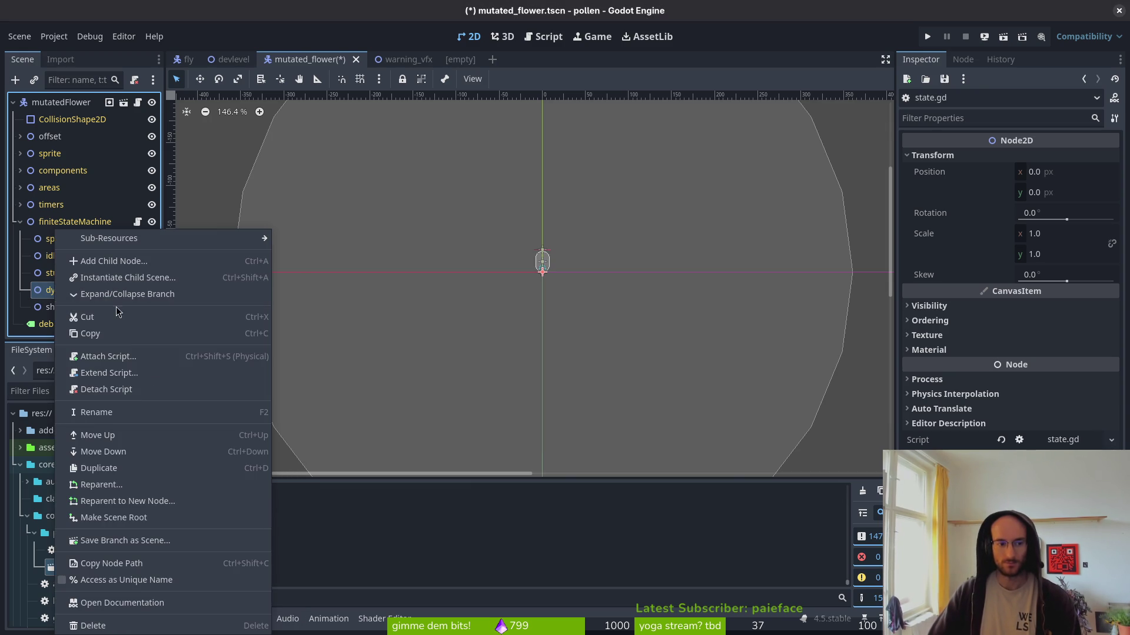
pyautogui.click(109, 373)
pyautogui.click(690, 304)
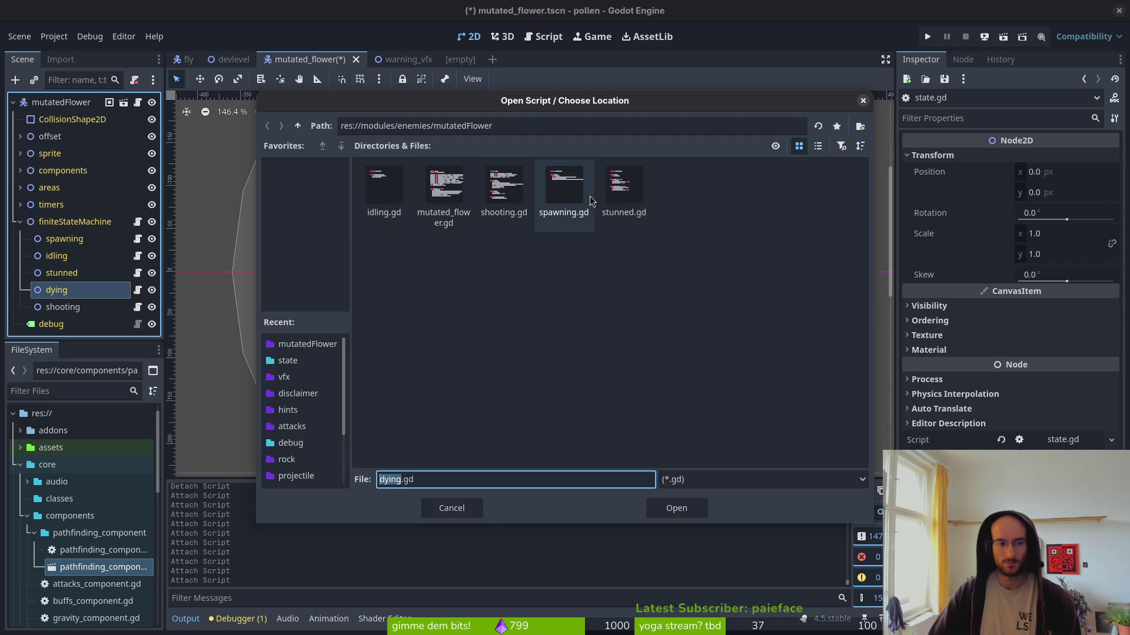
pyautogui.click(297, 126)
pyautogui.click(298, 125)
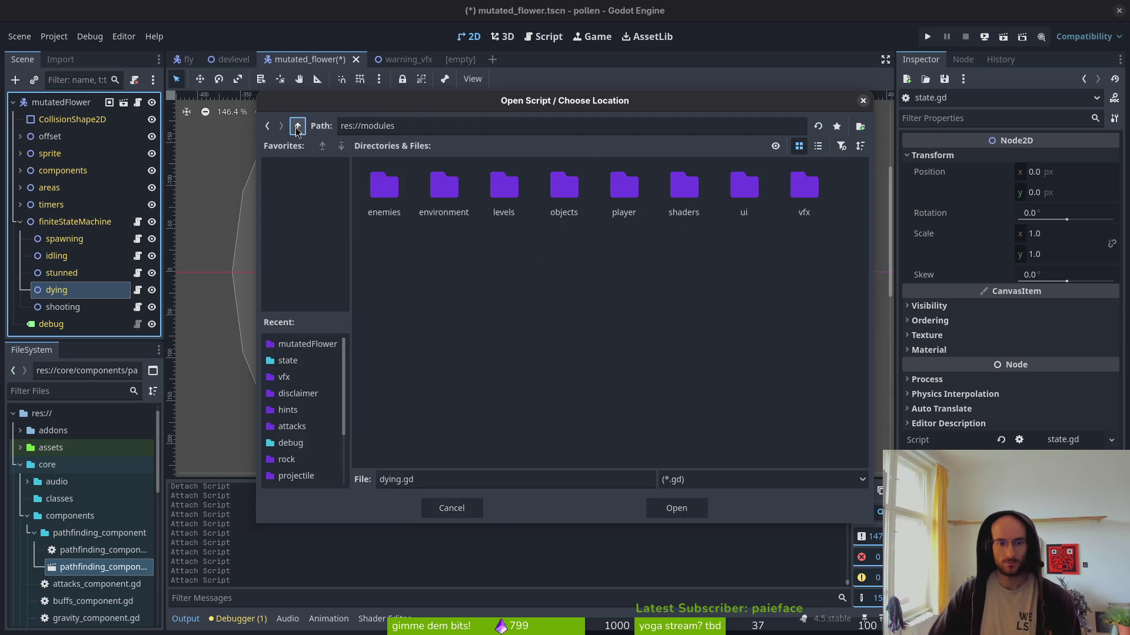
pyautogui.click(298, 125)
pyautogui.doubleClick(504, 192)
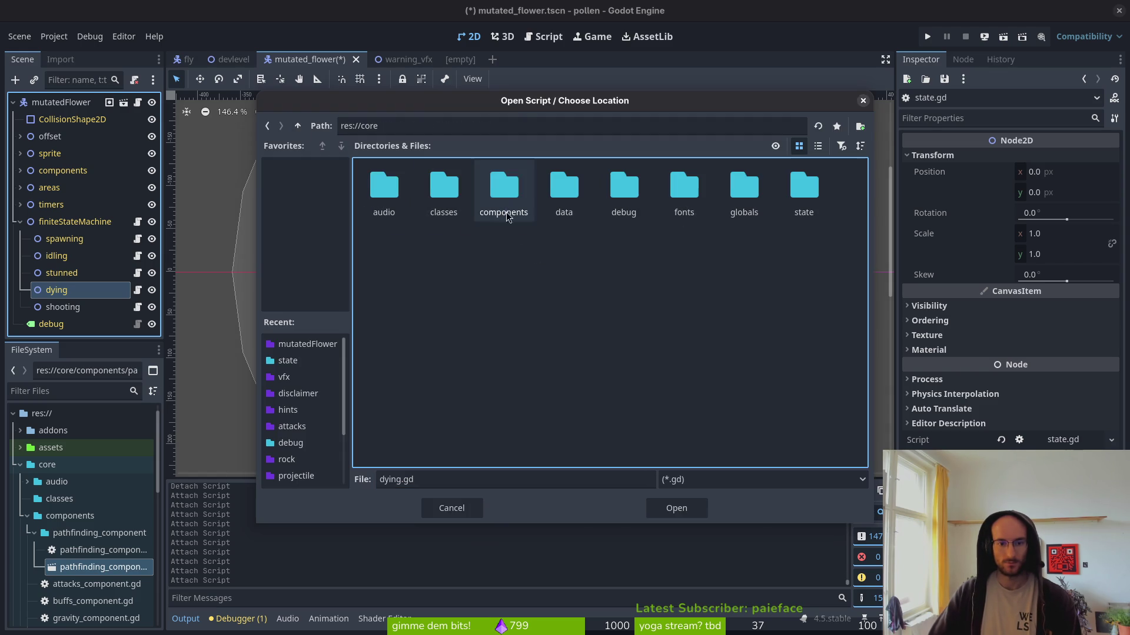
pyautogui.doubleClick(803, 191)
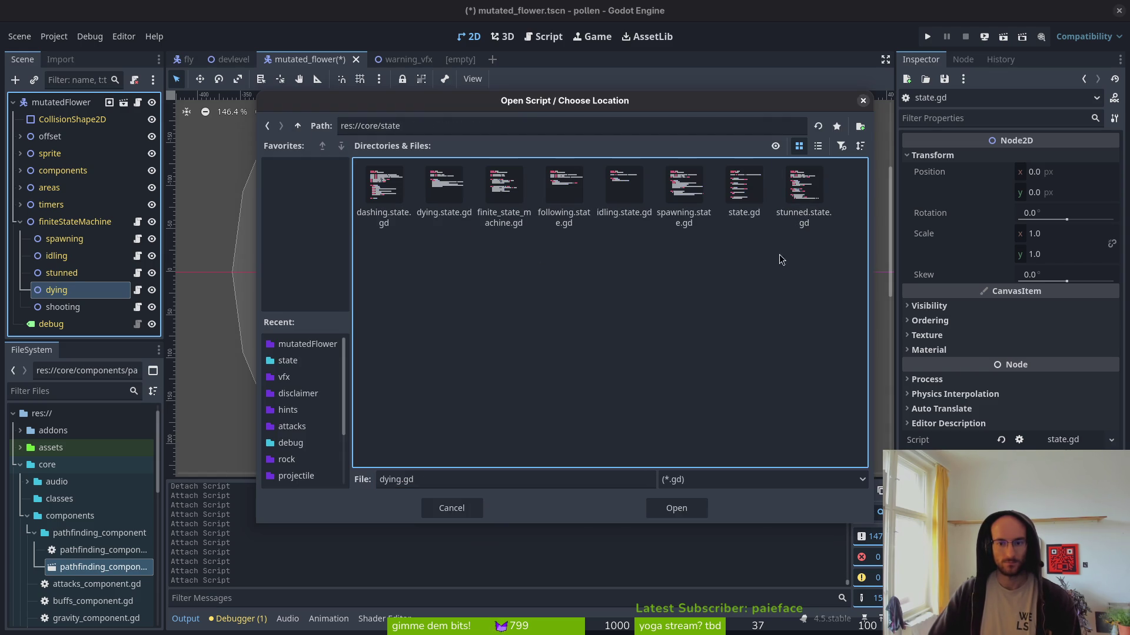
pyautogui.click(450, 207)
pyautogui.click(676, 509)
pyautogui.click(620, 414)
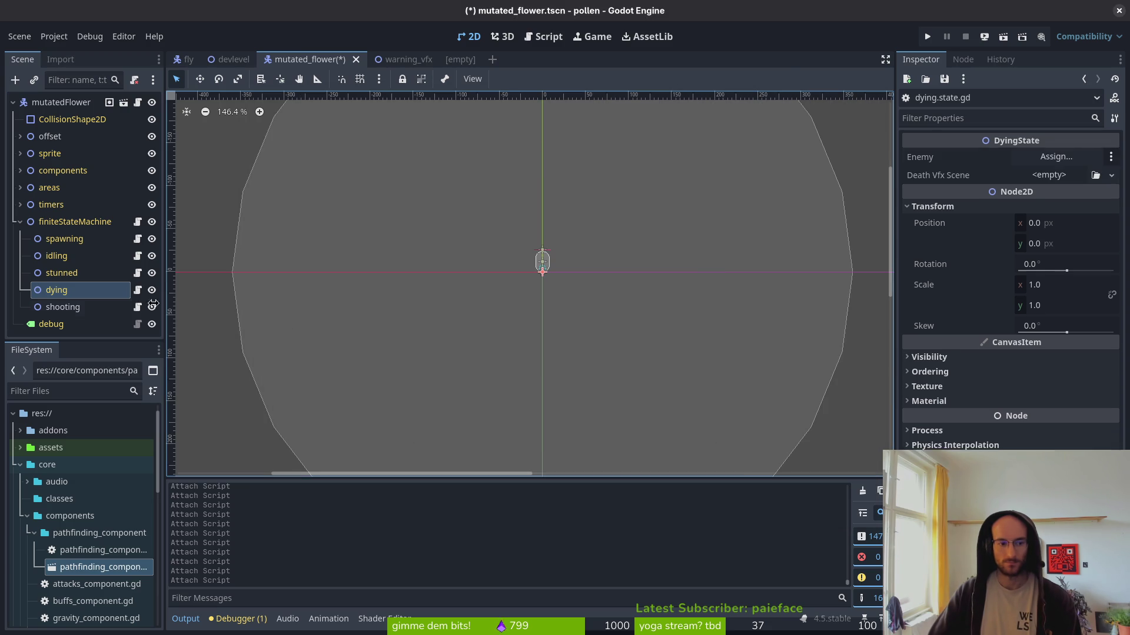
# Step: Save the mutated_flower scene with Ctrl+S
pyautogui.click(114, 307)
pyautogui.rightClick(114, 309)
pyautogui.press('Escape')
pyautogui.hotkey('ctrl', 's')
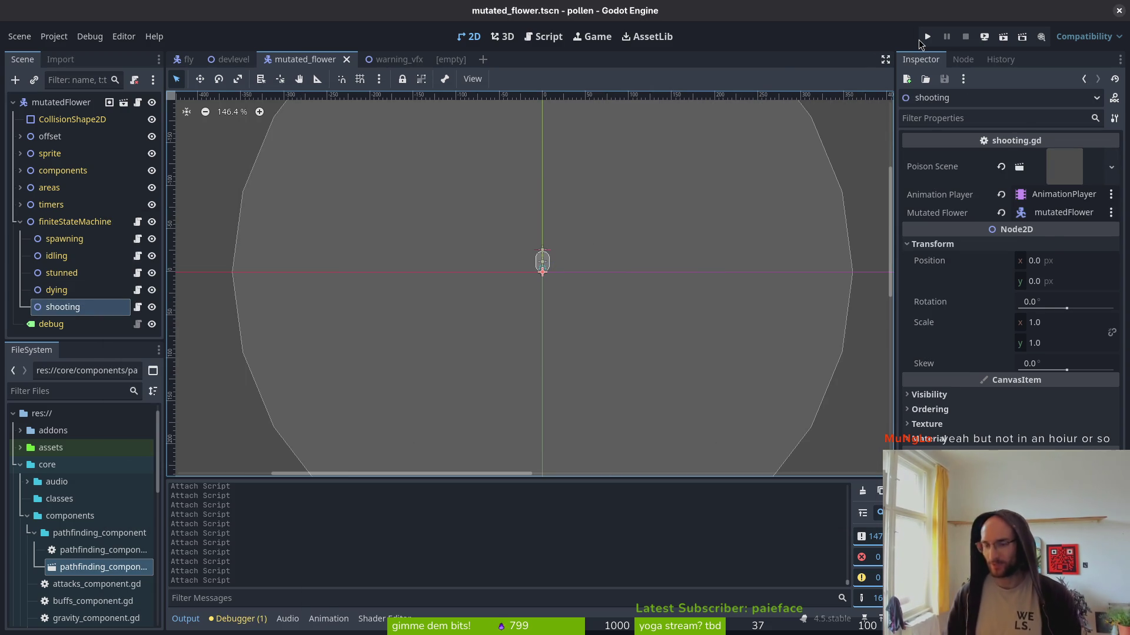
# Step: Run the project, start from the title menu and enter a level, hitting the animation_finished Nil error
pyautogui.click(928, 37)
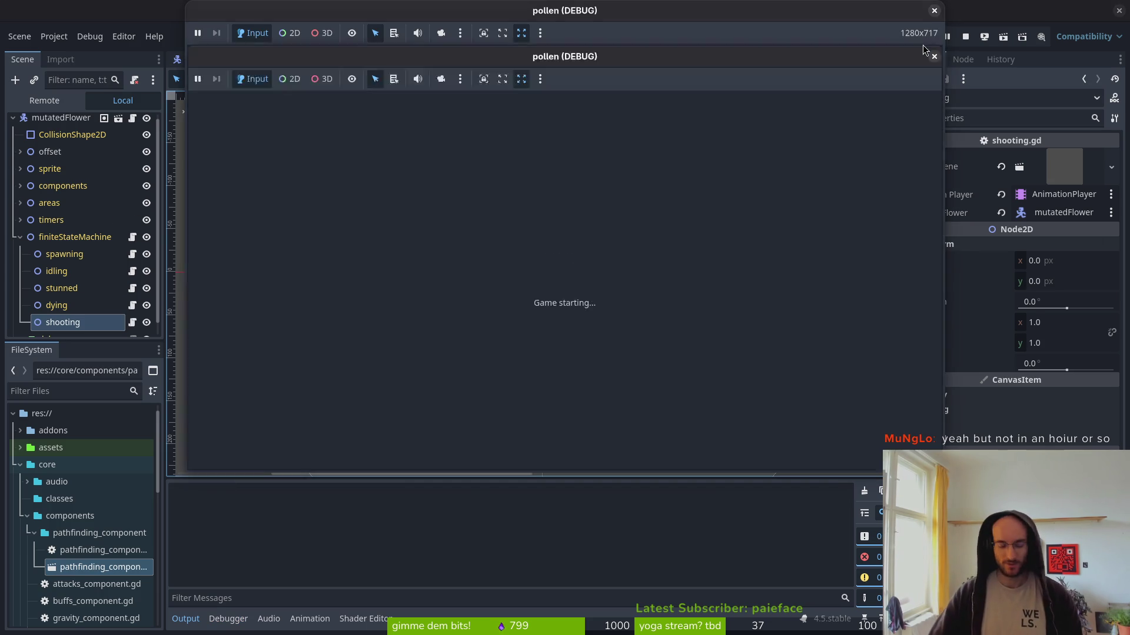
pyautogui.press('Return')
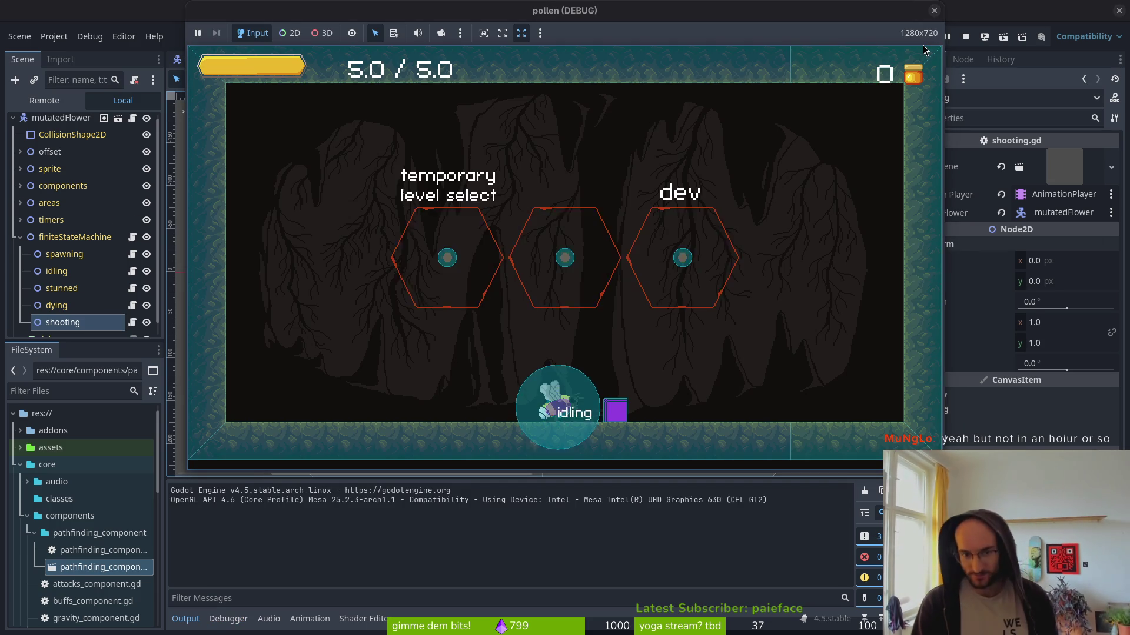
pyautogui.press('w')
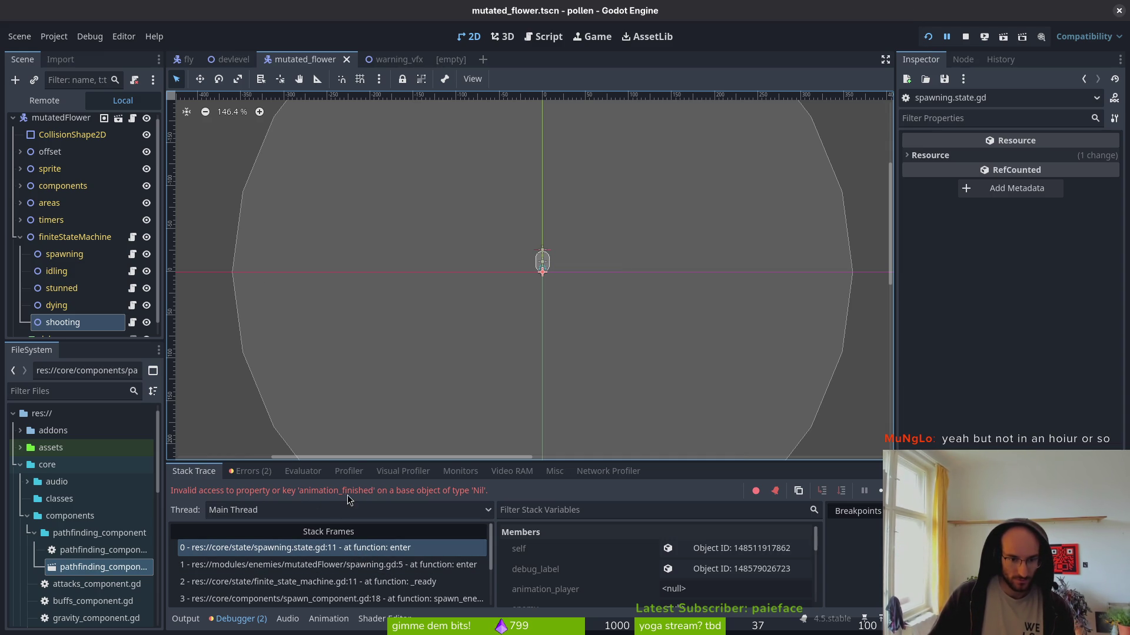
# Step: Give spawning the AnimationPlayer and mutatedFlower as enemy, and idling the AnimationPlayer
pyautogui.click(64, 254)
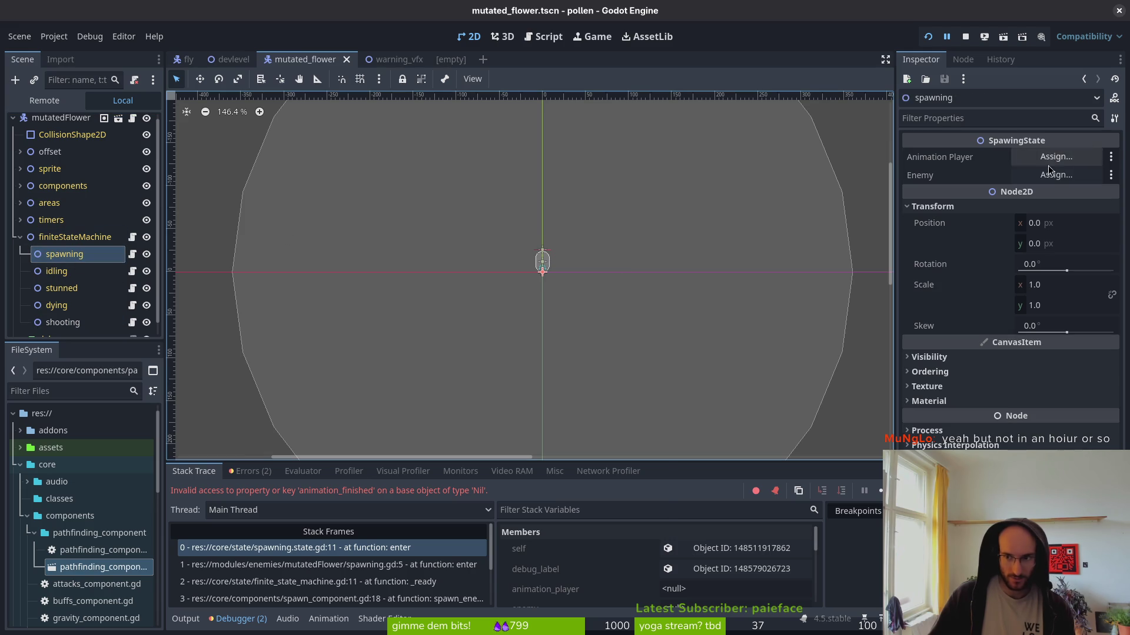
pyautogui.click(1056, 156)
pyautogui.click(538, 269)
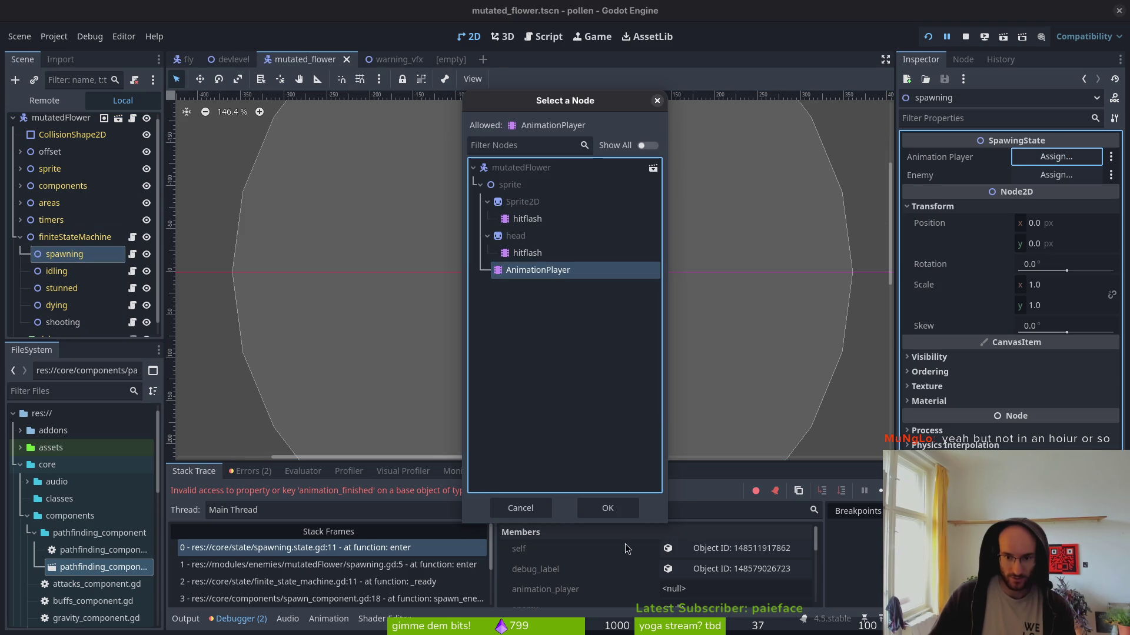
pyautogui.click(612, 508)
pyautogui.click(1056, 174)
pyautogui.click(522, 168)
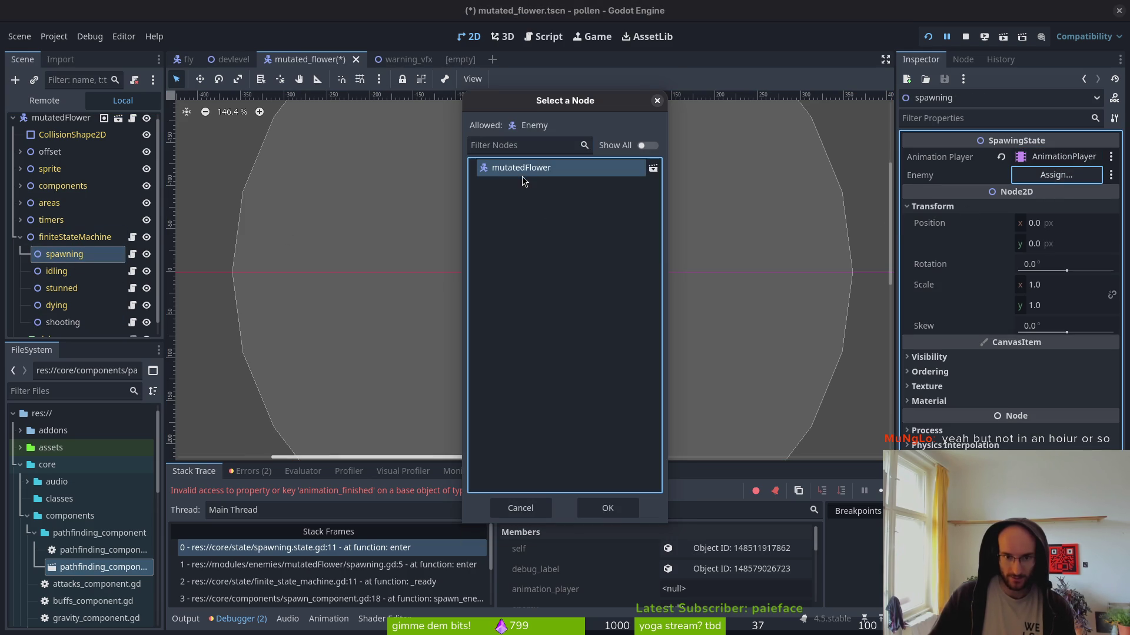
pyautogui.click(608, 509)
pyautogui.click(117, 270)
pyautogui.click(1042, 157)
pyautogui.click(603, 269)
pyautogui.click(609, 508)
# Step: Set the stunned state's enemy to mutatedFlower and quick-load the stun VFX scene
pyautogui.click(93, 290)
pyautogui.click(1054, 158)
pyautogui.click(557, 169)
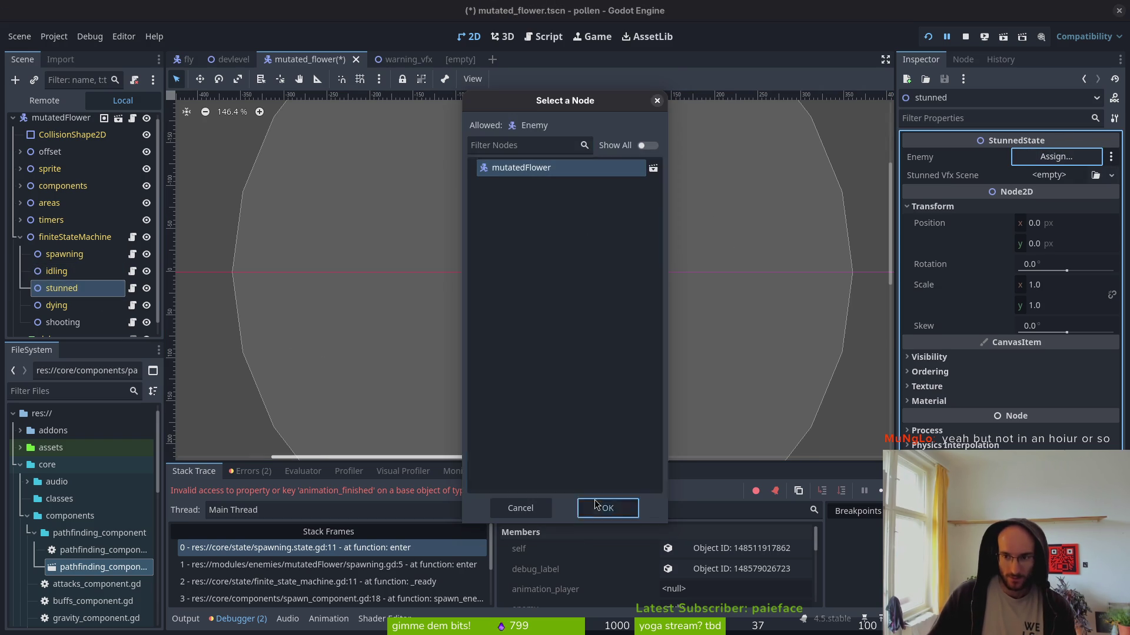
pyautogui.click(593, 506)
pyautogui.click(1049, 175)
pyautogui.click(1080, 210)
pyautogui.write('stun')
pyautogui.doubleClick(549, 196)
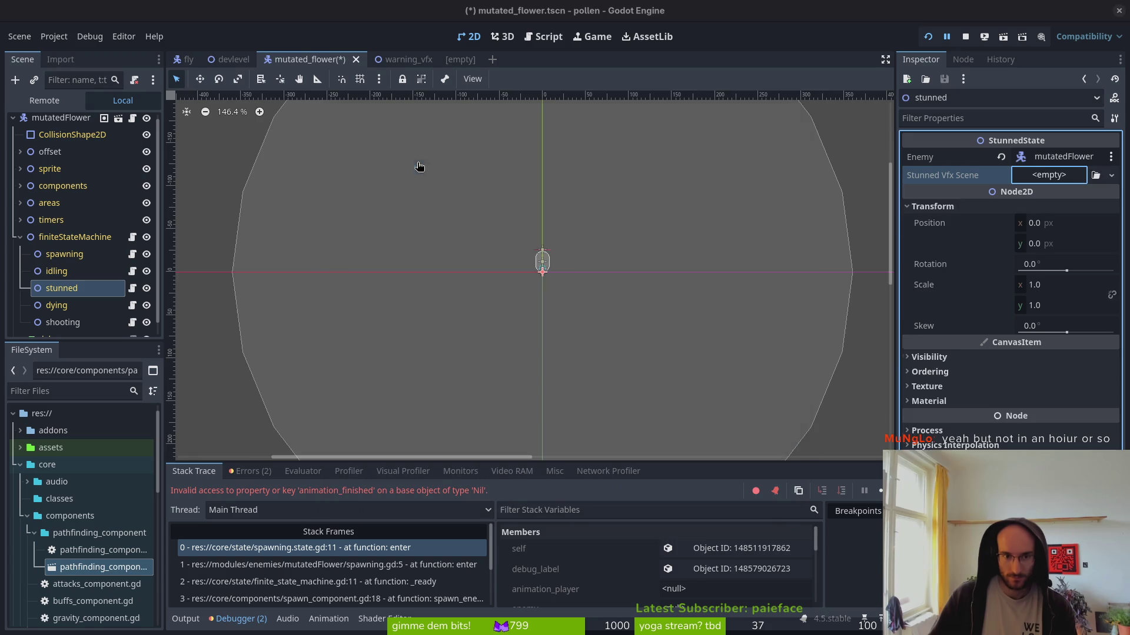
# Step: Set the dying state's enemy to mutatedFlower and quick-load the death VFX scene
pyautogui.click(54, 303)
pyautogui.click(1054, 157)
pyautogui.click(537, 174)
pyautogui.click(591, 502)
pyautogui.click(1050, 176)
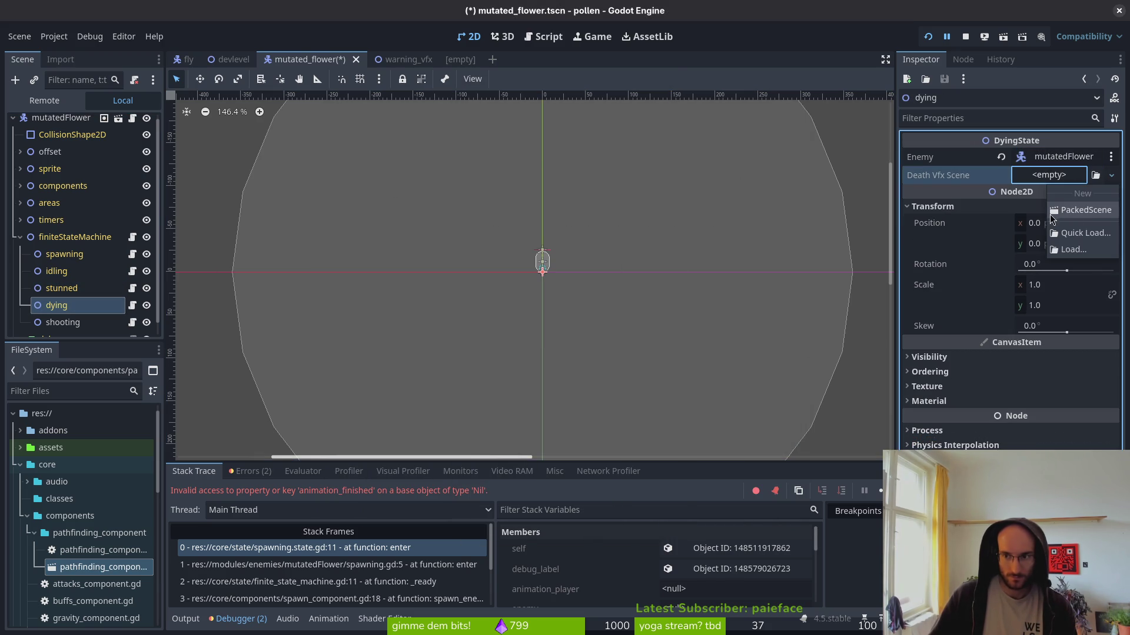
pyautogui.click(1086, 233)
pyautogui.write('death')
pyautogui.press('Return')
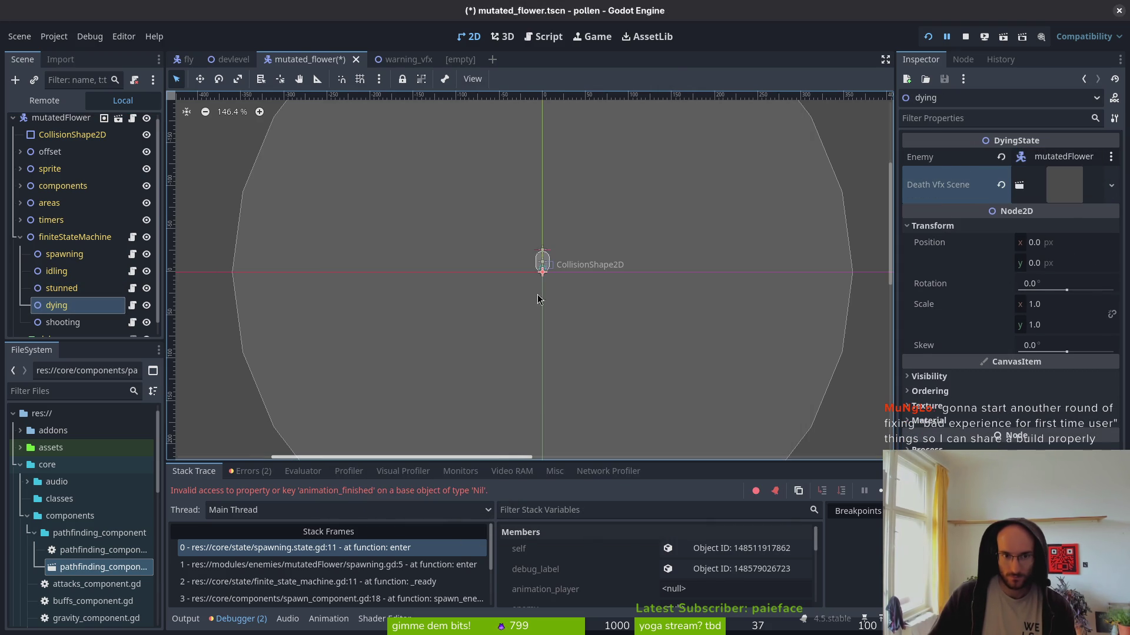
# Step: Save mutated_flower.tscn with the assigned state fields and relaunch the game run
pyautogui.hotkey('ctrl', 's')
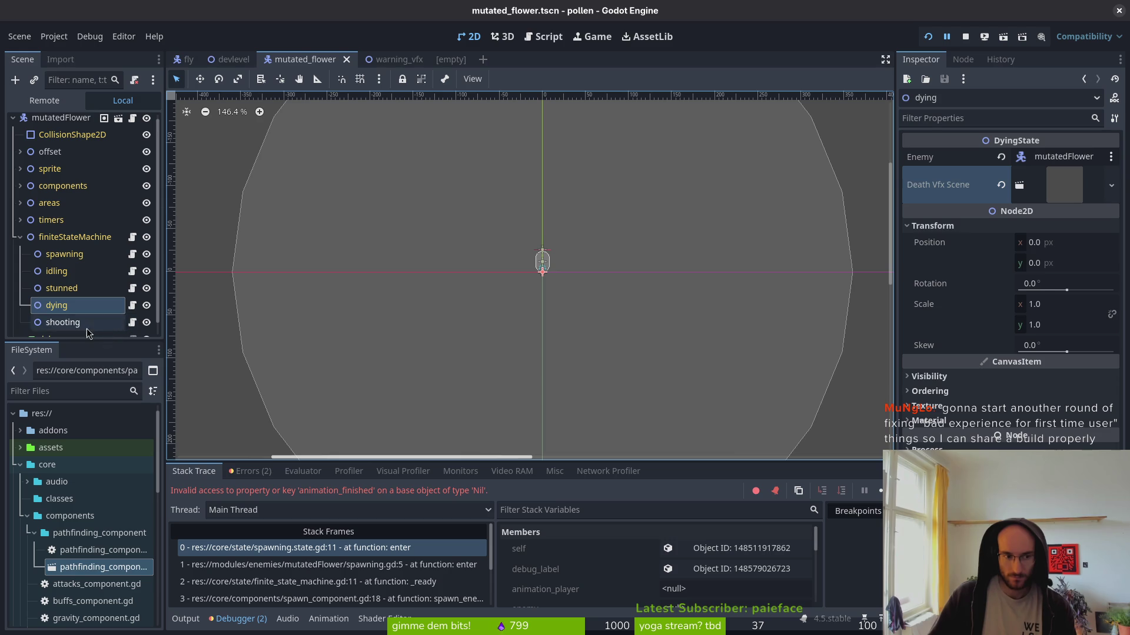
pyautogui.click(90, 329)
pyautogui.click(70, 308)
pyautogui.hotkey('ctrl', 's')
pyautogui.click(929, 37)
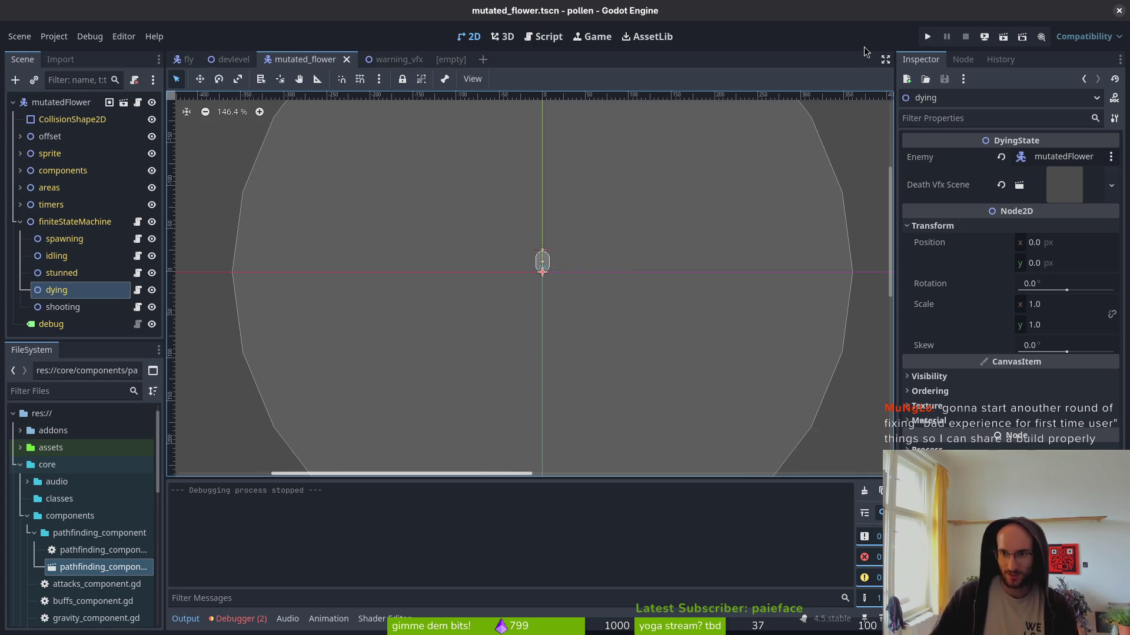
pyautogui.click(926, 38)
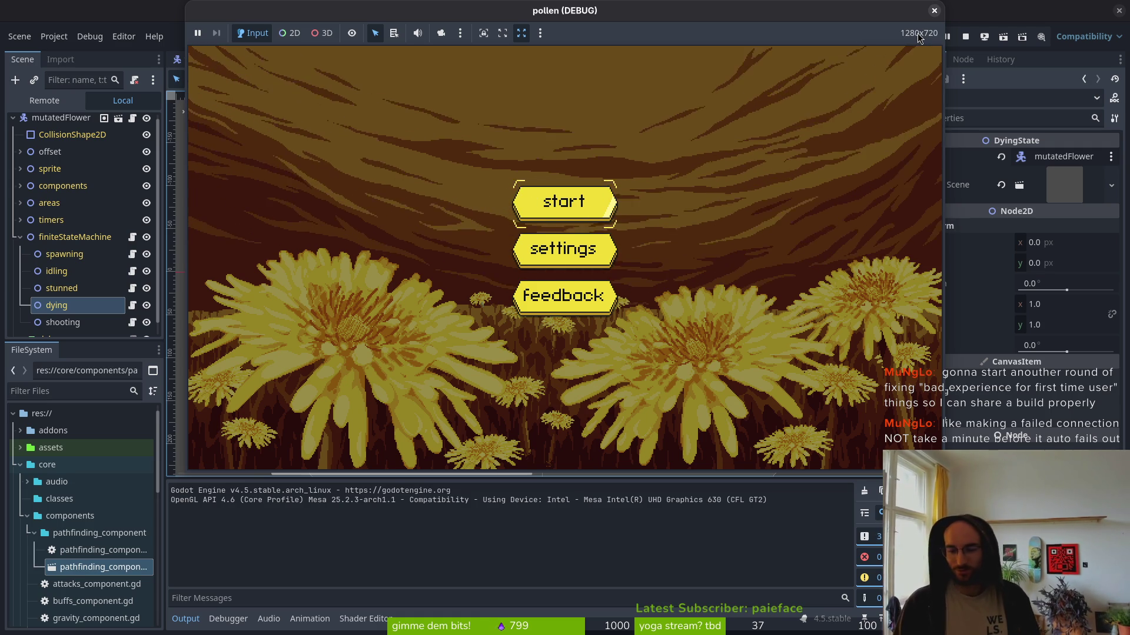
# Step: Start the game from the title menu and enter the middle level portal
pyautogui.press('Return')
pyautogui.press('w')
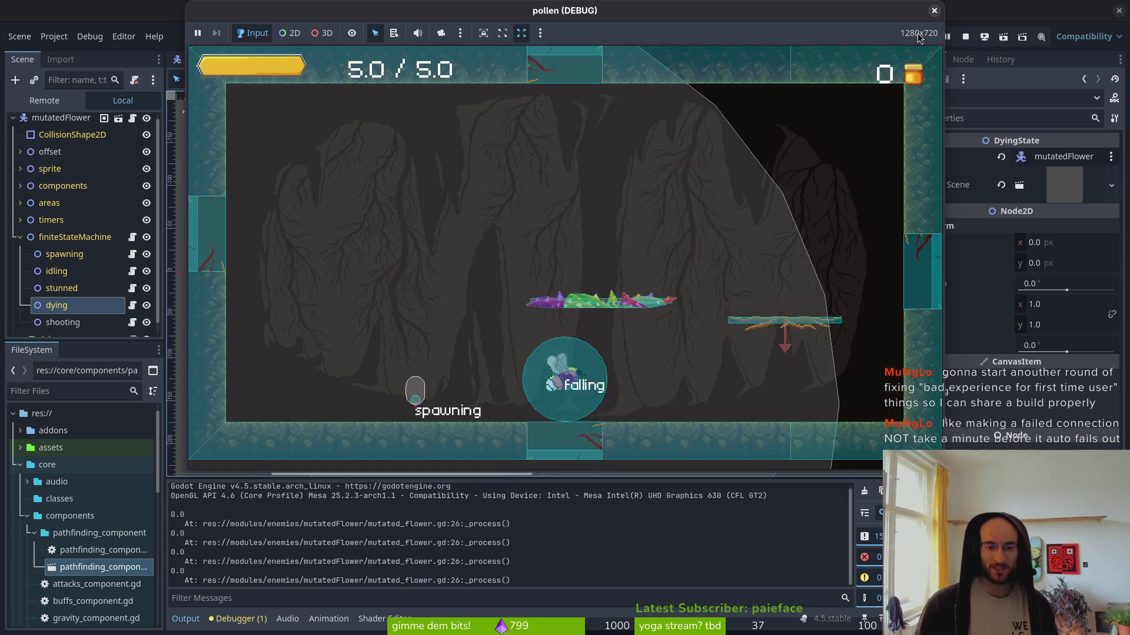
pyautogui.press('w')
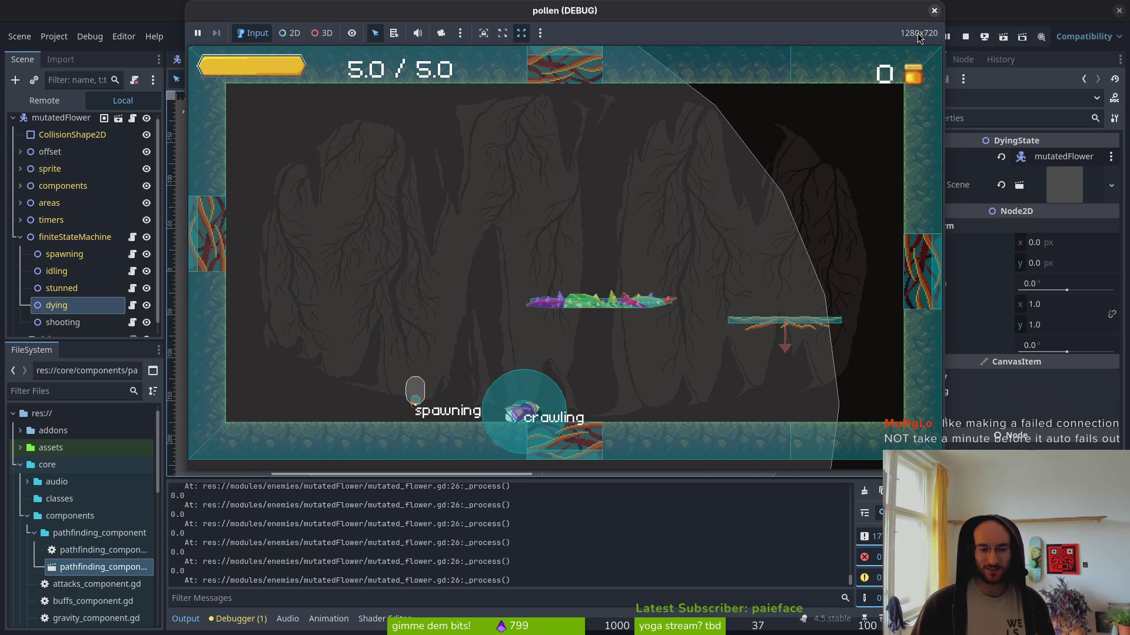
# Step: Smash the mutated flower repeatedly until play halts on the room_generator_component.gd line 54 error
pyautogui.press('w')
pyautogui.press('a')
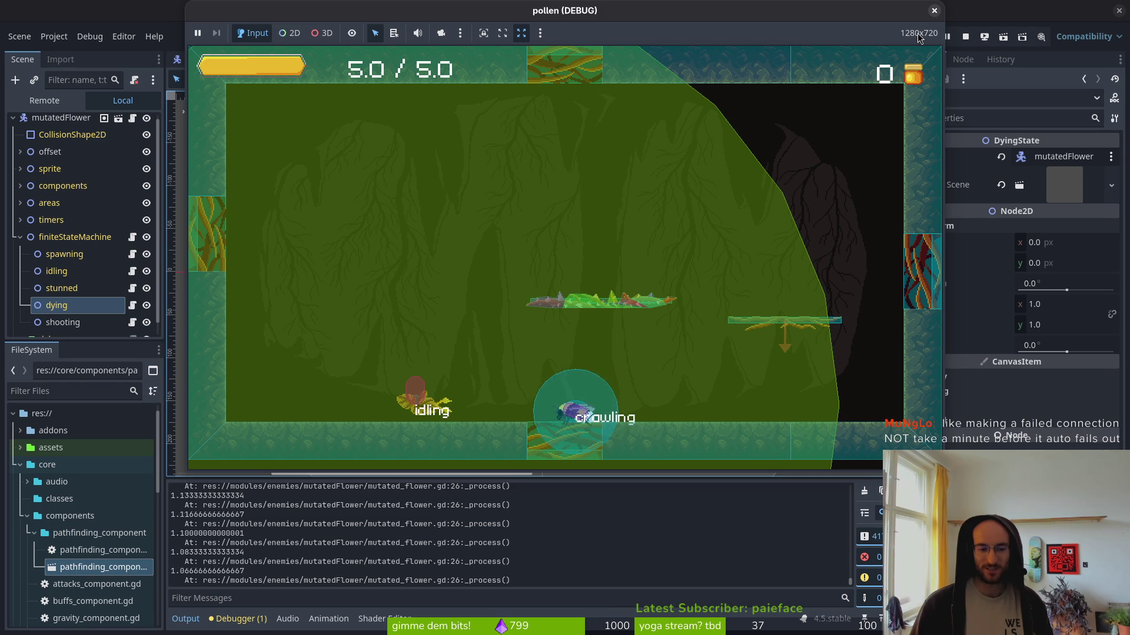
pyautogui.press('s')
pyautogui.press('s')
pyautogui.press('a')
pyautogui.press('s')
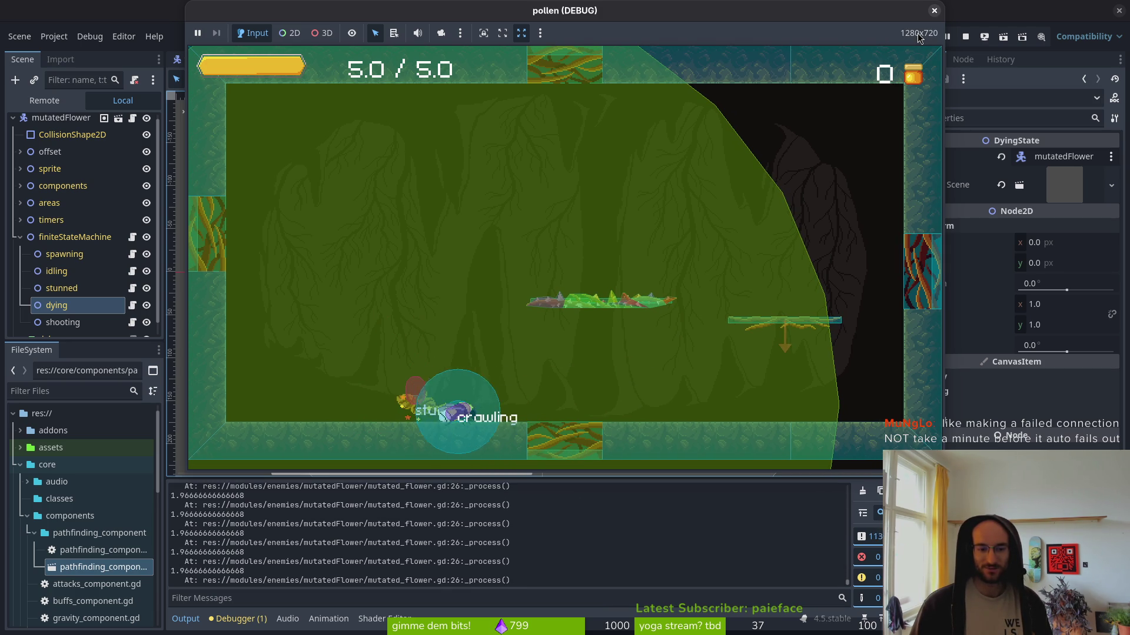
pyautogui.press('space')
pyautogui.press('s')
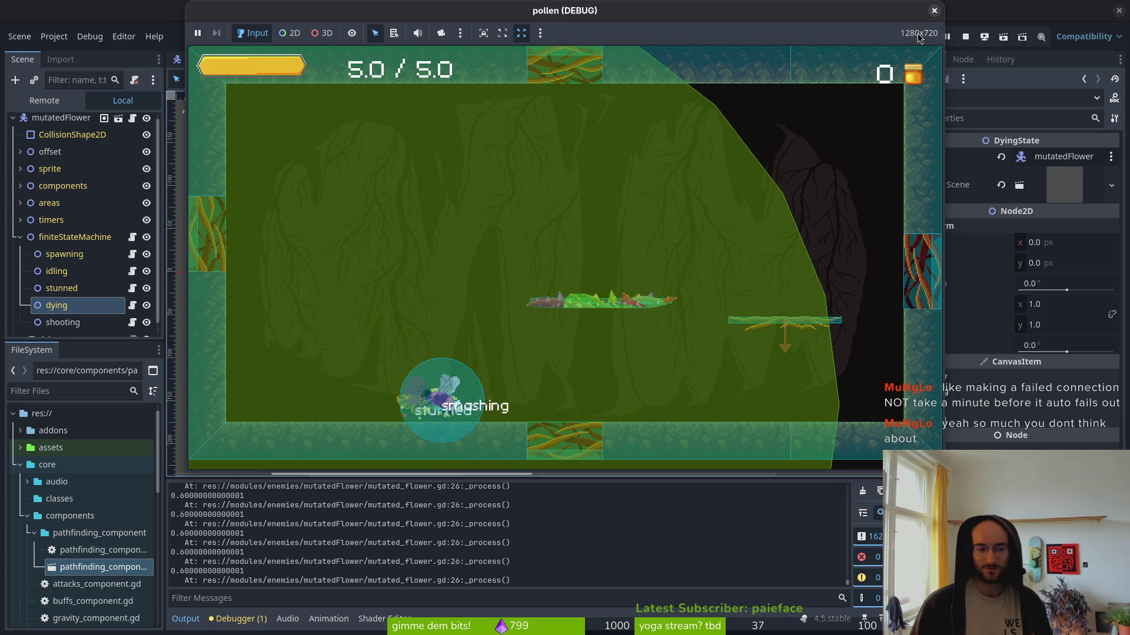
pyautogui.press('space')
pyautogui.press('s')
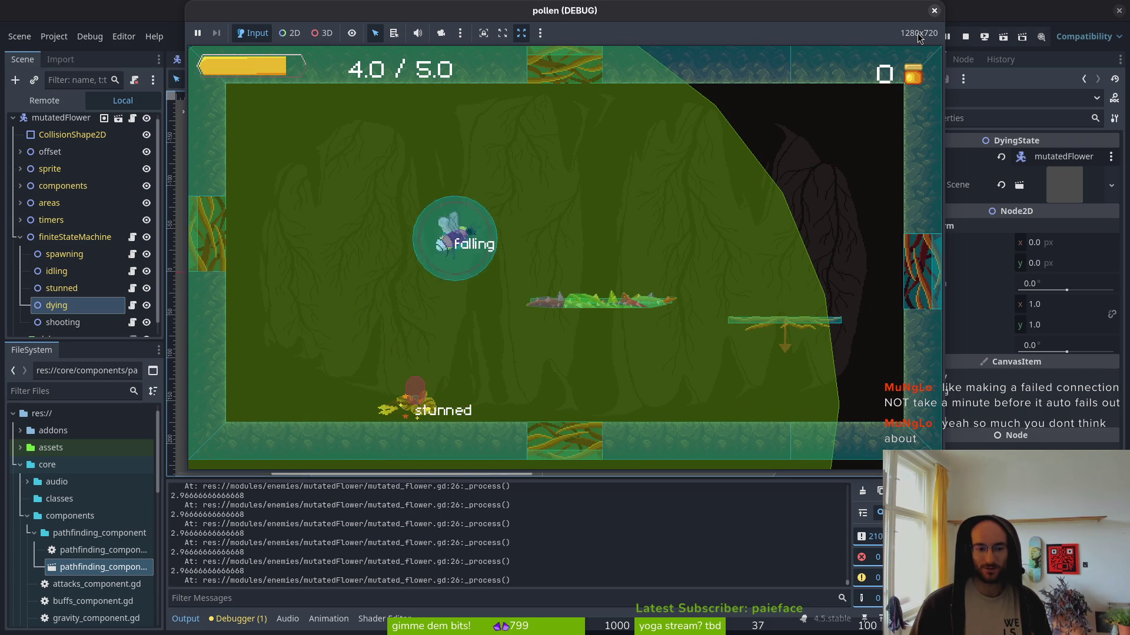
pyautogui.press('s')
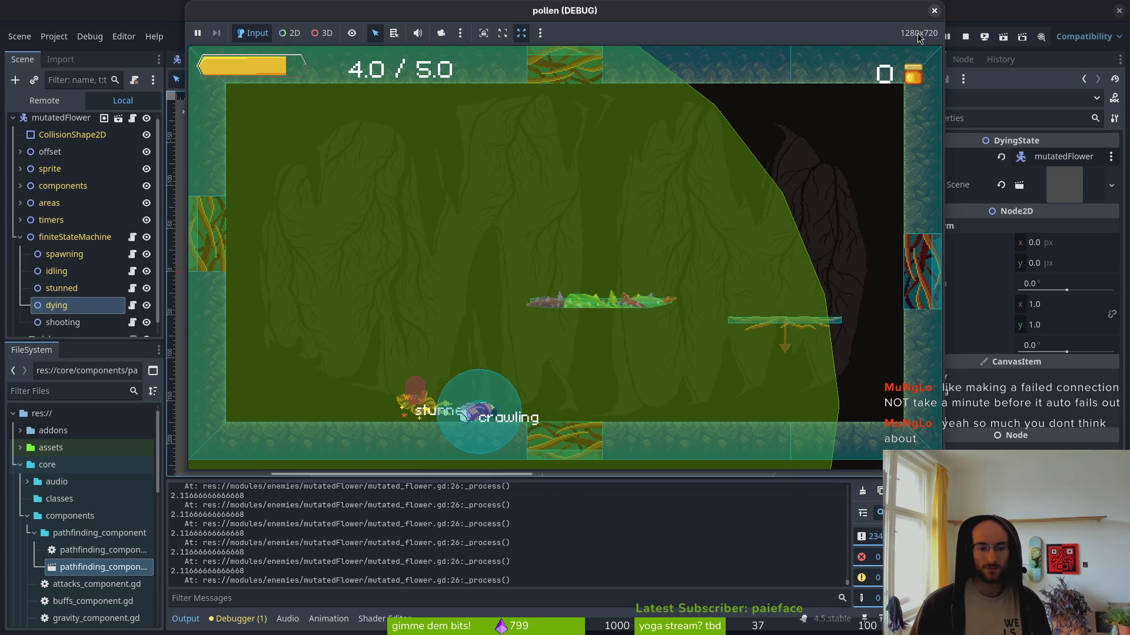
pyautogui.press('s')
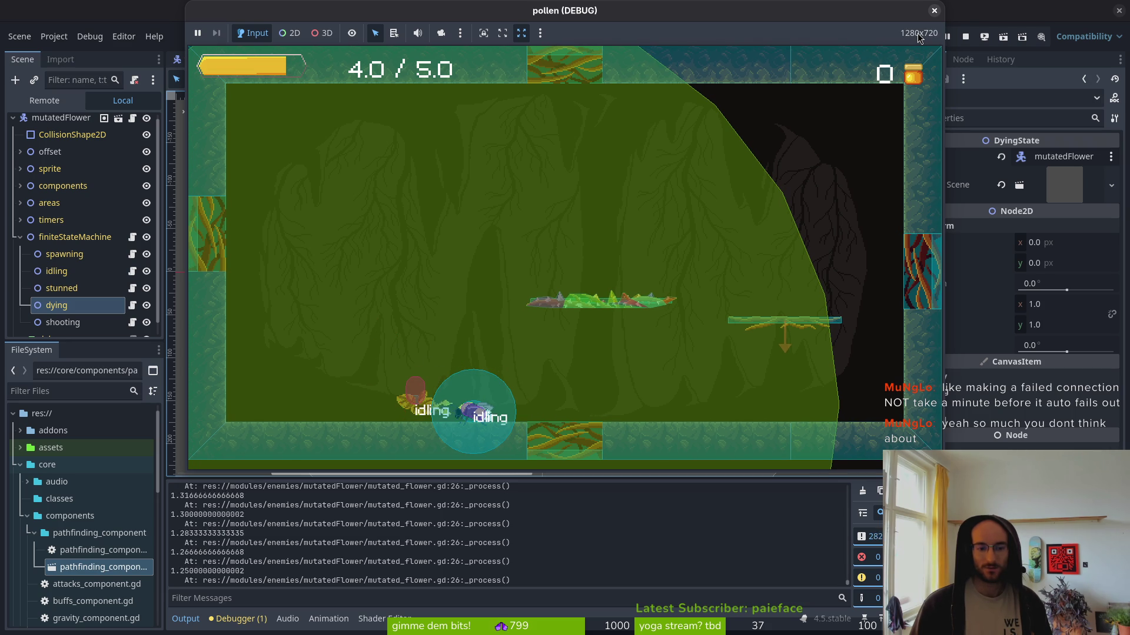
pyautogui.press('s')
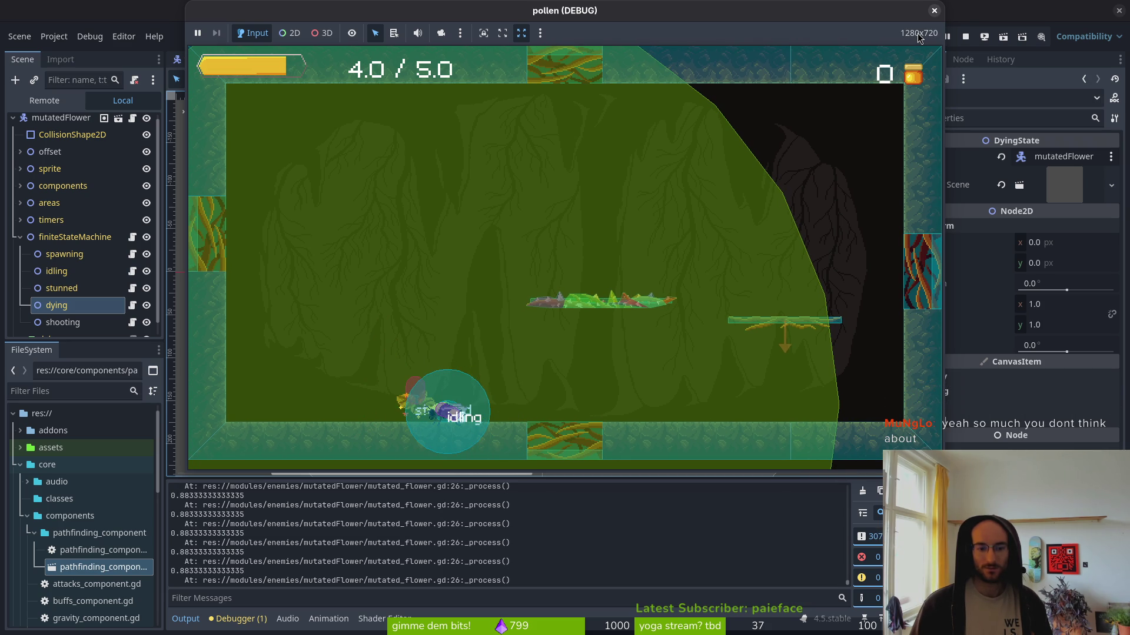
pyautogui.press('s')
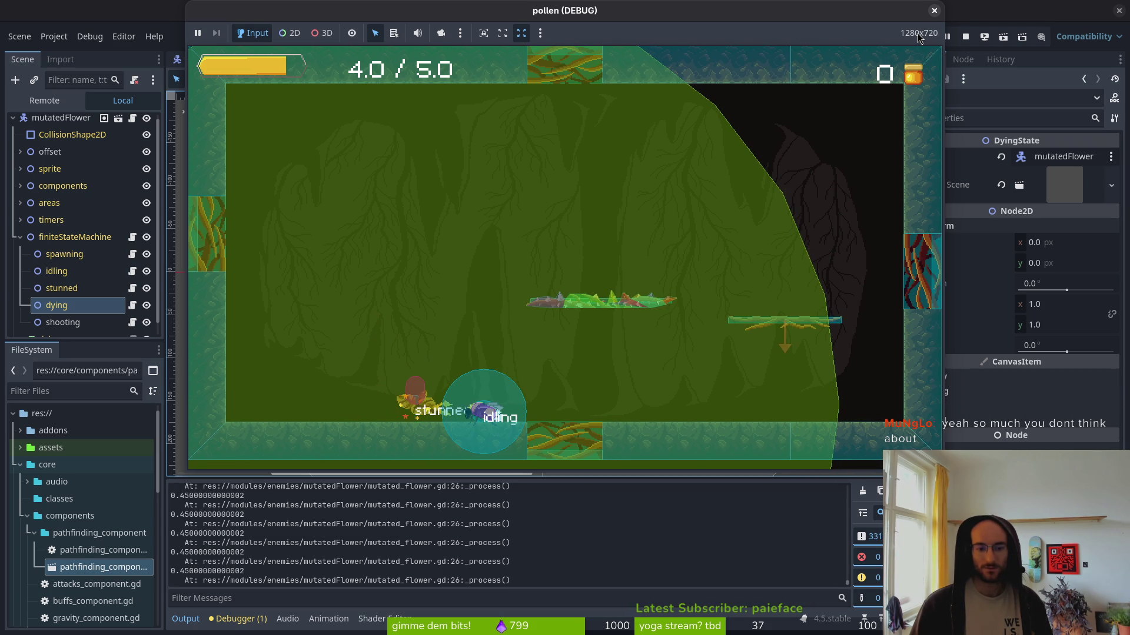
pyautogui.press('s')
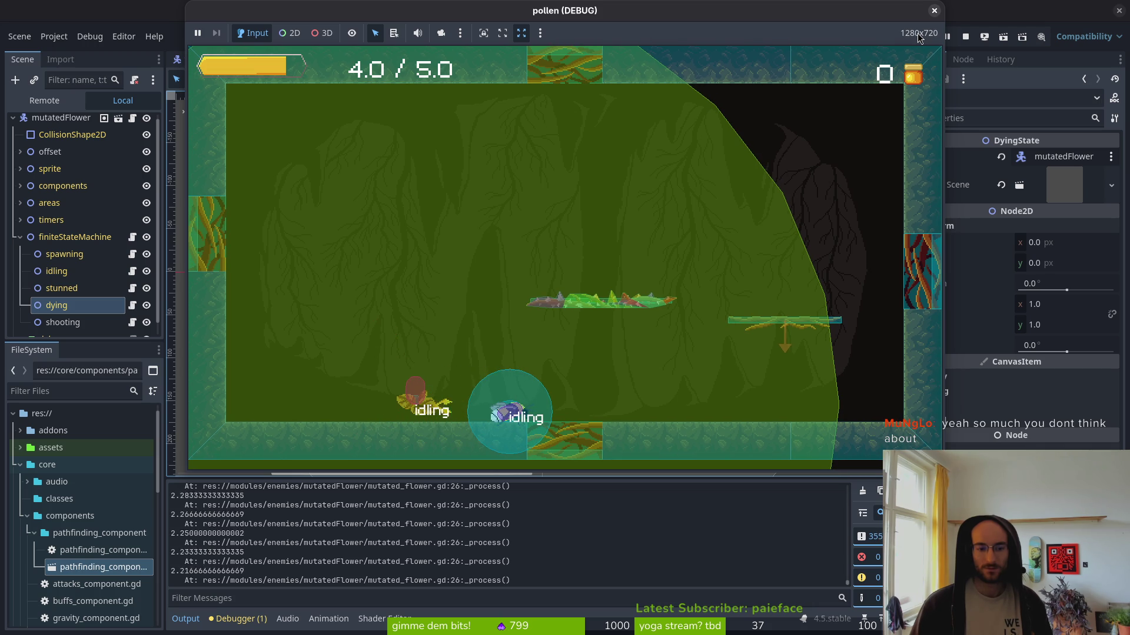
pyautogui.press('s')
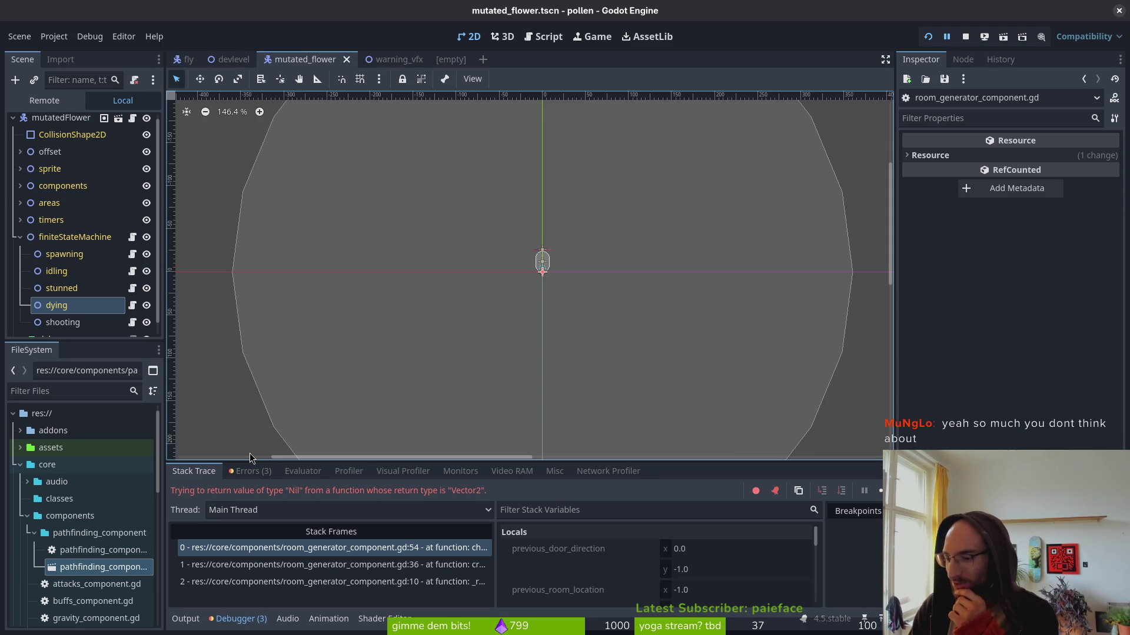
# Step: Relaunch the game, enter the middle portal and fight the mutated flower to check its shooting
pyautogui.click(929, 37)
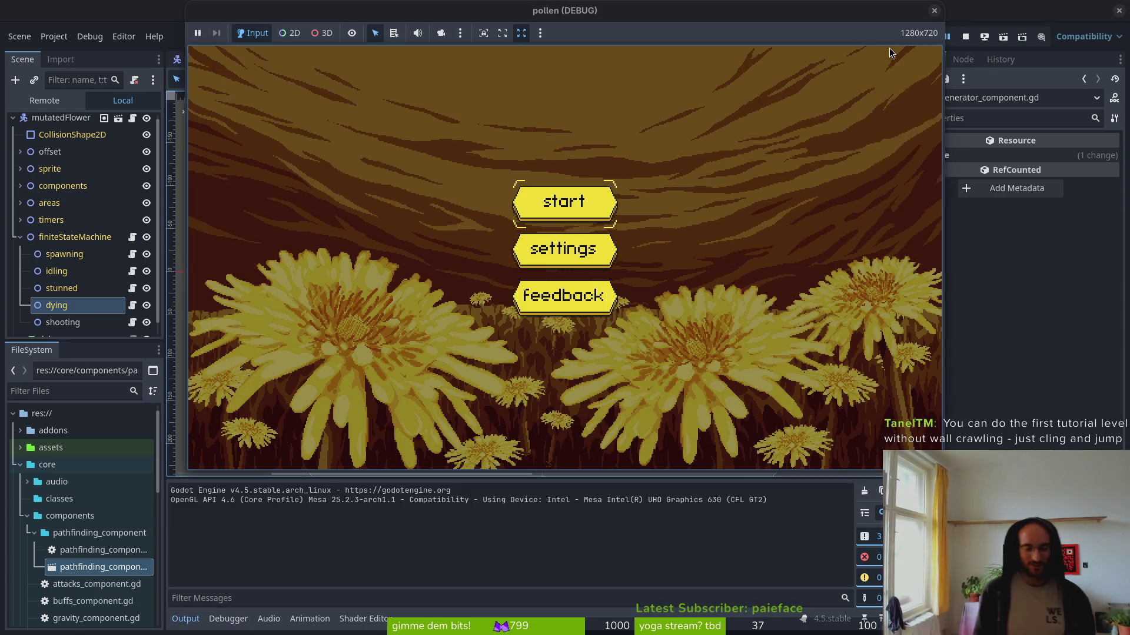
pyautogui.press('Return')
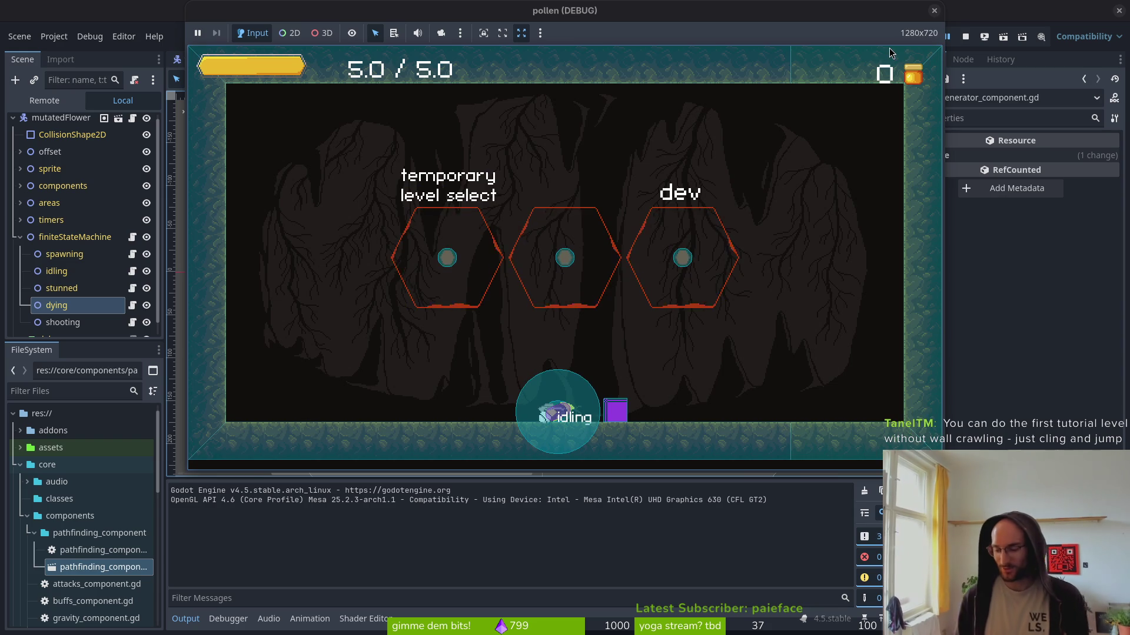
pyautogui.press('space')
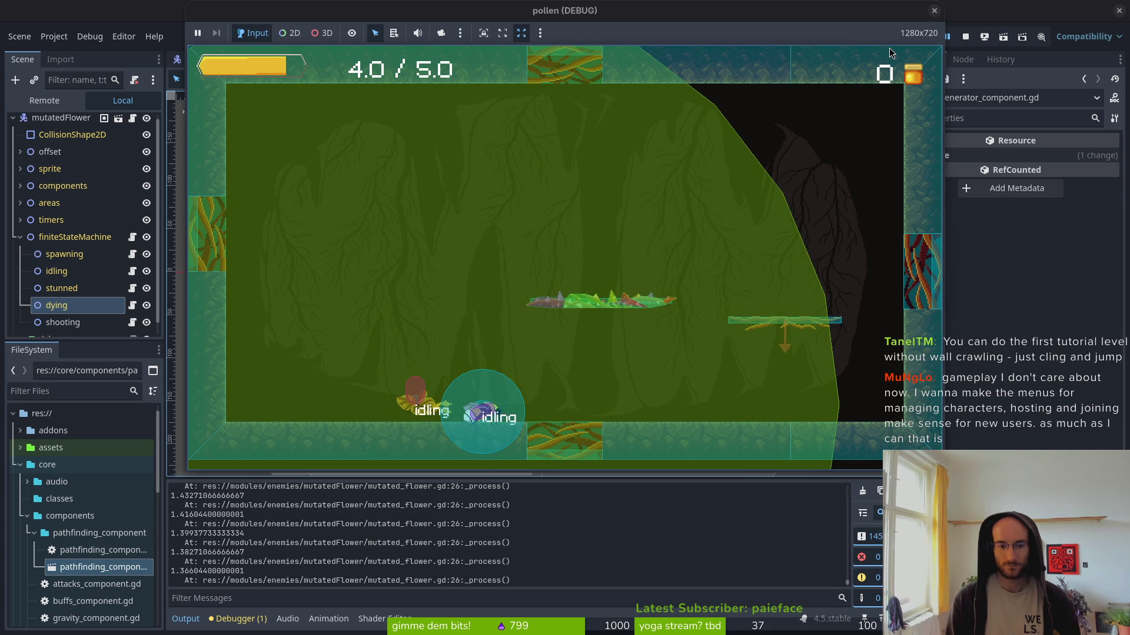
pyautogui.press('Right')
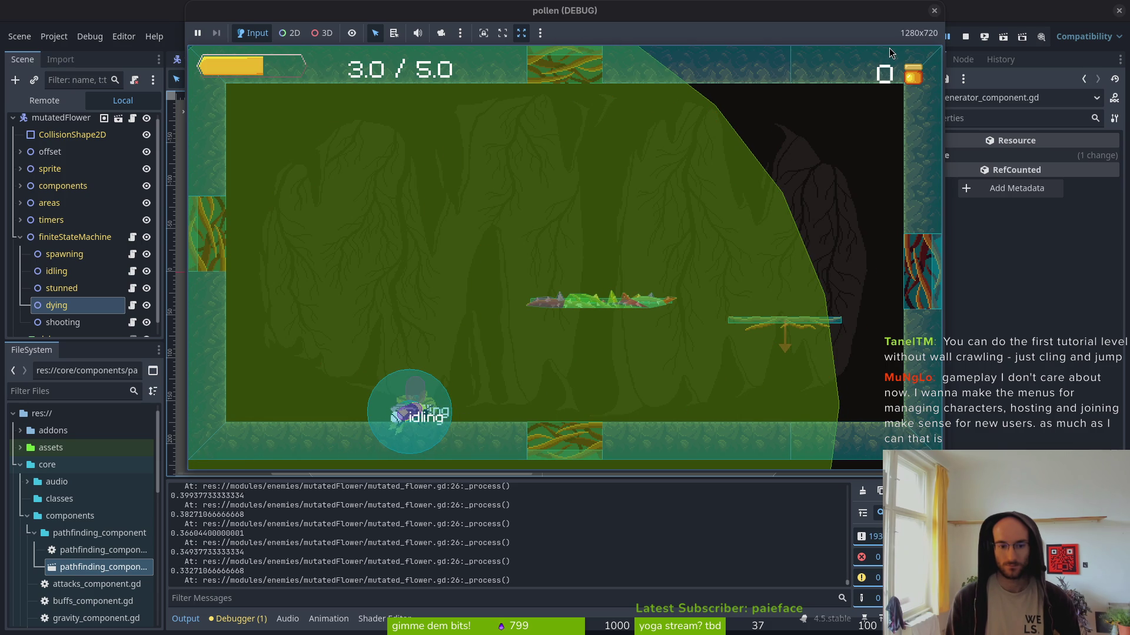
pyautogui.press('x')
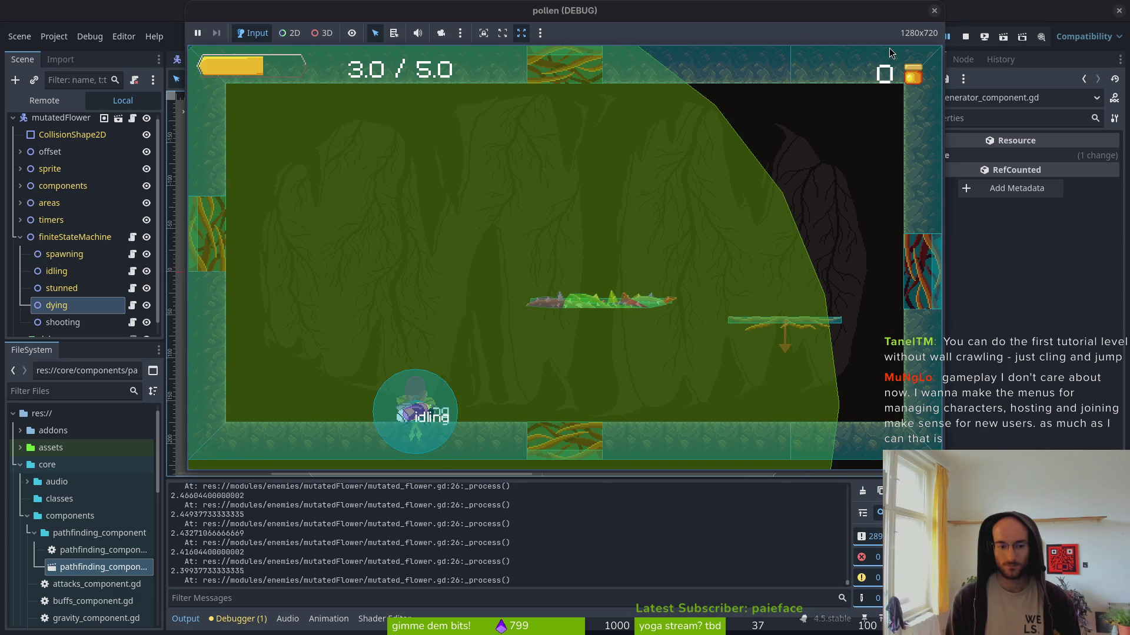
pyautogui.press('x')
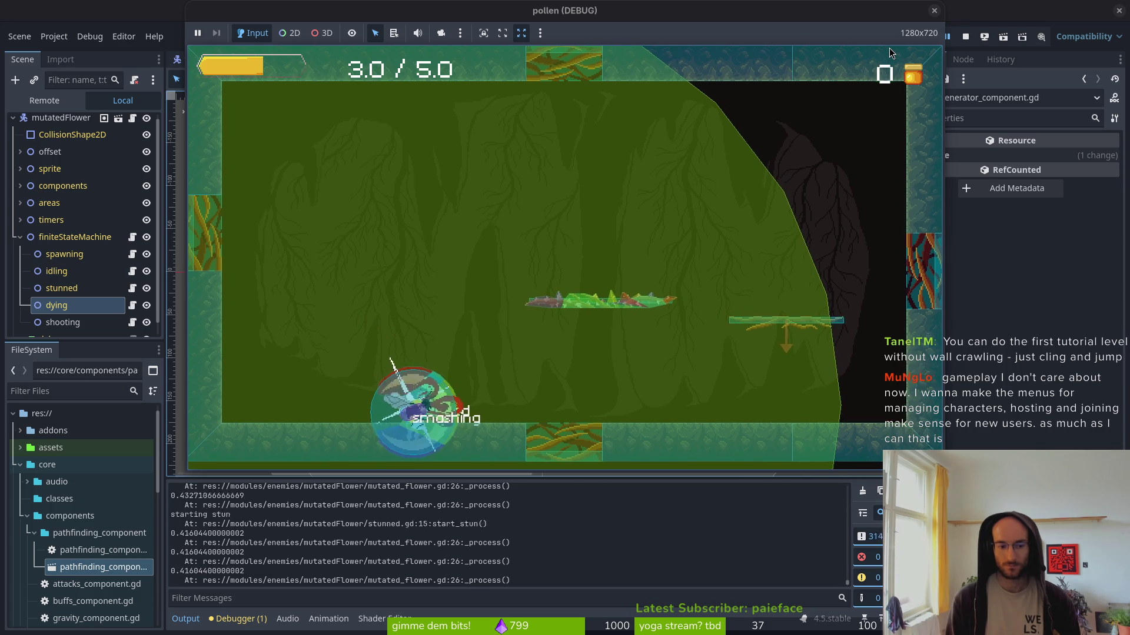
pyautogui.press('x')
pyautogui.press('x')
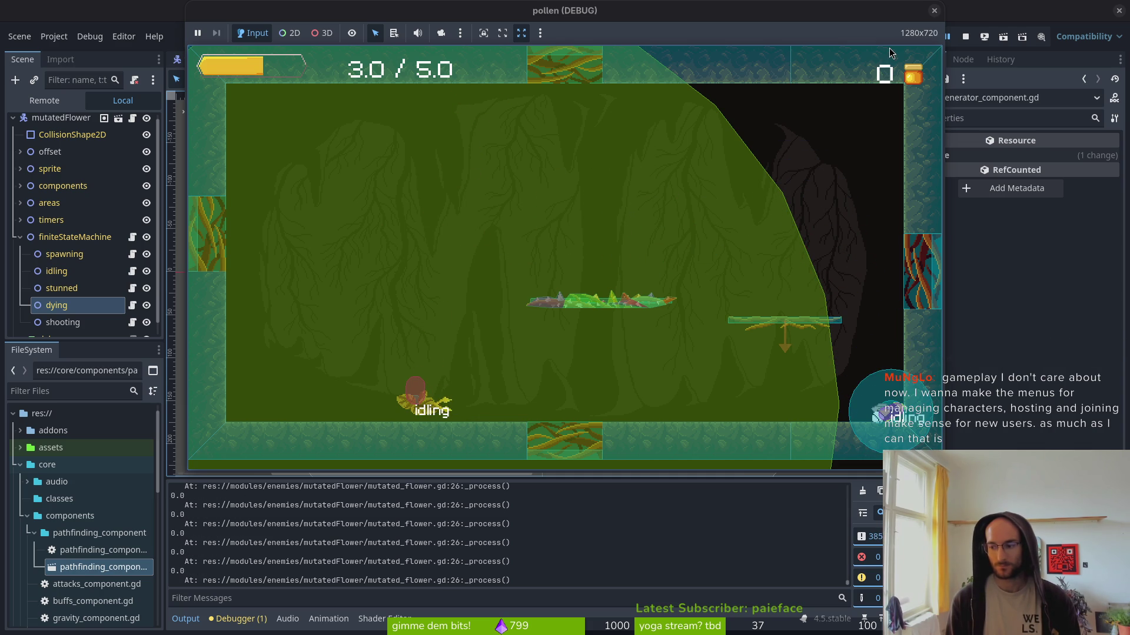
# Step: Return to the editor and stop the running game
pyautogui.click(116, 7)
pyautogui.click(929, 37)
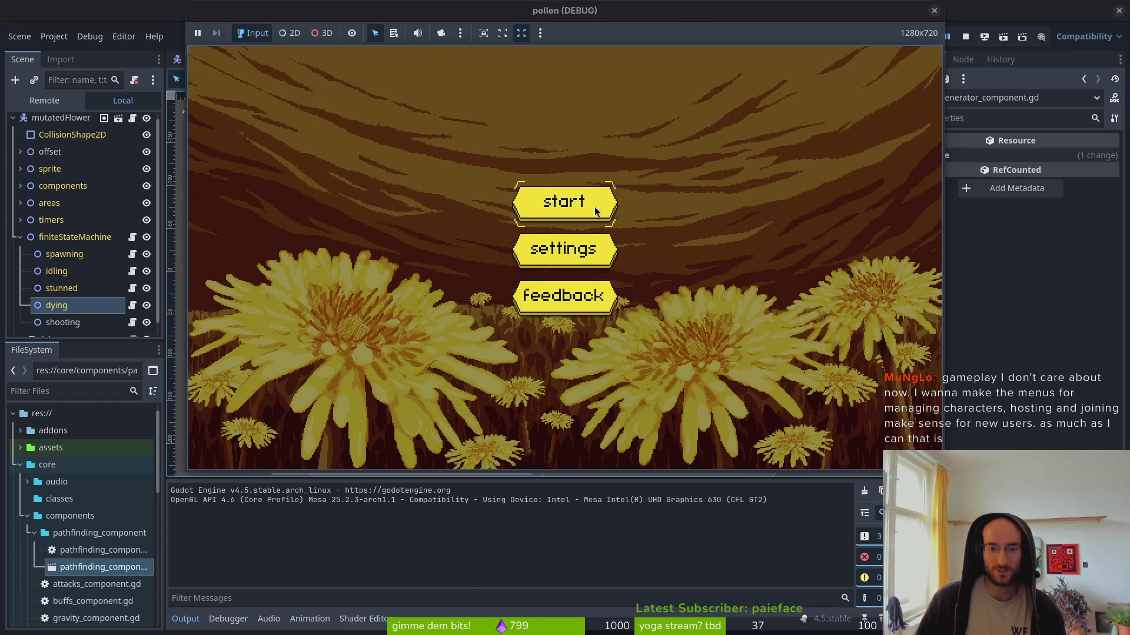
pyautogui.click(933, 10)
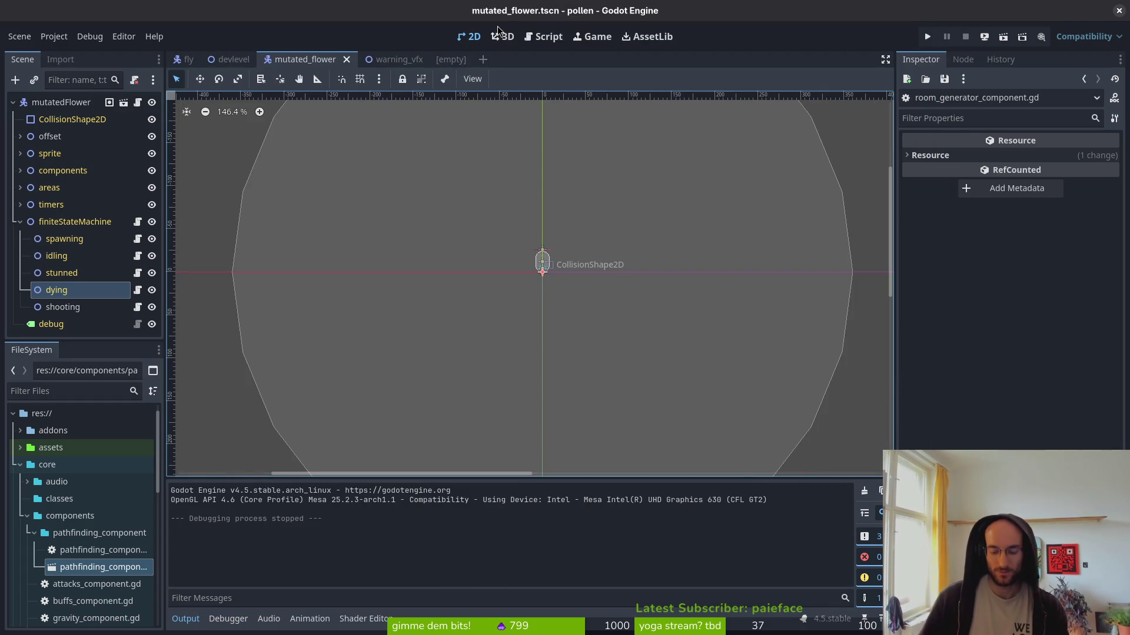
# Step: Open the tutorial_1 scene via quick search and run it
pyautogui.hotkey('ctrl', 'shift', 'o')
pyautogui.write('tutorial')
pyautogui.press('Return')
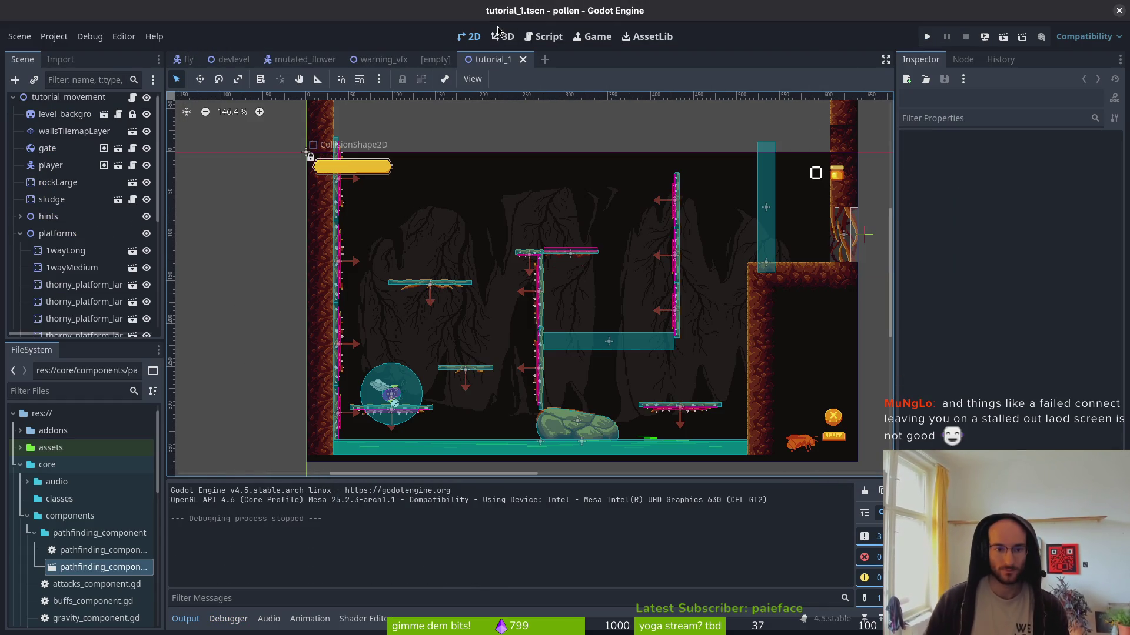
pyautogui.hscroll(2, 706, 292)
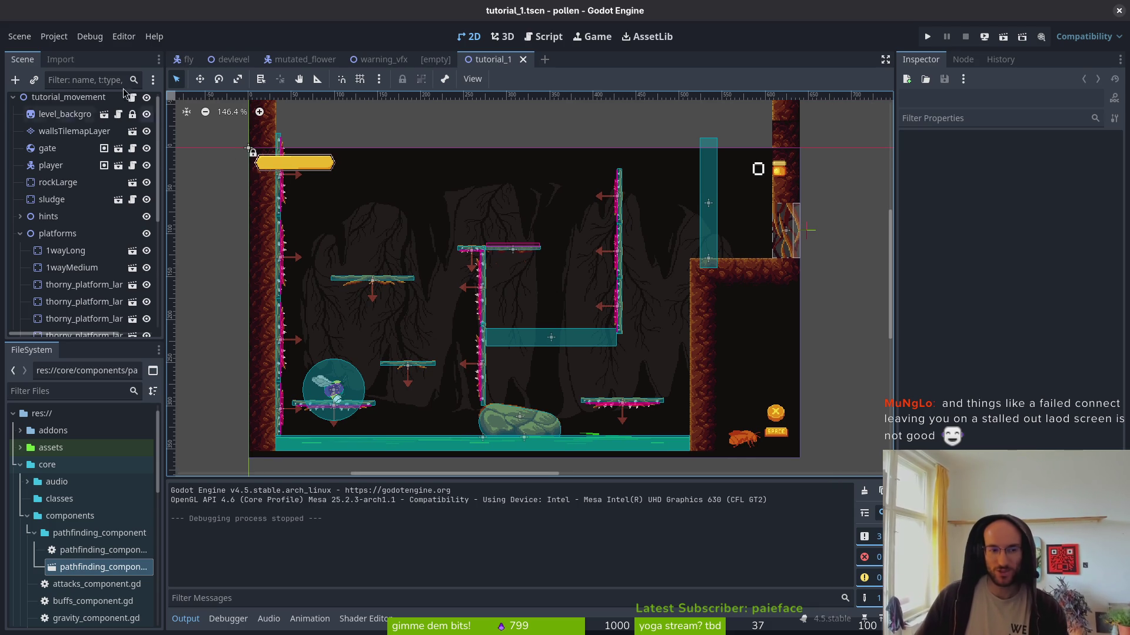
pyautogui.click(1004, 38)
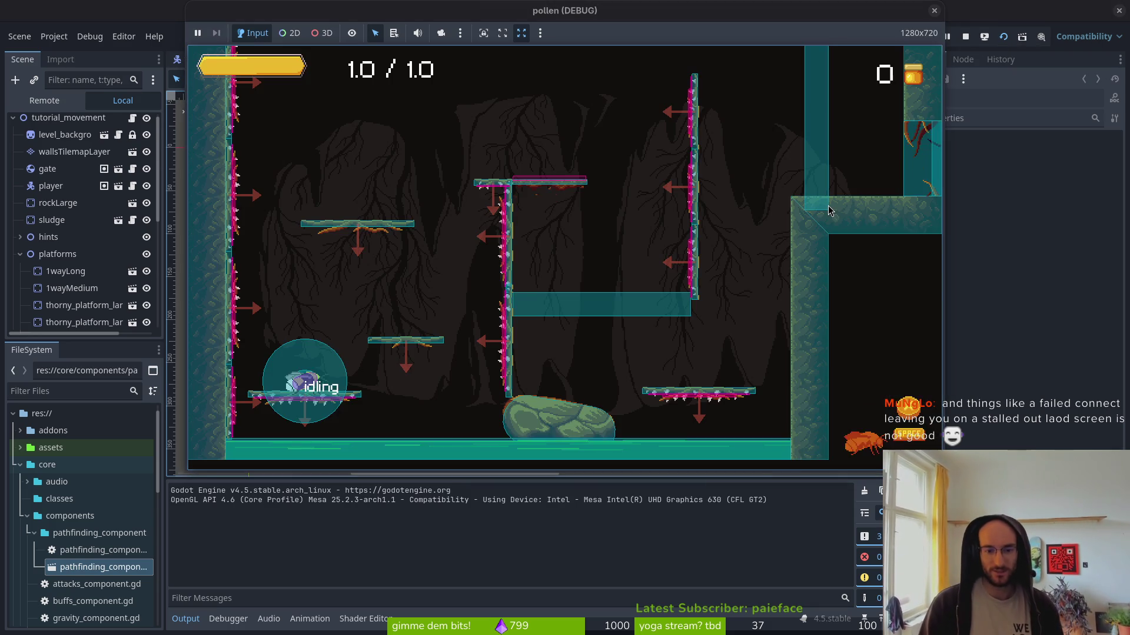
# Step: Jump the player across the middle, upper-left and right platforms, ending with a double jump
pyautogui.press('Right')
pyautogui.press('space')
pyautogui.press('space')
pyautogui.press('space')
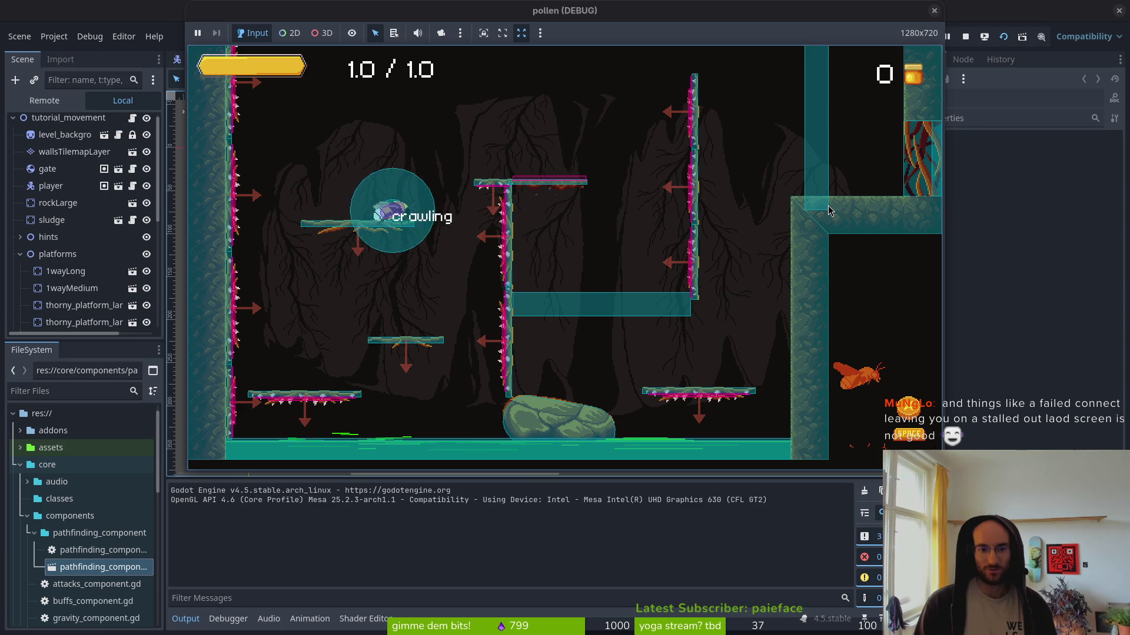
pyautogui.press('space')
pyautogui.press('Right')
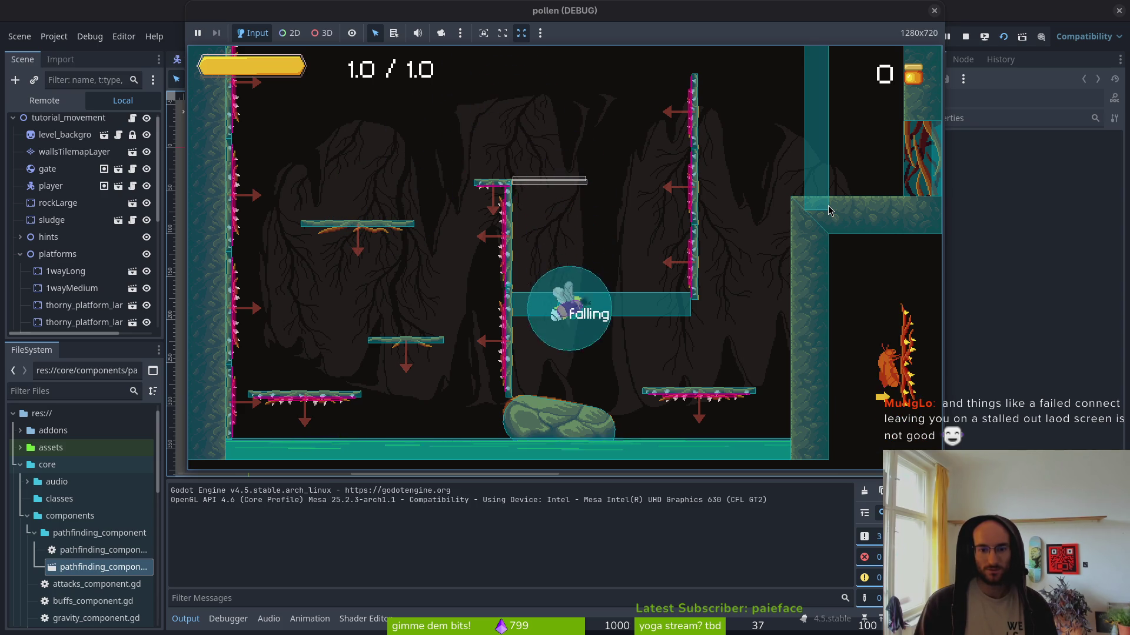
pyautogui.press('space')
pyautogui.press('space')
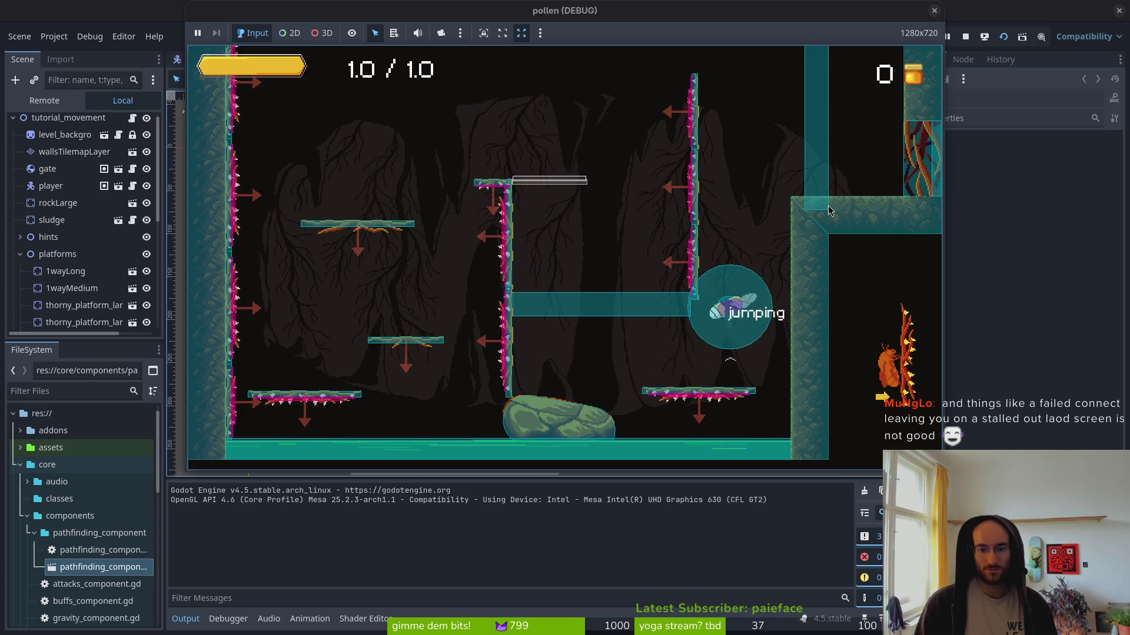
pyautogui.press('space')
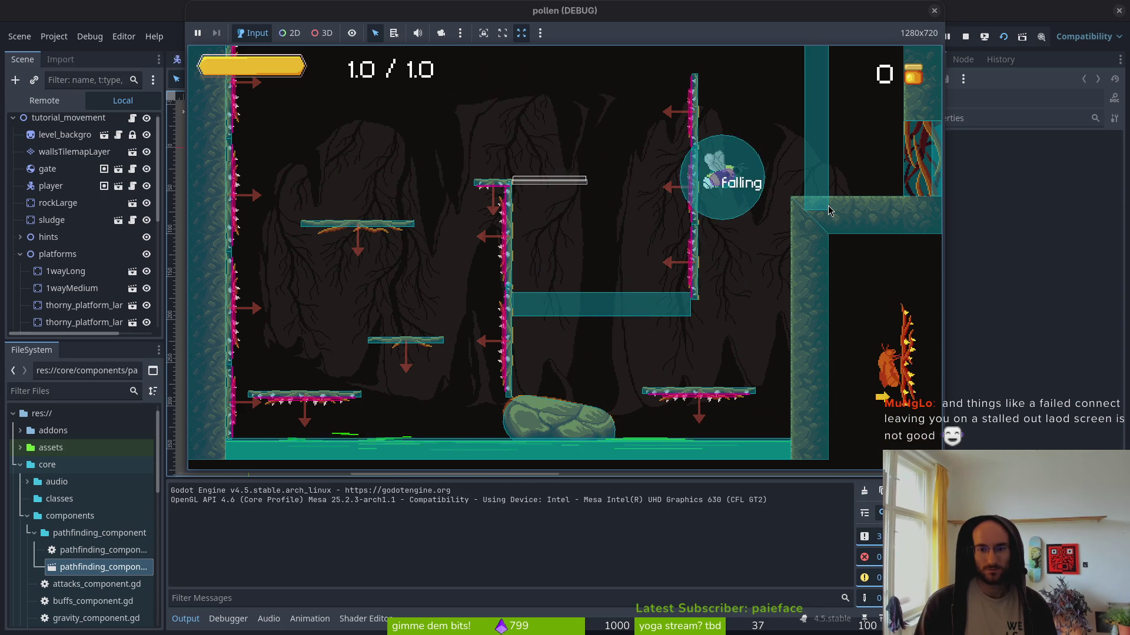
pyautogui.press('space')
pyautogui.press('space')
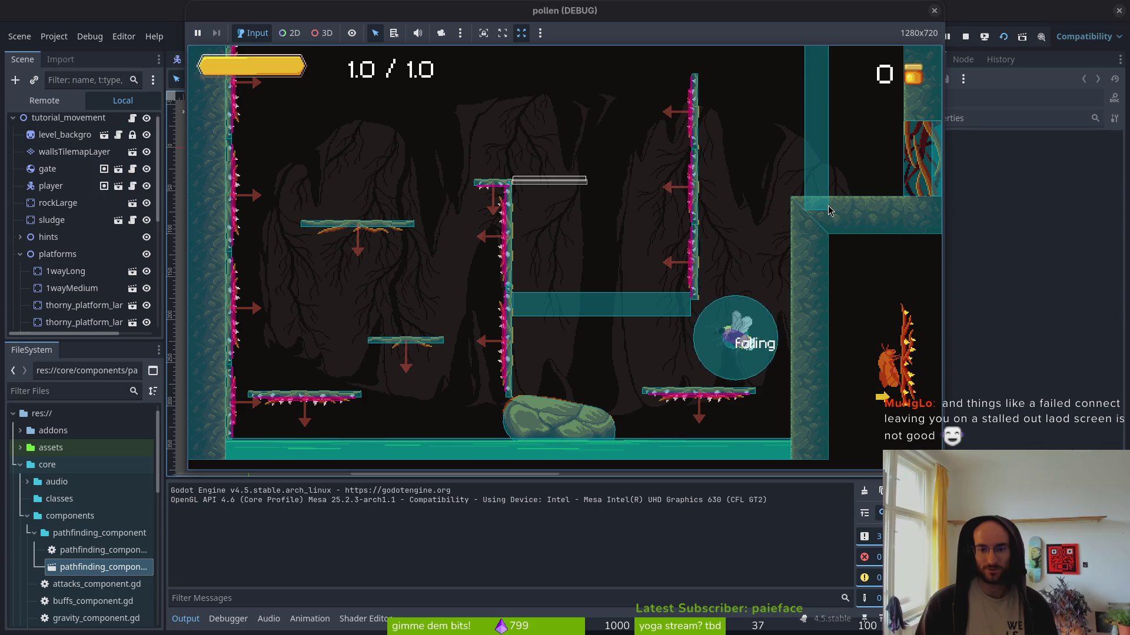
pyautogui.press('space')
pyautogui.press('space')
pyautogui.press('space')
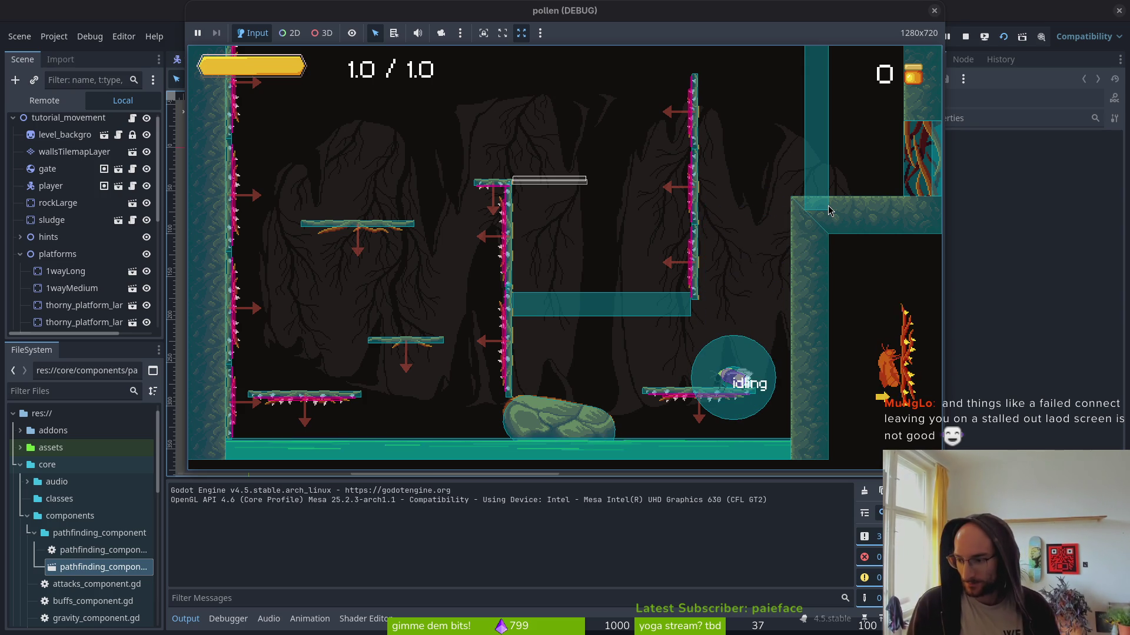
# Step: Wall-jump the player up to cling on the right-hand wall
pyautogui.press('Left')
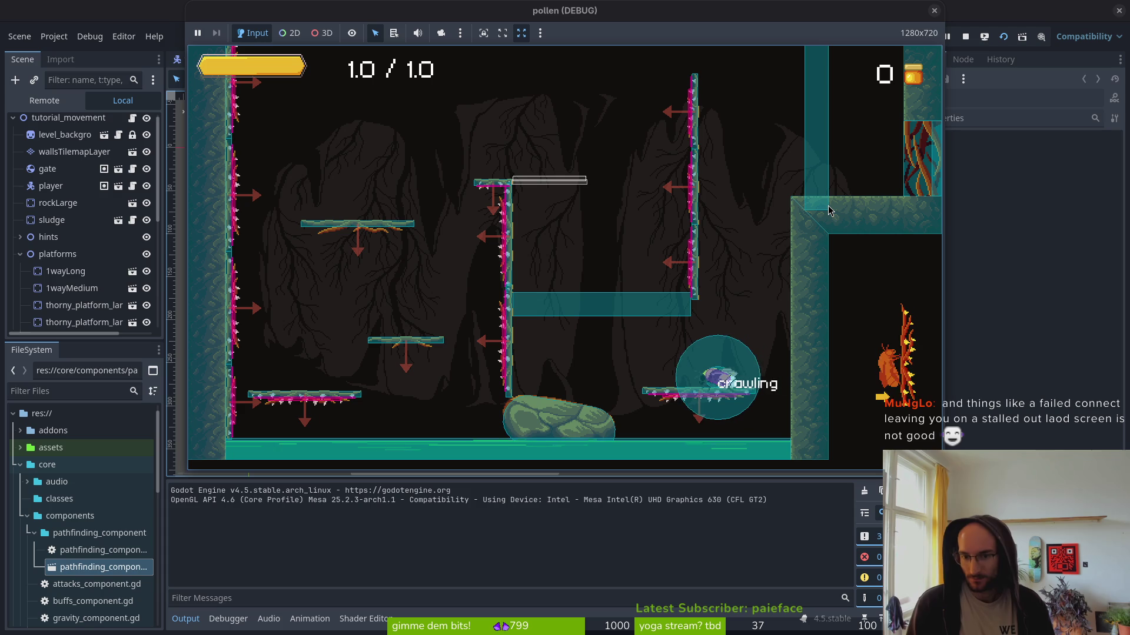
pyautogui.press('space')
pyautogui.press('Right')
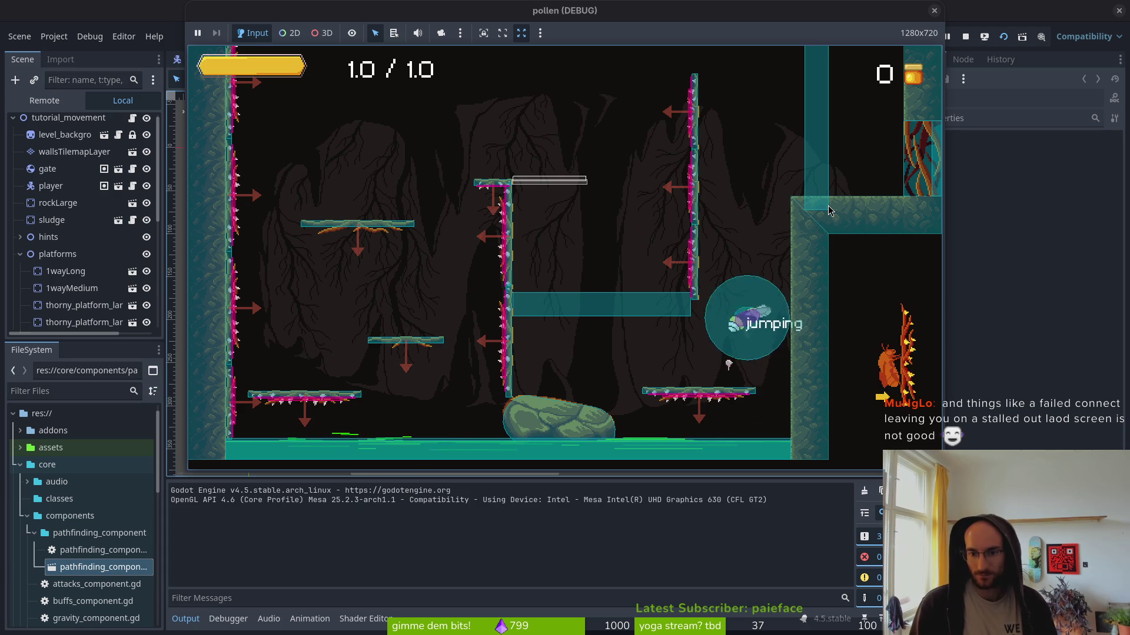
pyautogui.press('Up')
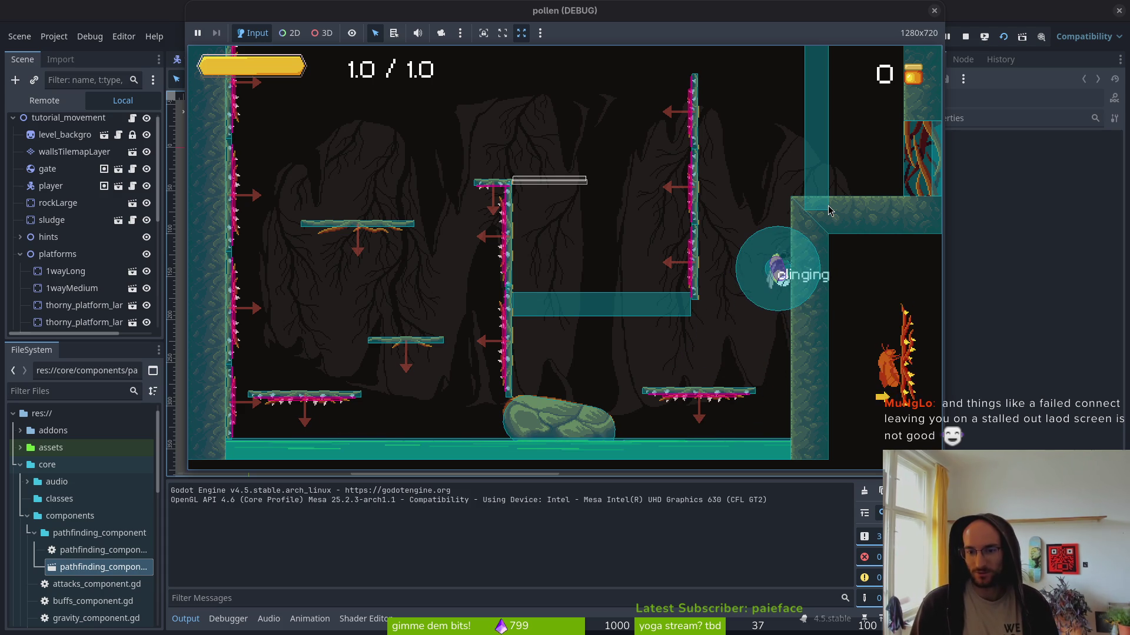
pyautogui.press('space')
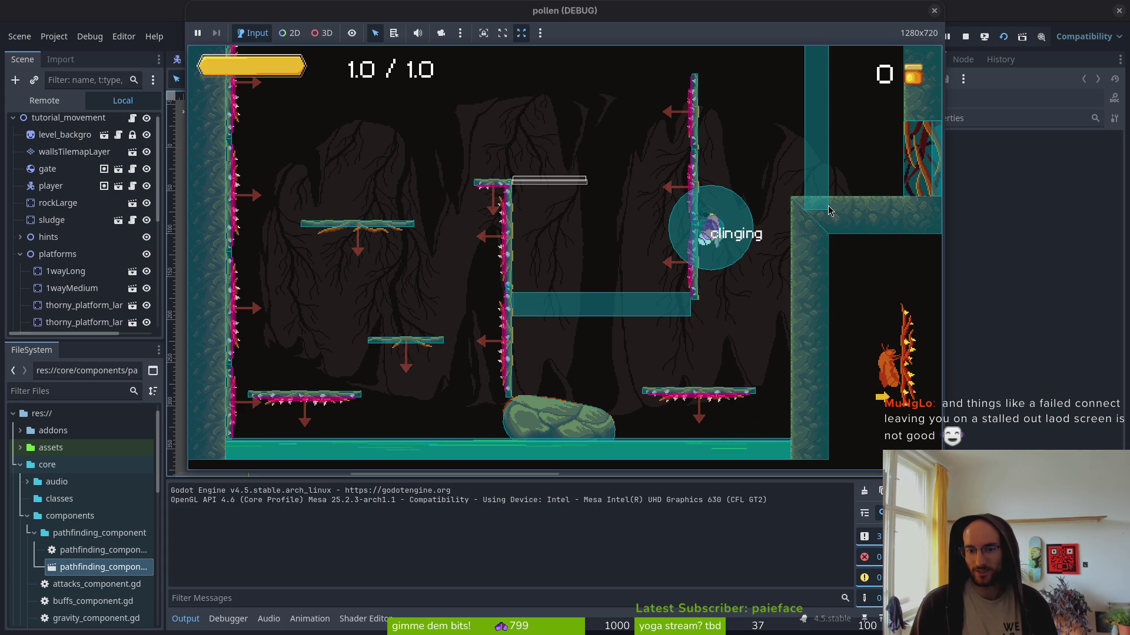
pyautogui.press('space')
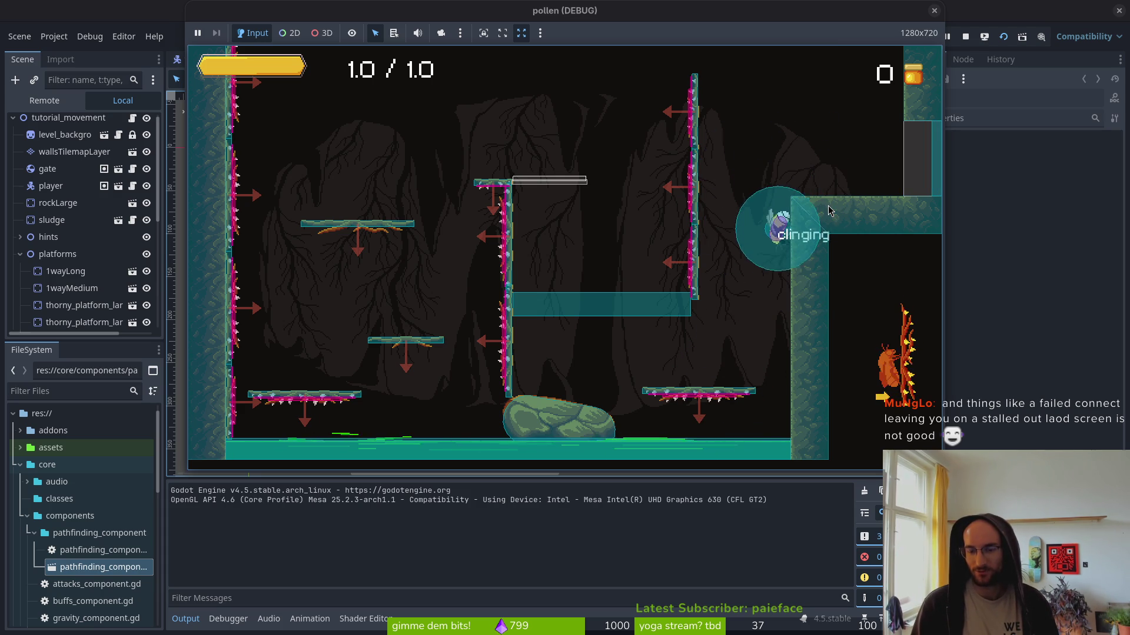
pyautogui.press('space')
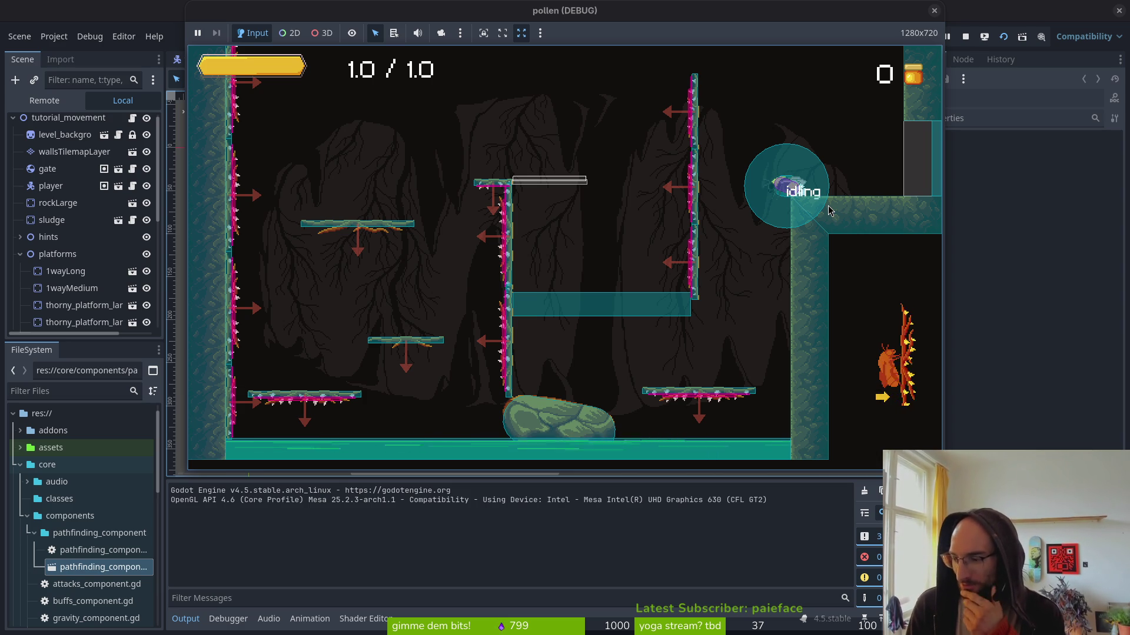
# Step: Drop the player off the wall and jump down onto the spiked platform
pyautogui.press('Left')
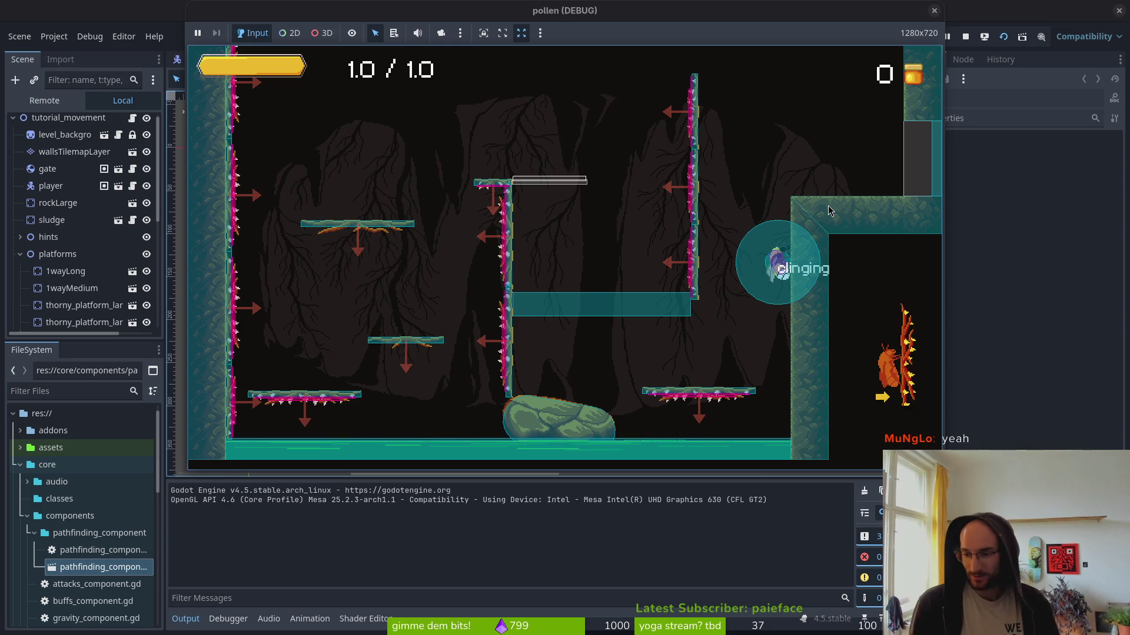
pyautogui.press('Left')
pyautogui.press('space')
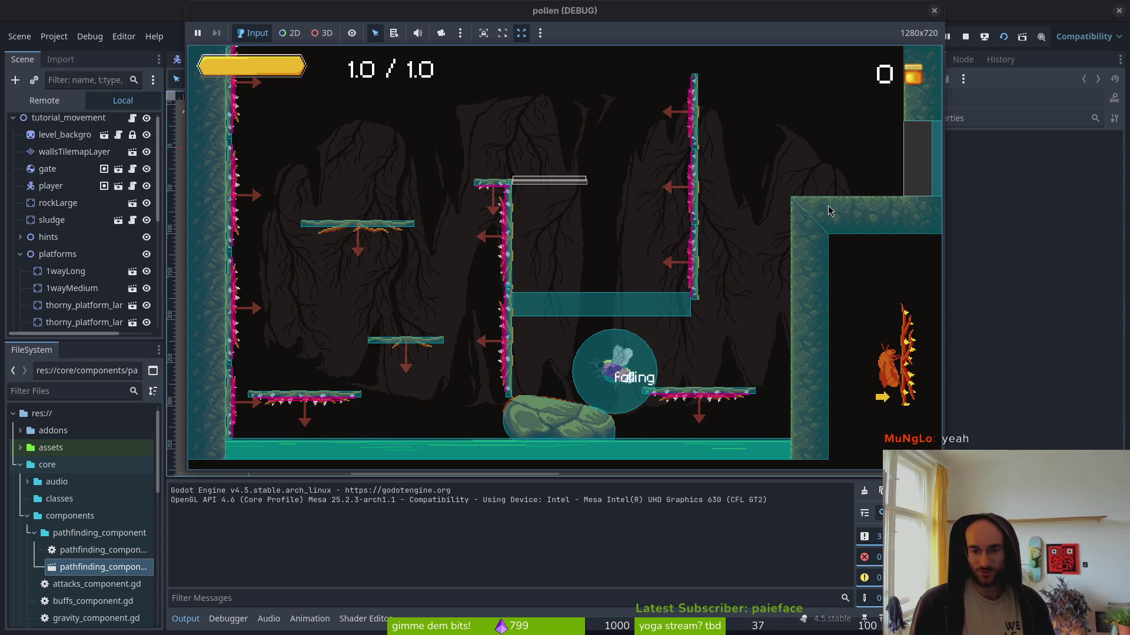
pyautogui.press('space')
pyautogui.press('Right')
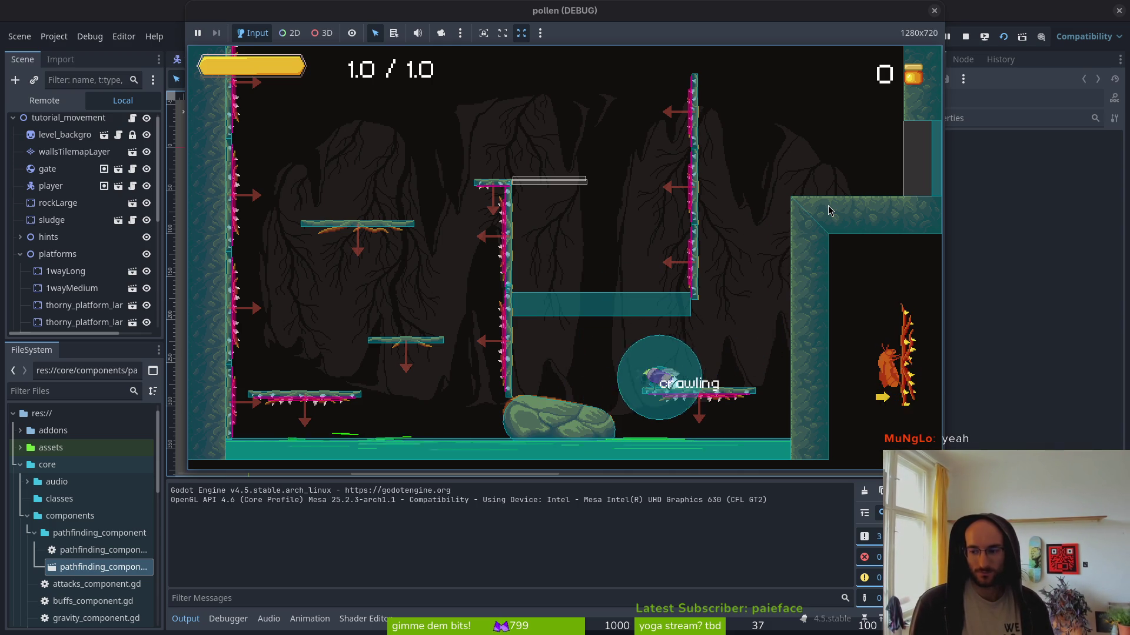
# Step: Jump via the rock and wall to the level exit, halting on the spawning_sprite Nil error
pyautogui.press('Left')
pyautogui.press('space')
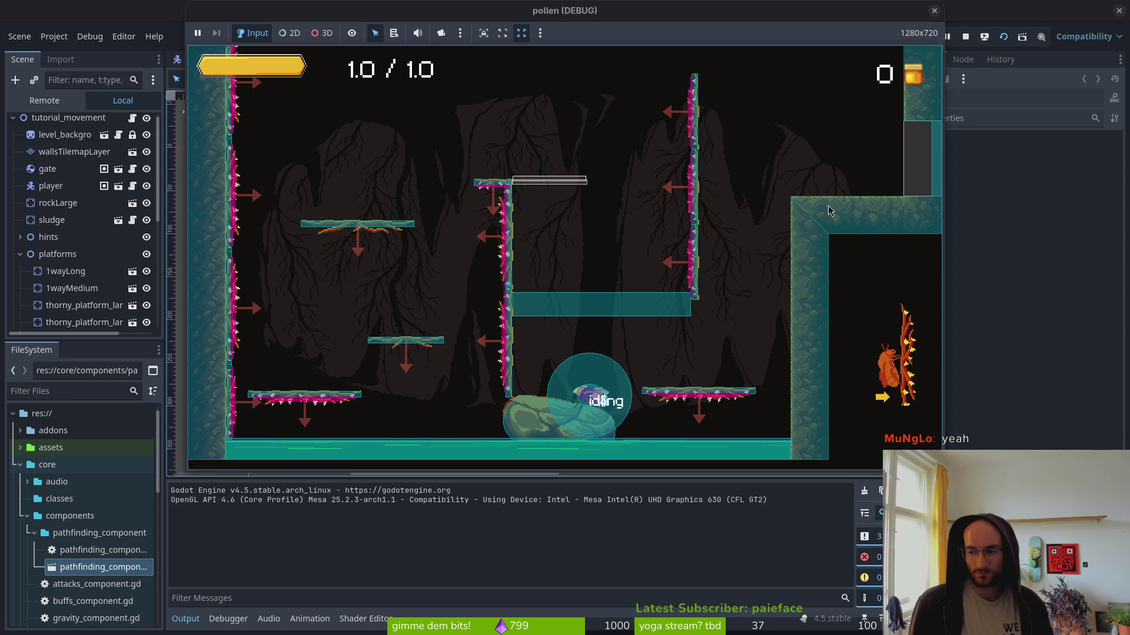
pyautogui.press('Right')
pyautogui.press('space')
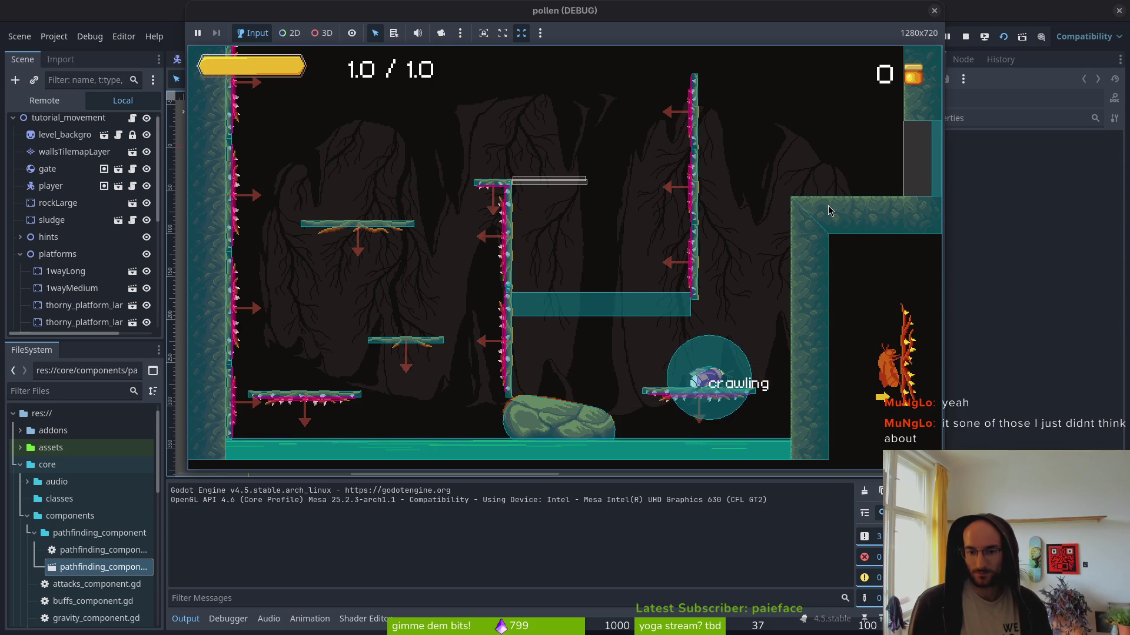
pyautogui.press('space')
pyautogui.press('Left')
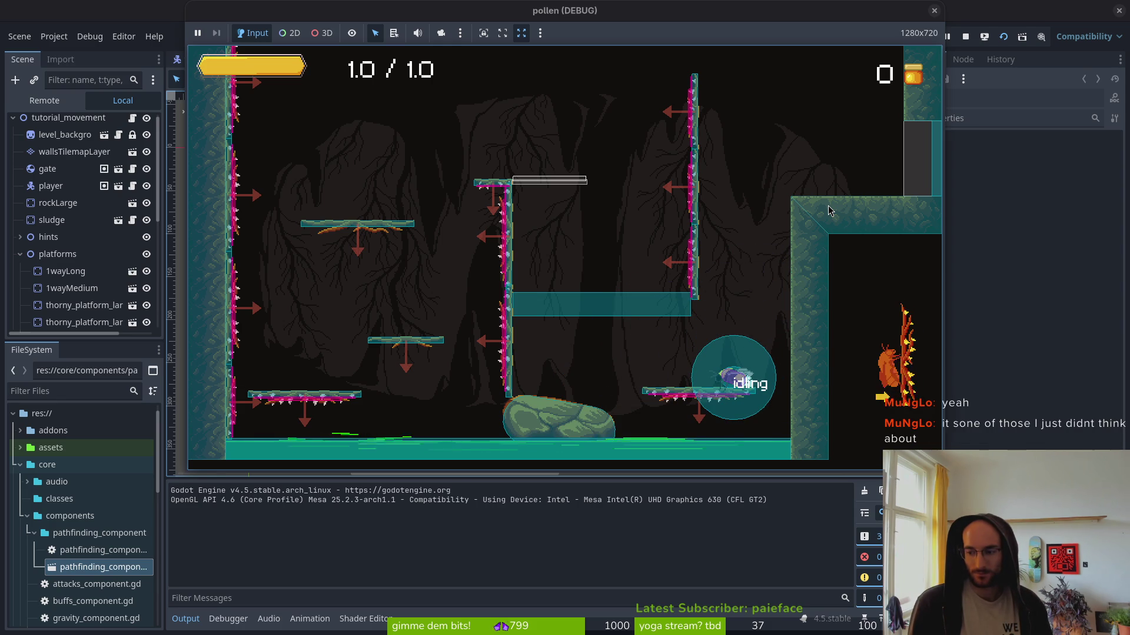
pyautogui.press('Right')
pyautogui.press('space')
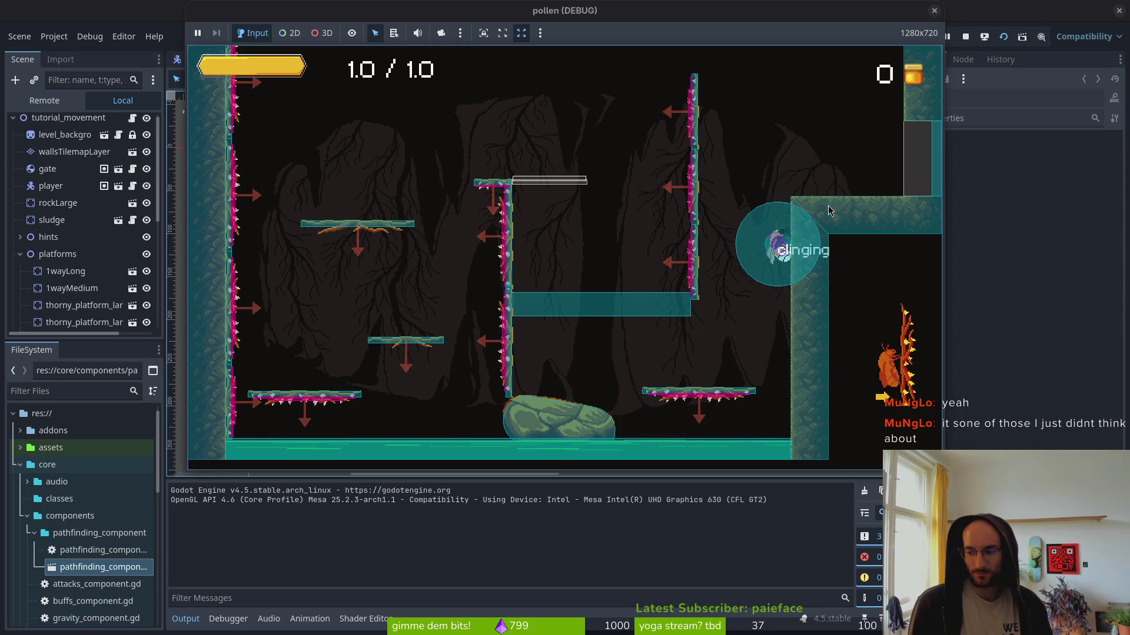
pyautogui.press('Right')
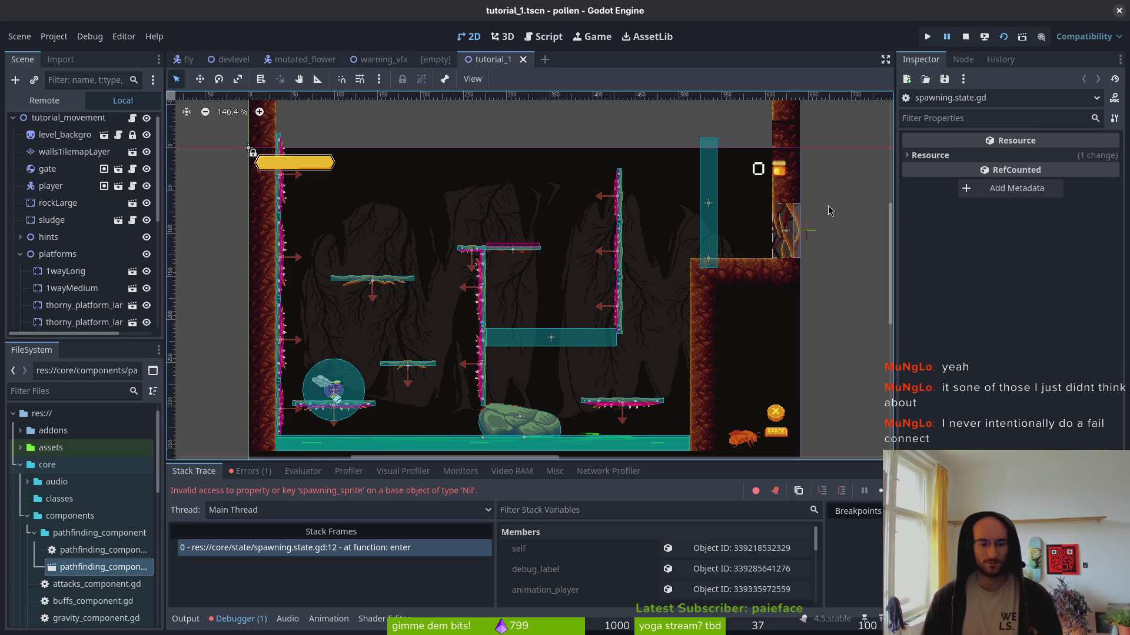
# Step: Review the debugger's error, then open fruitfly.tscn with Quick Open
pyautogui.click(250, 472)
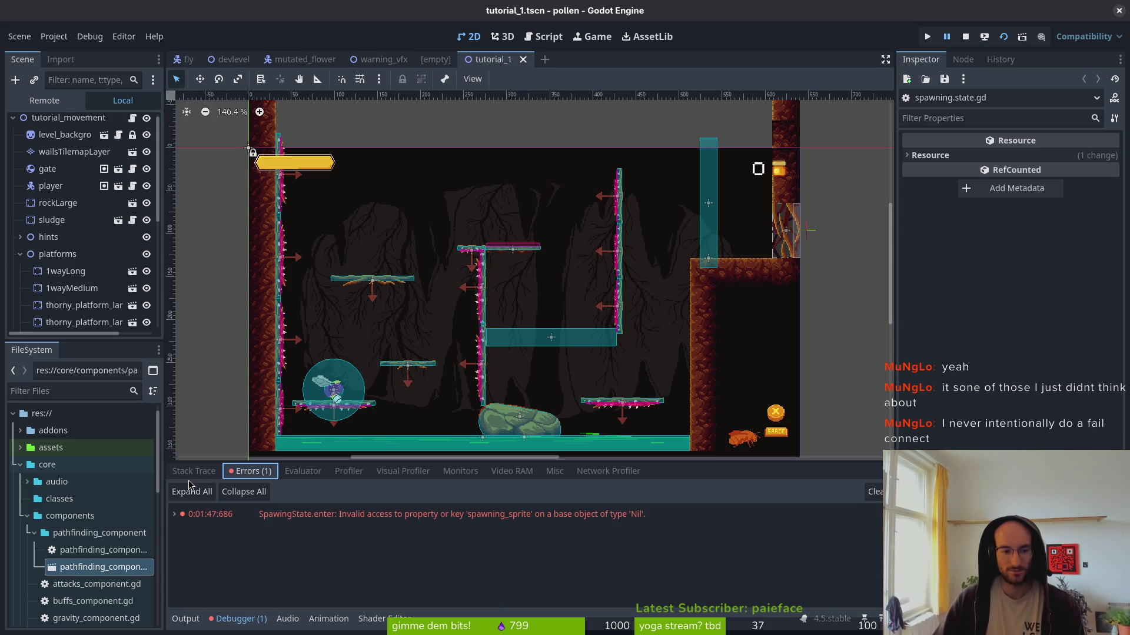
pyautogui.click(207, 472)
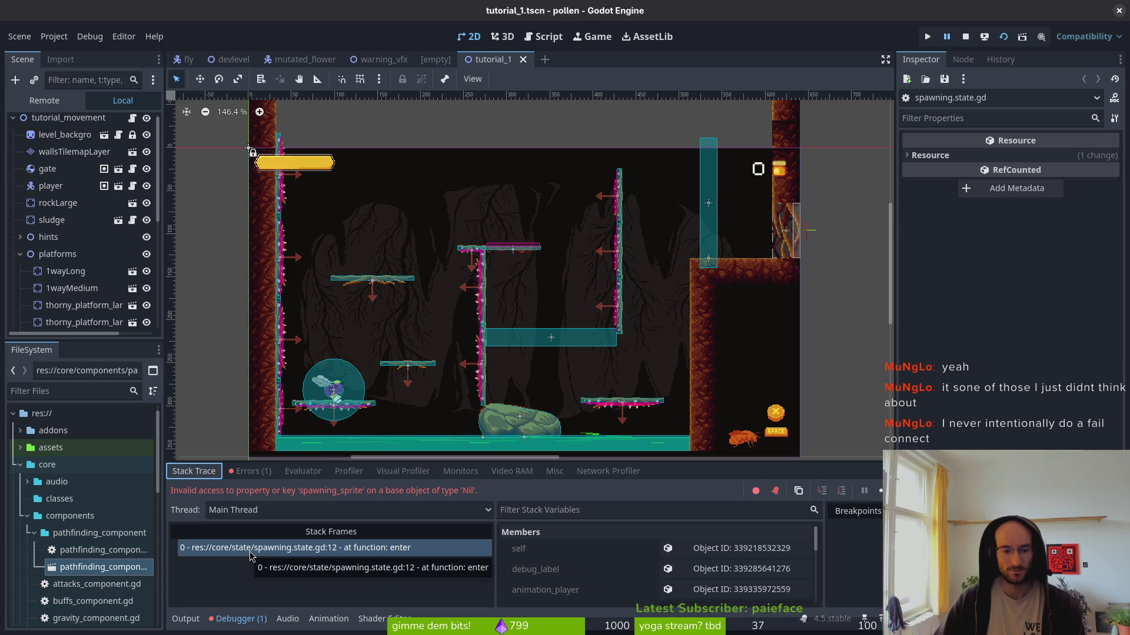
pyautogui.click(20, 254)
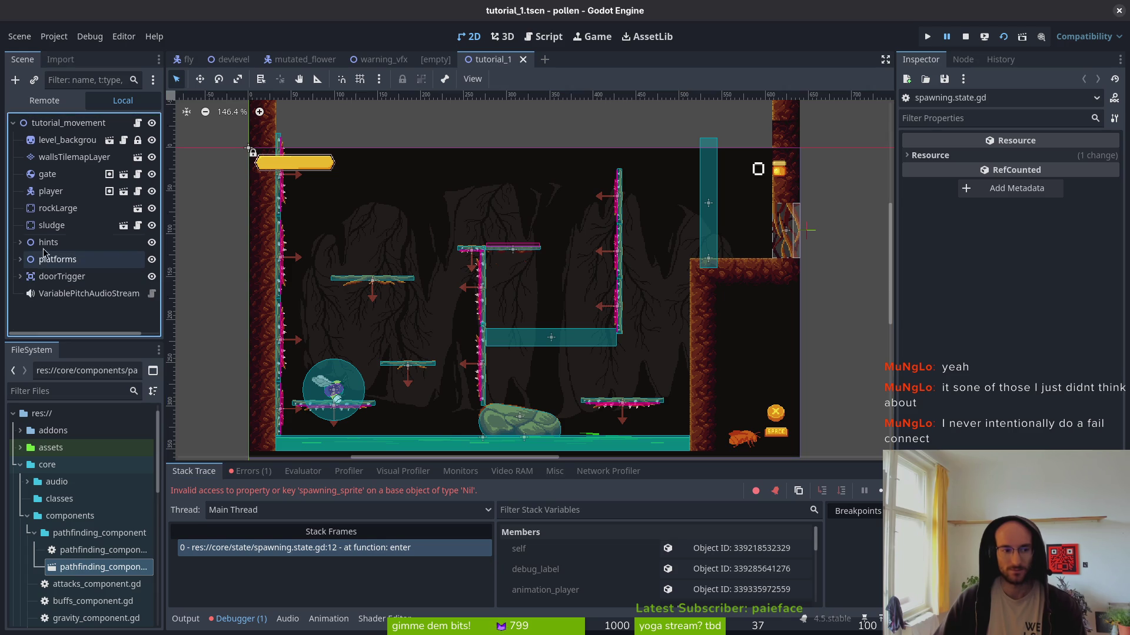
pyautogui.hotkey('shift', 'alt', 'o')
pyautogui.write('tutorial')
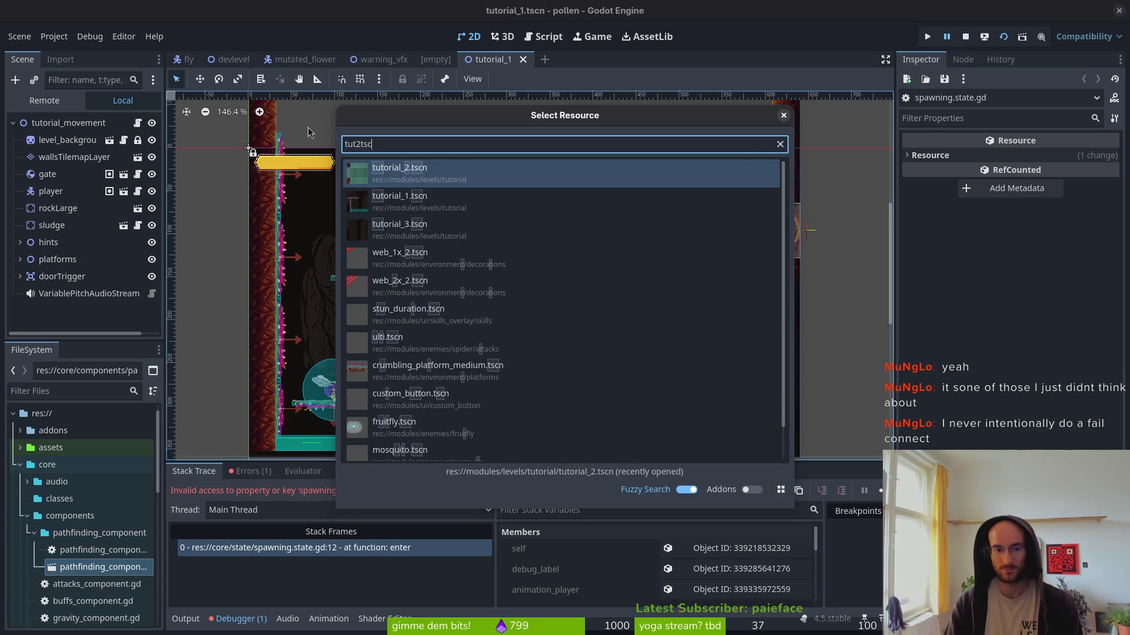
pyautogui.press('Escape')
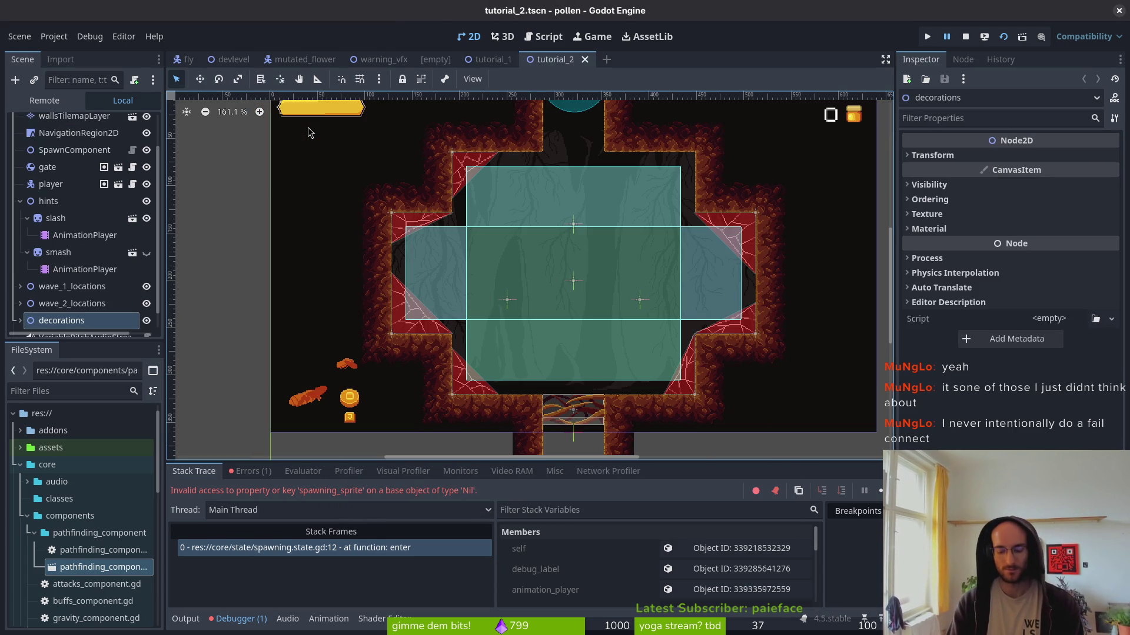
pyautogui.hotkey('shift', 'alt', 'o')
pyautogui.write('frutf.tscn')
pyautogui.press('Return')
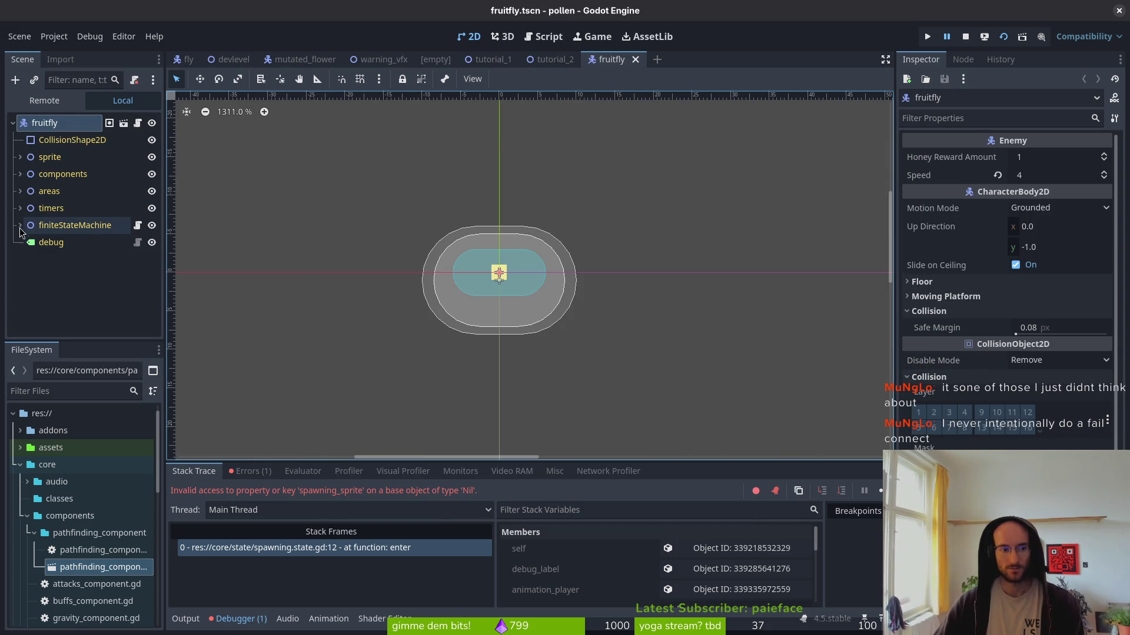
# Step: Assign fruitfly as the spawning state's Enemy and save the fruitfly scene
pyautogui.click(20, 225)
pyautogui.click(64, 242)
pyautogui.click(1079, 172)
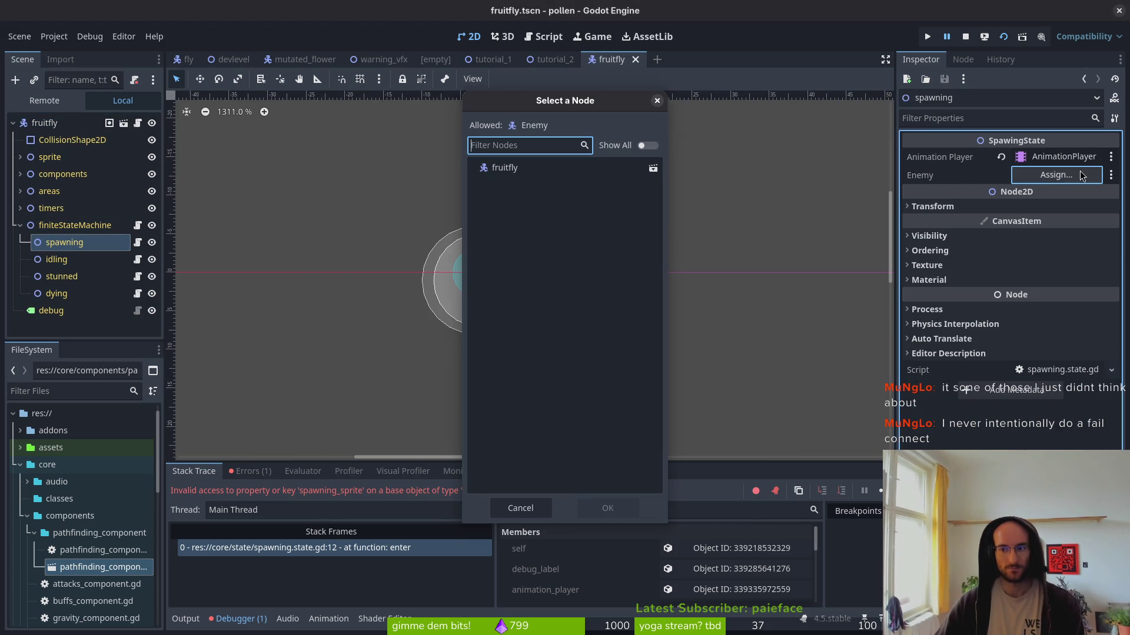
pyautogui.click(518, 168)
pyautogui.click(606, 507)
pyautogui.hotkey('ctrl', 's')
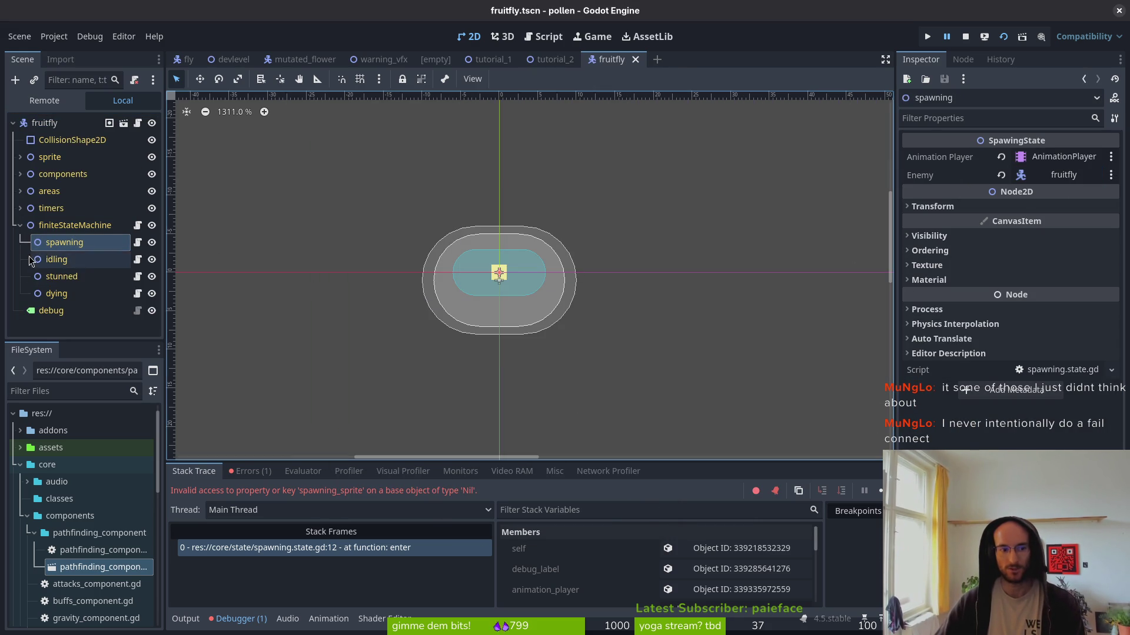
# Step: Check the idling, stunned and dying states, then rerun the game from tutorial_1
pyautogui.click(58, 259)
pyautogui.click(77, 277)
pyautogui.click(81, 294)
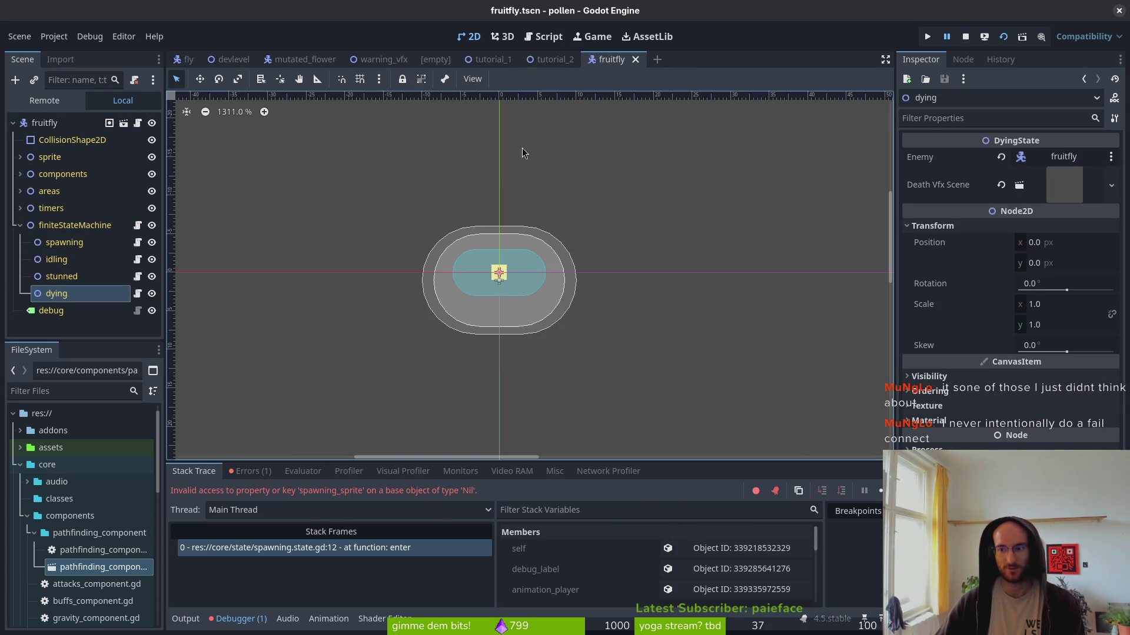
pyautogui.click(485, 61)
pyautogui.click(1004, 37)
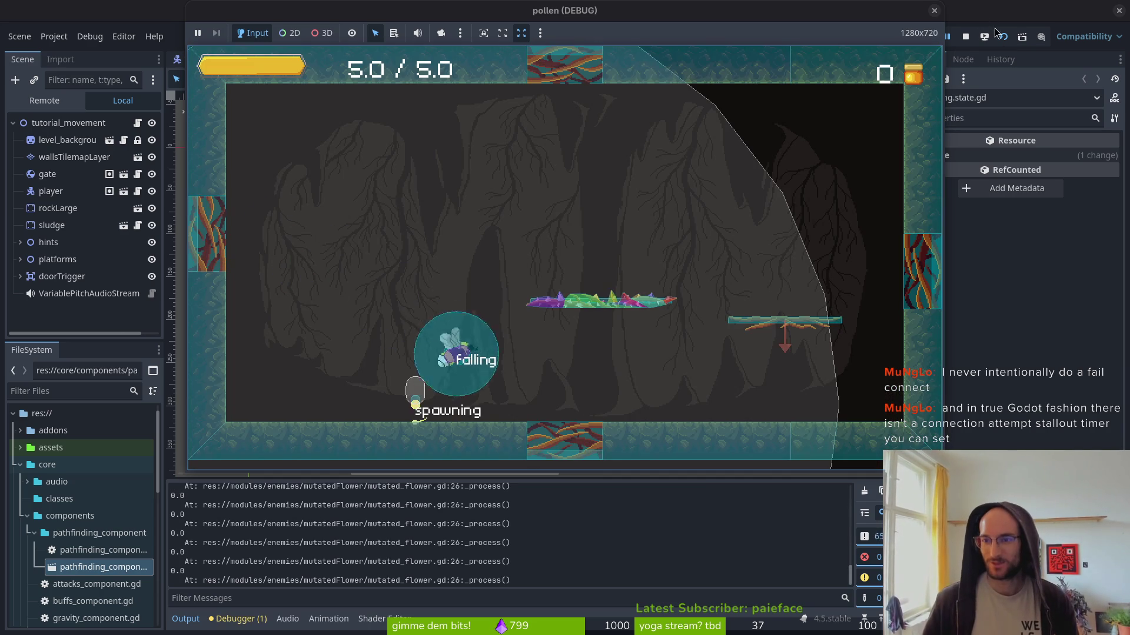
# Step: Restart the game and guide the player right, up the wall, and into the level exit
pyautogui.click(1004, 37)
pyautogui.press('space')
pyautogui.press('space')
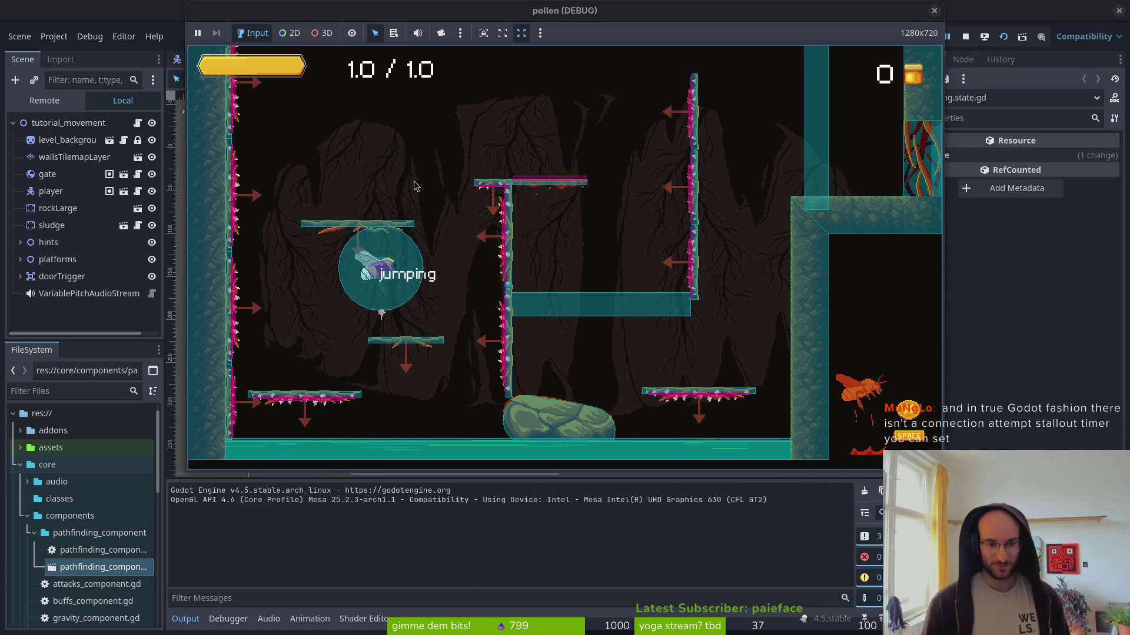
pyautogui.press('space')
pyautogui.press('Right')
pyautogui.press('Right')
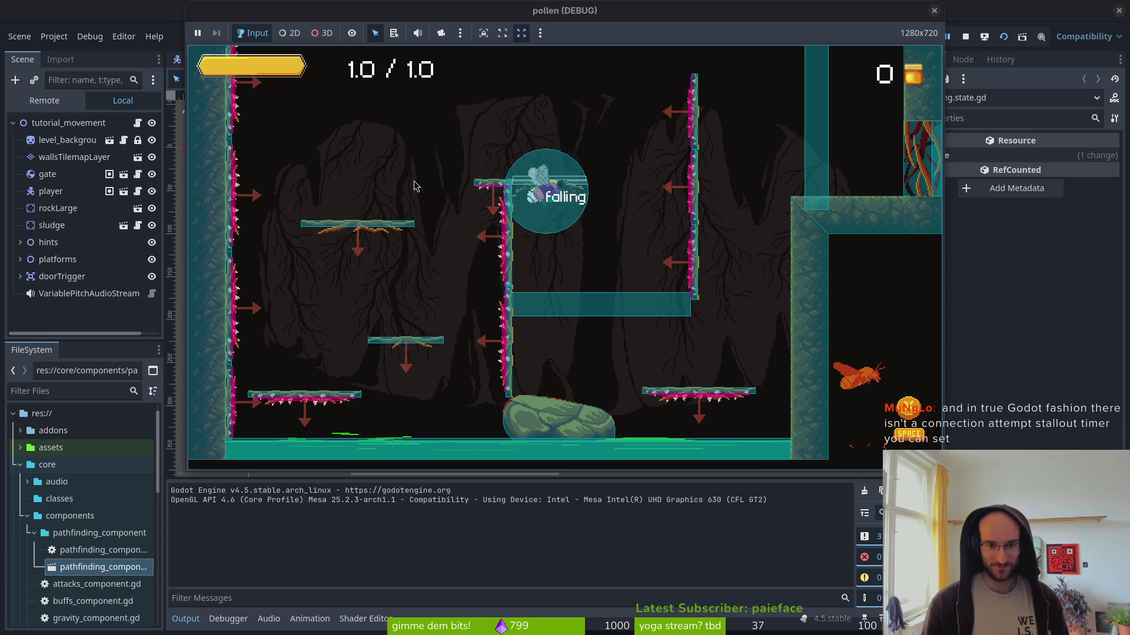
pyautogui.press('Right')
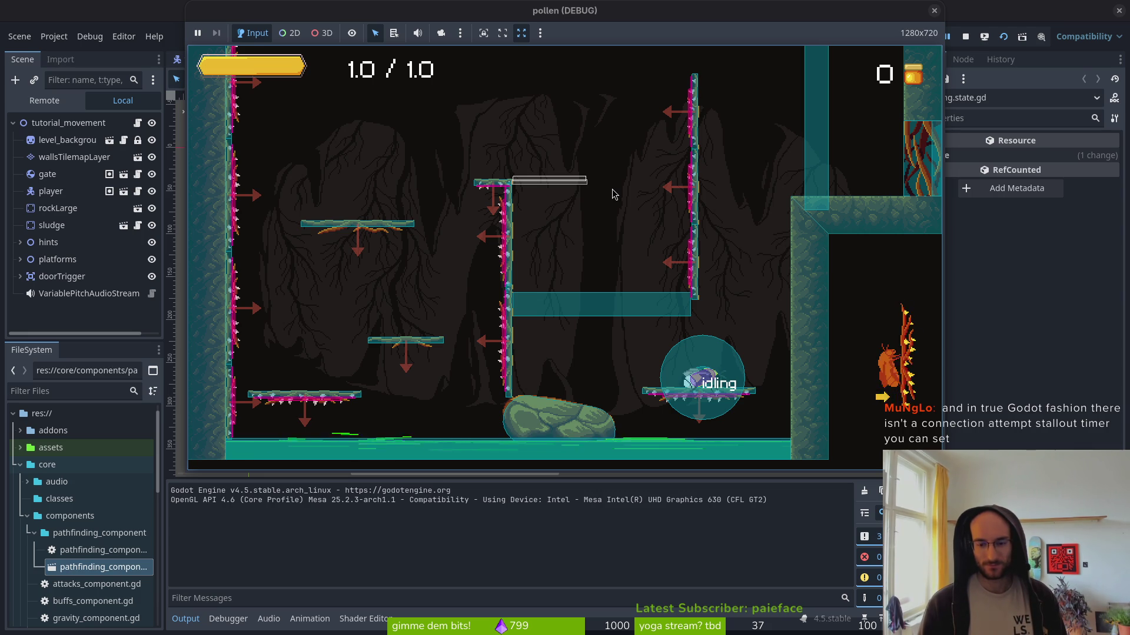
pyautogui.press('Right')
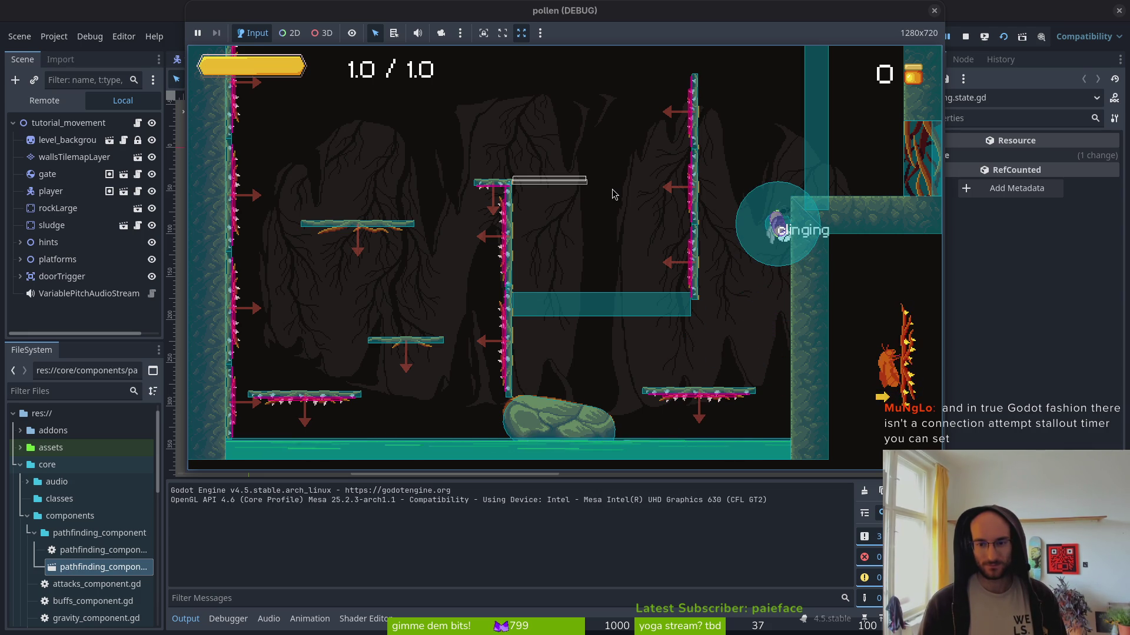
pyautogui.press('Up')
pyautogui.press('Right')
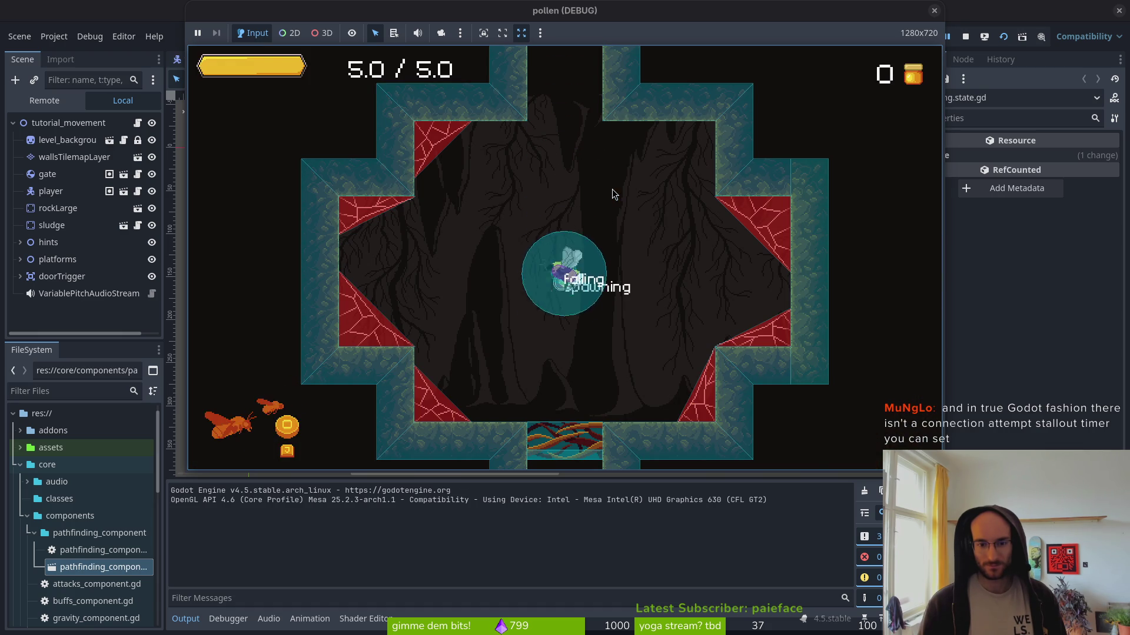
# Step: Walk the player left, jump near the lower-left wall, land, and stop the game
pyautogui.press('Left')
pyautogui.press('Up')
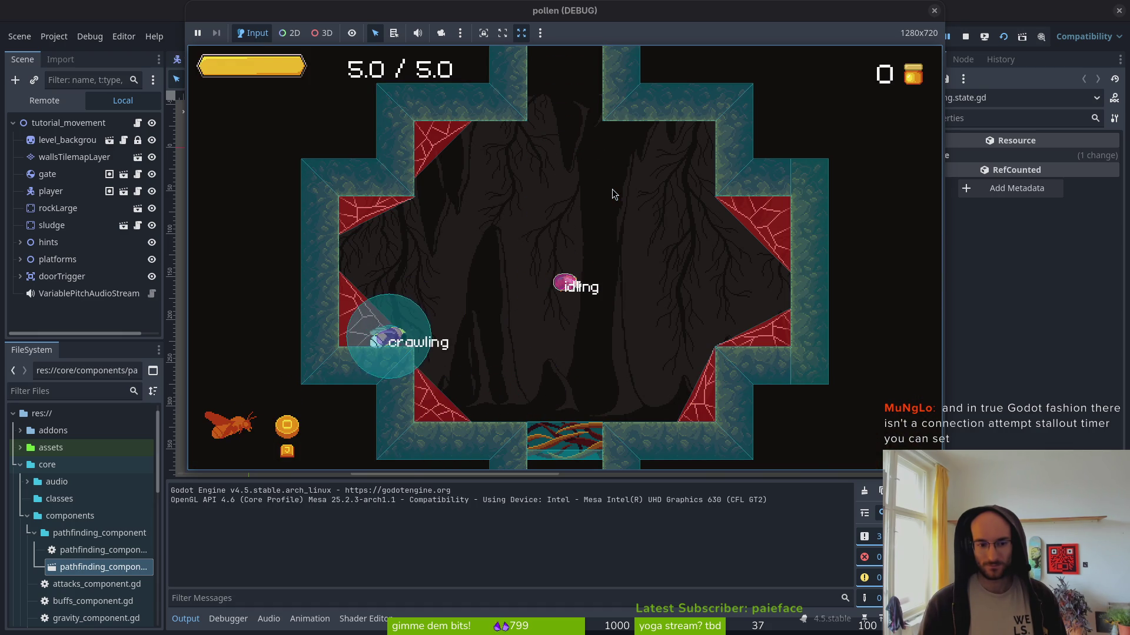
pyautogui.press('Right')
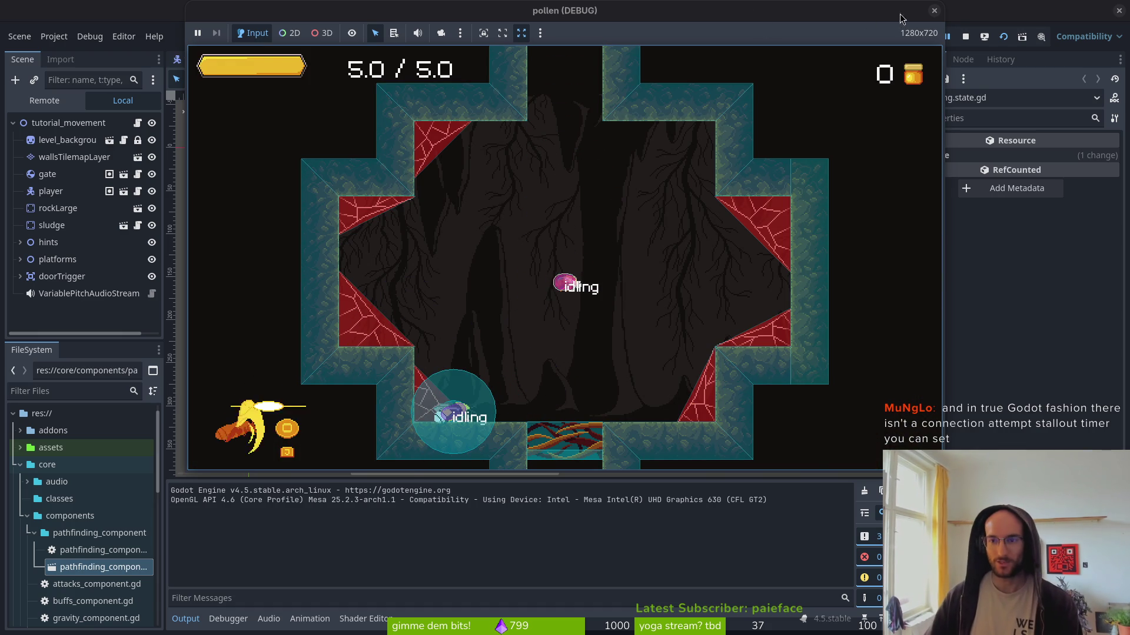
pyautogui.click(933, 10)
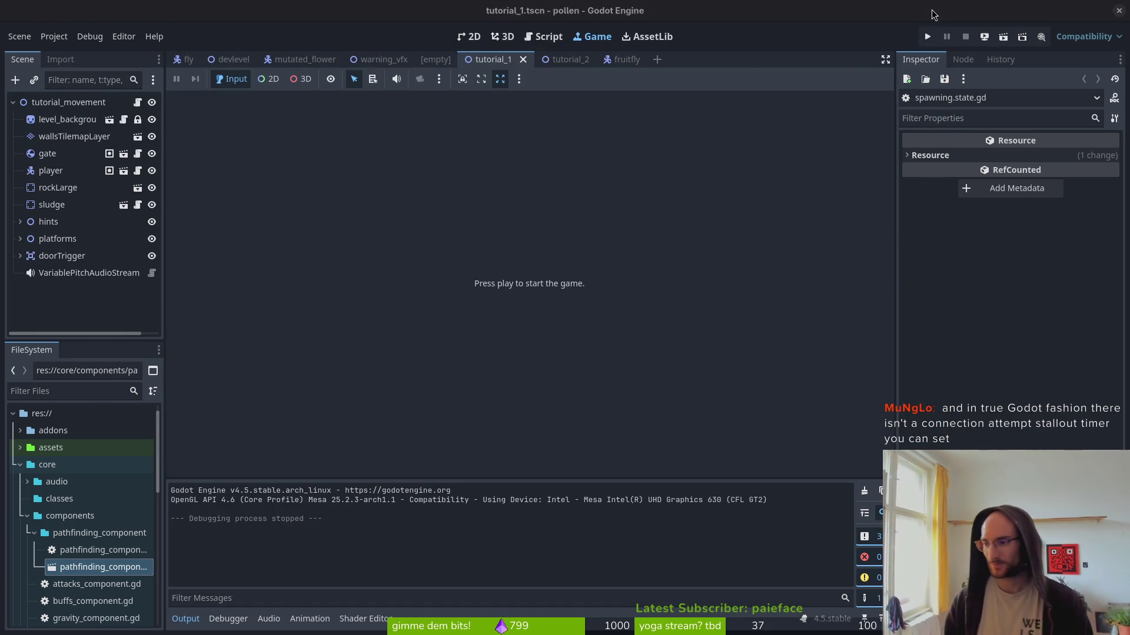
# Step: Switch to Neovim to inspect the fire-rate timer code in mutated_flower.gd
pyautogui.hotkey('alt', 'Tab')
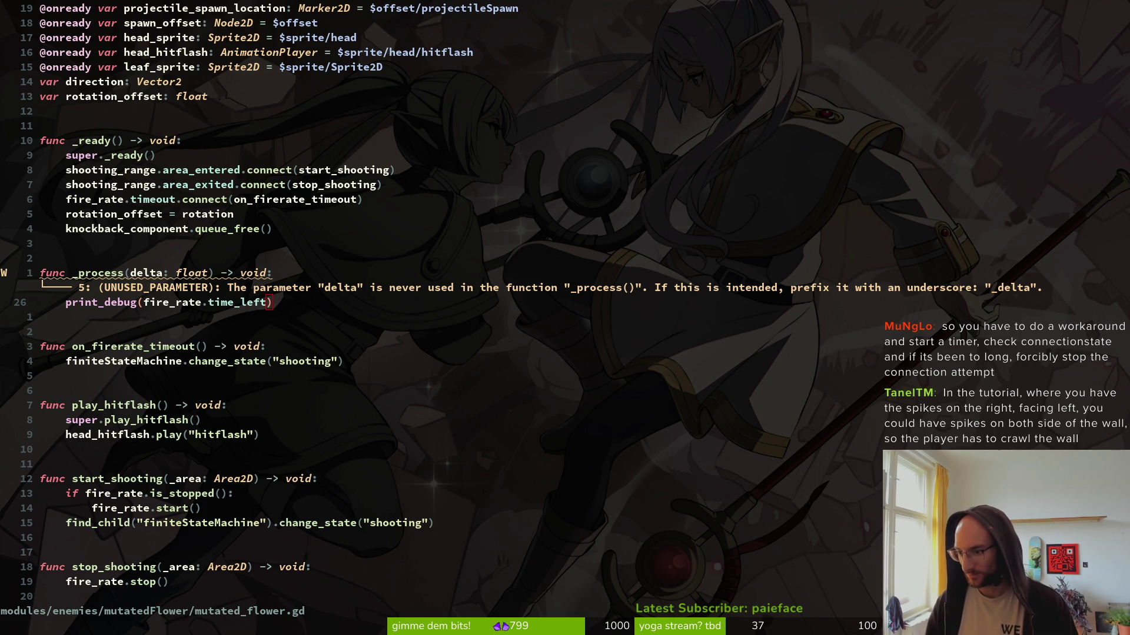
# Step: Back in Godot, launch and close the game, then run the tutorial_1 scene
pyautogui.hotkey('alt', 'Tab')
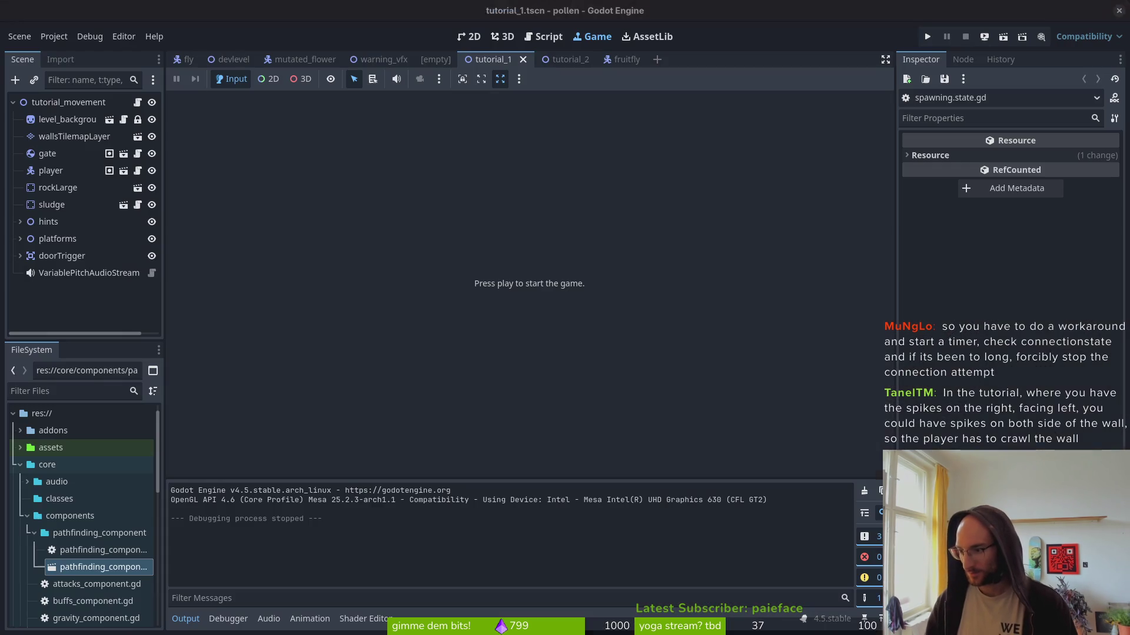
pyautogui.click(922, 36)
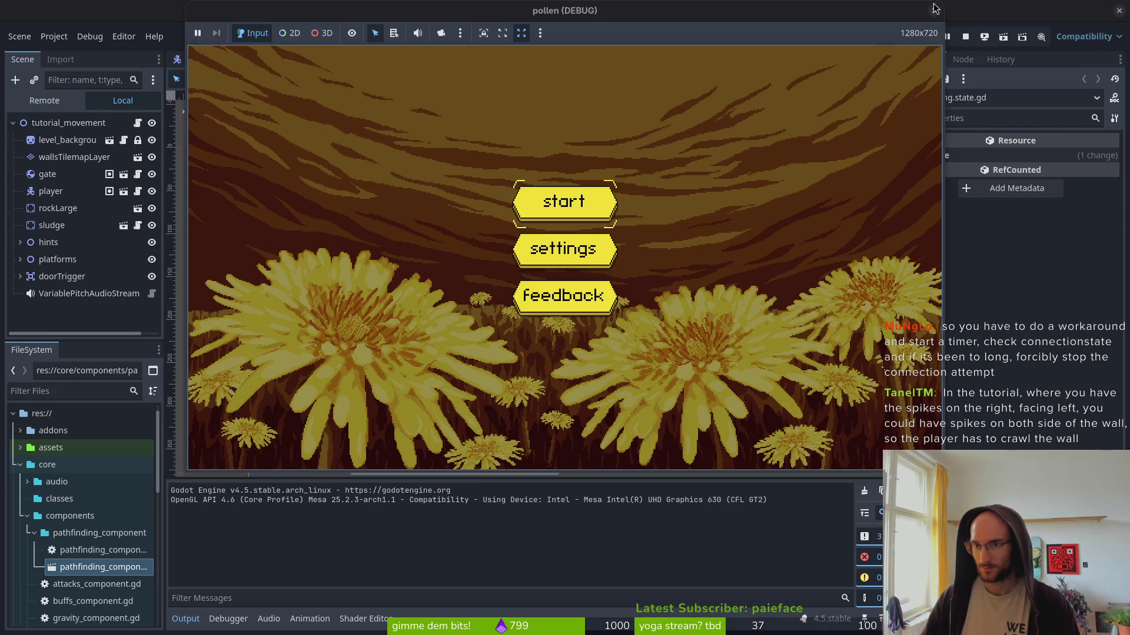
pyautogui.click(936, 9)
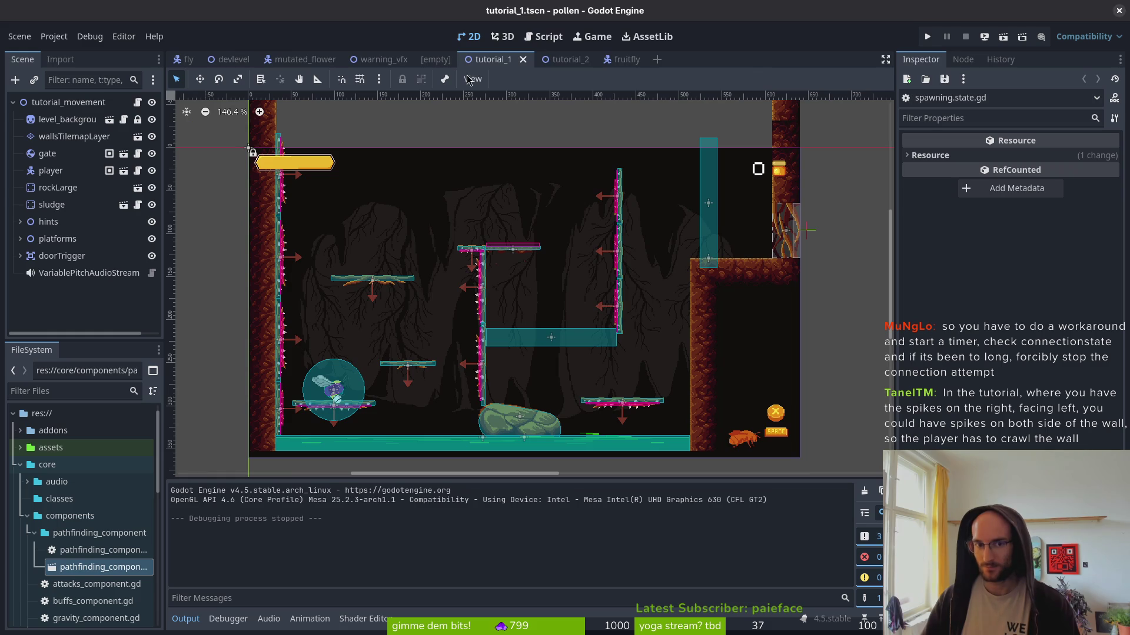
pyautogui.click(1003, 36)
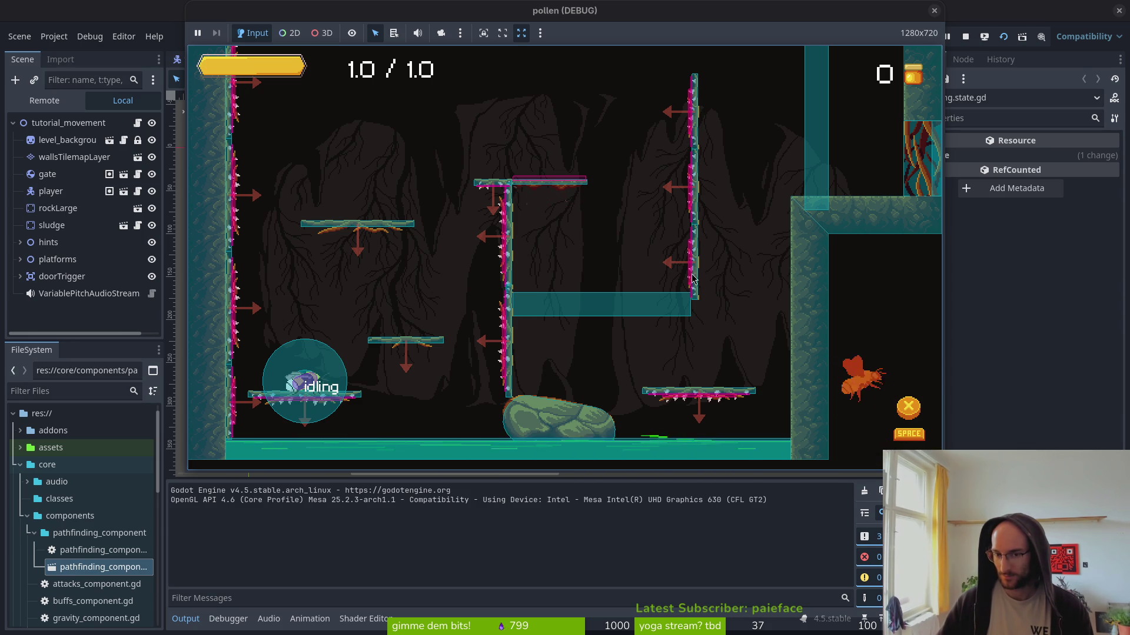
# Step: Fly the player up, wall-jump to cling on the right wall, then stop with F8
pyautogui.press('space')
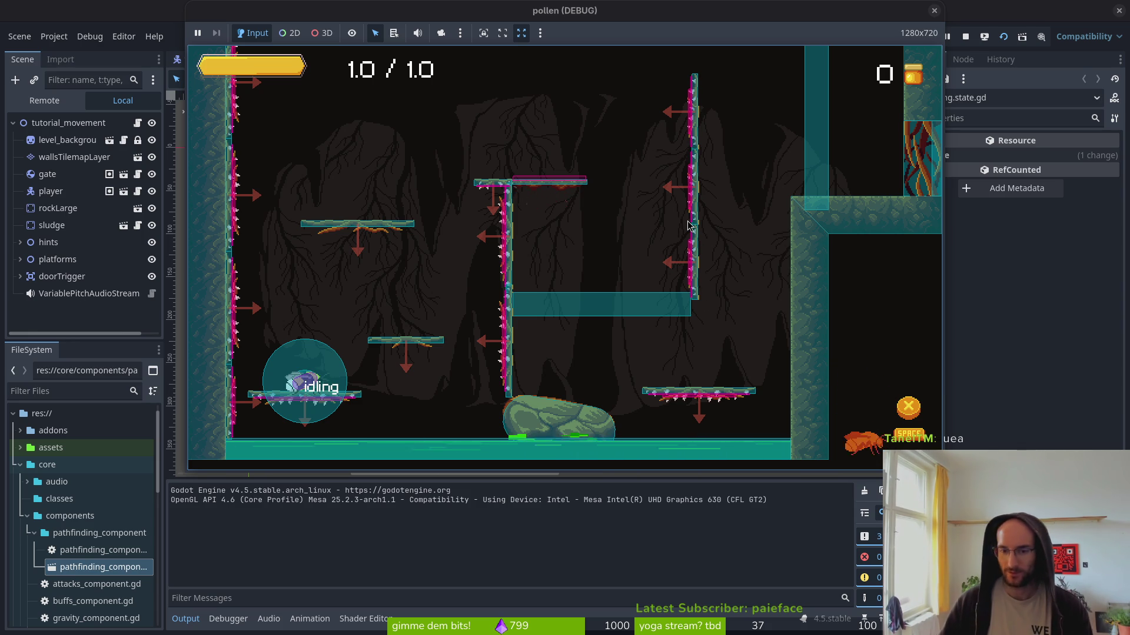
pyautogui.press('space')
pyautogui.press('space')
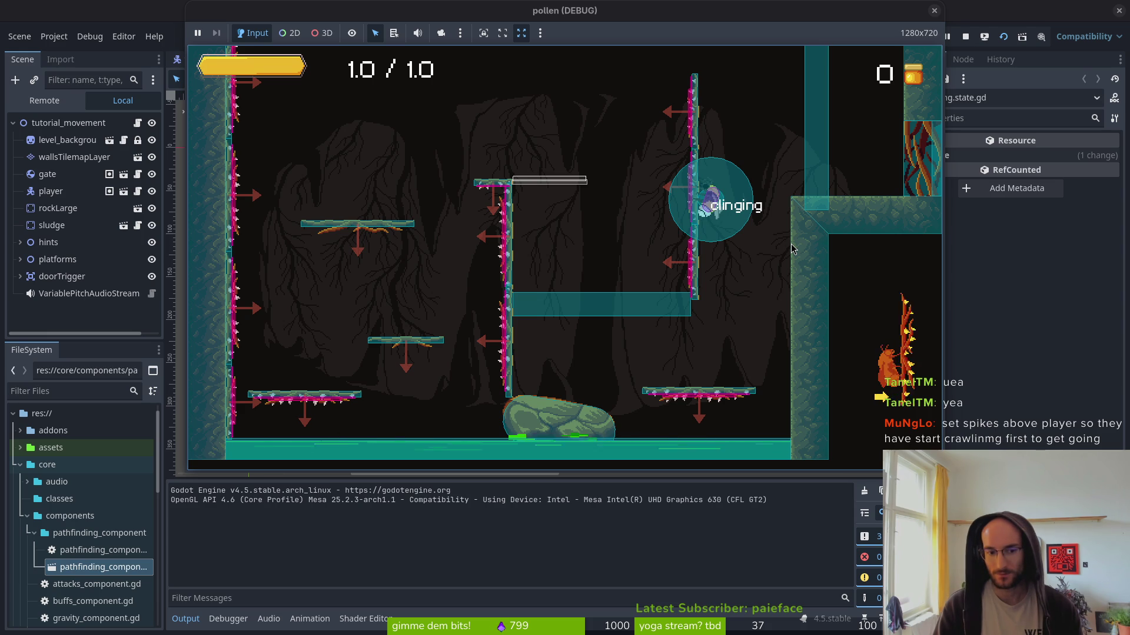
pyautogui.press('space')
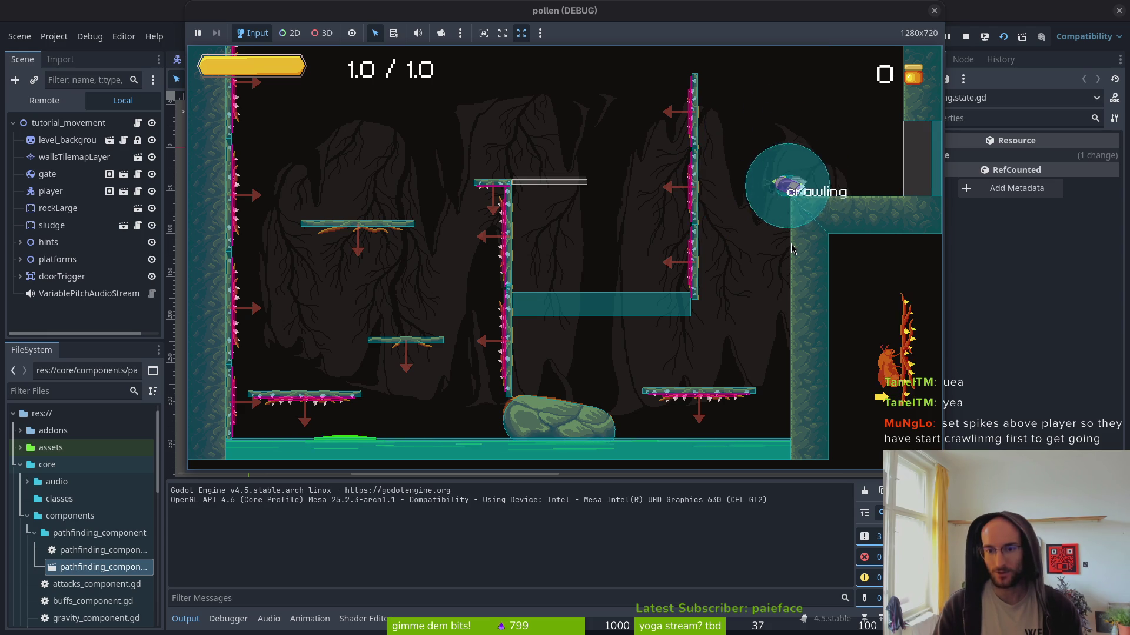
pyautogui.press('space')
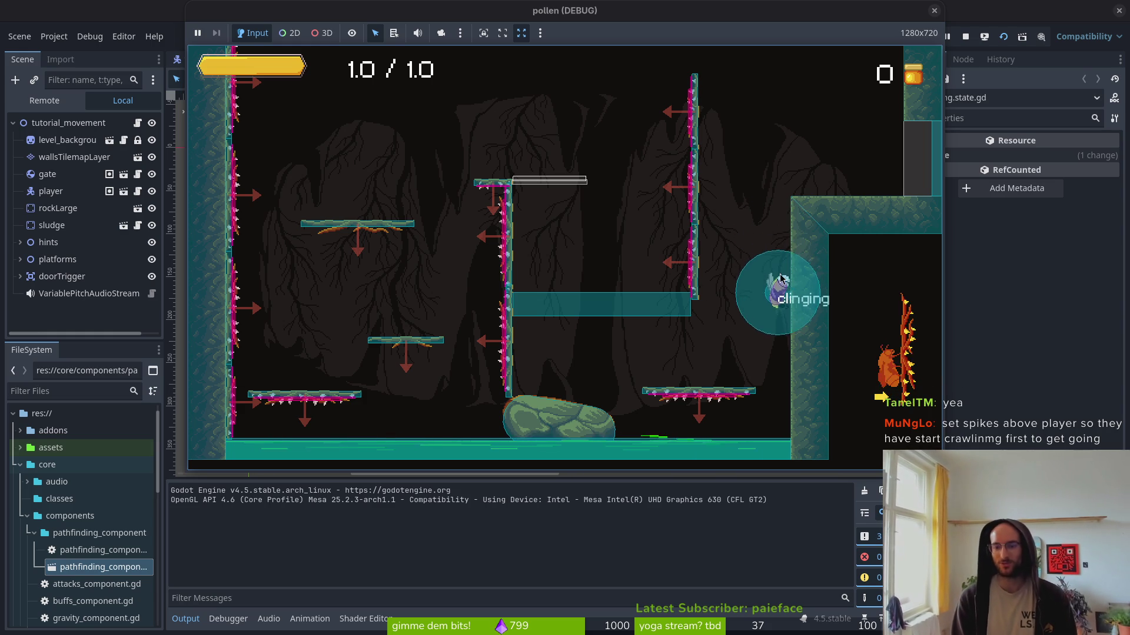
pyautogui.press('space')
pyautogui.press('space')
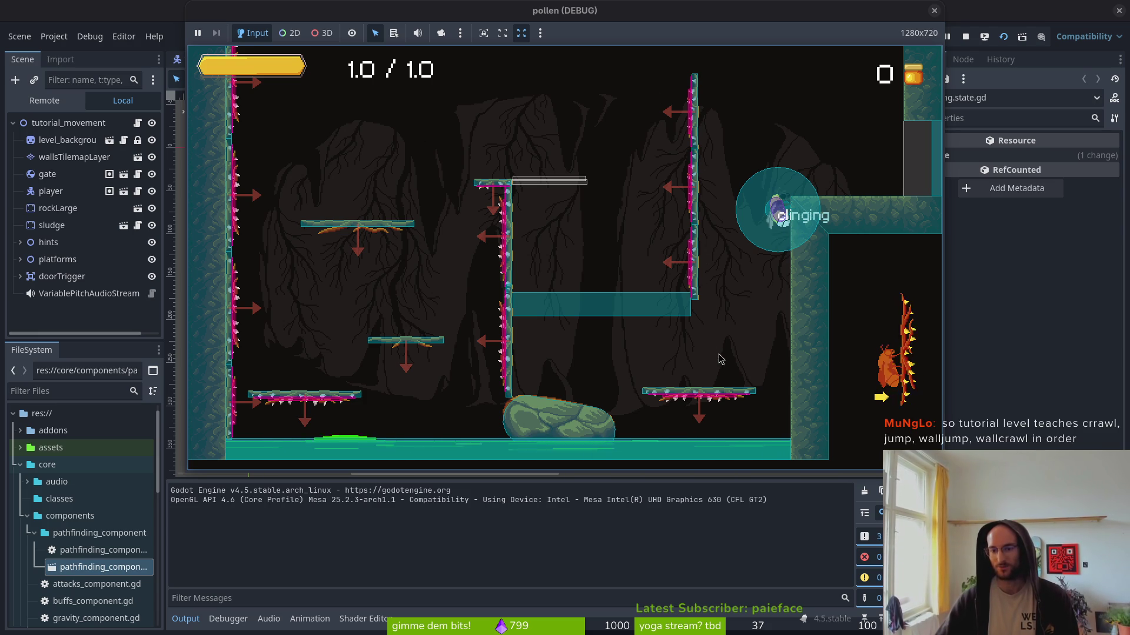
pyautogui.press('F8')
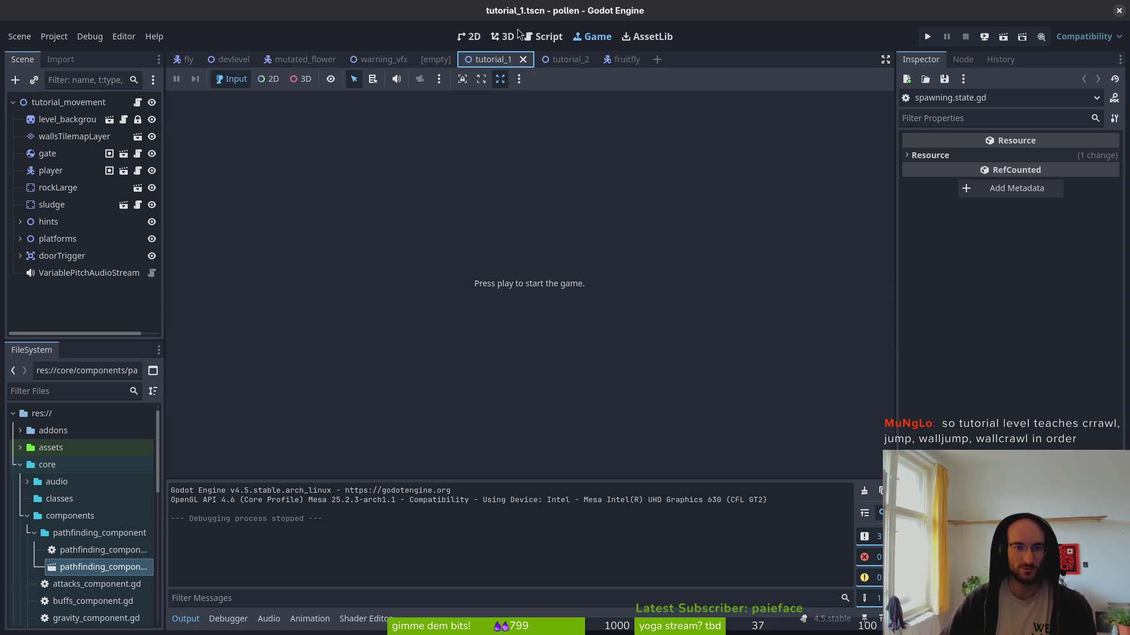
# Step: In 2D view, select the three vertical thorny_platform nodes and confirm deleting them
pyautogui.click(458, 38)
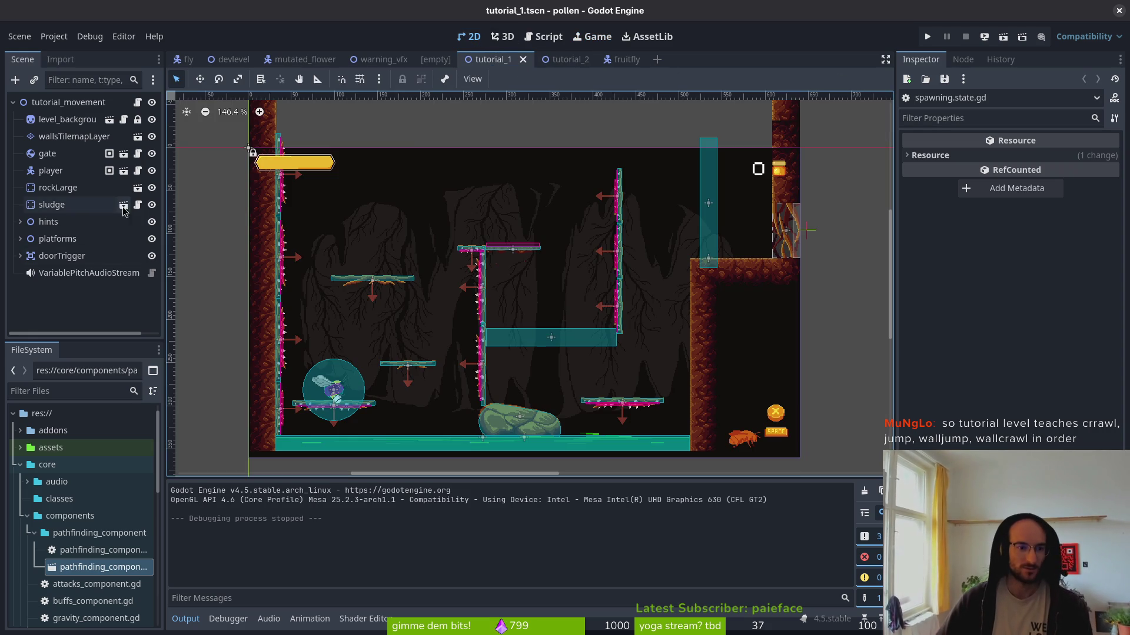
pyautogui.click(19, 240)
pyautogui.scroll(-5, 82, 270)
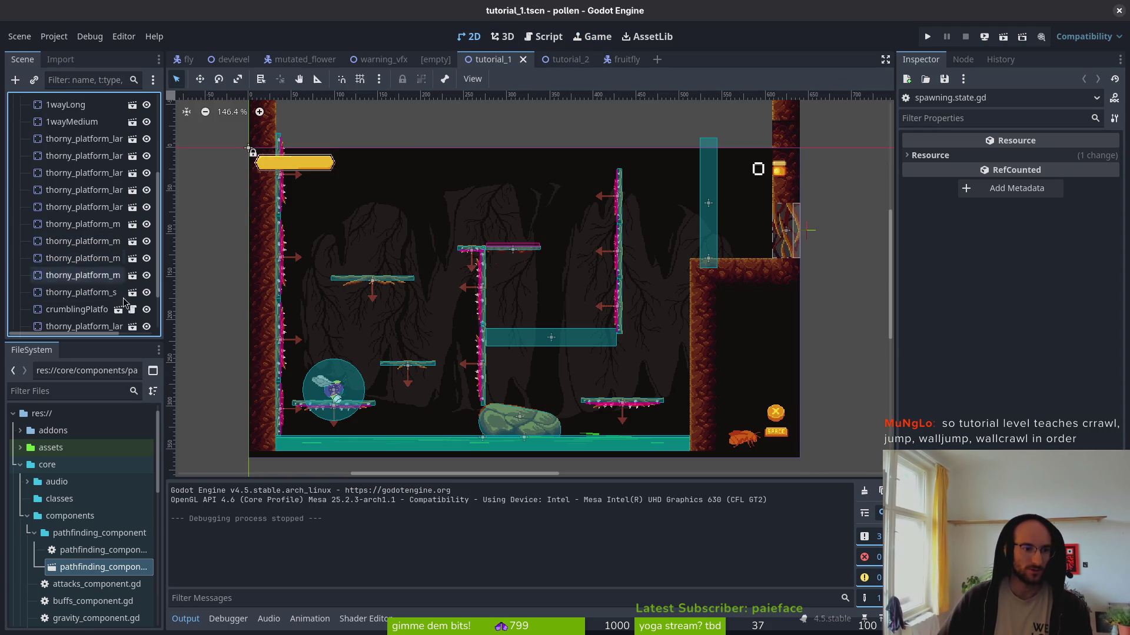
pyautogui.click(616, 201)
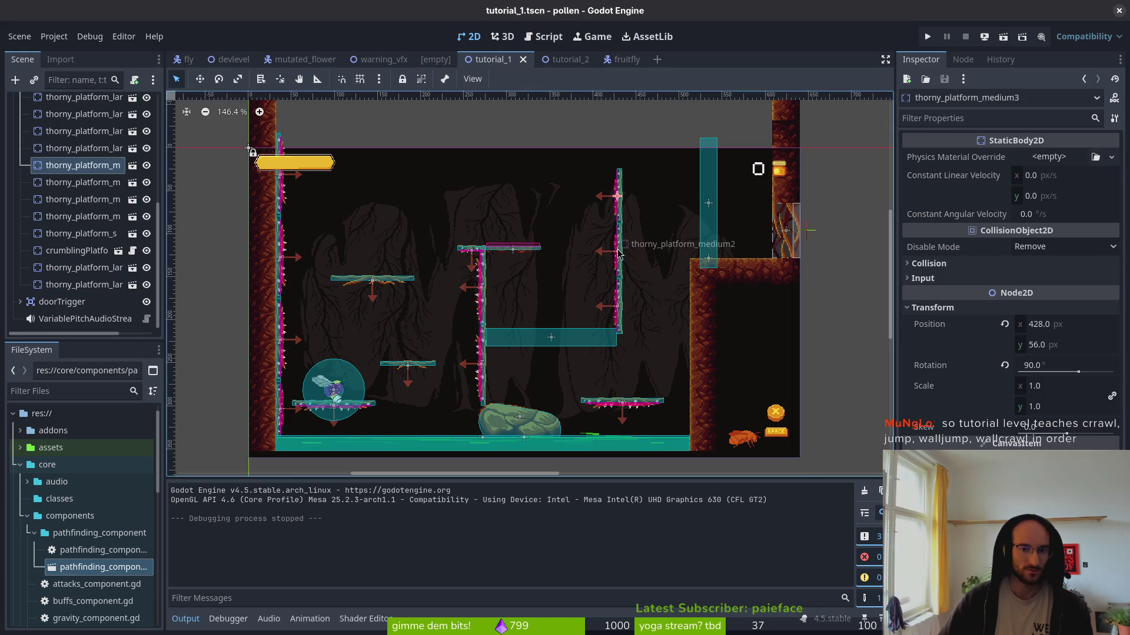
pyautogui.click(628, 264)
pyautogui.click(618, 261)
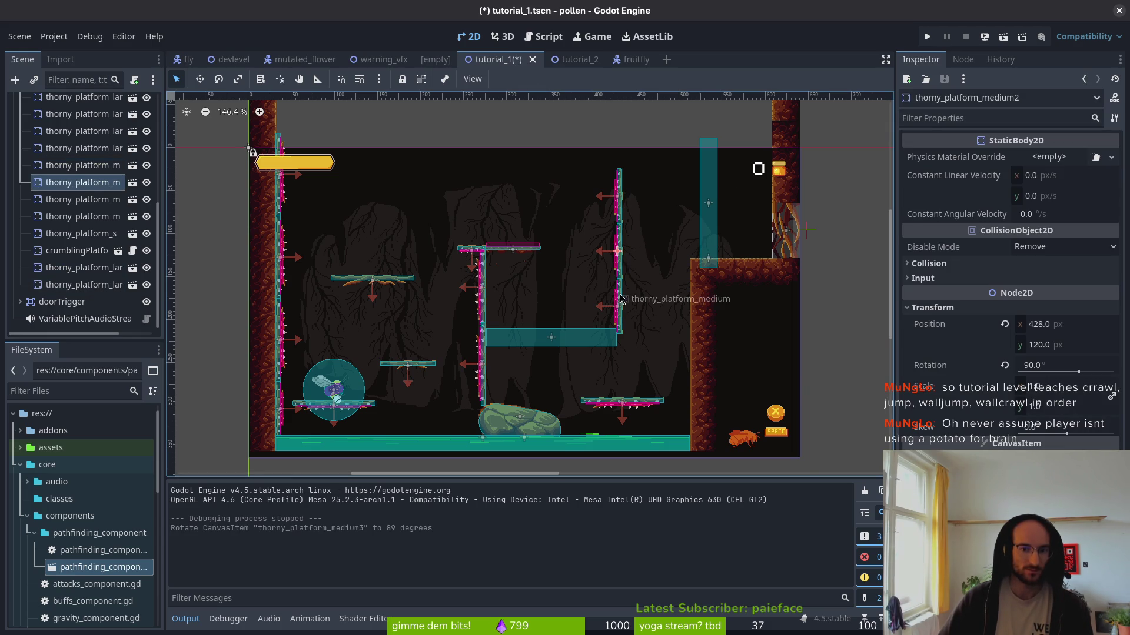
pyautogui.keyDown('shift'); pyautogui.click(621, 221); pyautogui.keyUp('shift')
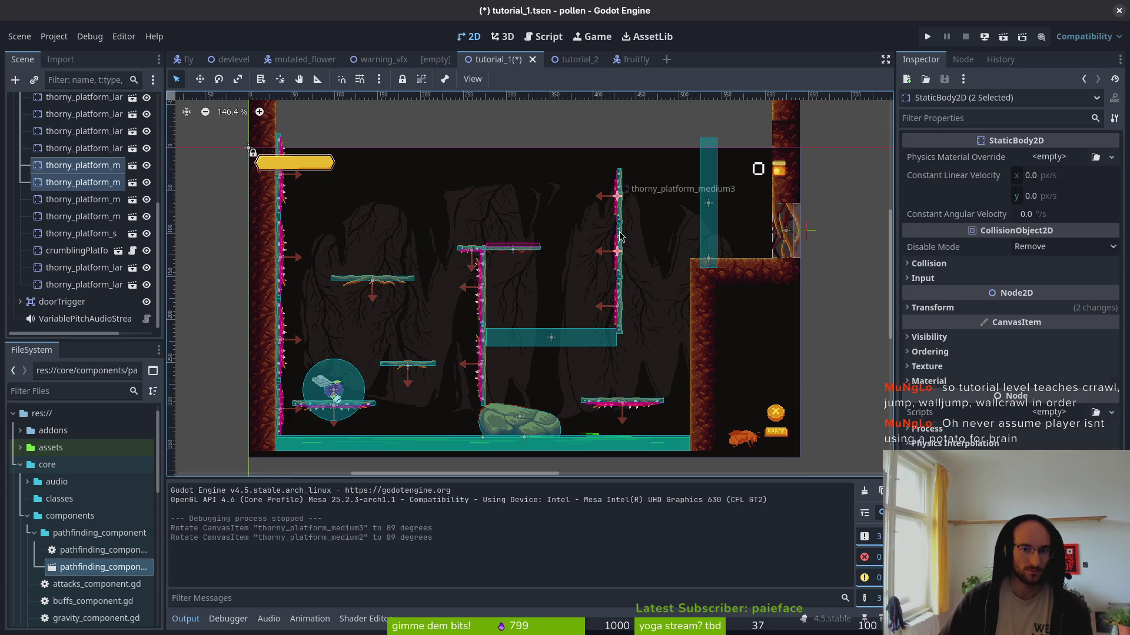
pyautogui.keyDown('shift'); pyautogui.click(619, 309); pyautogui.keyUp('shift')
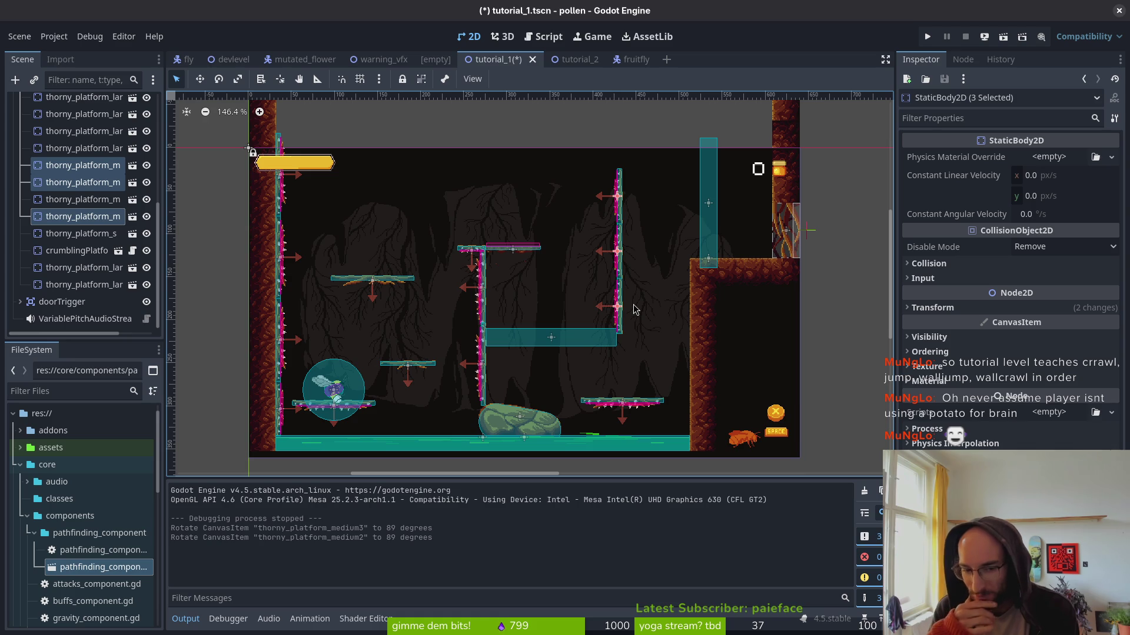
pyautogui.press('Delete')
pyautogui.press('Return')
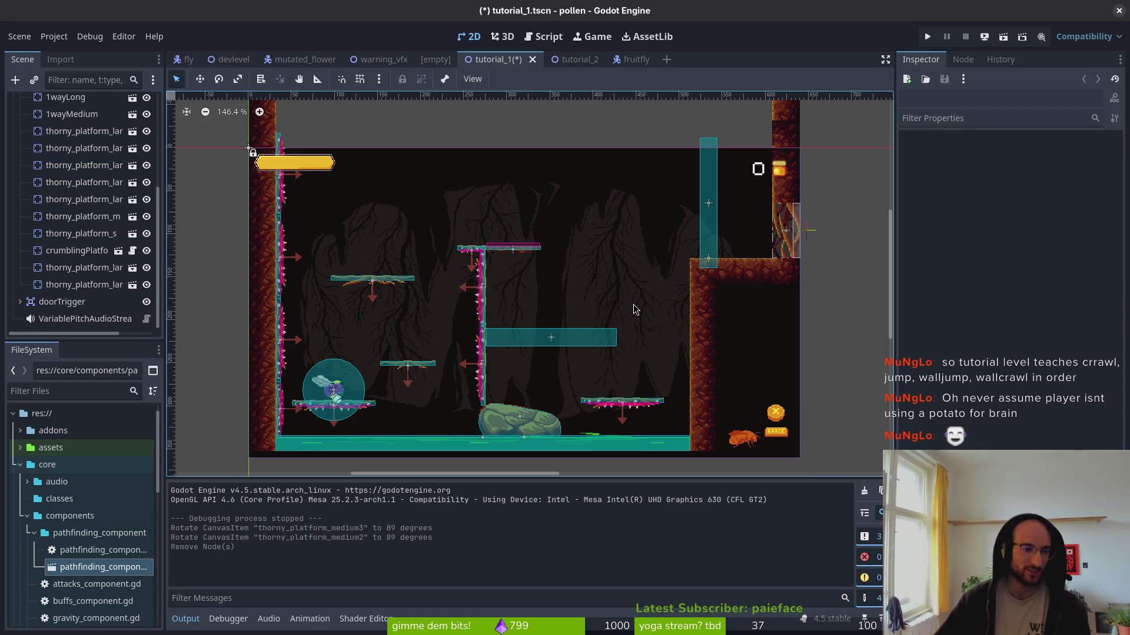
# Step: Collapse the components and platforms groups, then toggle the cling hint visible
pyautogui.click(34, 534)
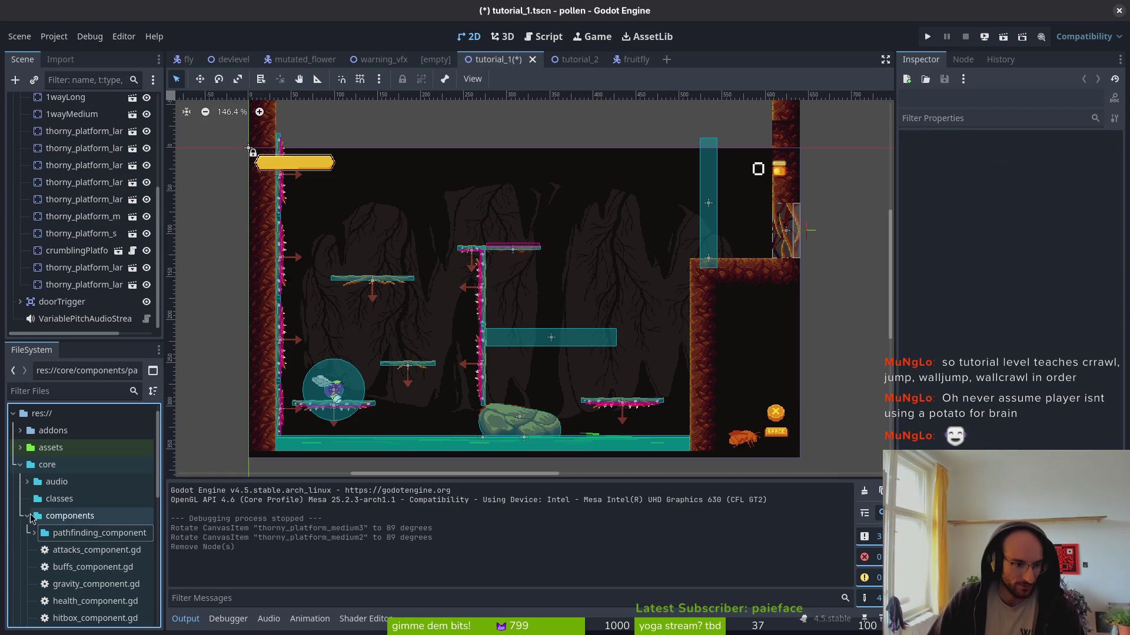
pyautogui.click(28, 517)
pyautogui.scroll(5, 22, 227)
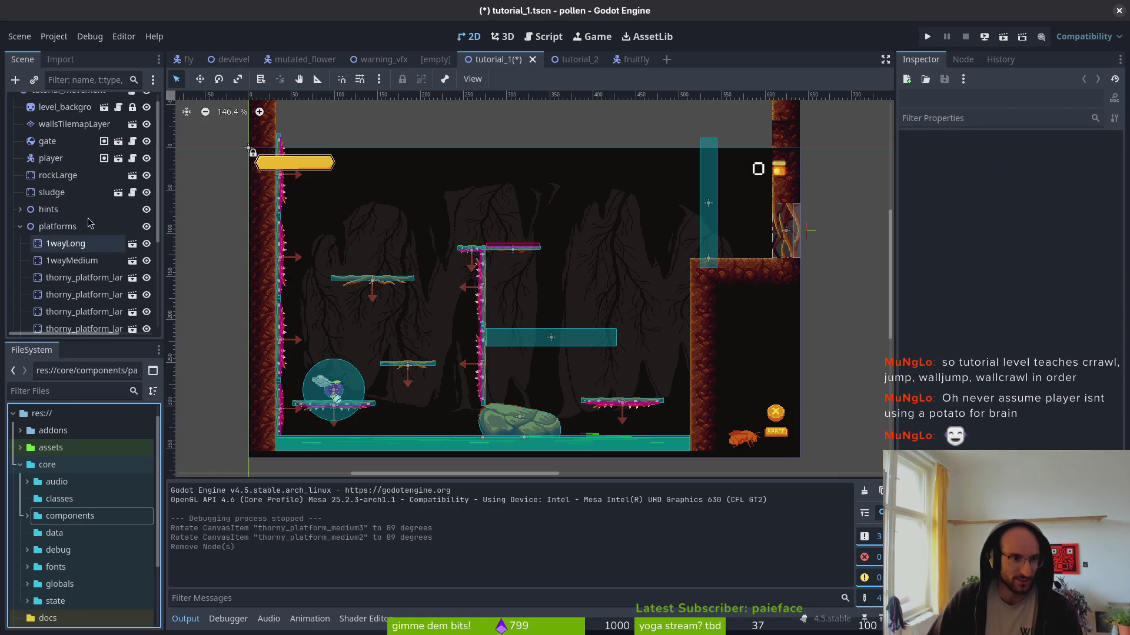
pyautogui.click(21, 226)
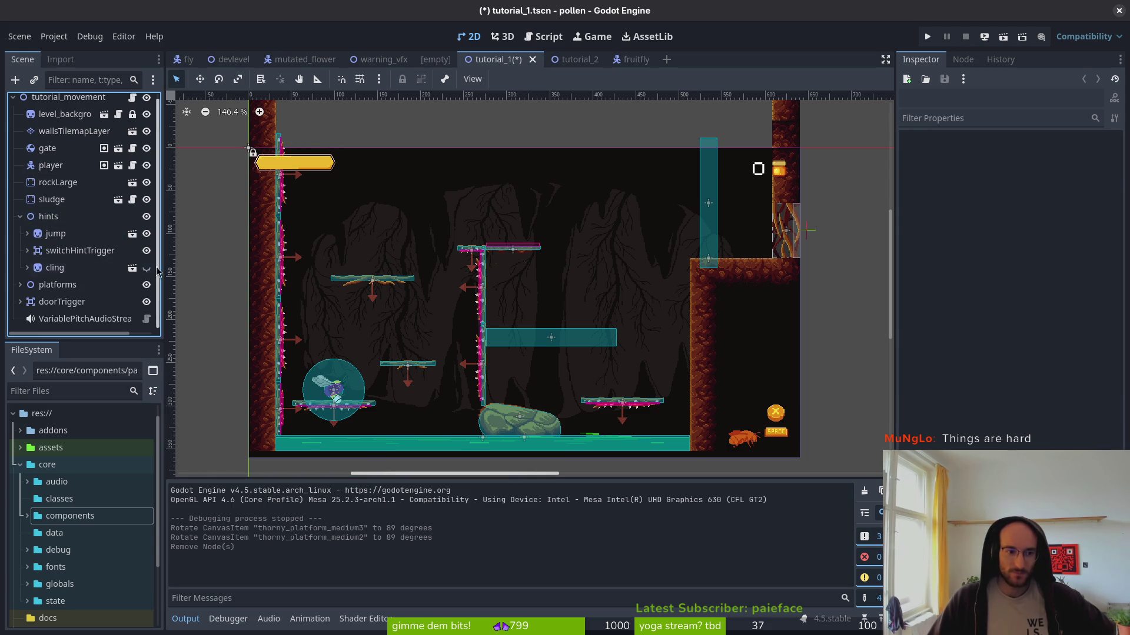
pyautogui.click(148, 268)
# Step: Show the cling hint, select its sprite, and nudge it up to y -100
pyautogui.click(148, 268)
pyautogui.click(148, 269)
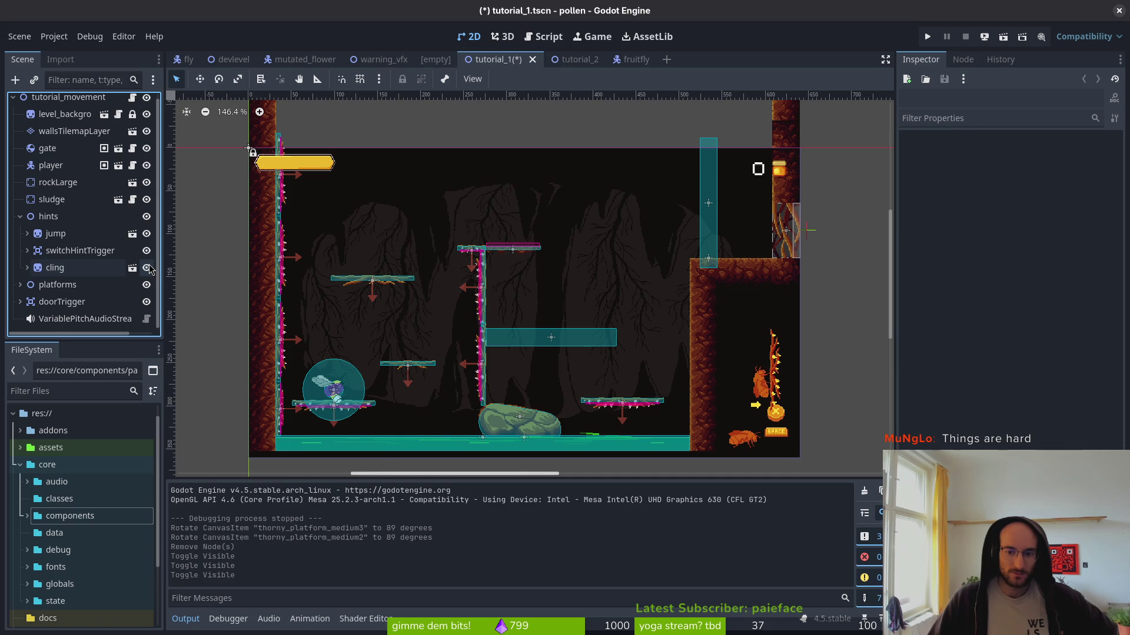
pyautogui.click(148, 268)
pyautogui.click(147, 269)
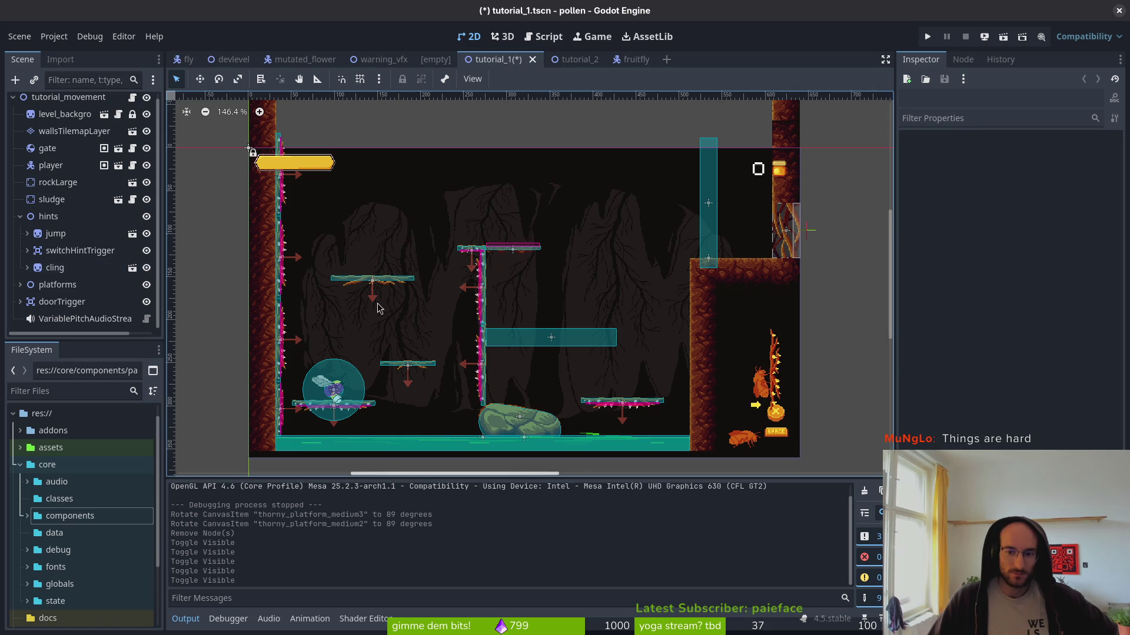
pyautogui.click(761, 393)
pyautogui.press('Up')
pyautogui.press('Up')
pyautogui.press('Up')
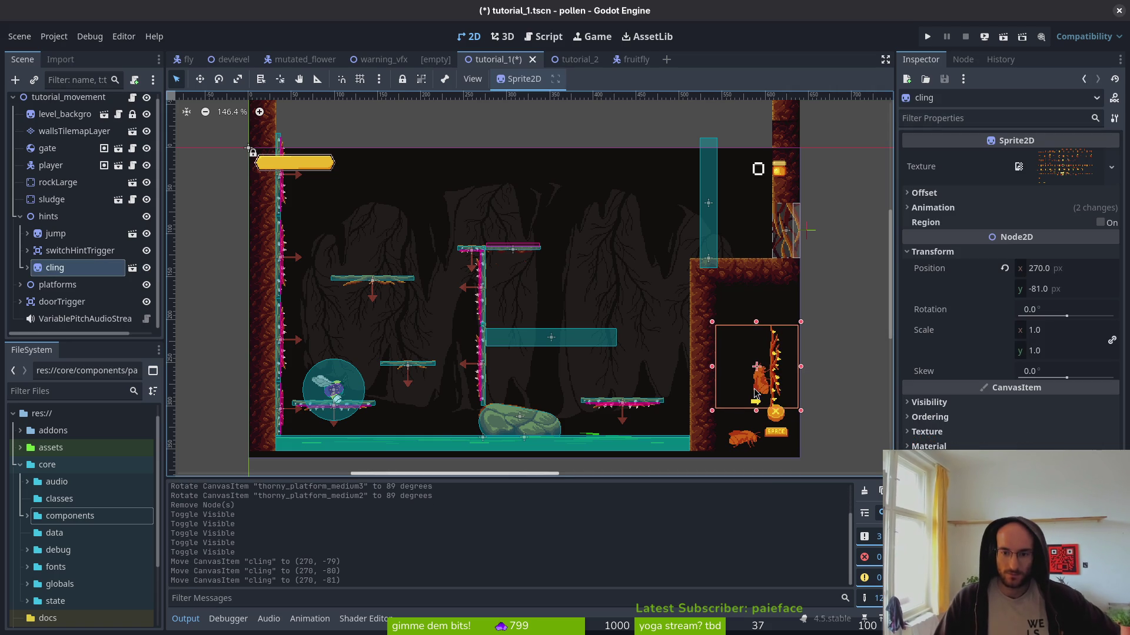
pyautogui.press('Up')
pyautogui.press('Up')
pyautogui.press('Up')
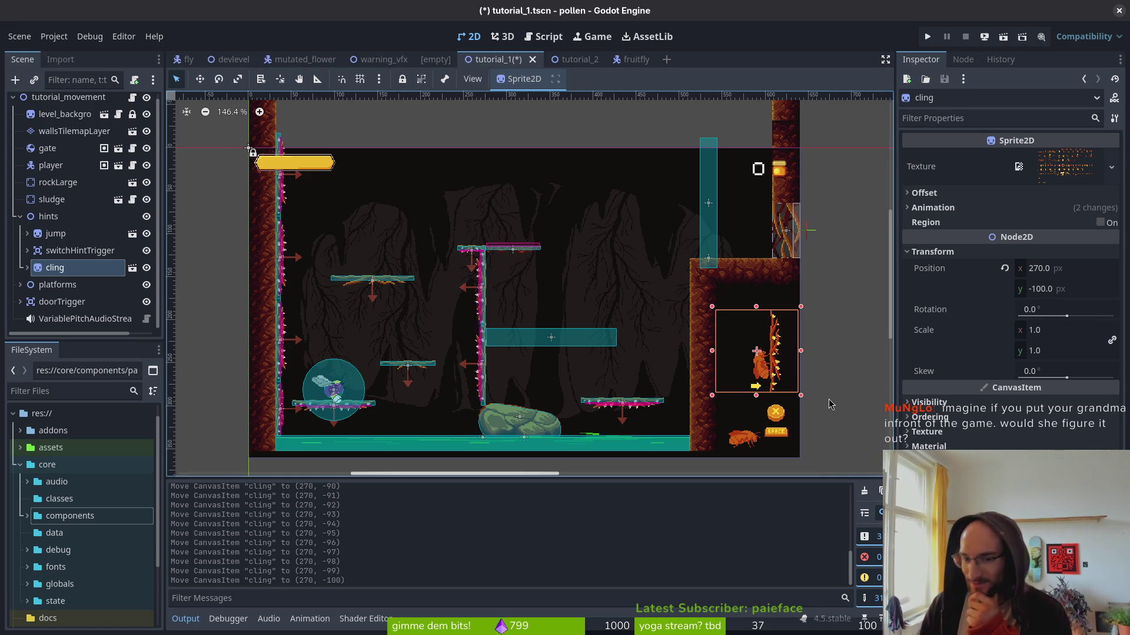
# Step: Deselect and reselect the cling hint sprite and collapse the hints group
pyautogui.click(809, 364)
pyautogui.click(776, 375)
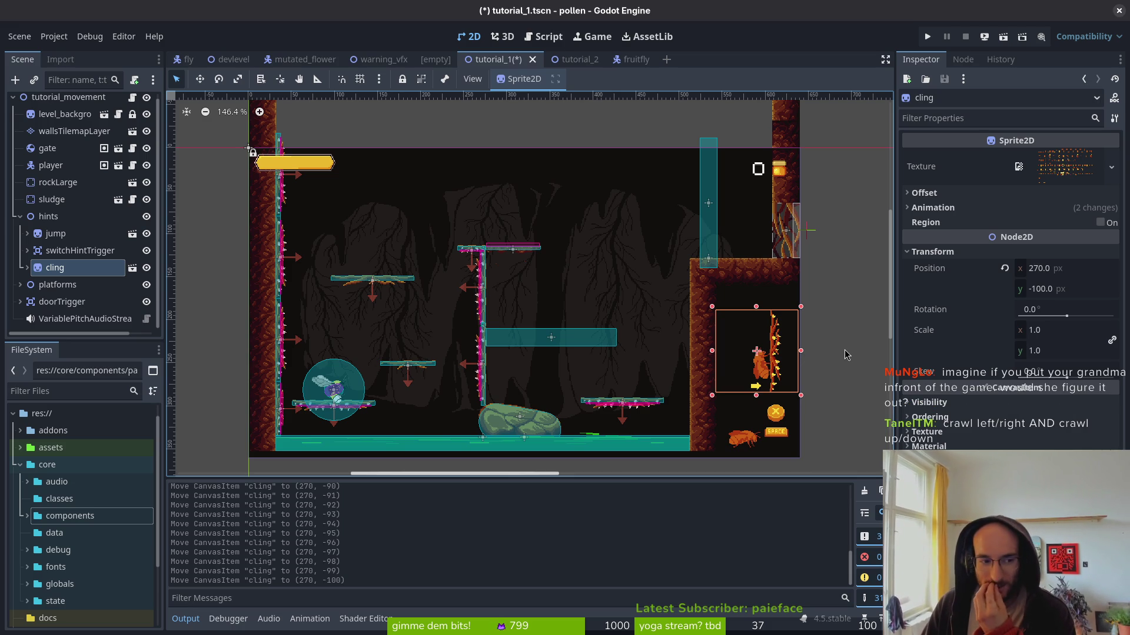
pyautogui.click(20, 217)
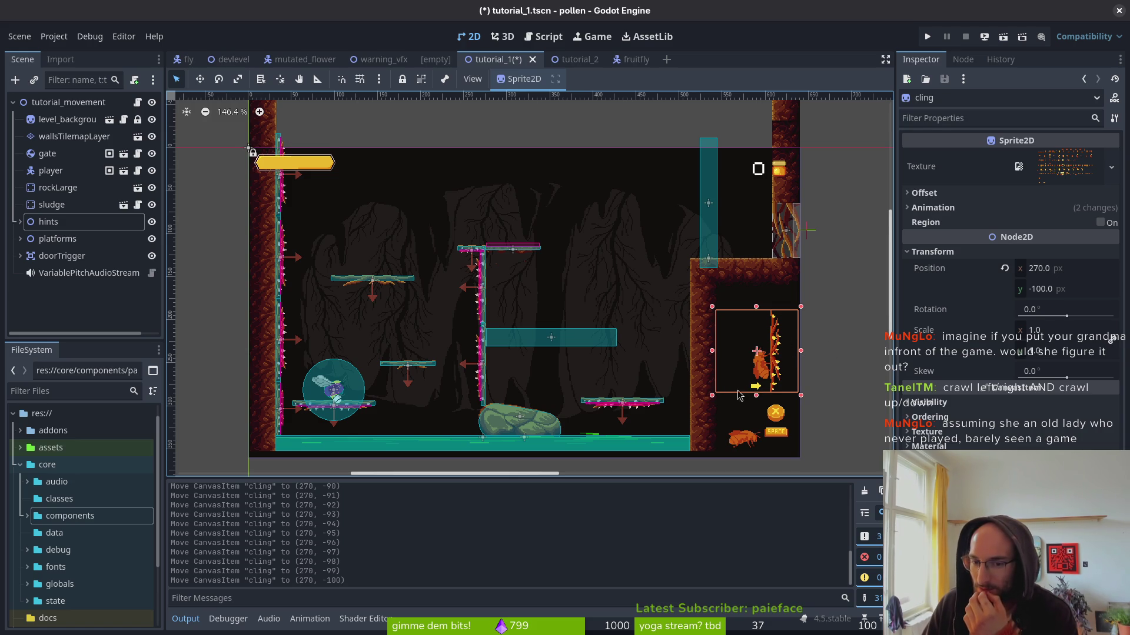
pyautogui.click(829, 373)
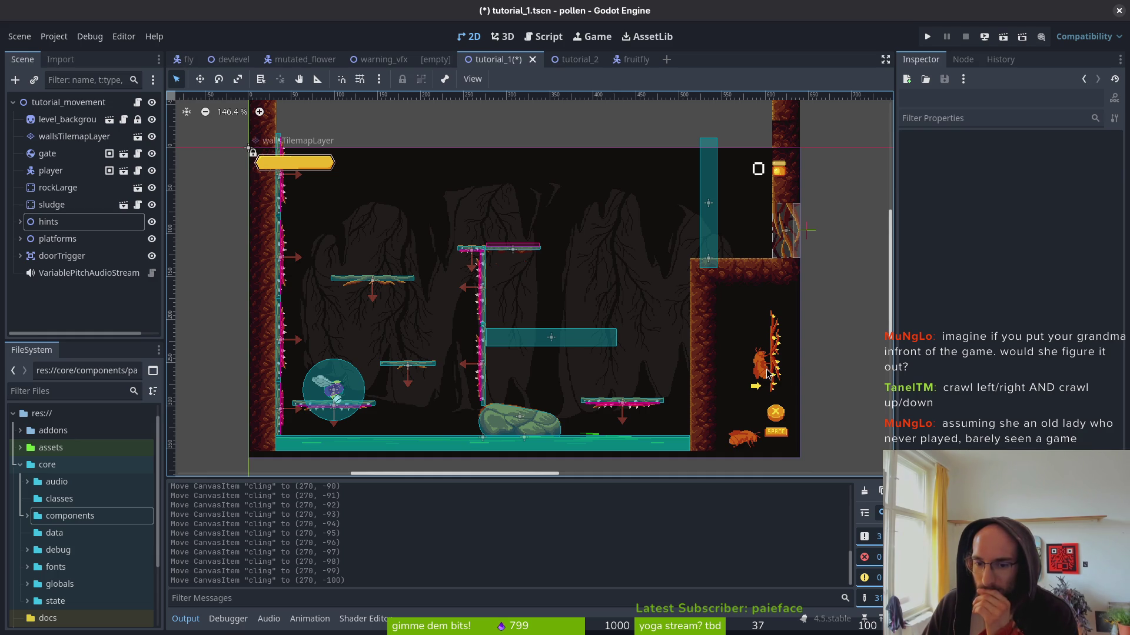
pyautogui.click(771, 372)
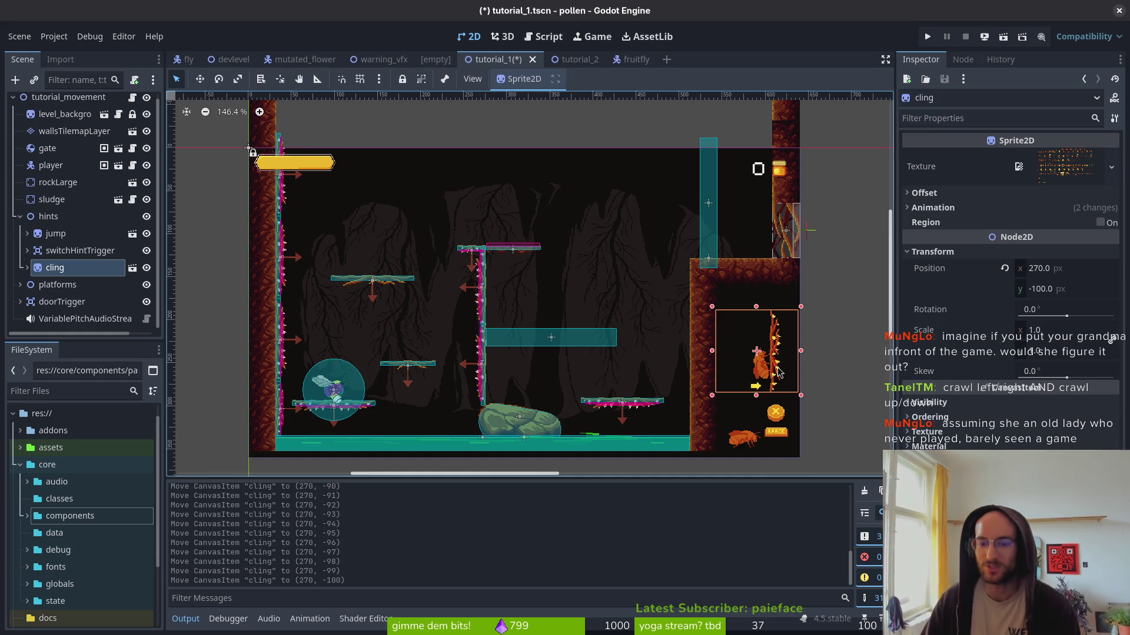
# Step: Set the cling hint sprite's Rotation to 90 in the Inspector
pyautogui.click(1040, 309)
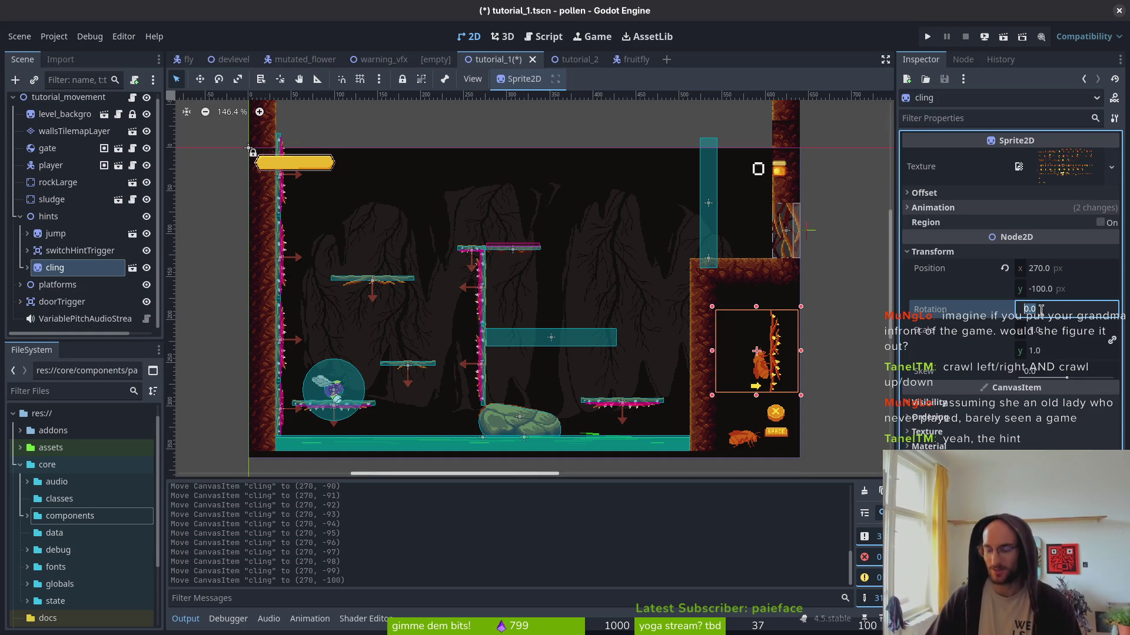
pyautogui.write('90')
pyautogui.press('Return')
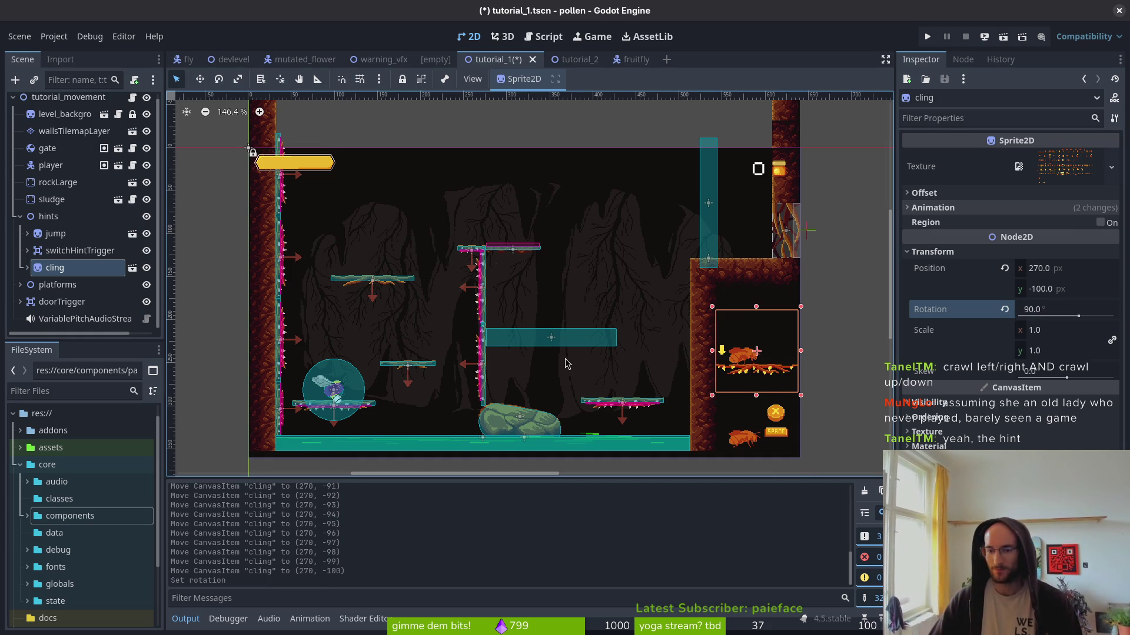
pyautogui.scroll(3, 717, 340)
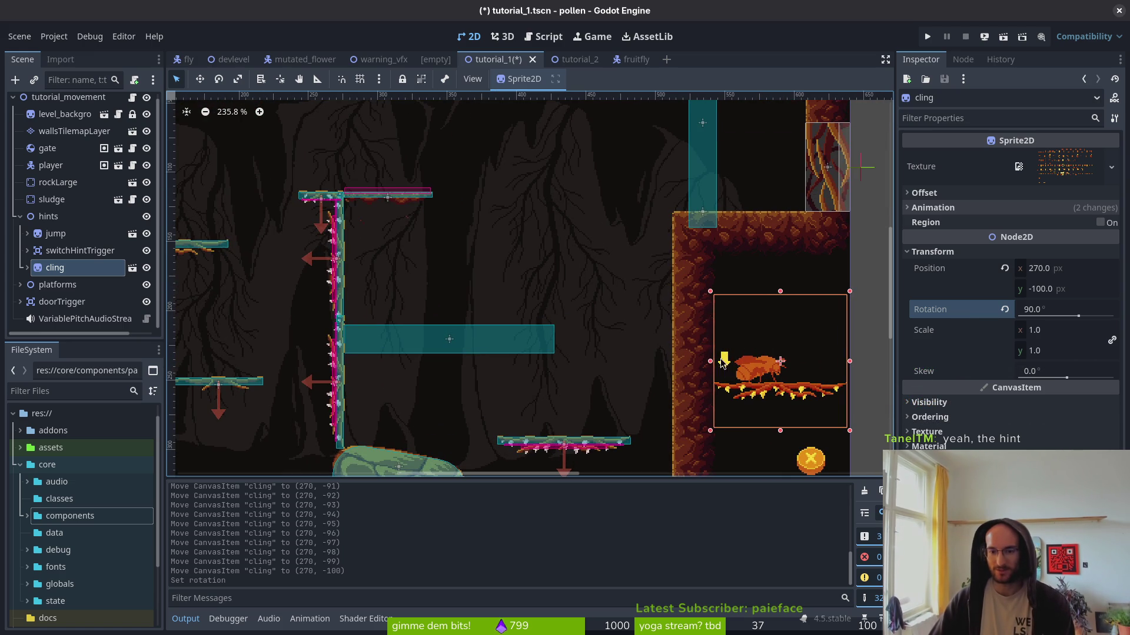
pyautogui.scroll(3, 728, 375)
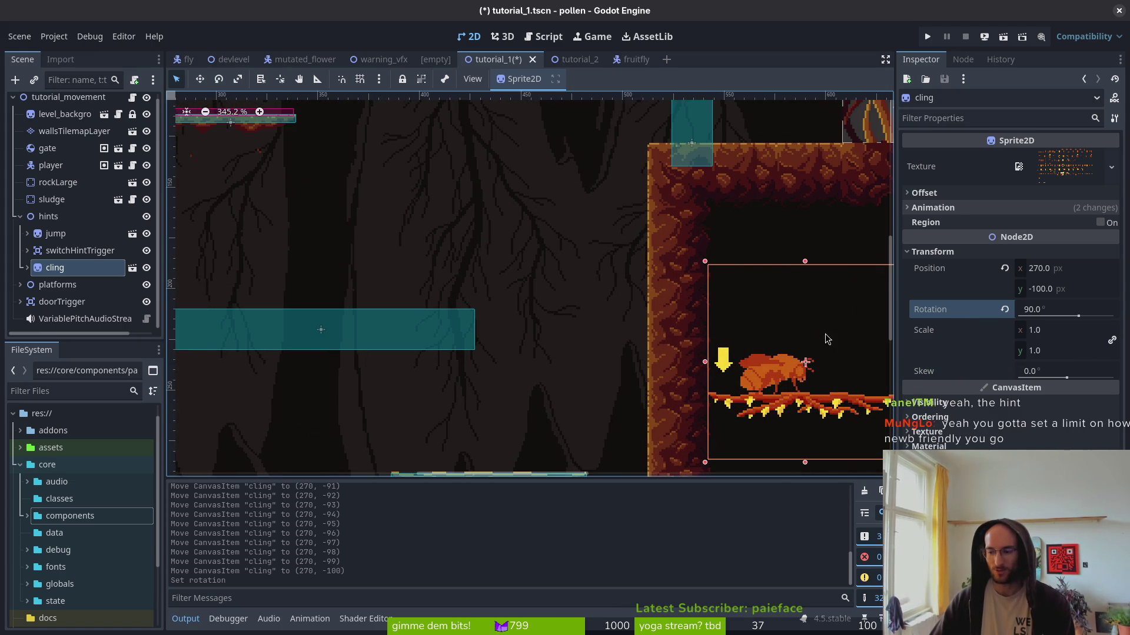
pyautogui.scroll(-4, 824, 333)
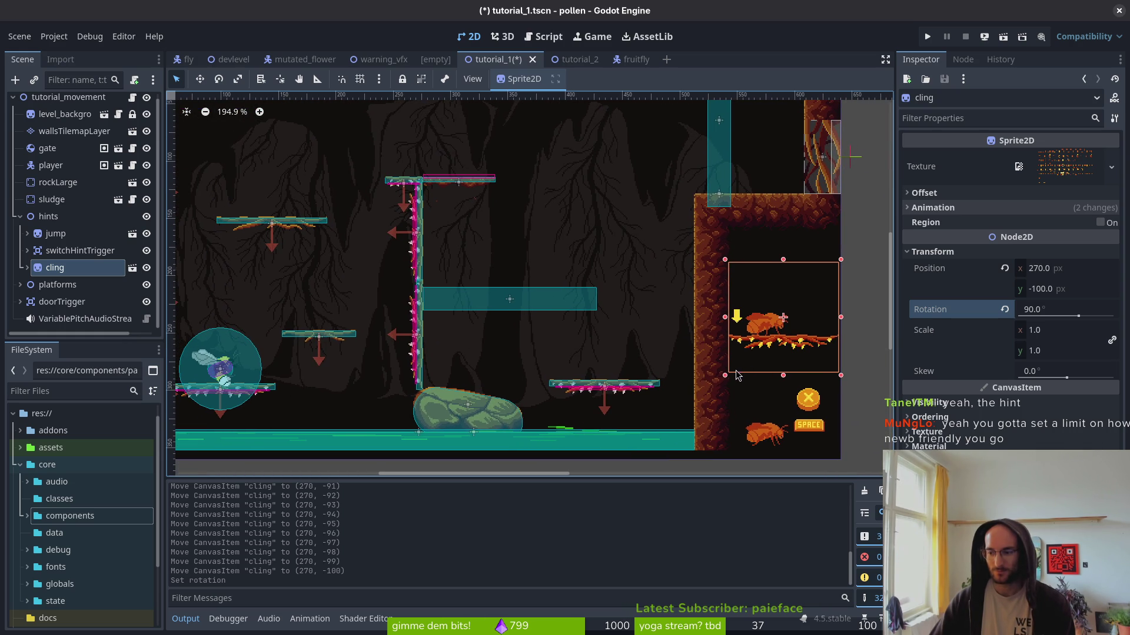
pyautogui.scroll(-2, 710, 375)
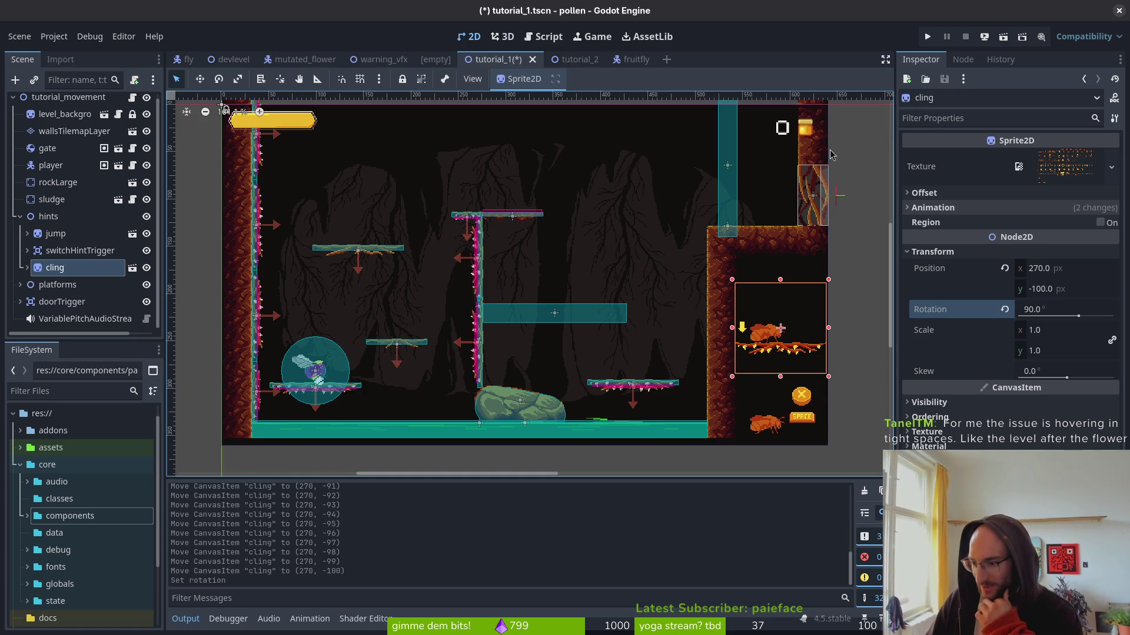
# Step: Save tutorial_1.tscn with Ctrl+S
pyautogui.hotkey('ctrl', 's')
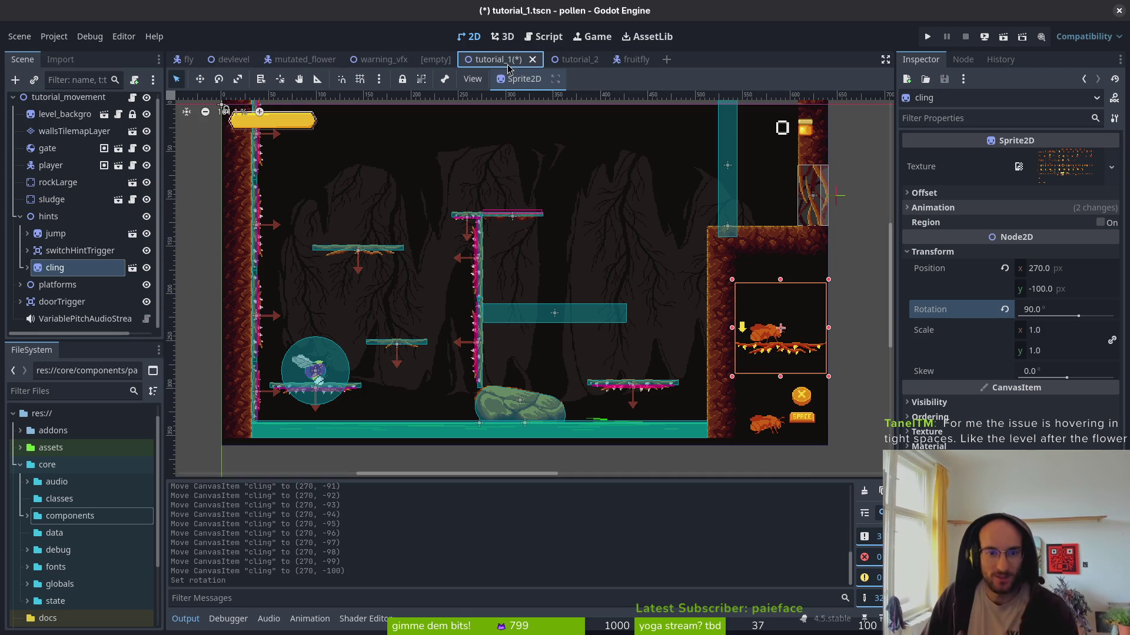
# Step: Quick-open level_5.tscn by searching 'level5', then select the Marker2D3 spawn marker
pyautogui.hotkey('ctrl', 'shift', 'o')
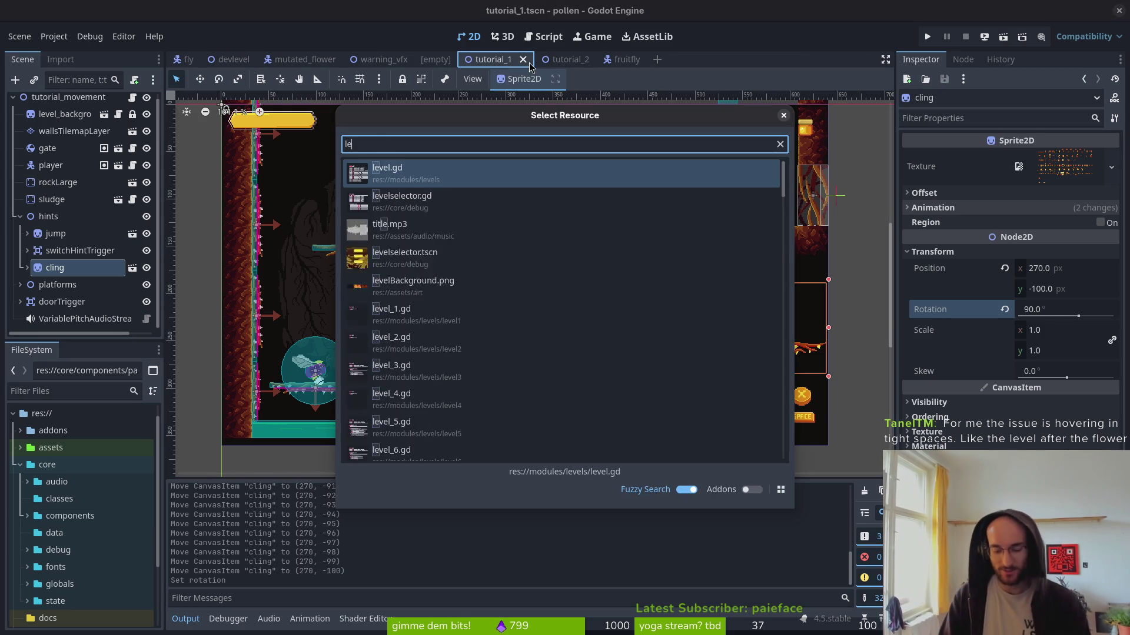
pyautogui.write('level5')
pyautogui.press('Return')
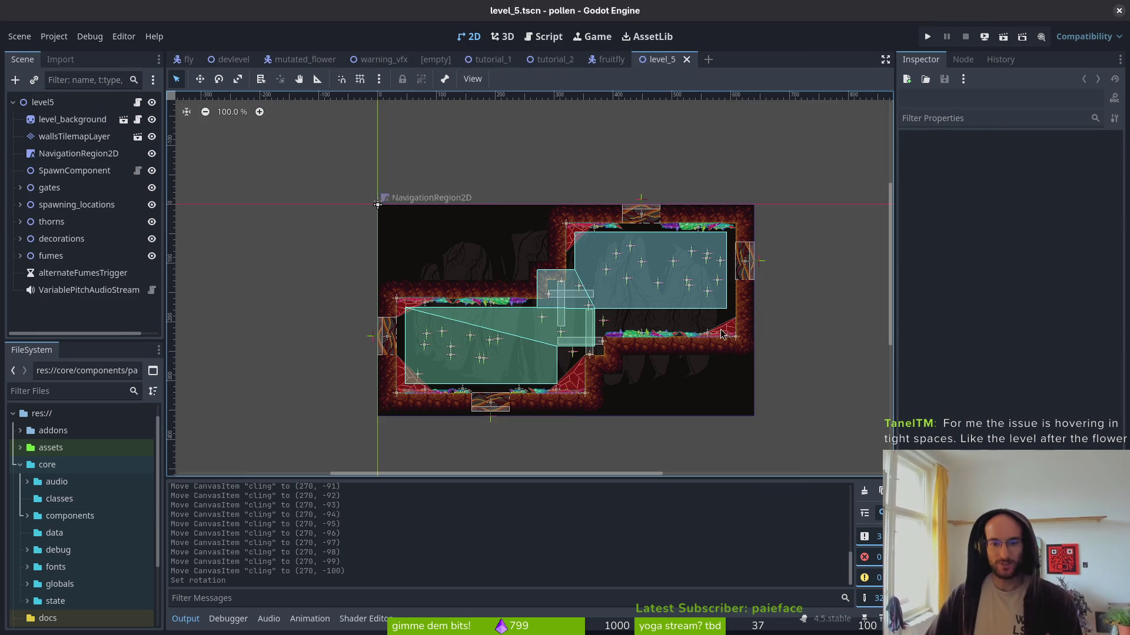
pyautogui.scroll(5, 651, 282)
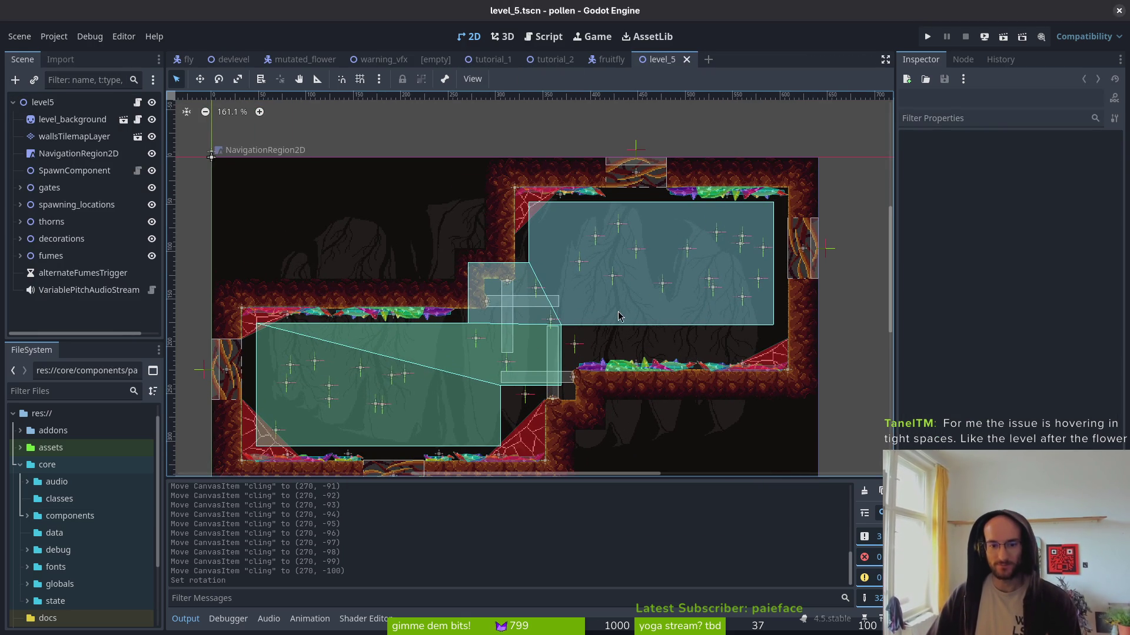
pyautogui.scroll(-1, 619, 320)
pyautogui.scroll(3, 595, 255)
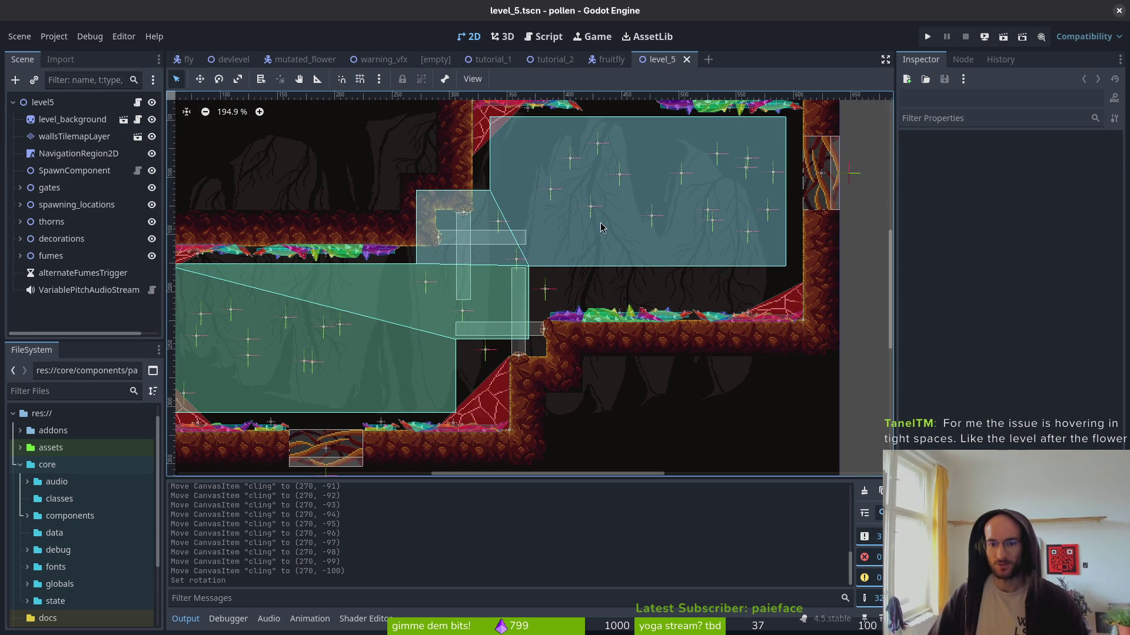
pyautogui.hscroll(-3, 506, 365)
pyautogui.scroll(-1, 506, 365)
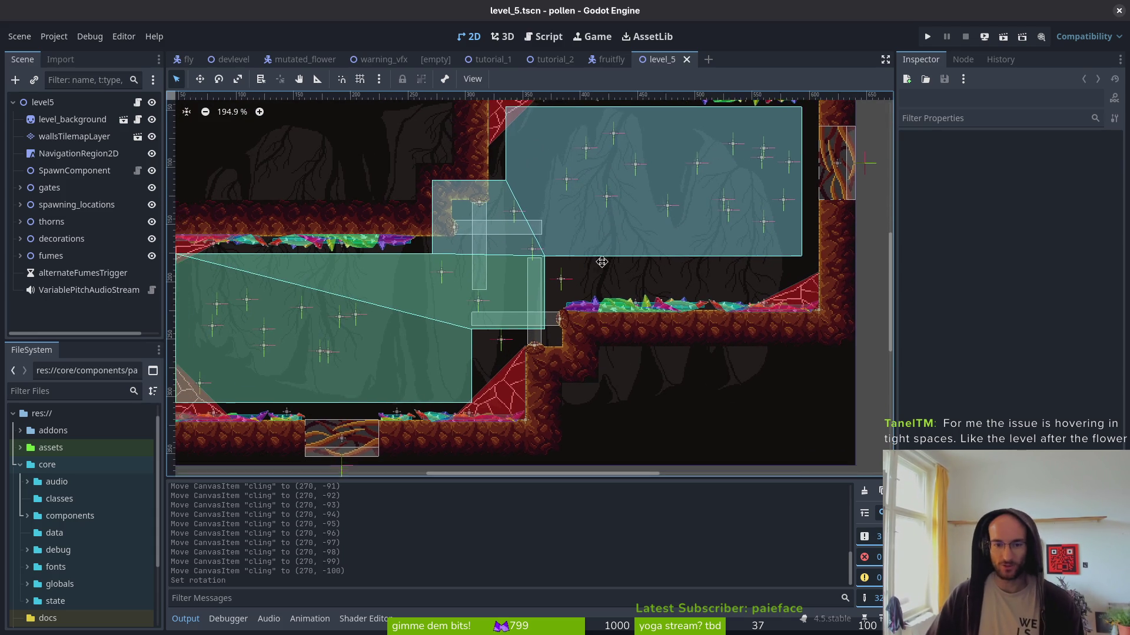
pyautogui.scroll(2, 659, 236)
pyautogui.hscroll(1, 659, 235)
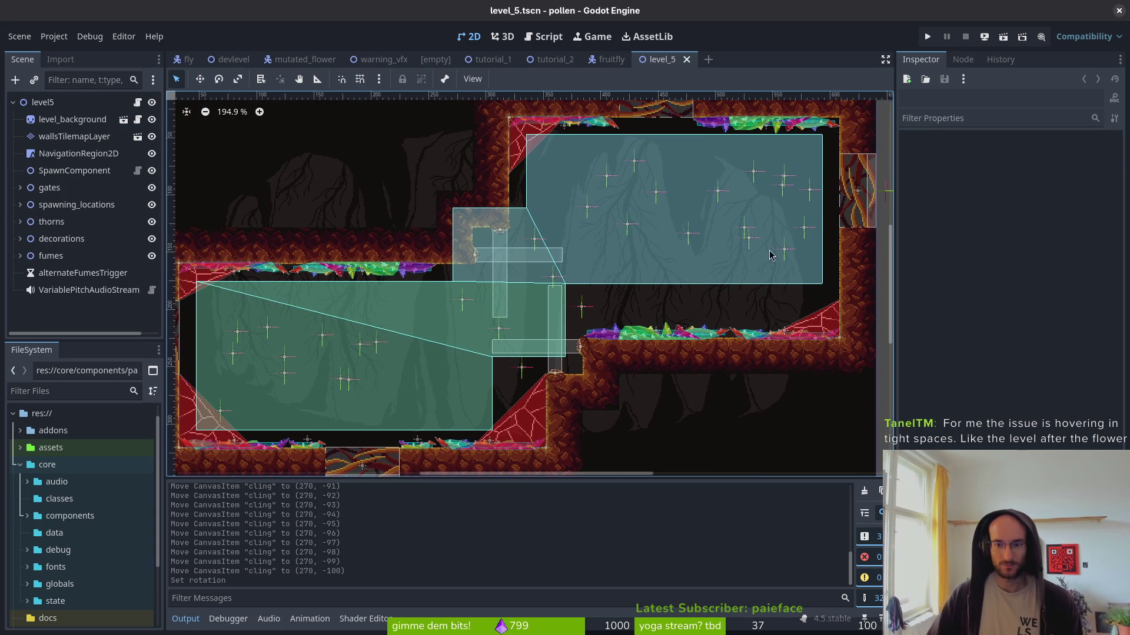
pyautogui.click(786, 252)
# Step: Undo an accidental Marker2D3 rotation and select NavigationRegion2D to edit its polygon
pyautogui.hscroll(2, 788, 255)
pyautogui.moveTo(743, 251); pyautogui.dragTo(754, 263)
pyautogui.hotkey('ctrl', 'z')
pyautogui.hscroll(-1, 754, 263)
pyautogui.scroll(-1, 754, 263)
pyautogui.click(52, 152)
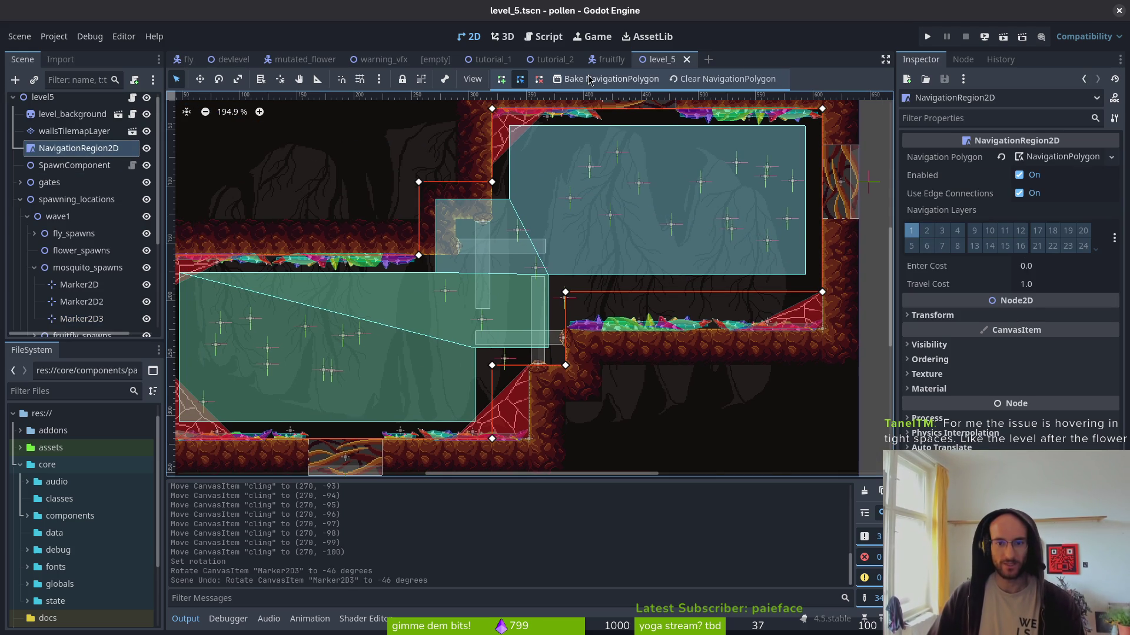
pyautogui.scroll(3, 583, 302)
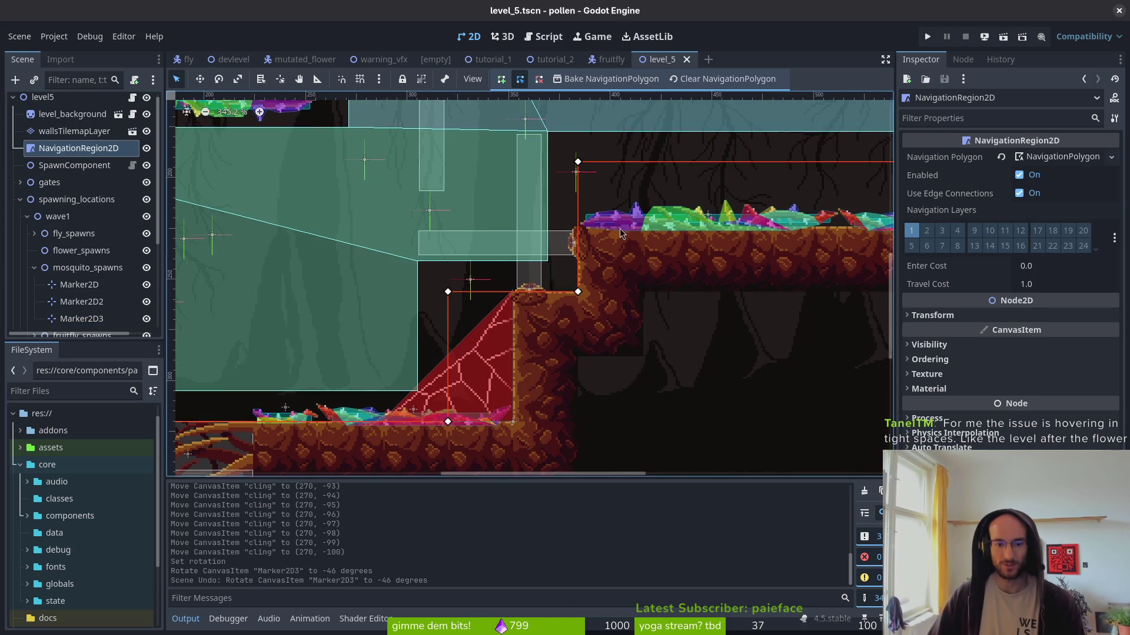
# Step: Drag polygon vertices 5, 6, the top-left vertex and vertex 3 onto the rock corners
pyautogui.moveTo(452, 293); pyautogui.dragTo(515, 292)
pyautogui.scroll(6, 520, 296)
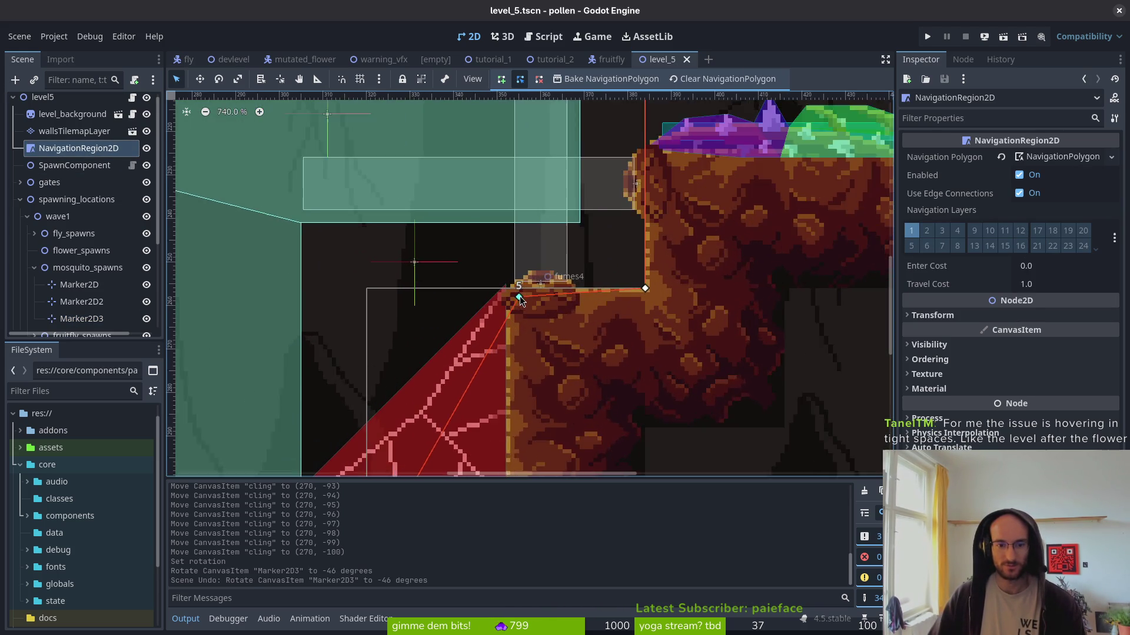
pyautogui.scroll(-1, 513, 302)
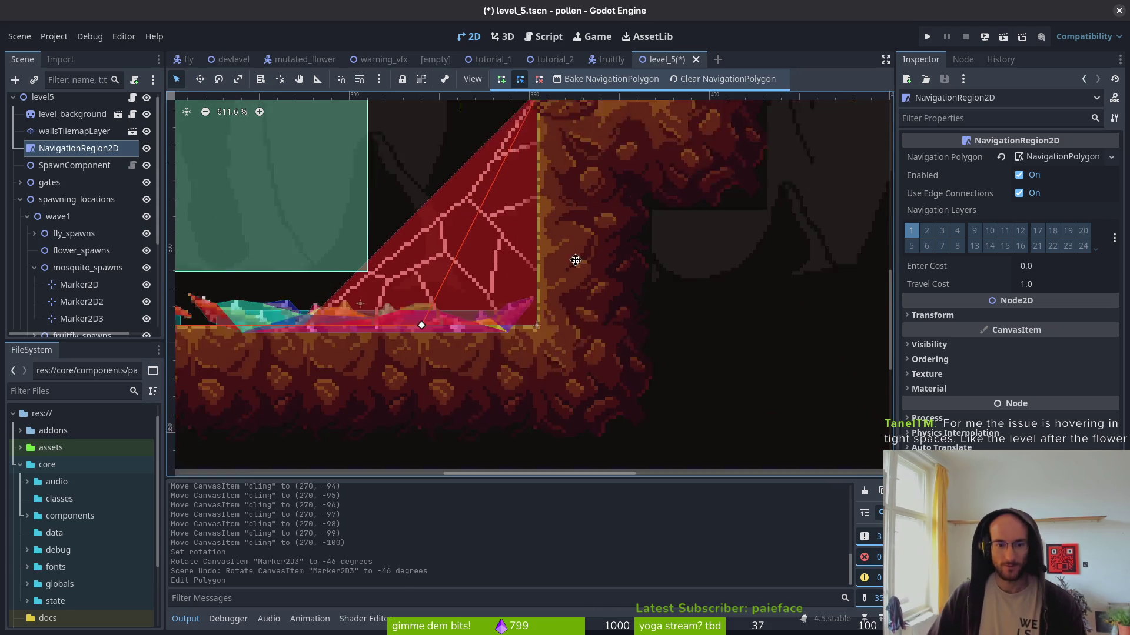
pyautogui.scroll(2, 489, 334)
pyautogui.moveTo(333, 341); pyautogui.dragTo(555, 332)
pyautogui.scroll(-5, 531, 297)
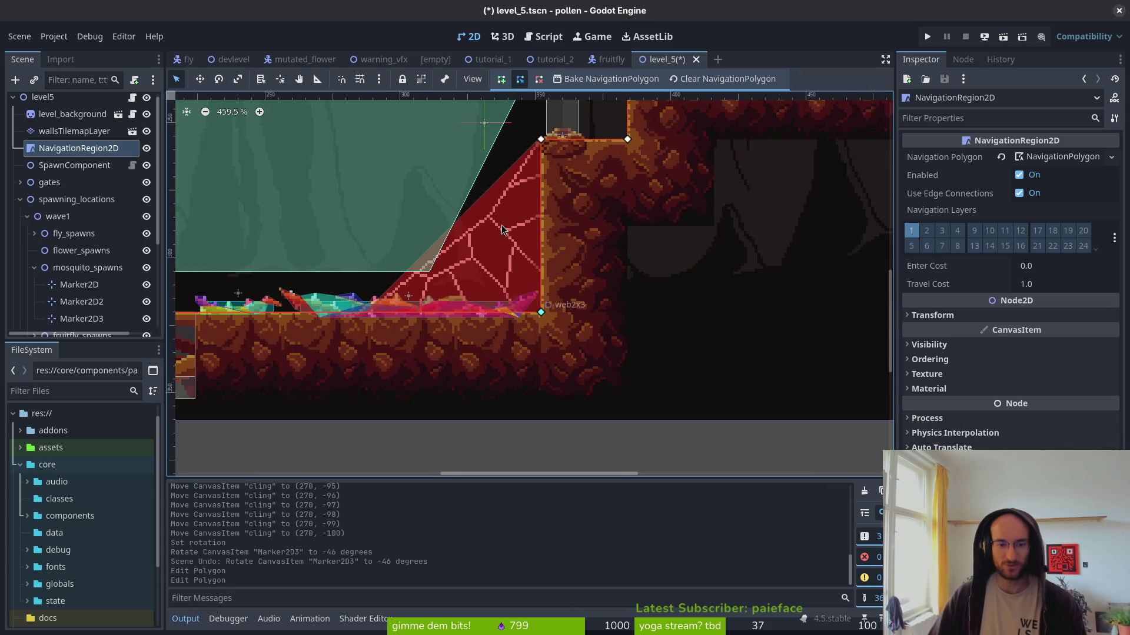
pyautogui.scroll(2, 512, 241)
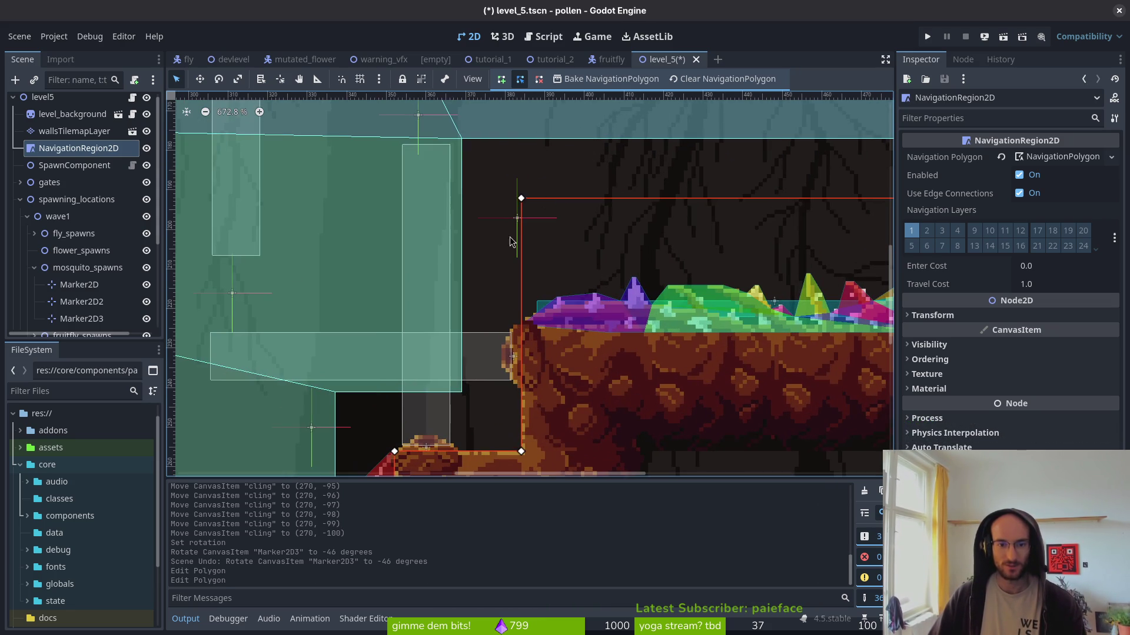
pyautogui.moveTo(521, 198); pyautogui.dragTo(515, 327)
pyautogui.scroll(3, 520, 320)
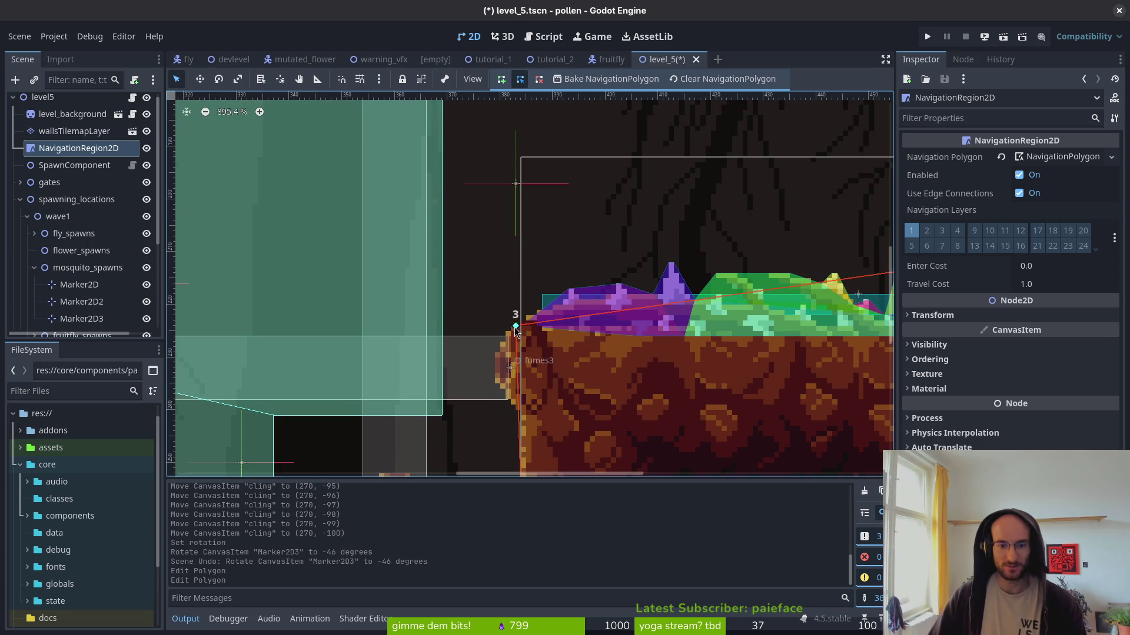
pyautogui.scroll(2, 515, 327)
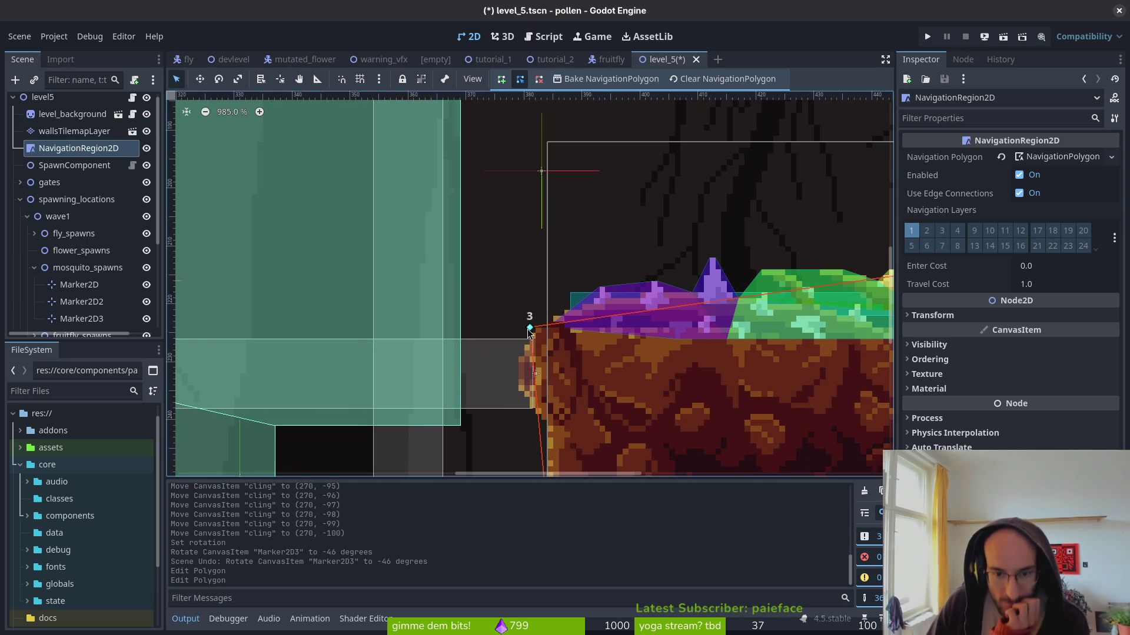
pyautogui.moveTo(529, 332); pyautogui.dragTo(546, 334)
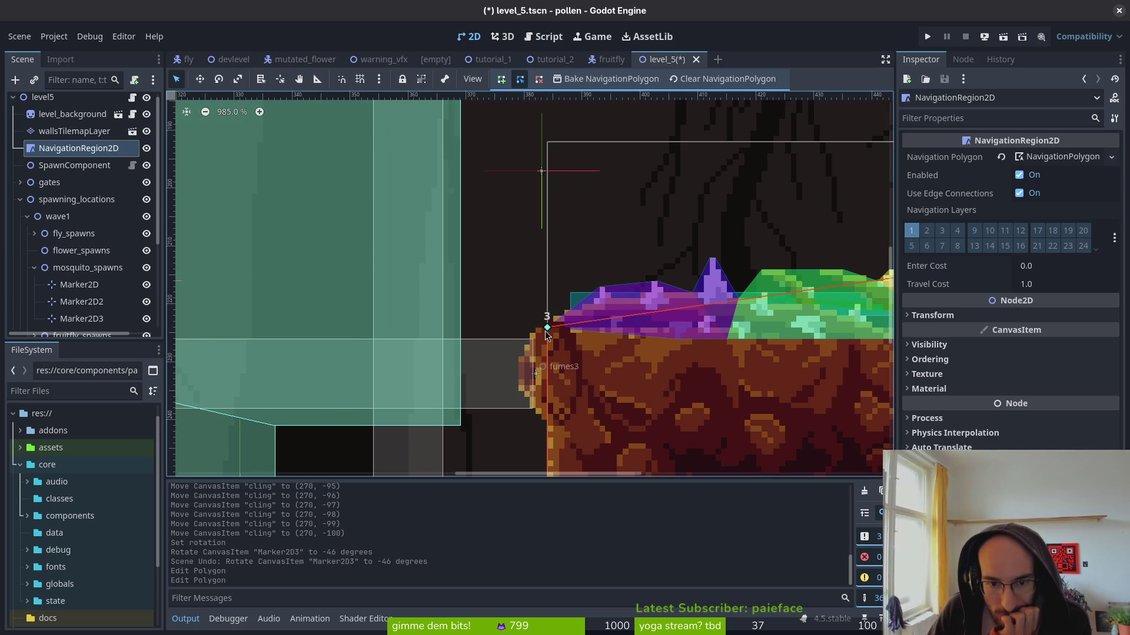
# Step: Move the top, bottom, top-left and 11th vertices to the rock corners and save level_5
pyautogui.scroll(-2, 770, 354)
pyautogui.hscroll(10, 770, 354)
pyautogui.moveTo(698, 223); pyautogui.dragTo(697, 361)
pyautogui.scroll(-5, 636, 346)
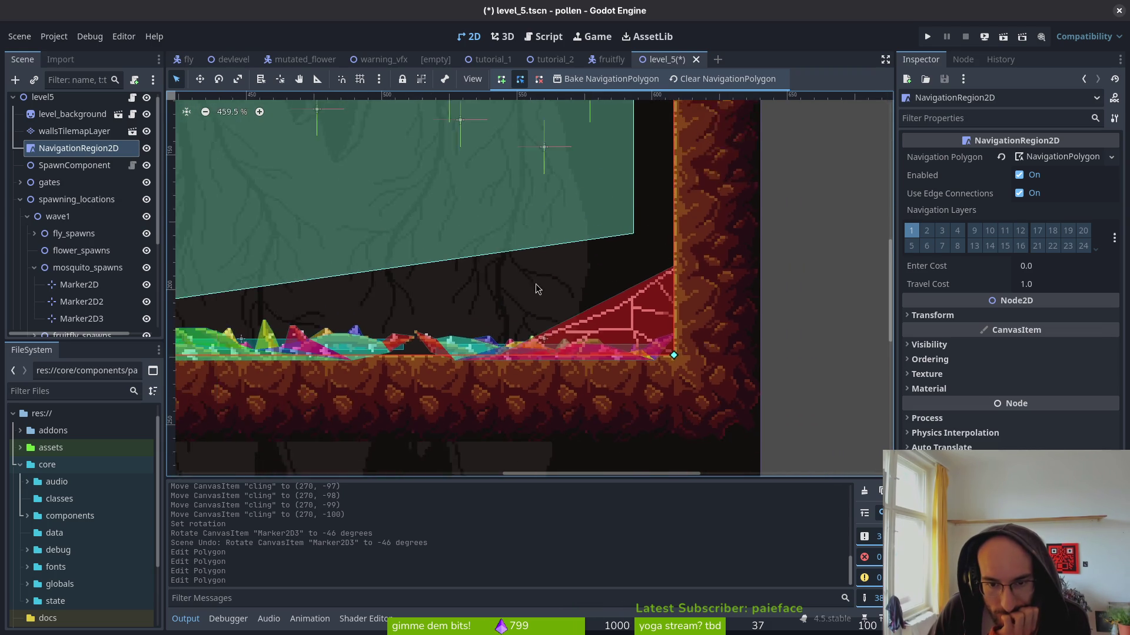
pyautogui.scroll(-6, 551, 306)
pyautogui.scroll(4, 454, 142)
pyautogui.scroll(8, 496, 214)
pyautogui.moveTo(425, 280)
pyautogui.mouseDown()
pyautogui.moveTo(556, 289)
pyautogui.moveTo(539, 283)
pyautogui.mouseUp()
pyautogui.scroll(5, 424, 201)
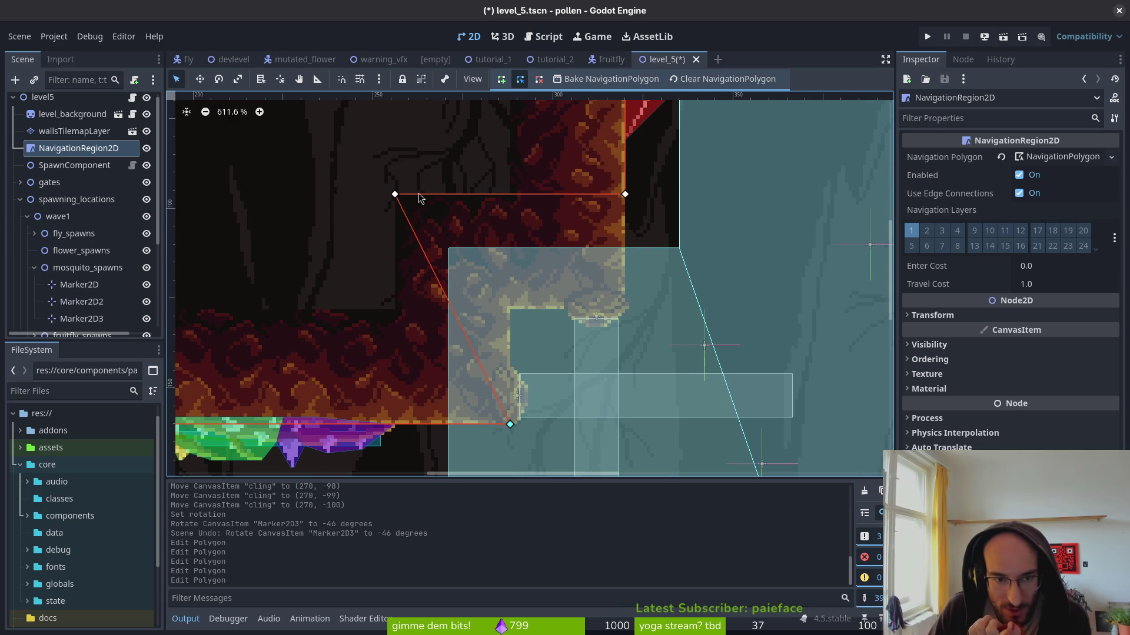
pyautogui.moveTo(394, 194); pyautogui.dragTo(511, 312)
pyautogui.scroll(5, 629, 215)
pyautogui.moveTo(622, 184); pyautogui.dragTo(621, 368)
pyautogui.scroll(-6, 621, 368)
pyautogui.scroll(-13, 586, 334)
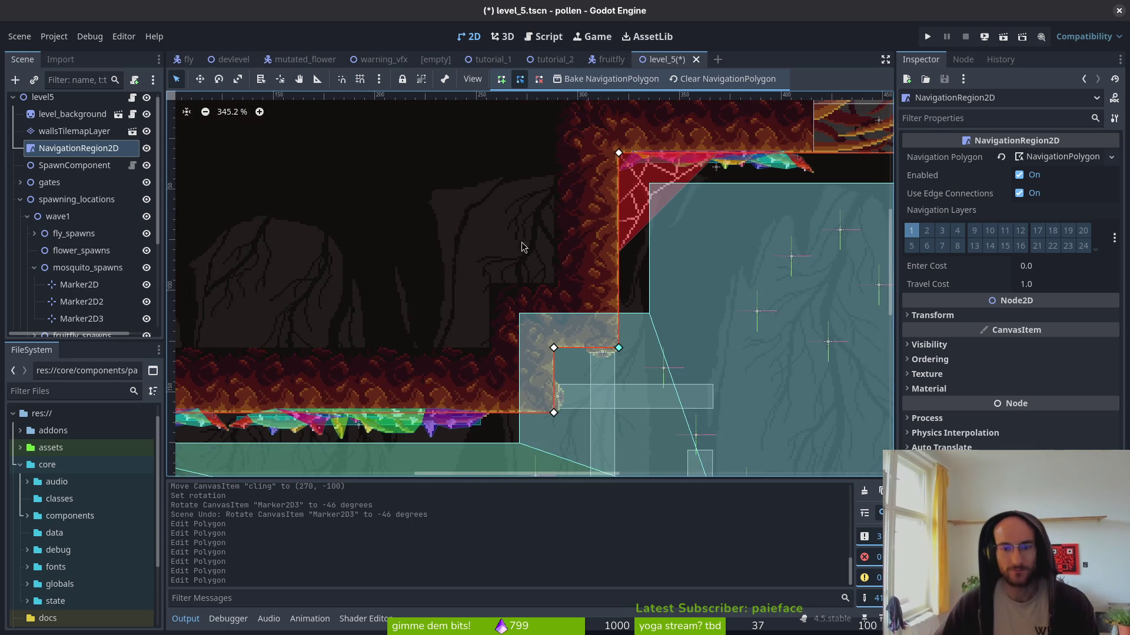
pyautogui.hotkey('ctrl', 's')
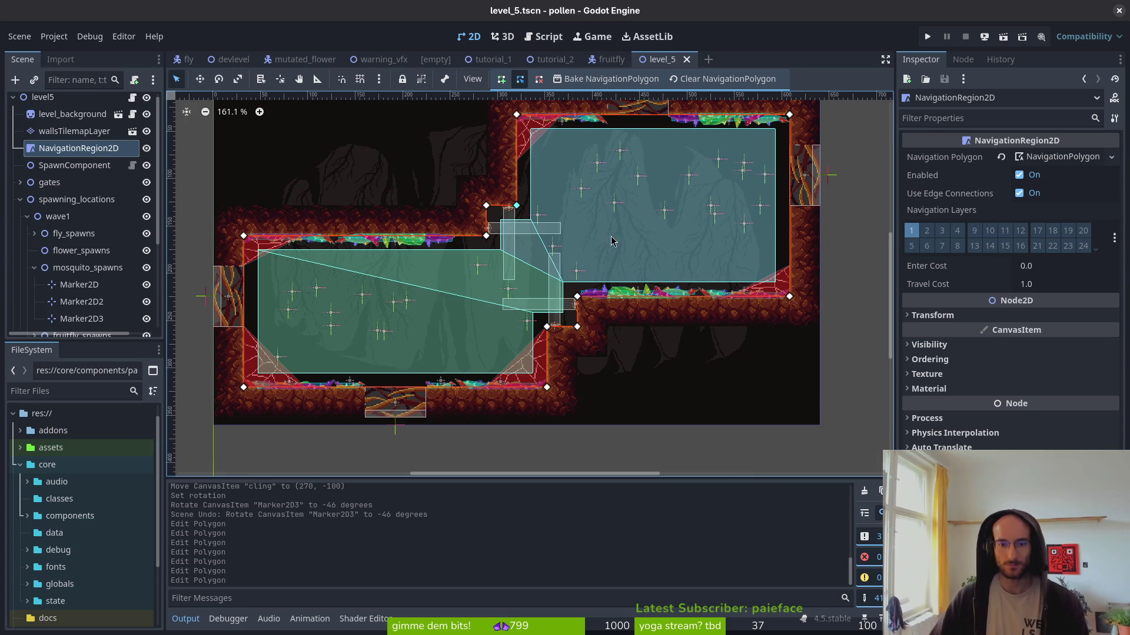
pyautogui.scroll(5, 613, 245)
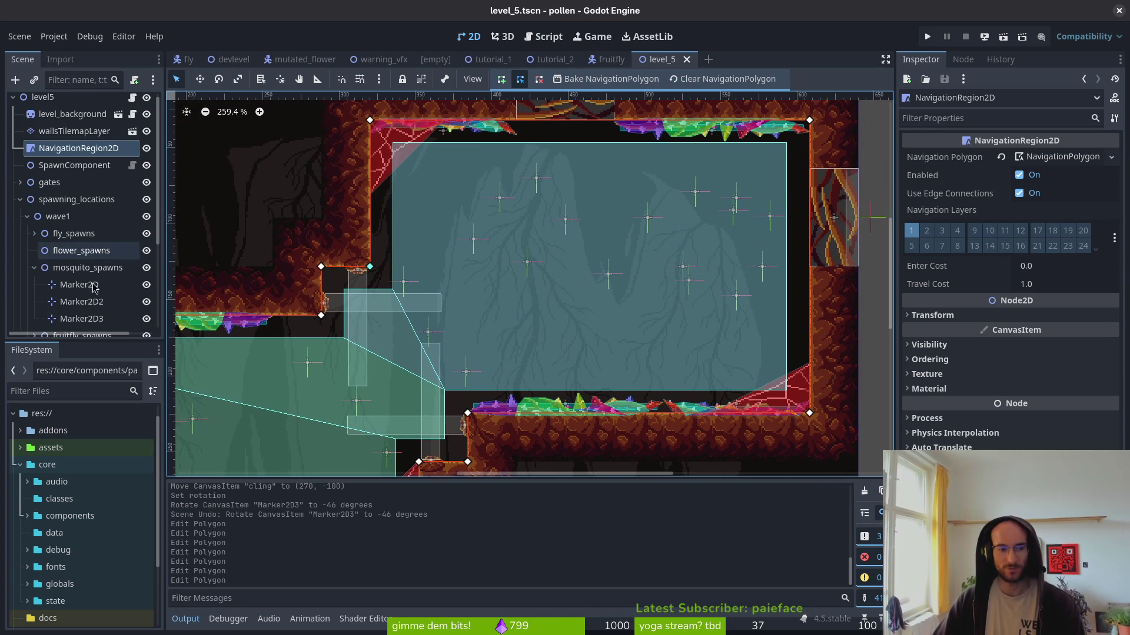
# Step: Collapse the mosquito_spawns and wave1 groups and save level_5
pyautogui.click(34, 268)
pyautogui.click(26, 217)
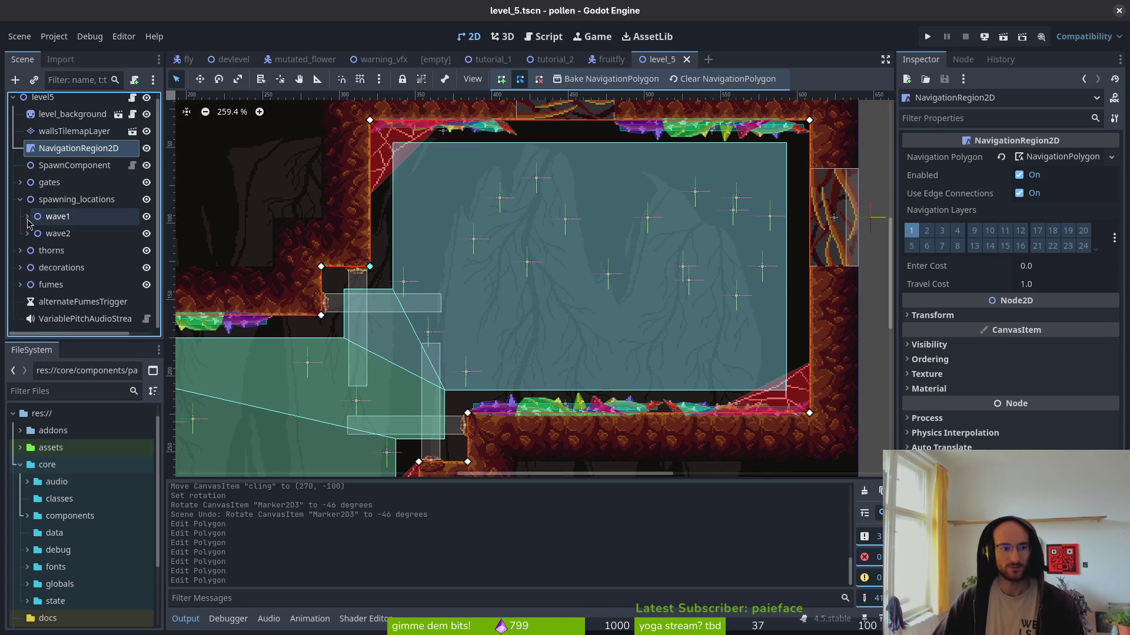
pyautogui.hotkey('ctrl', 's')
pyautogui.hotkey('ctrl', 's')
pyautogui.hscroll(3, 588, 265)
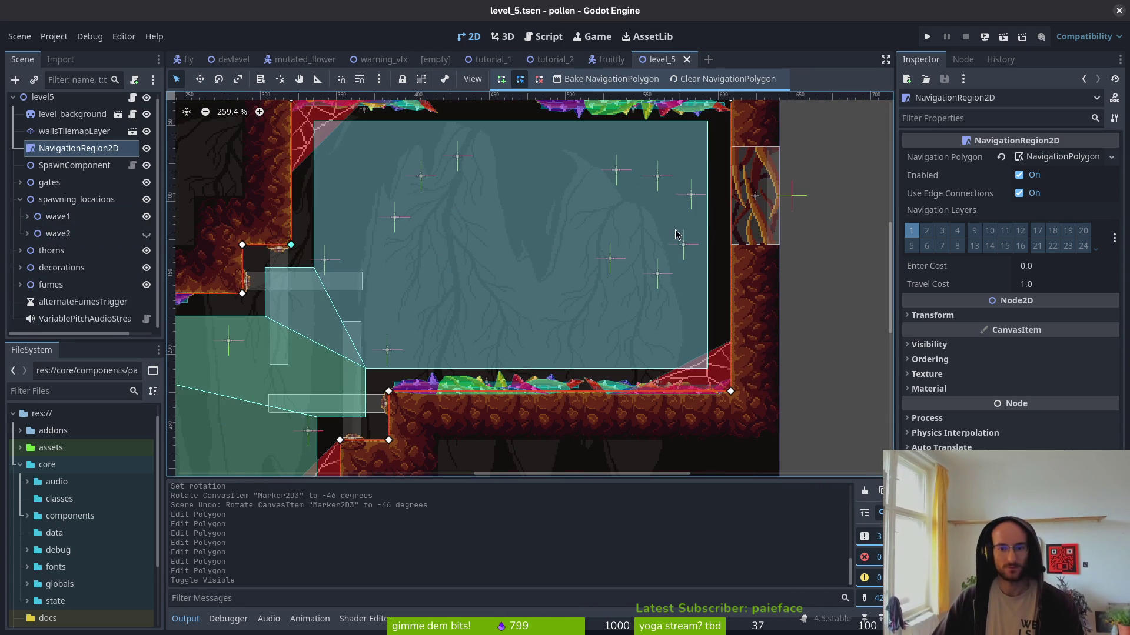
# Step: Move Marker2D3 lower after undoing an accidental rotation, and shift Marker2D6 left and down
pyautogui.click(657, 275)
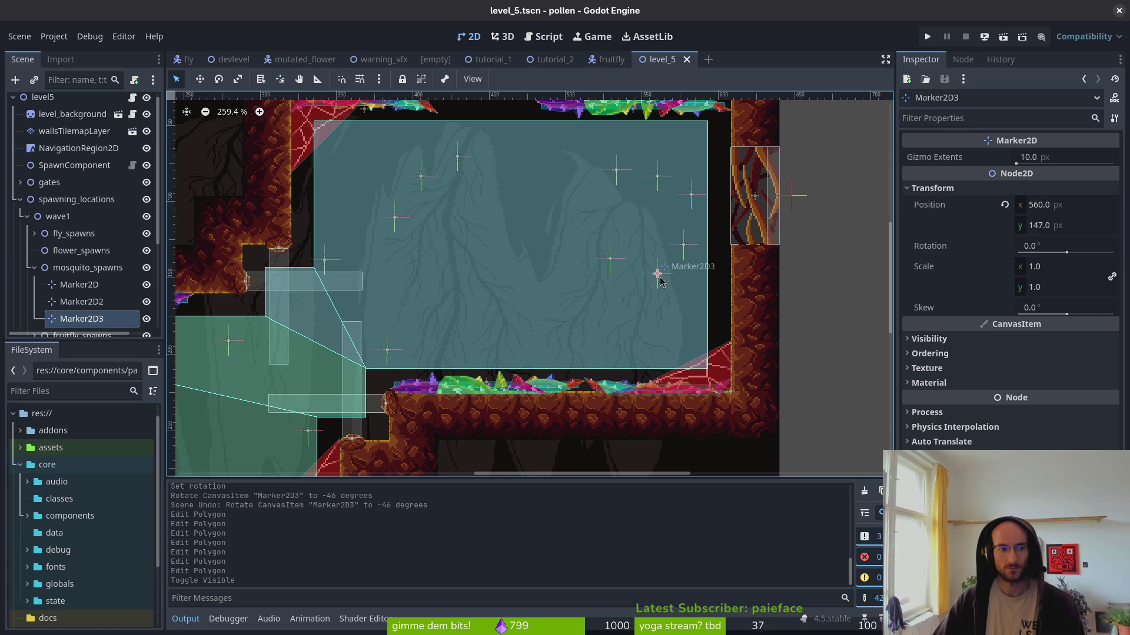
pyautogui.moveTo(655, 284)
pyautogui.mouseDown()
pyautogui.moveTo(646, 306)
pyautogui.moveTo(671, 318)
pyautogui.mouseUp()
pyautogui.hotkey('ctrl', 'z')
pyautogui.moveTo(657, 275); pyautogui.dragTo(648, 307)
pyautogui.click(609, 259)
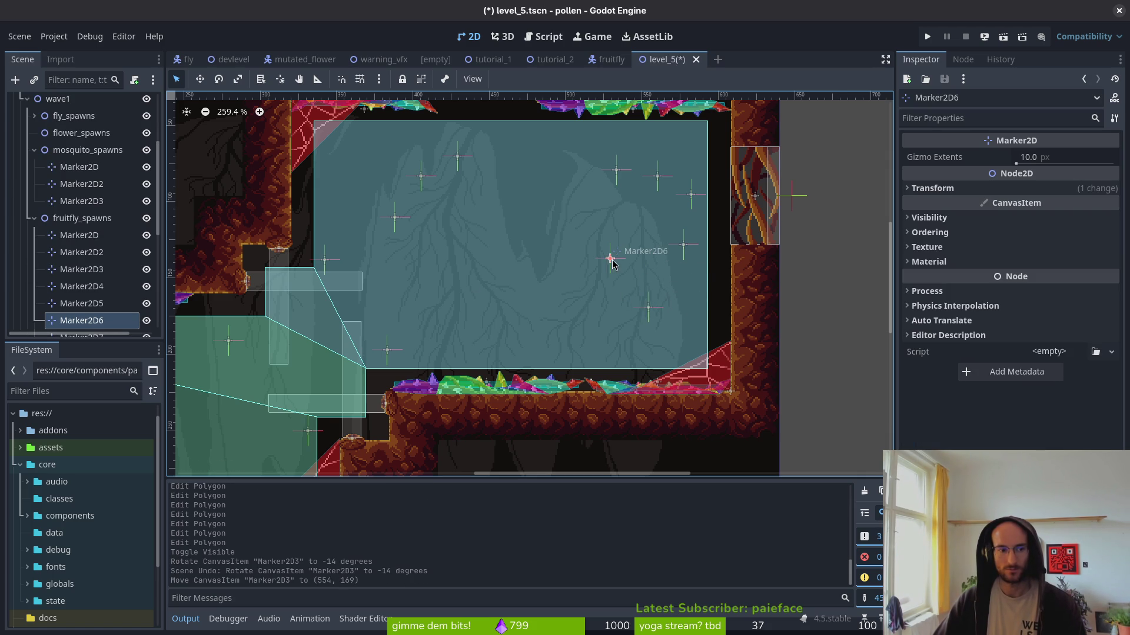
pyautogui.moveTo(613, 262); pyautogui.dragTo(588, 272)
# Step: Move Marker2D10 left, Marker2D11 toward the room's top, and Marker2D12 up-left
pyautogui.moveTo(686, 250); pyautogui.dragTo(673, 248)
pyautogui.click(658, 178)
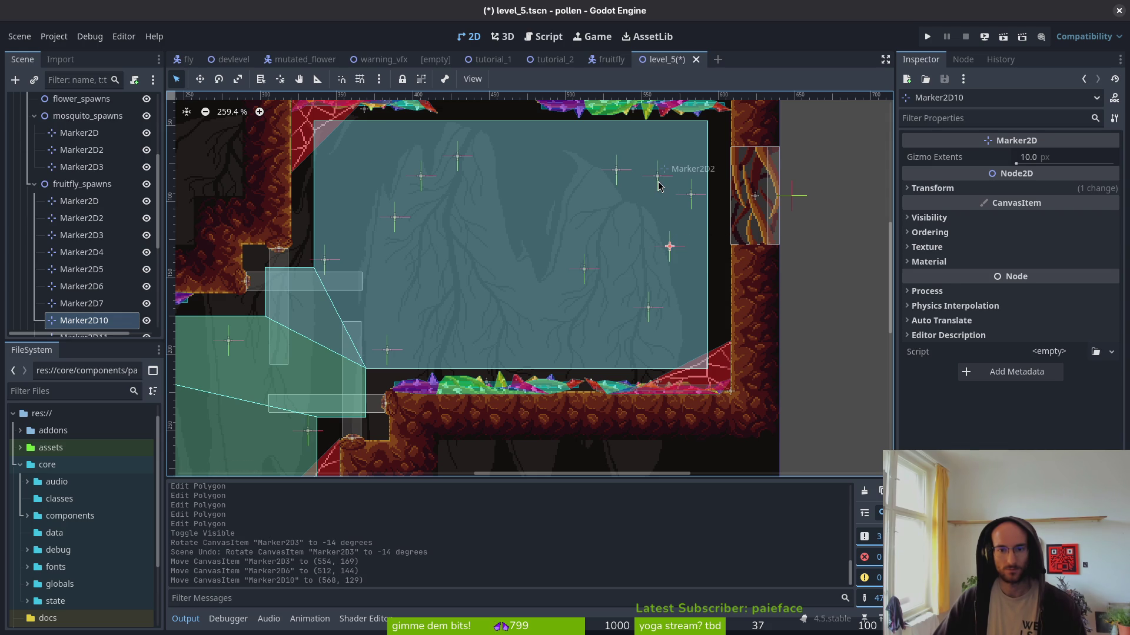
pyautogui.click(616, 171)
pyautogui.moveTo(616, 172); pyautogui.dragTo(567, 200)
pyautogui.click(692, 196)
pyautogui.moveTo(692, 201)
pyautogui.mouseDown()
pyautogui.moveTo(616, 175)
pyautogui.moveTo(615, 150)
pyautogui.mouseUp()
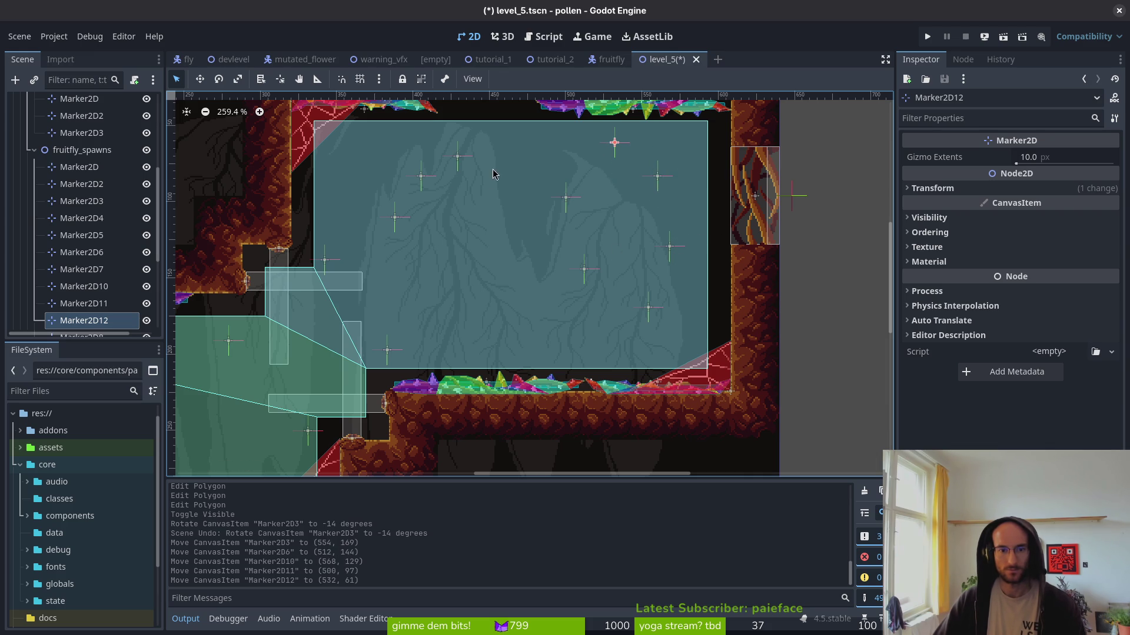
# Step: Fine-tune Marker2D10 and Marker2D12, moving Marker2D10 up and to the right
pyautogui.click(458, 158)
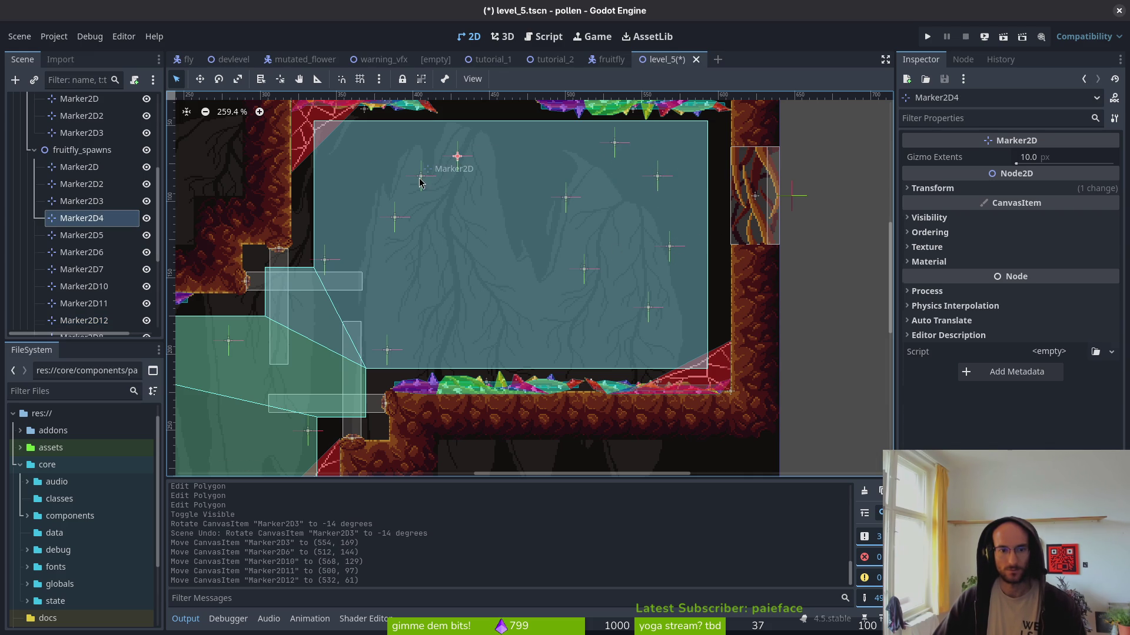
pyautogui.click(395, 218)
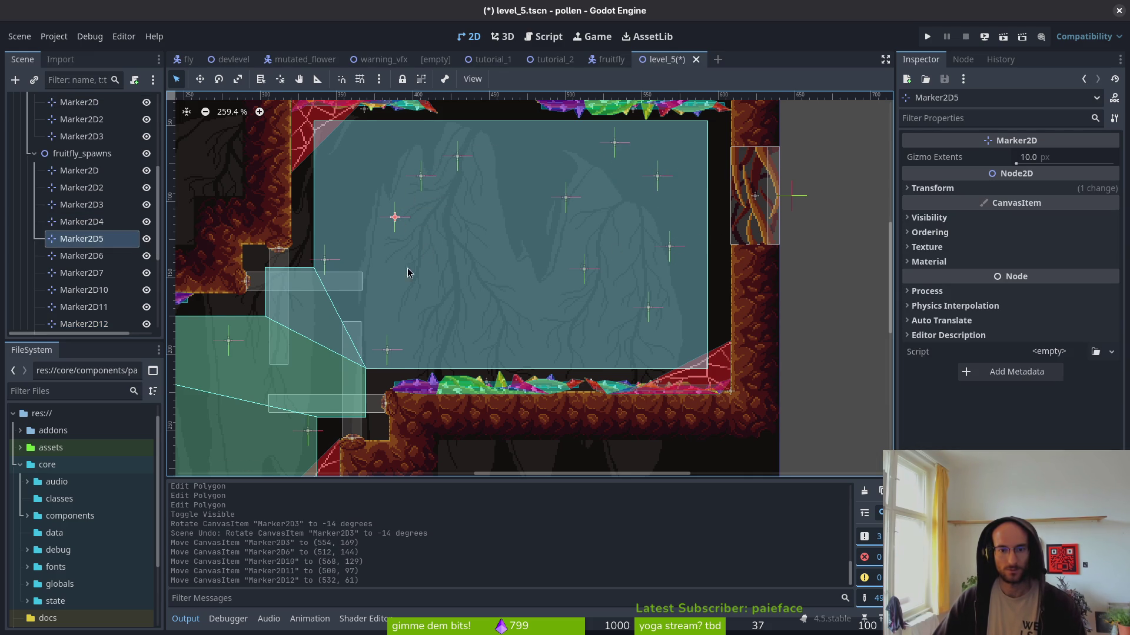
pyautogui.hscroll(-1, 529, 236)
pyautogui.click(674, 187)
pyautogui.moveTo(687, 257)
pyautogui.mouseDown()
pyautogui.moveTo(639, 328)
pyautogui.moveTo(698, 250)
pyautogui.mouseUp()
pyautogui.moveTo(632, 150); pyautogui.dragTo(623, 158)
pyautogui.moveTo(638, 325); pyautogui.dragTo(670, 306)
pyautogui.click(624, 160)
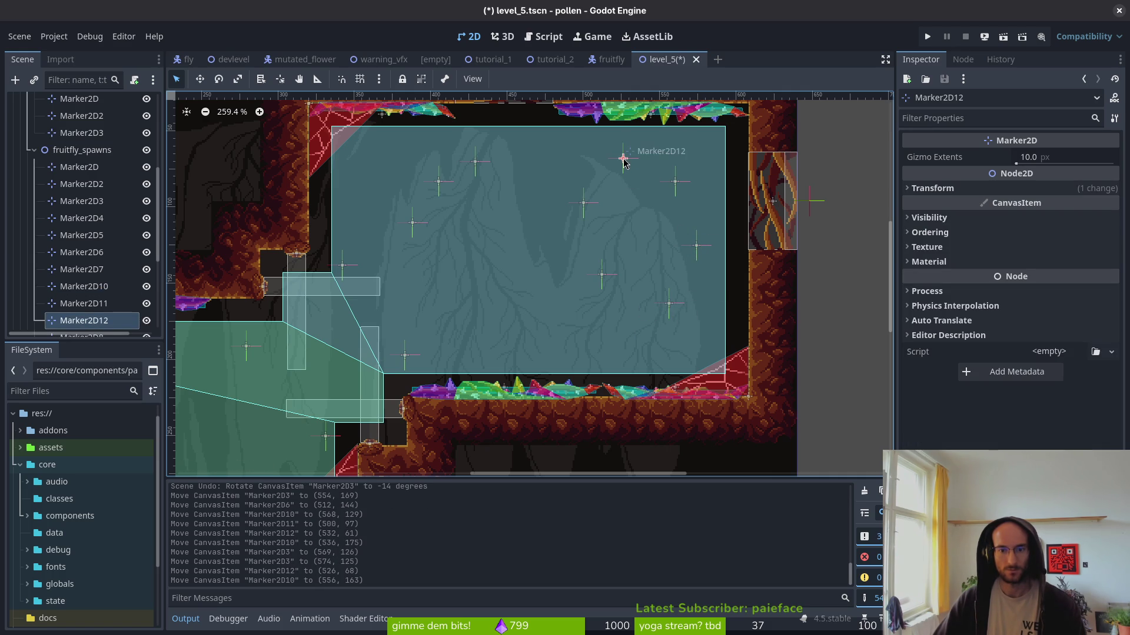
pyautogui.click(671, 305)
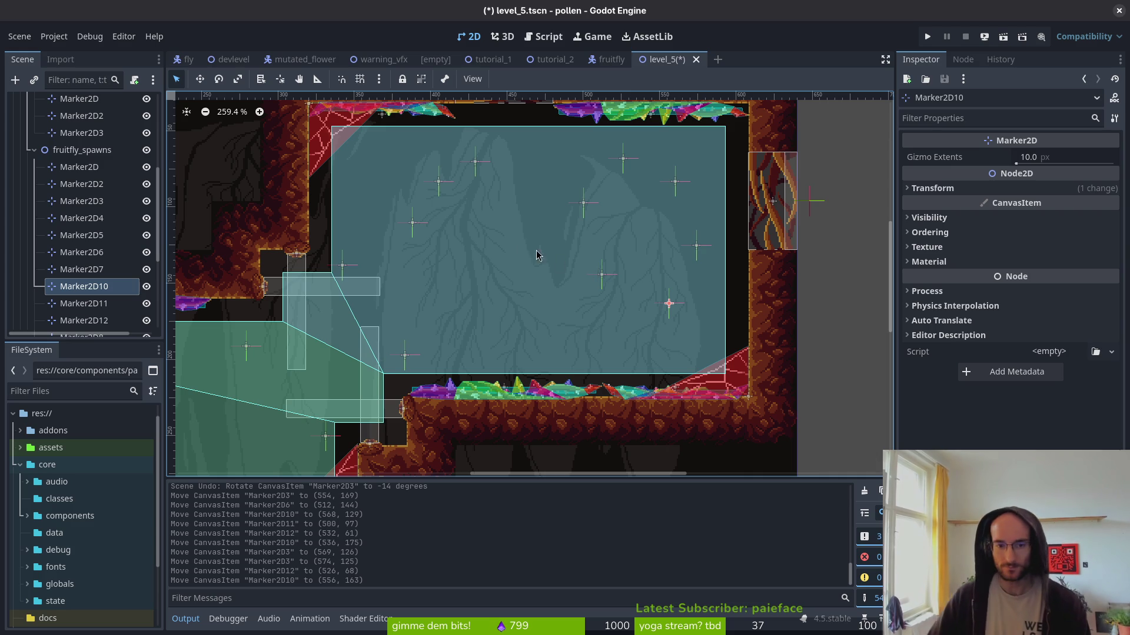
# Step: Reposition the mosquito Marker2D spawn point and select Marker2D4
pyautogui.click(436, 183)
pyautogui.moveTo(433, 185)
pyautogui.mouseDown()
pyautogui.moveTo(421, 183)
pyautogui.moveTo(442, 198)
pyautogui.moveTo(484, 171)
pyautogui.moveTo(464, 175)
pyautogui.moveTo(438, 224)
pyautogui.moveTo(433, 290)
pyautogui.moveTo(433, 272)
pyautogui.mouseUp()
pyautogui.click(477, 165)
pyautogui.scroll(-5, 433, 272)
pyautogui.hscroll(-8, 491, 314)
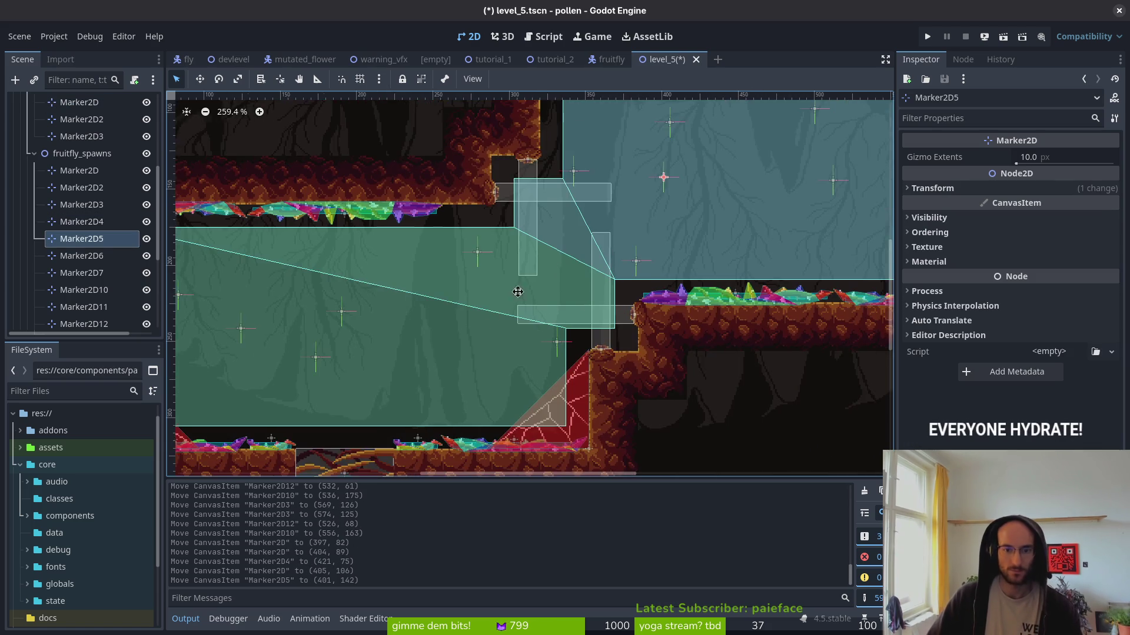
pyautogui.hscroll(-2, 599, 284)
pyautogui.scroll(-1, 606, 289)
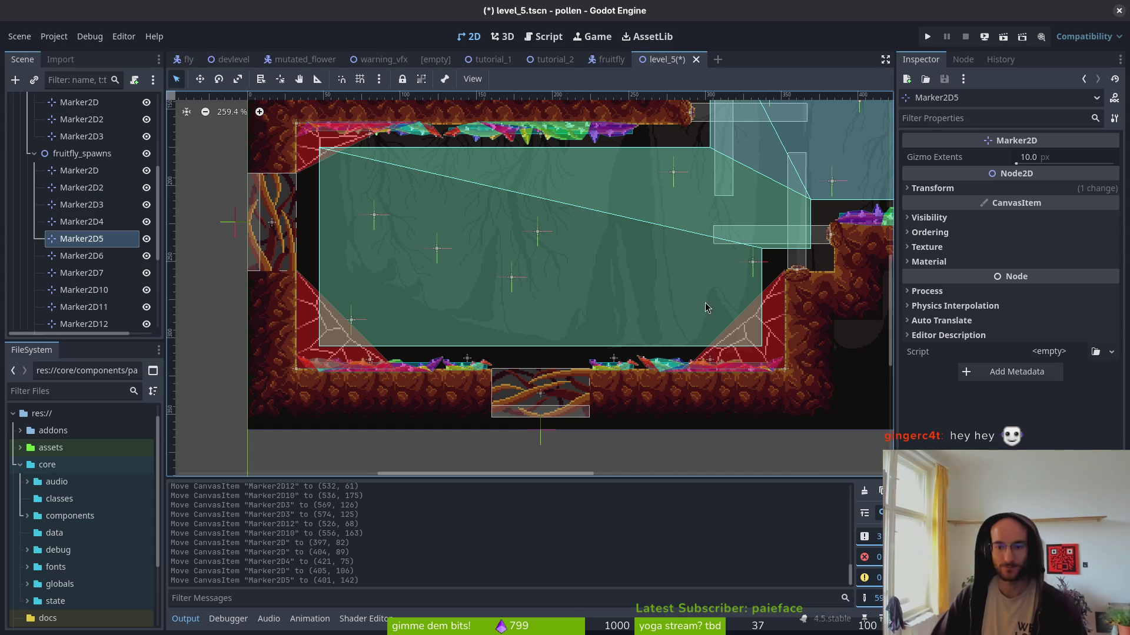
# Step: Drag fly1, fly2, Marker2D8, Marker2D9 and Marker2D13 to new spots in the lower-left room
pyautogui.hscroll(5, 727, 304)
pyautogui.hscroll(-5, 530, 306)
pyautogui.scroll(1, 412, 318)
pyautogui.click(374, 322)
pyautogui.moveTo(374, 322); pyautogui.dragTo(414, 298)
pyautogui.moveTo(399, 210)
pyautogui.mouseDown()
pyautogui.moveTo(416, 170)
pyautogui.moveTo(378, 254)
pyautogui.mouseUp()
pyautogui.moveTo(468, 246); pyautogui.dragTo(428, 213)
pyautogui.click(547, 281)
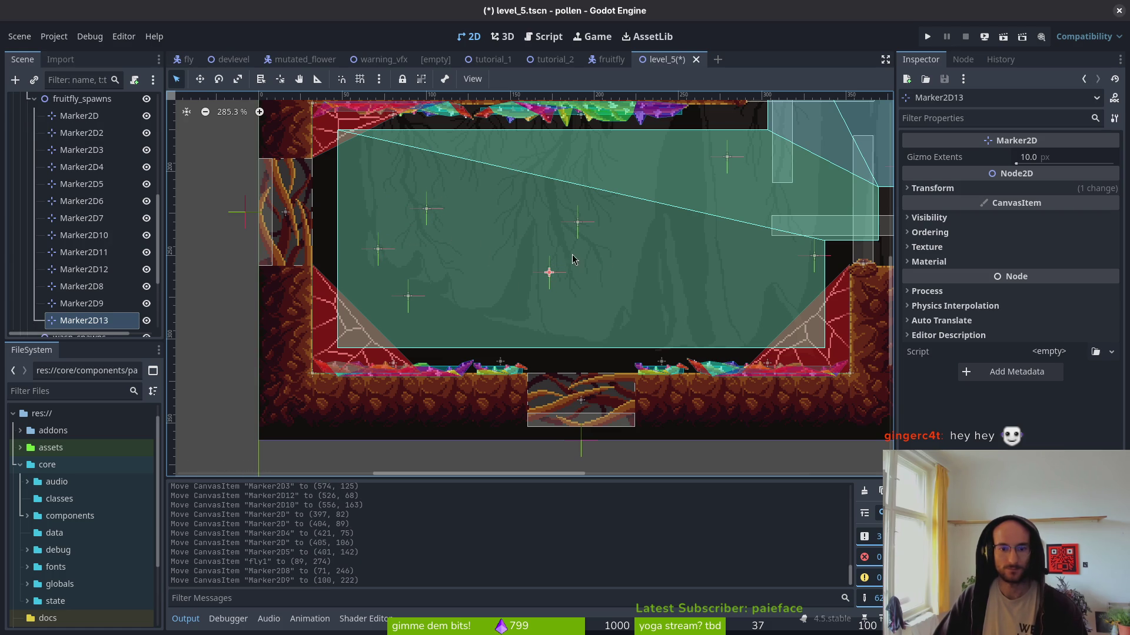
pyautogui.click(579, 228)
pyautogui.moveTo(577, 227); pyautogui.dragTo(488, 187)
pyautogui.moveTo(428, 209); pyautogui.dragTo(405, 186)
pyautogui.moveTo(379, 250); pyautogui.dragTo(381, 236)
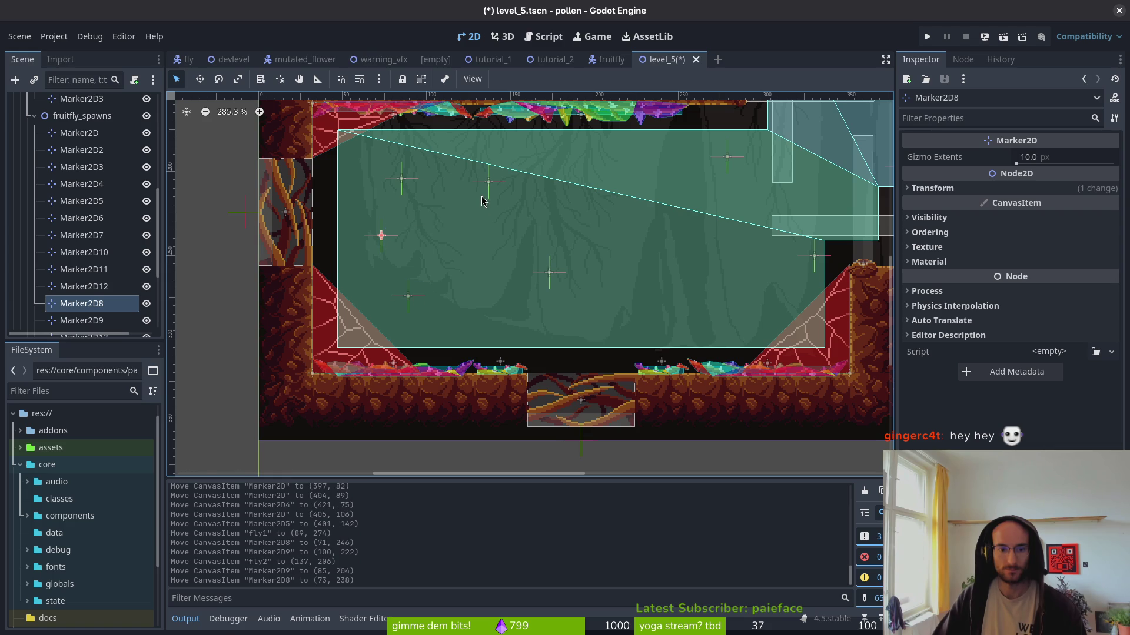
pyautogui.moveTo(488, 190); pyautogui.dragTo(485, 193)
pyautogui.moveTo(549, 274)
pyautogui.mouseDown()
pyautogui.moveTo(503, 286)
pyautogui.moveTo(493, 268)
pyautogui.mouseUp()
# Step: Fine-tune Marker2D13's position, checking the nearby Marker2D2, Marker2D3 and fly2 markers
pyautogui.scroll(-4, 533, 283)
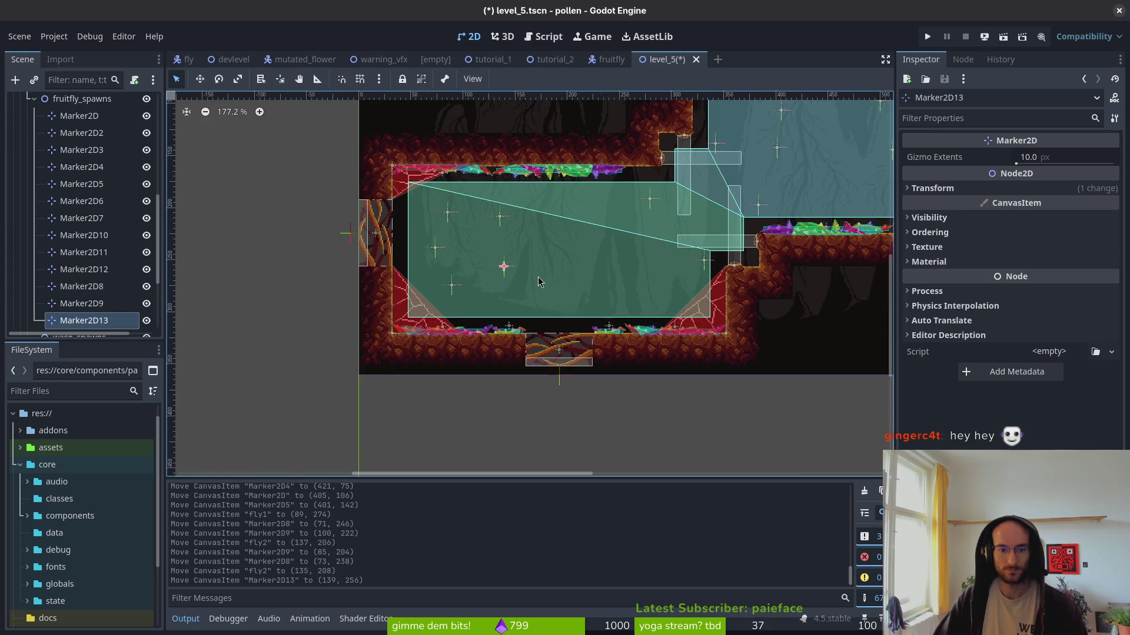
pyautogui.hscroll(5, 571, 235)
pyautogui.scroll(-1, 610, 187)
pyautogui.scroll(-1, 621, 194)
pyautogui.hscroll(-5, 627, 203)
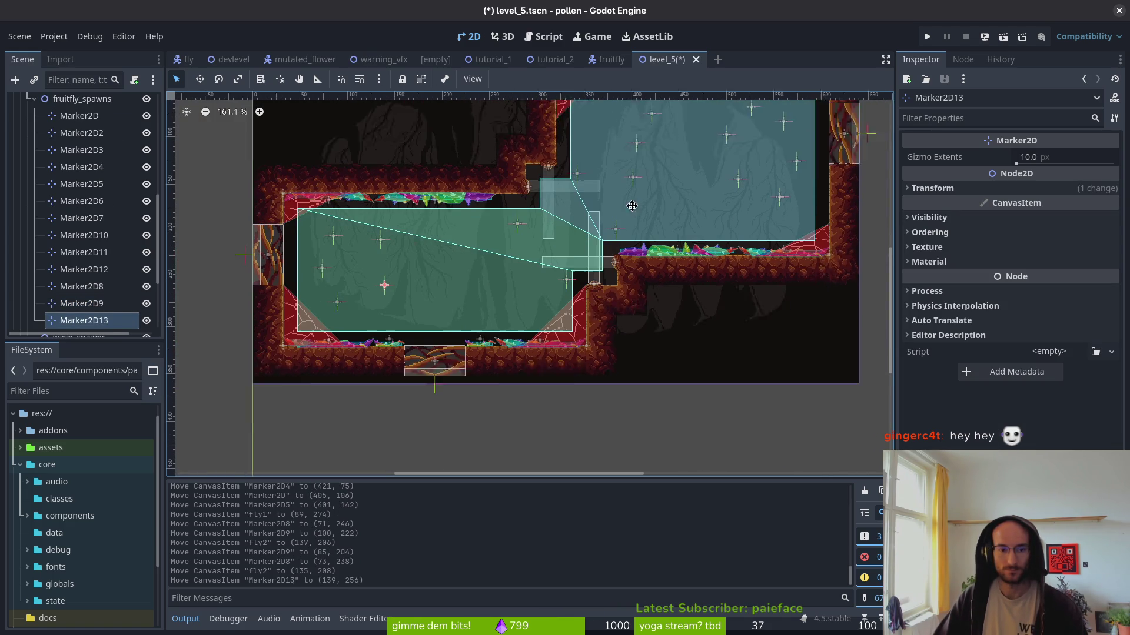
pyautogui.moveTo(419, 283); pyautogui.dragTo(432, 275)
pyautogui.click(550, 219)
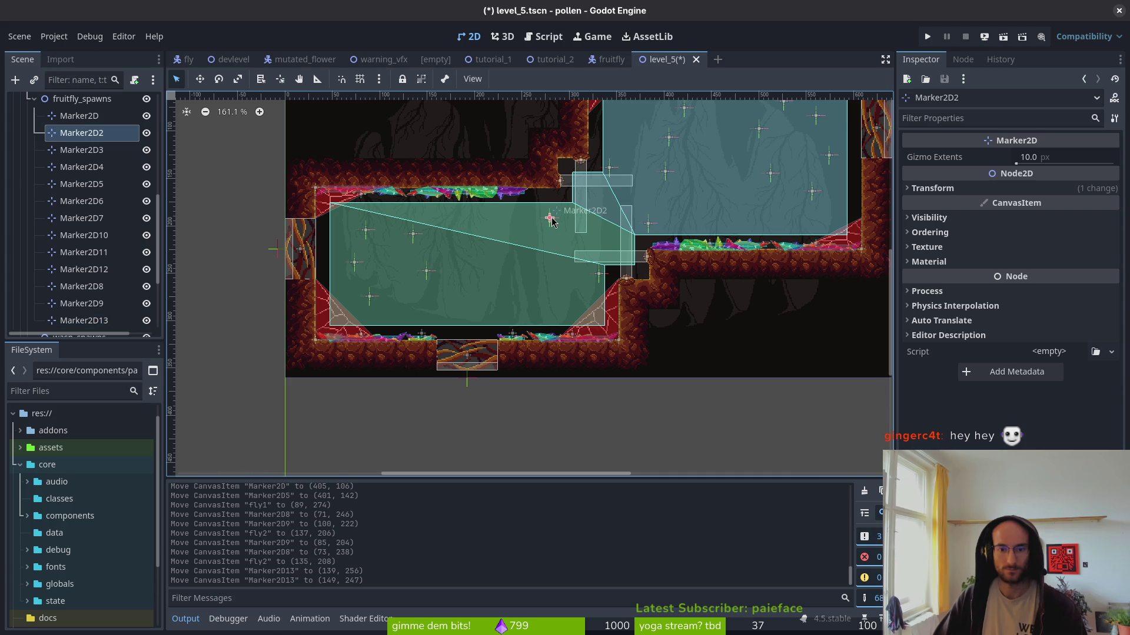
pyautogui.click(601, 276)
pyautogui.moveTo(428, 277)
pyautogui.mouseDown()
pyautogui.moveTo(512, 279)
pyautogui.moveTo(414, 275)
pyautogui.moveTo(562, 283)
pyautogui.moveTo(422, 277)
pyautogui.mouseUp()
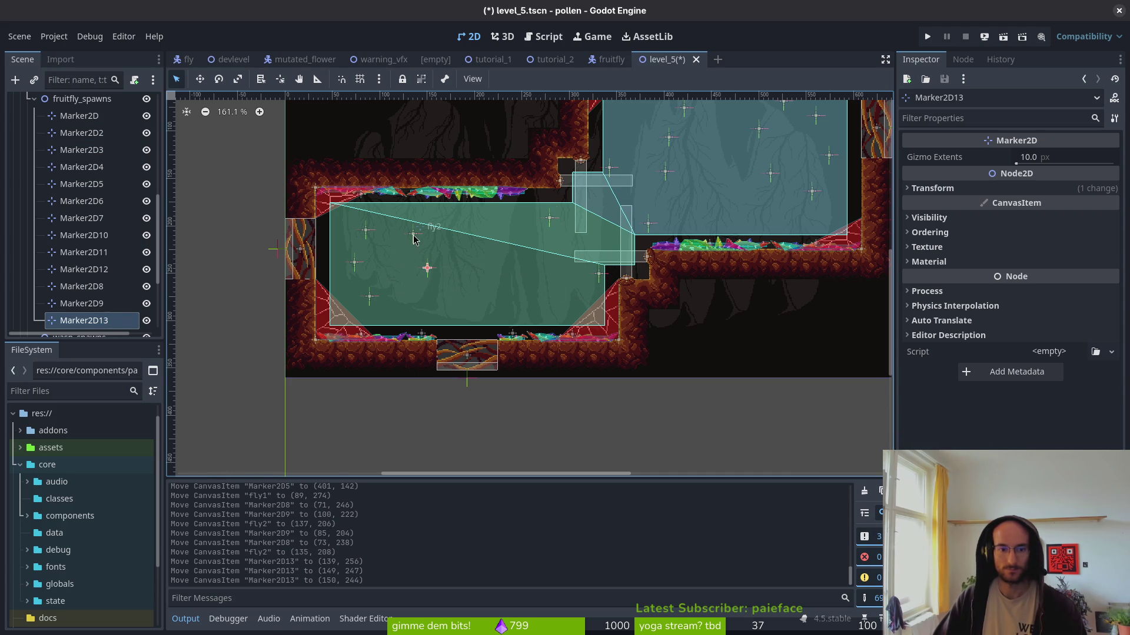
pyautogui.click(413, 233)
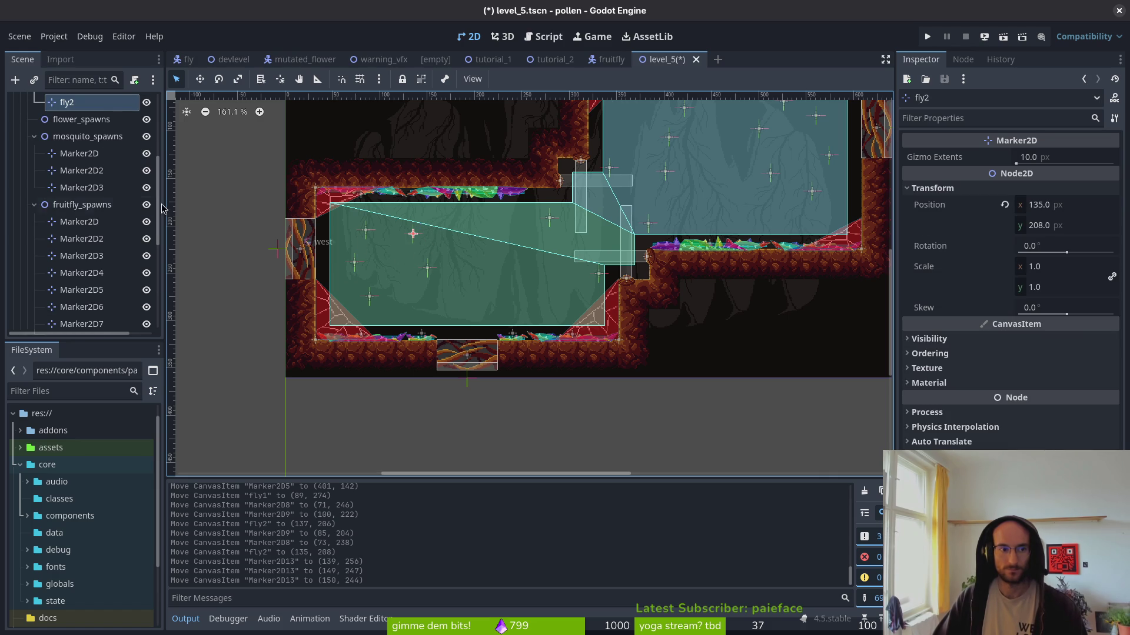
# Step: Check fly1's and fly2's positions in the Scene dock, then paste a marker under fruitfly_spawns
pyautogui.scroll(3, 82, 177)
pyautogui.click(66, 173)
pyautogui.click(74, 189)
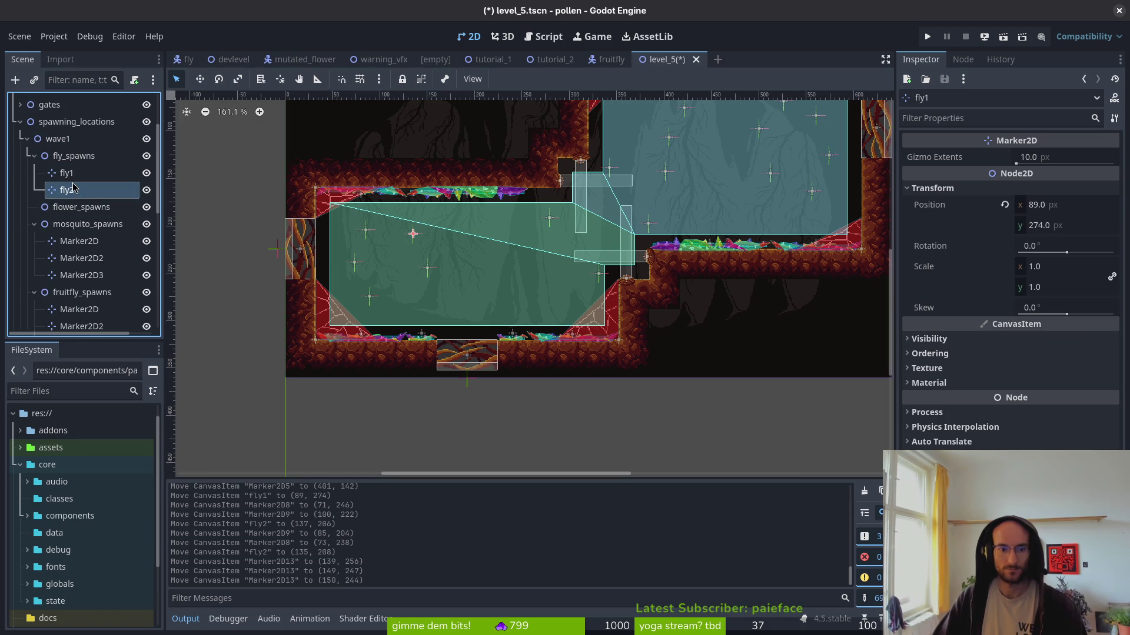
pyautogui.click(68, 172)
pyautogui.click(80, 194)
pyautogui.click(83, 258)
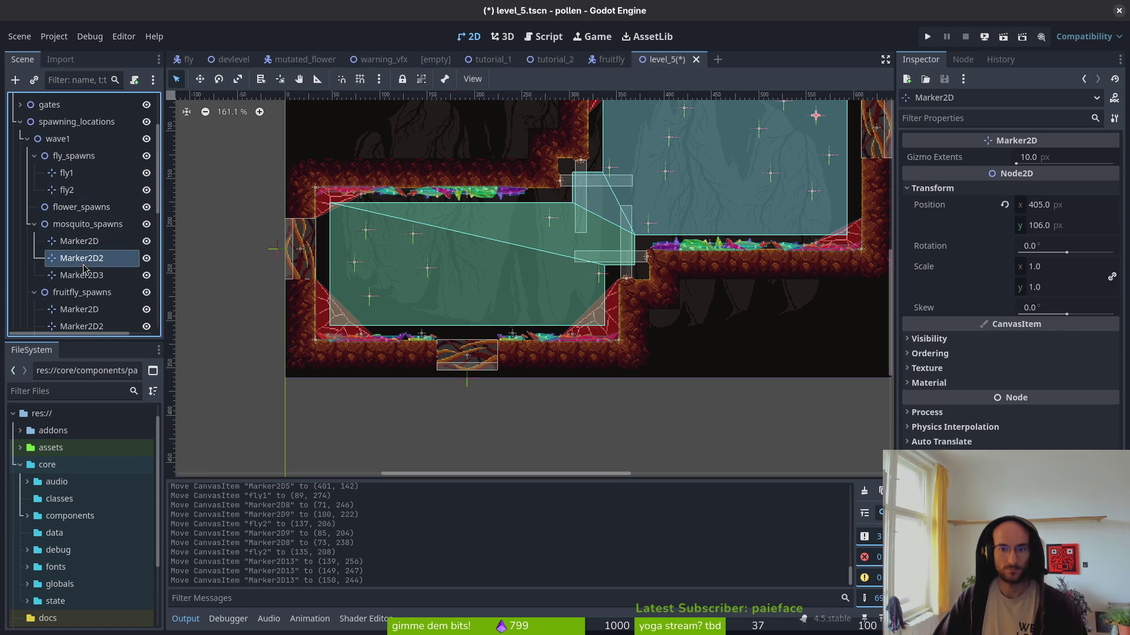
pyautogui.click(85, 277)
pyautogui.click(85, 292)
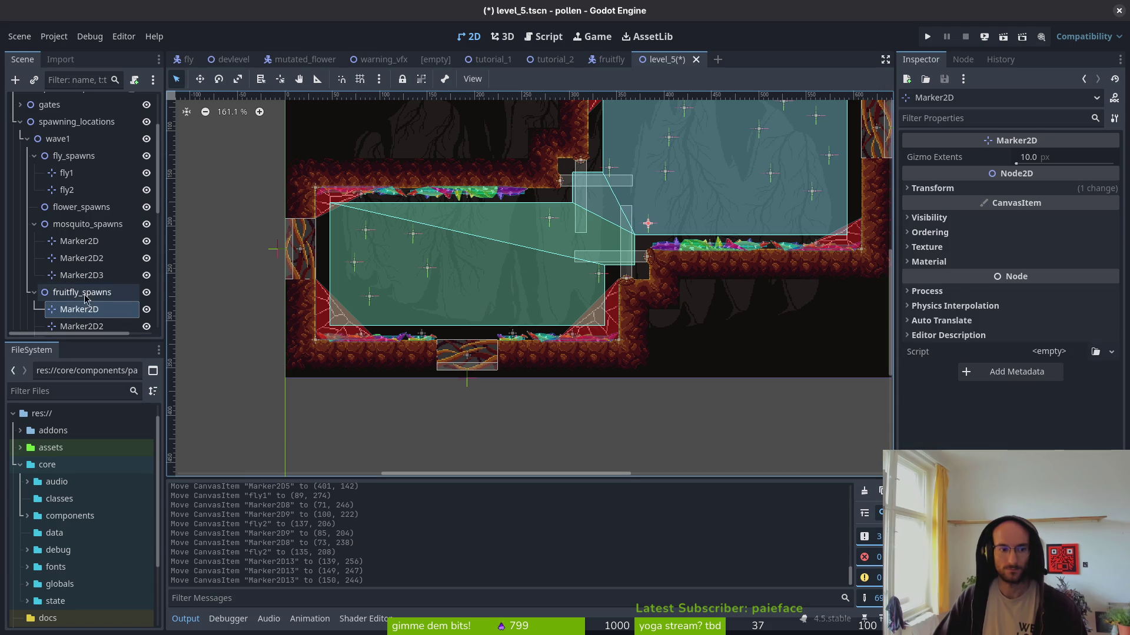
pyautogui.hotkey('ctrl', 'v')
# Step: Place the new Marker2D14 in the lower-left room and reposition Marker2D13, fly1 and fly2
pyautogui.moveTo(650, 227); pyautogui.dragTo(432, 307)
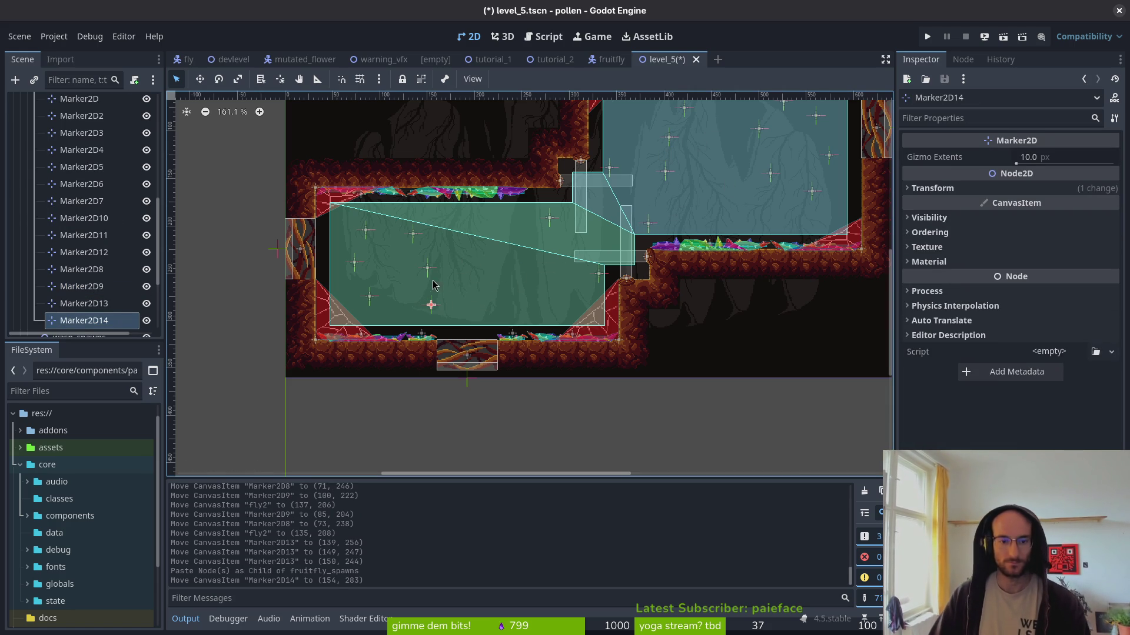
pyautogui.moveTo(440, 274)
pyautogui.mouseDown()
pyautogui.moveTo(507, 266)
pyautogui.moveTo(402, 278)
pyautogui.moveTo(441, 274)
pyautogui.mouseUp()
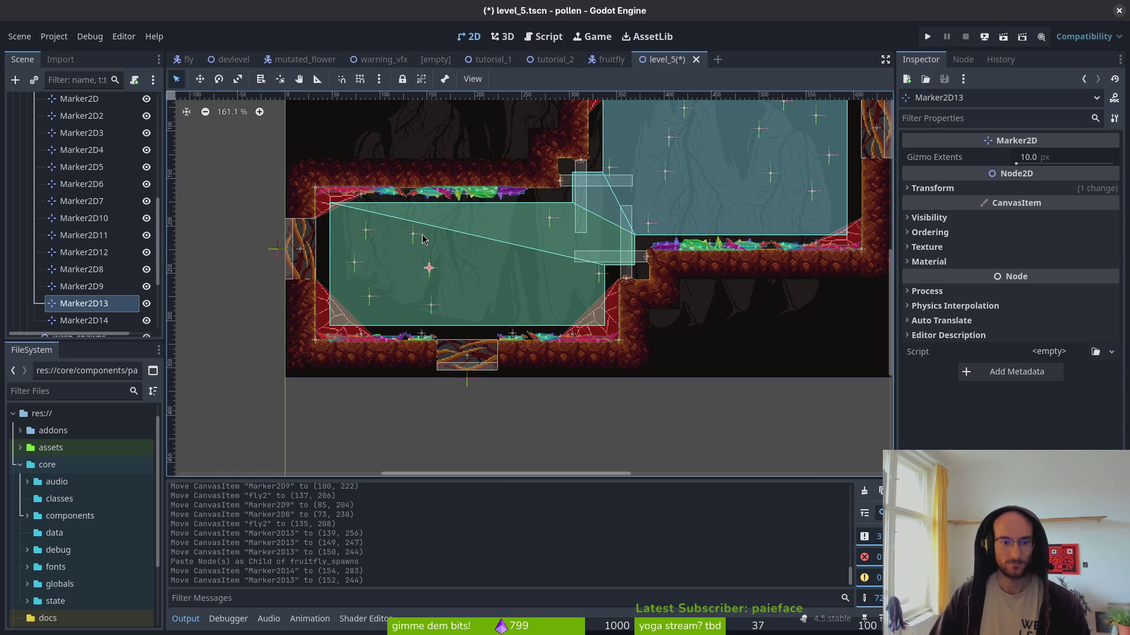
pyautogui.moveTo(412, 235)
pyautogui.mouseDown()
pyautogui.moveTo(537, 270)
pyautogui.moveTo(531, 263)
pyautogui.mouseUp()
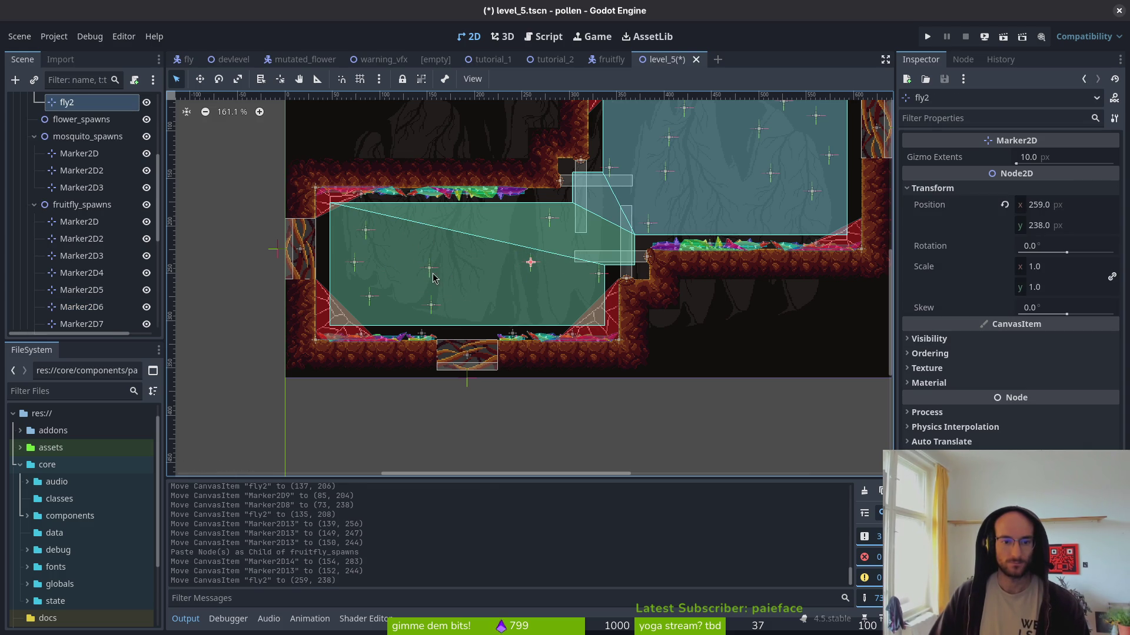
pyautogui.moveTo(373, 299); pyautogui.dragTo(433, 236)
pyautogui.moveTo(431, 307)
pyautogui.mouseDown()
pyautogui.moveTo(431, 282)
pyautogui.moveTo(421, 301)
pyautogui.mouseUp()
pyautogui.moveTo(434, 235)
pyautogui.mouseDown()
pyautogui.moveTo(400, 277)
pyautogui.moveTo(353, 258)
pyautogui.moveTo(354, 285)
pyautogui.moveTo(391, 268)
pyautogui.mouseUp()
# Step: Settle fly1 at (113, 241) and fly2 at (268, 238), collapse fruitfly_spawns, and save level_5
pyautogui.click(395, 270)
pyautogui.moveTo(535, 271)
pyautogui.mouseDown()
pyautogui.moveTo(547, 269)
pyautogui.moveTo(529, 281)
pyautogui.mouseUp()
pyautogui.click(421, 303)
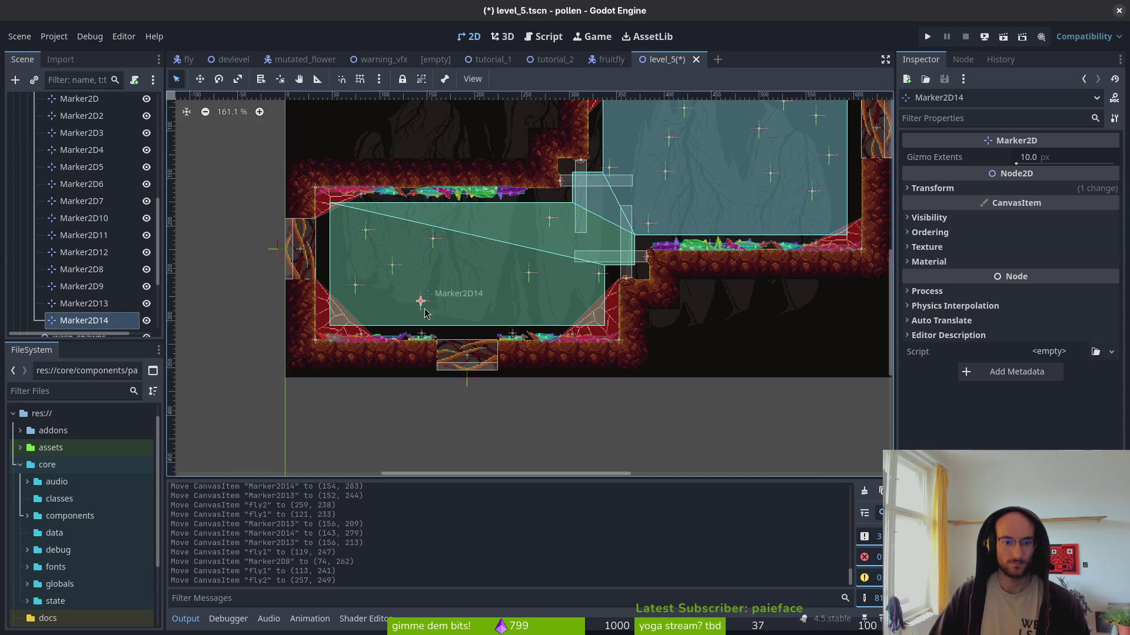
pyautogui.scroll(5, 88, 235)
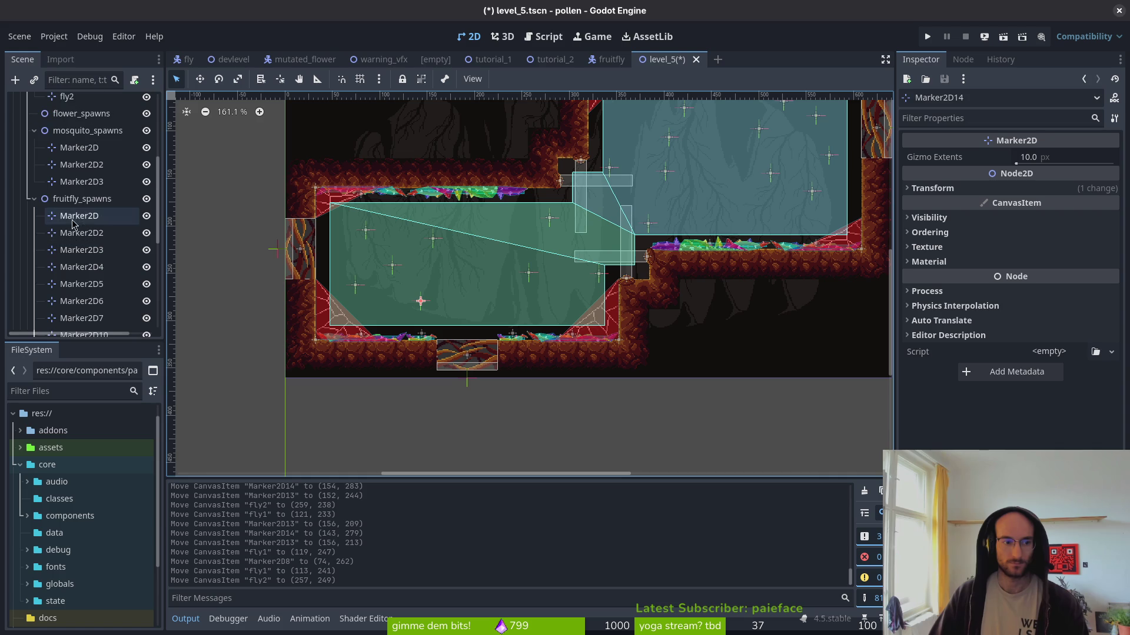
pyautogui.click(32, 203)
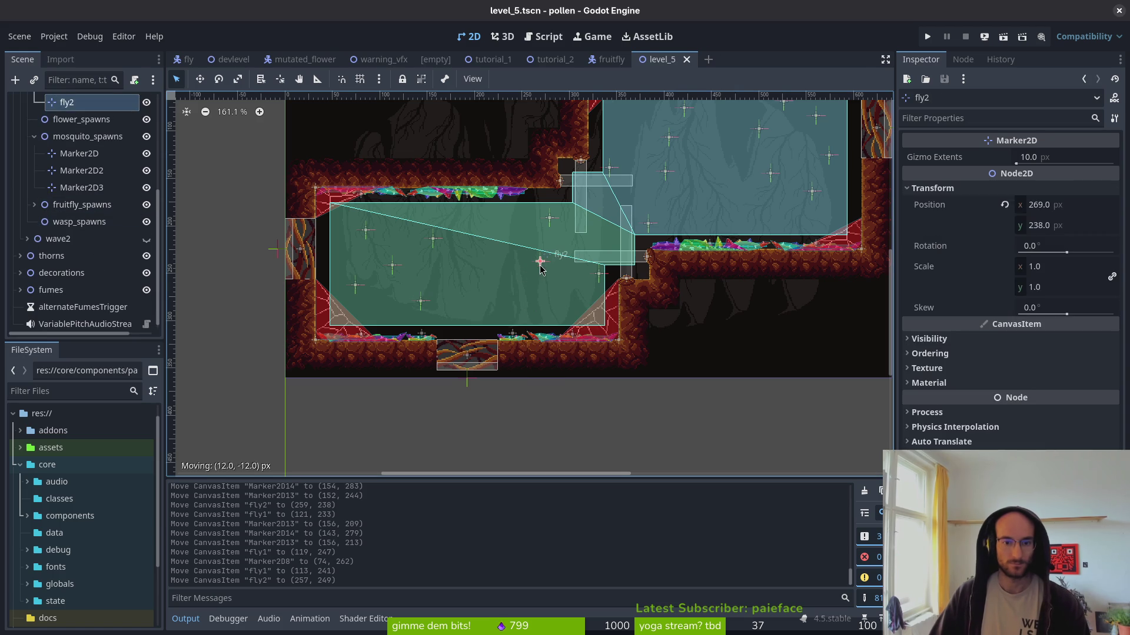
pyautogui.moveTo(531, 286); pyautogui.dragTo(542, 275)
pyautogui.hotkey('ctrl', 's')
pyautogui.scroll(-4, 572, 259)
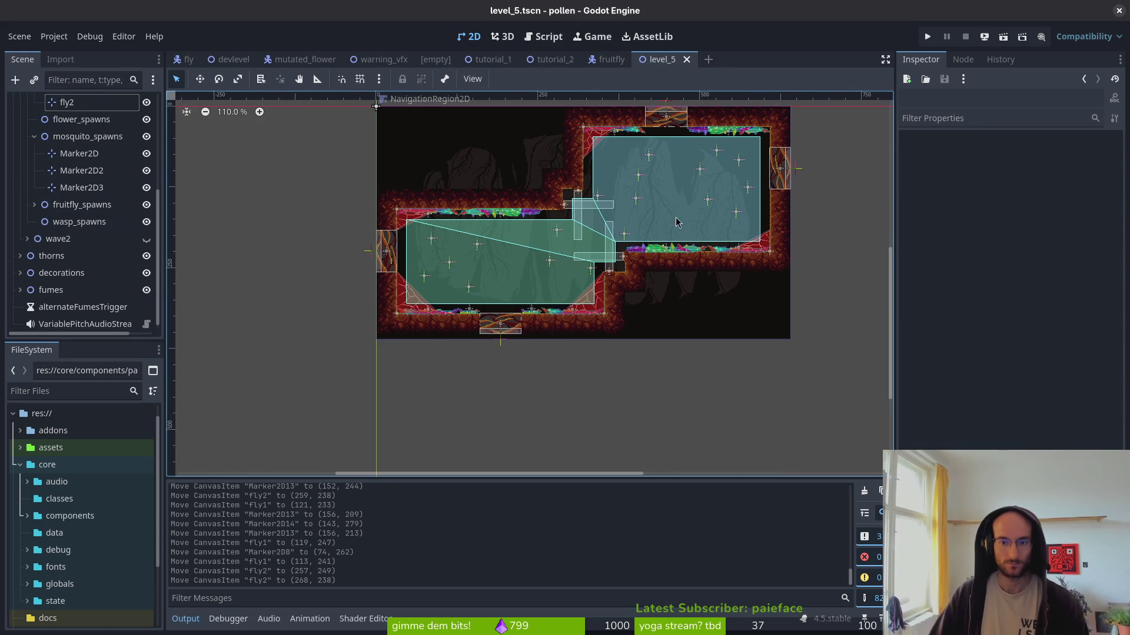
# Step: Shift Marker2D12, Marker2D11, Marker2D2, Marker2D3, Marker2D6 and Marker2D10 together
pyautogui.scroll(4, 654, 210)
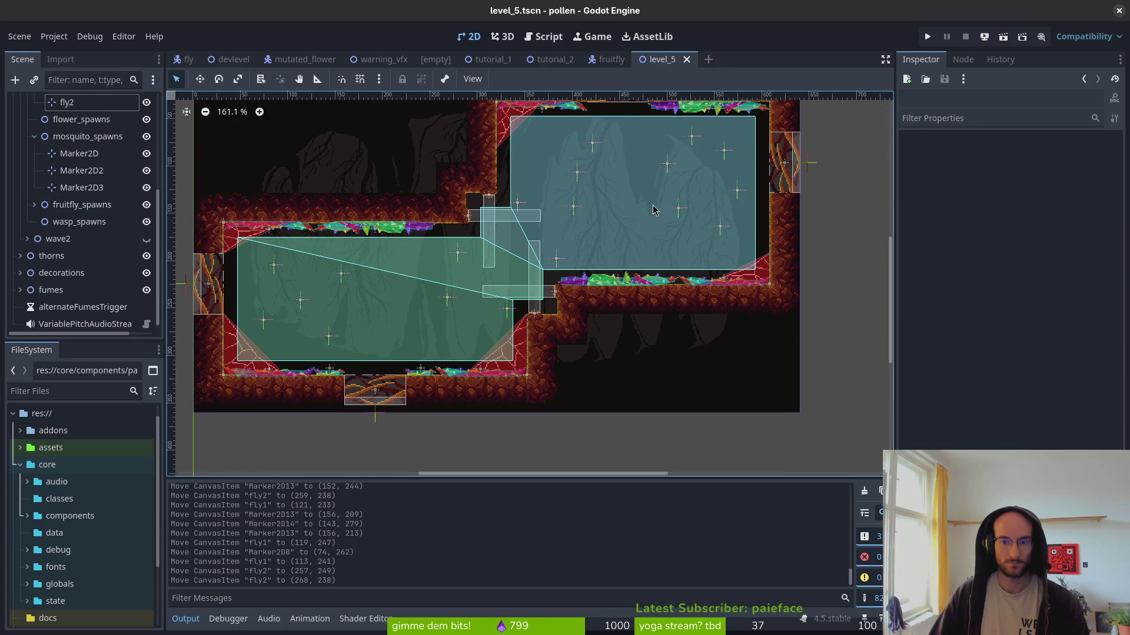
pyautogui.scroll(2, 653, 188)
pyautogui.moveTo(658, 159)
pyautogui.mouseDown()
pyautogui.moveTo(653, 172)
pyautogui.moveTo(655, 159)
pyautogui.mouseUp()
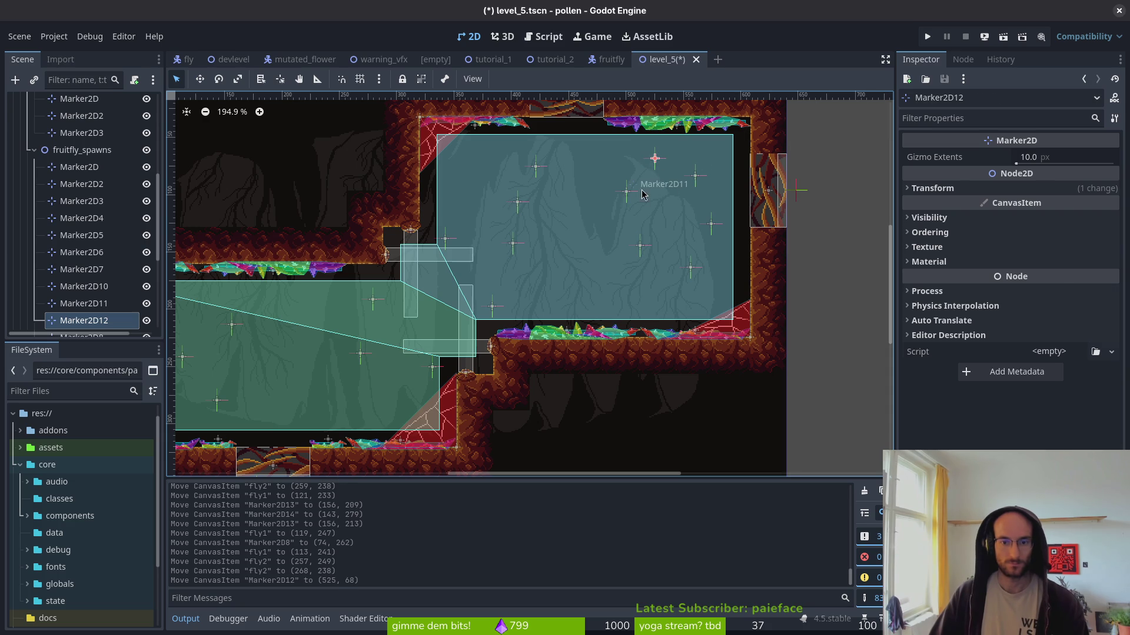
pyautogui.keyDown('shift'); pyautogui.click(626, 192); pyautogui.keyUp('shift')
pyautogui.keyDown('shift'); pyautogui.click(694, 178); pyautogui.keyUp('shift')
pyautogui.keyDown('shift'); pyautogui.click(711, 224); pyautogui.keyUp('shift')
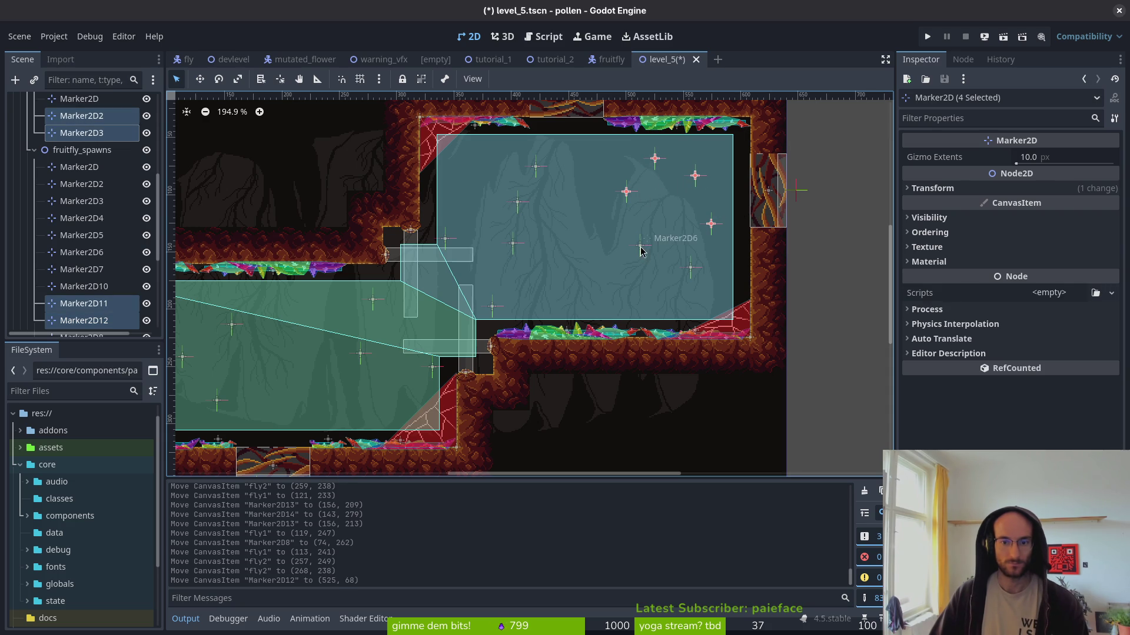
pyautogui.keyDown('shift'); pyautogui.click(640, 245); pyautogui.keyUp('shift')
pyautogui.keyDown('shift'); pyautogui.click(690, 272); pyautogui.keyUp('shift')
pyautogui.moveTo(691, 272); pyautogui.dragTo(683, 290)
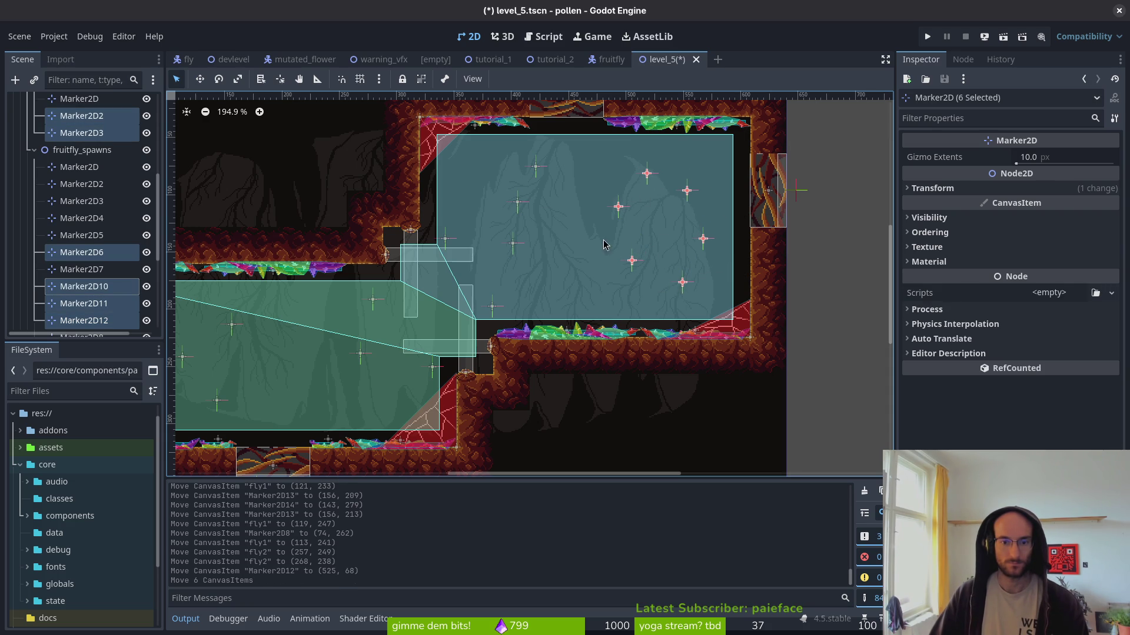
# Step: Move Marker2D4 and two other fruitfly markers together within the upper room
pyautogui.click(538, 167)
pyautogui.keyDown('shift'); pyautogui.click(517, 202); pyautogui.keyUp('shift')
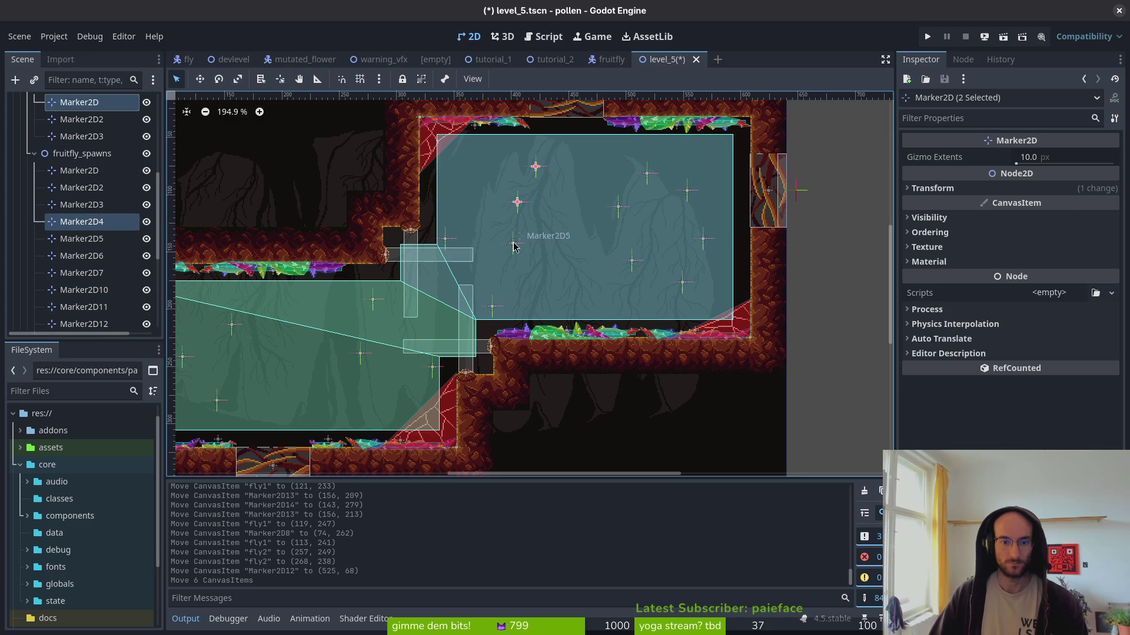
pyautogui.keyDown('shift'); pyautogui.click(512, 244); pyautogui.keyUp('shift')
pyautogui.moveTo(522, 215); pyautogui.dragTo(530, 221)
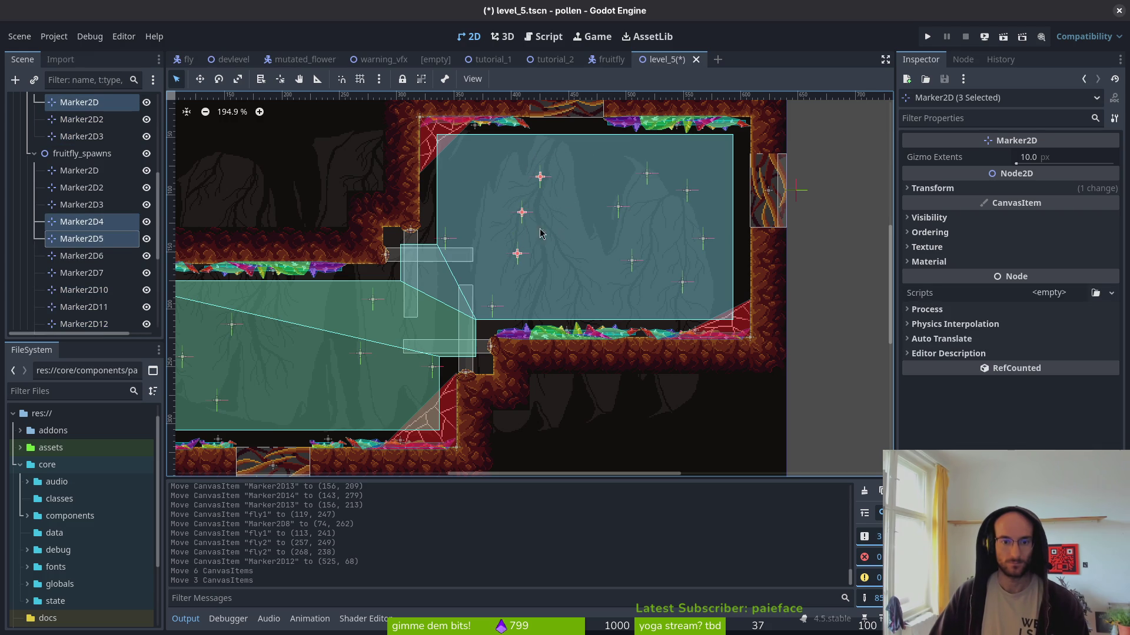
pyautogui.click(464, 295)
# Step: Paste a new marker under fruitfly_spawns and place it at (260, 276) in the lower-left room
pyautogui.hscroll(-5, 471, 306)
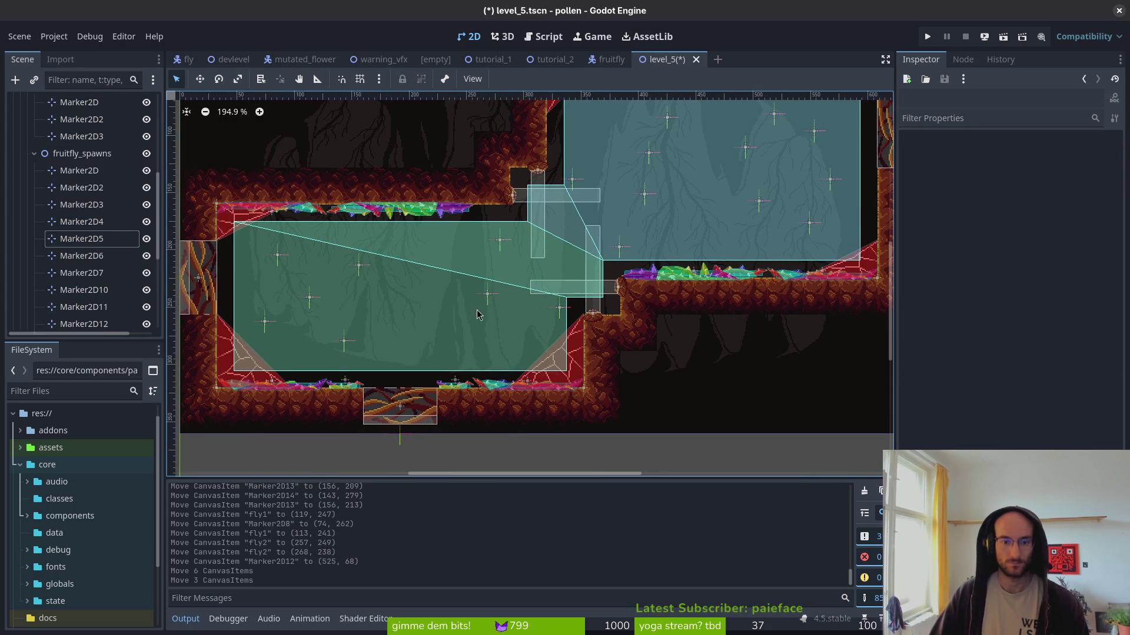
pyautogui.click(646, 194)
pyautogui.click(82, 153)
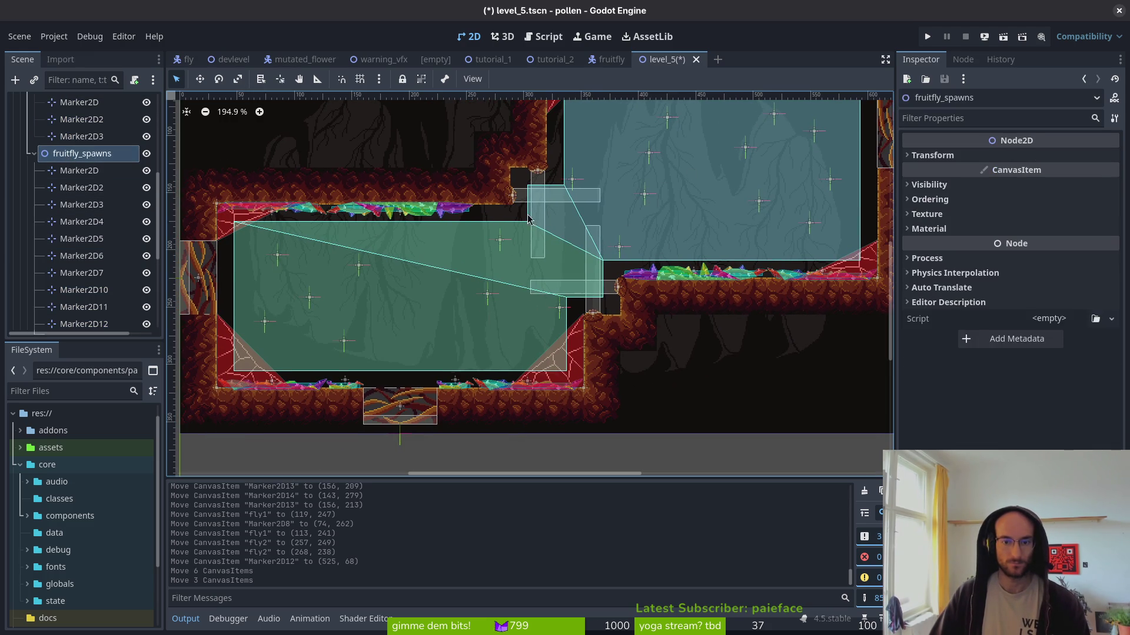
pyautogui.hotkey('ctrl', 'v')
pyautogui.moveTo(644, 194)
pyautogui.mouseDown()
pyautogui.moveTo(441, 259)
pyautogui.moveTo(465, 274)
pyautogui.moveTo(501, 337)
pyautogui.moveTo(477, 345)
pyautogui.mouseUp()
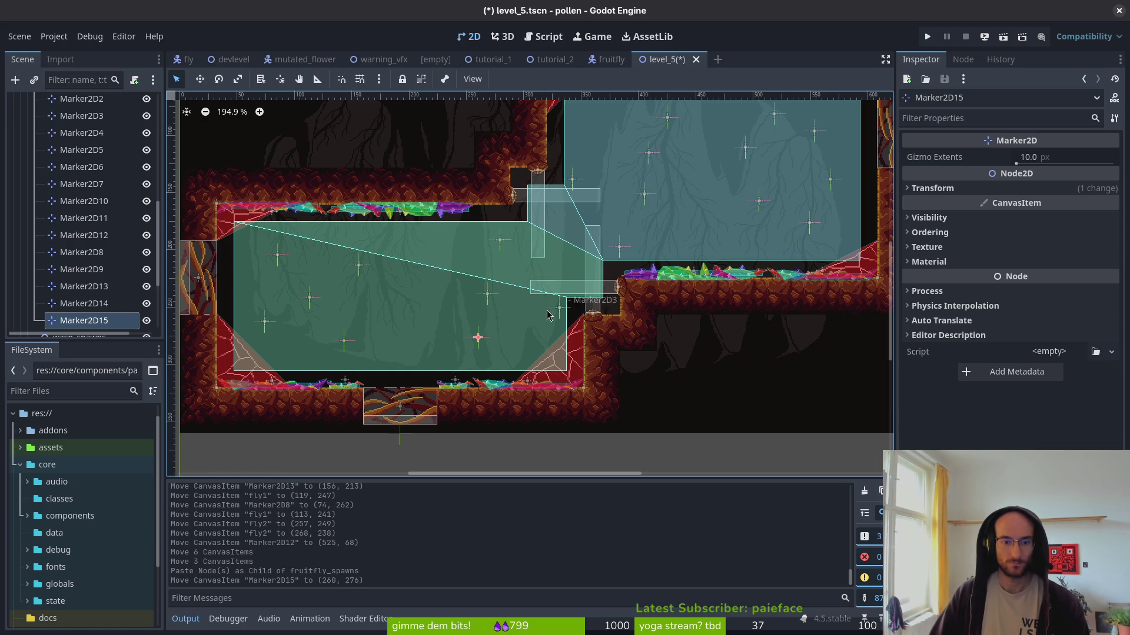
# Step: Paste a second marker at (241, 213), save level_5, and collapse fruitfly_spawns
pyautogui.scroll(5, 81, 213)
pyautogui.hotkey('ctrl', 'v')
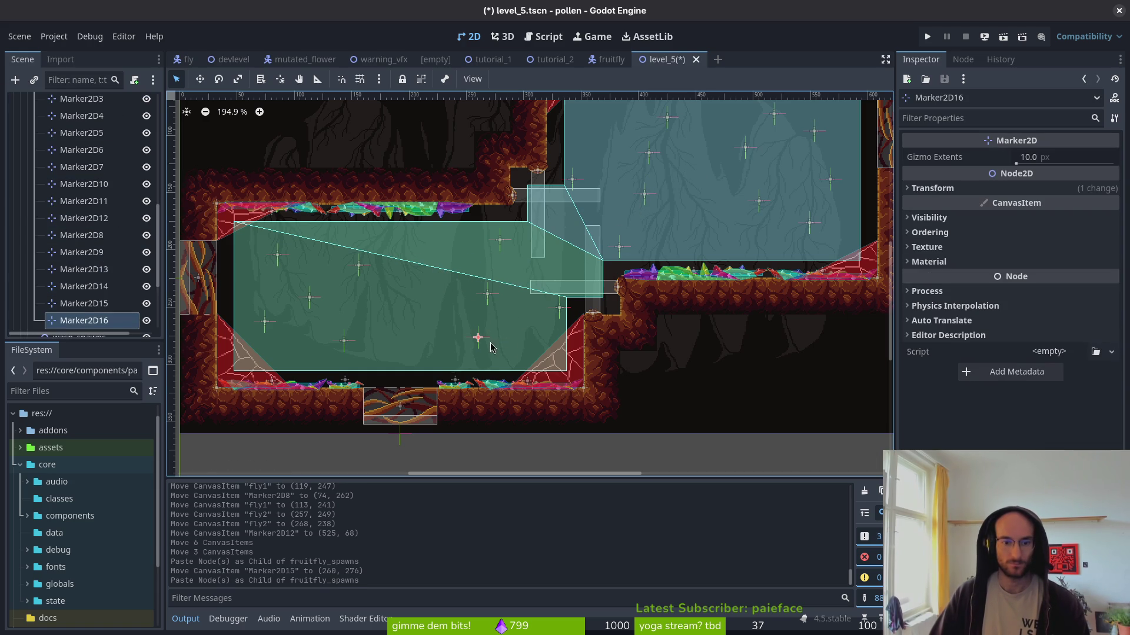
pyautogui.moveTo(478, 337); pyautogui.dragTo(457, 266)
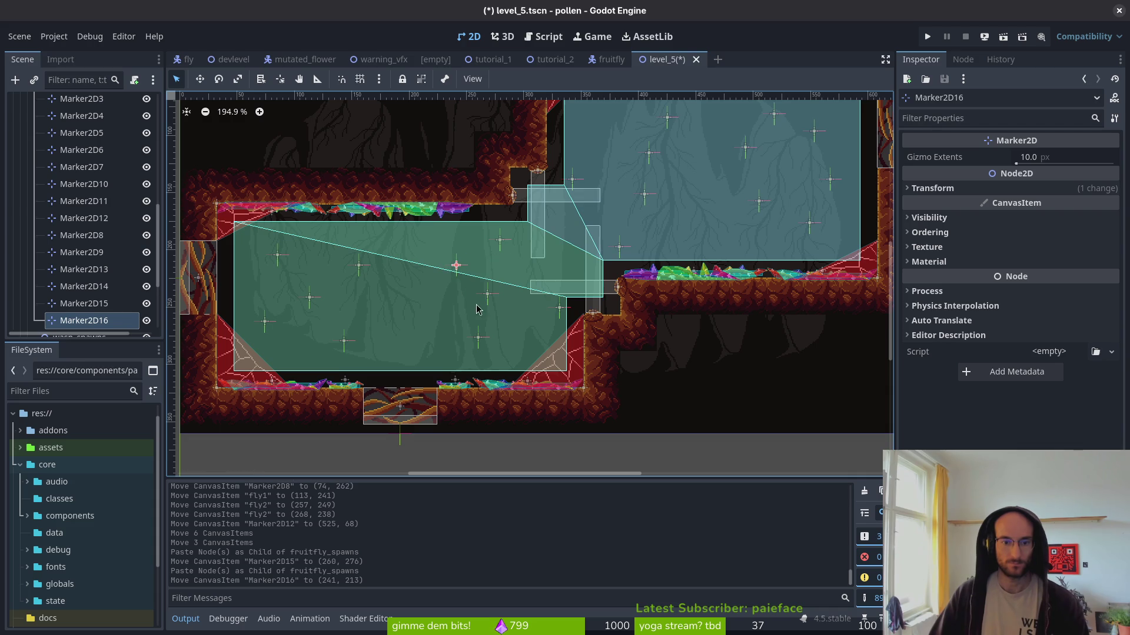
pyautogui.scroll(-3, 495, 323)
pyautogui.hotkey('ctrl', 's')
pyautogui.scroll(-1, 512, 304)
pyautogui.scroll(5, 82, 236)
pyautogui.click(36, 199)
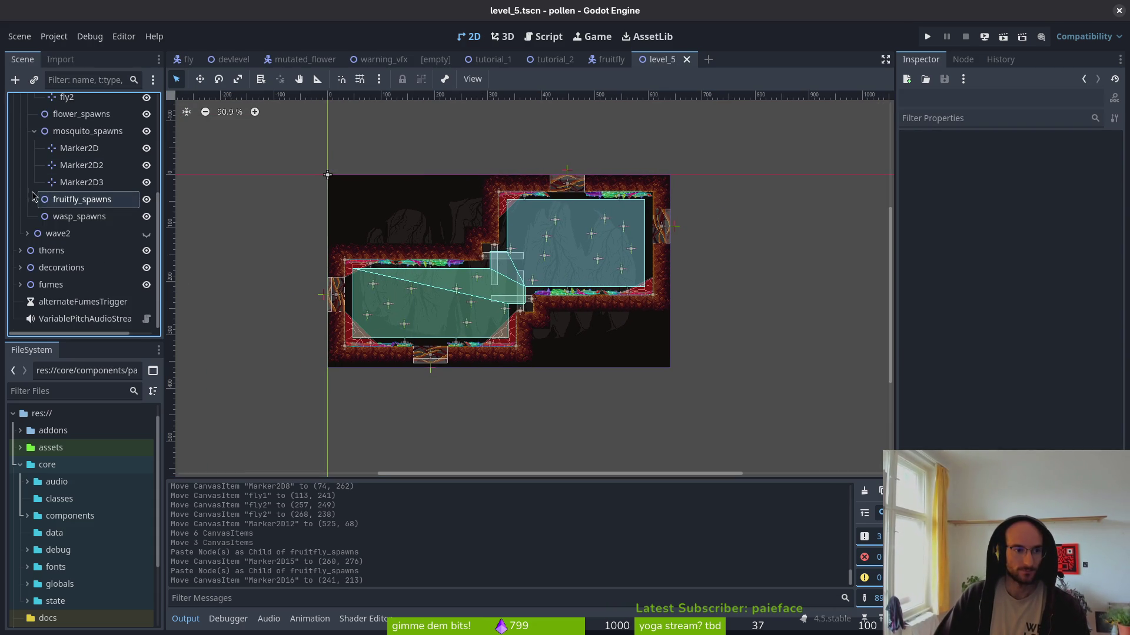
# Step: Collapse mosquito_spawns, hide wave2, undo an accidental Marker2D3 move, and save level_5
pyautogui.click(34, 131)
pyautogui.click(147, 234)
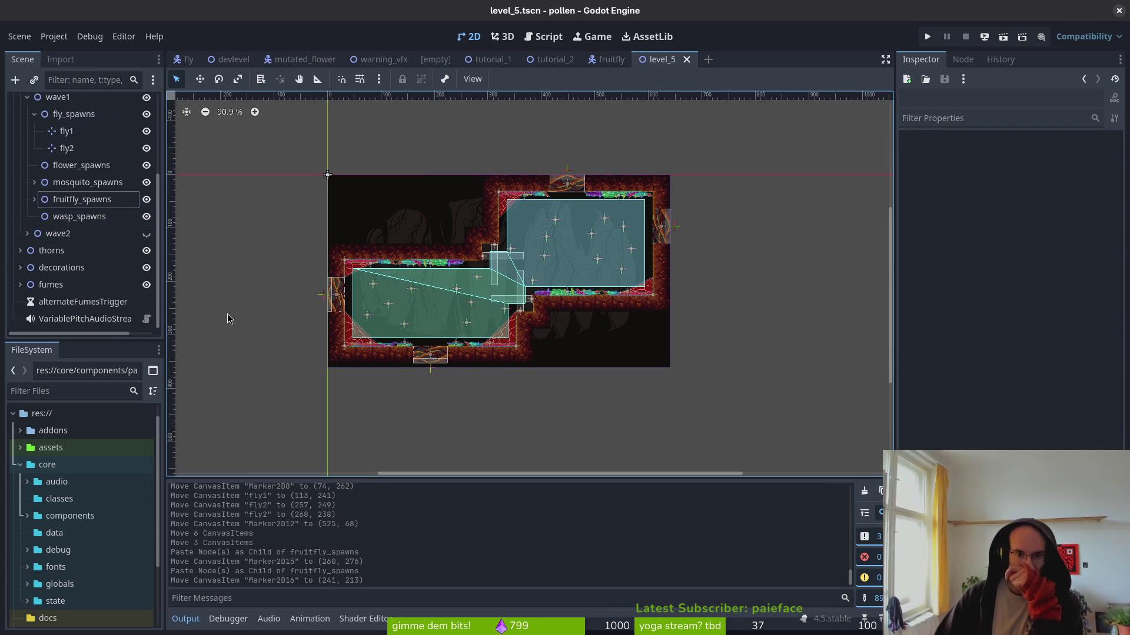
pyautogui.scroll(5, 458, 332)
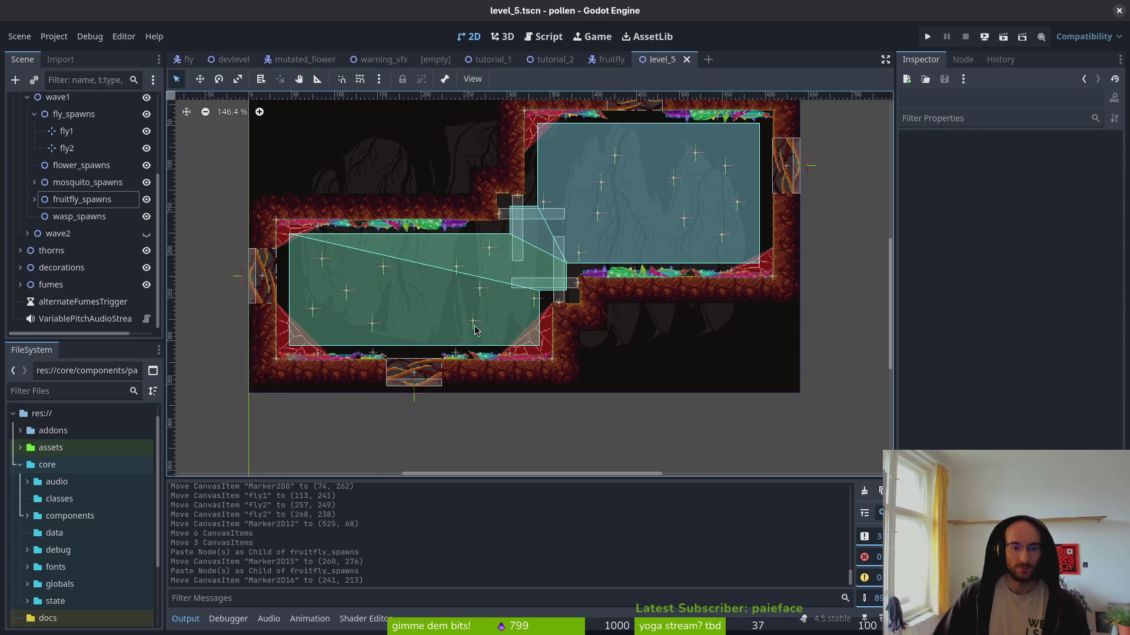
pyautogui.click(487, 257)
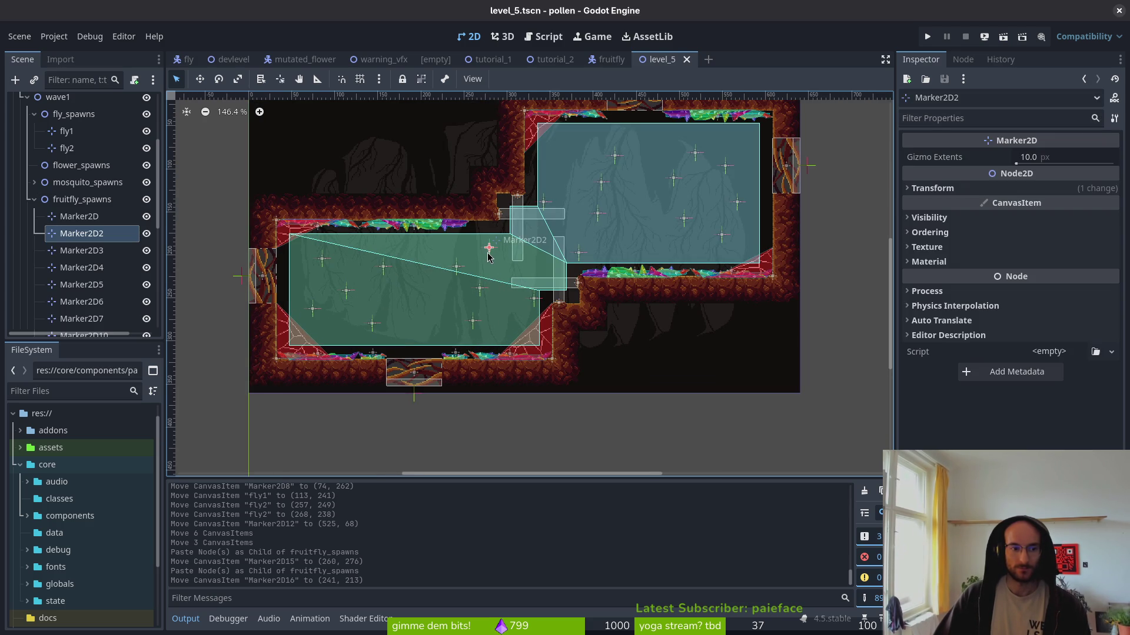
pyautogui.click(535, 300)
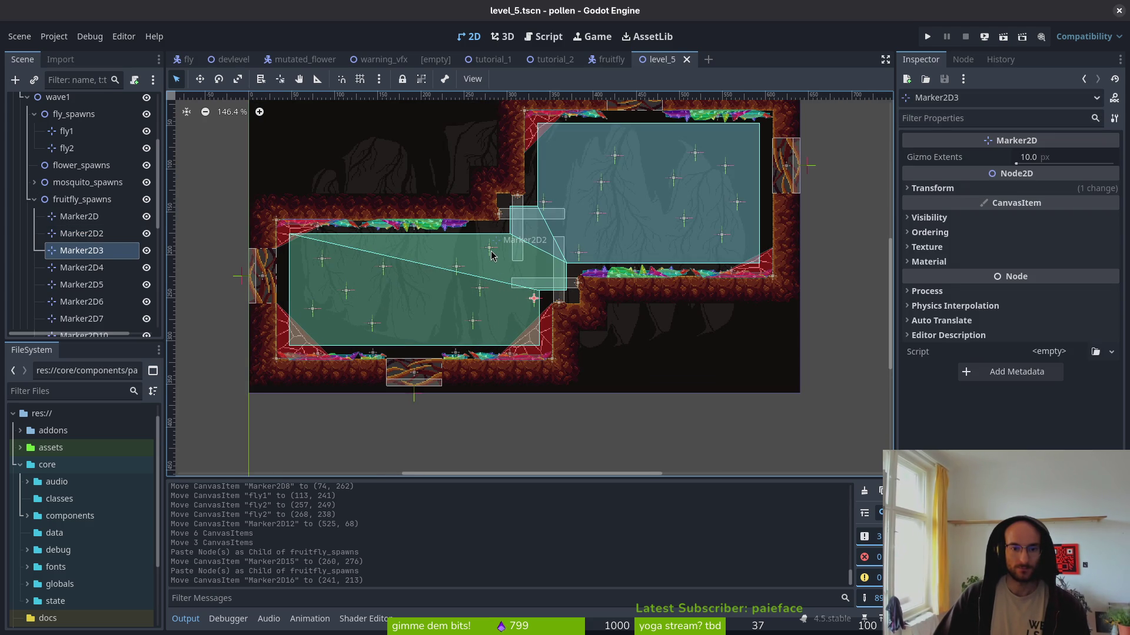
pyautogui.click(490, 252)
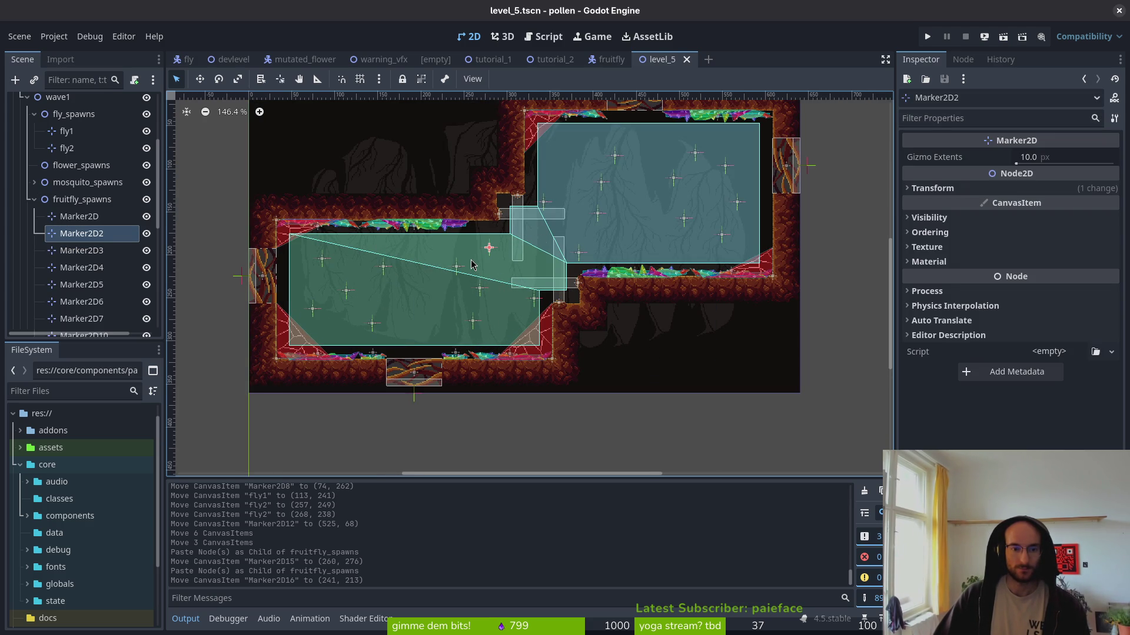
pyautogui.click(534, 300)
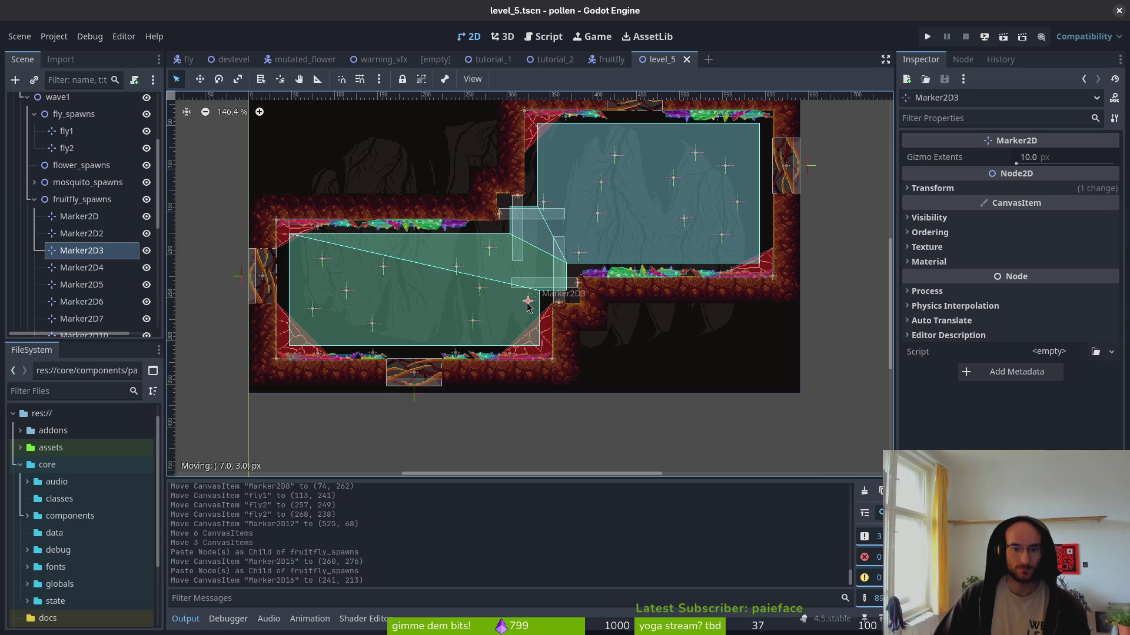
pyautogui.moveTo(528, 304); pyautogui.dragTo(528, 304)
pyautogui.hotkey('ctrl', 'z')
pyautogui.hotkey('ctrl', 's')
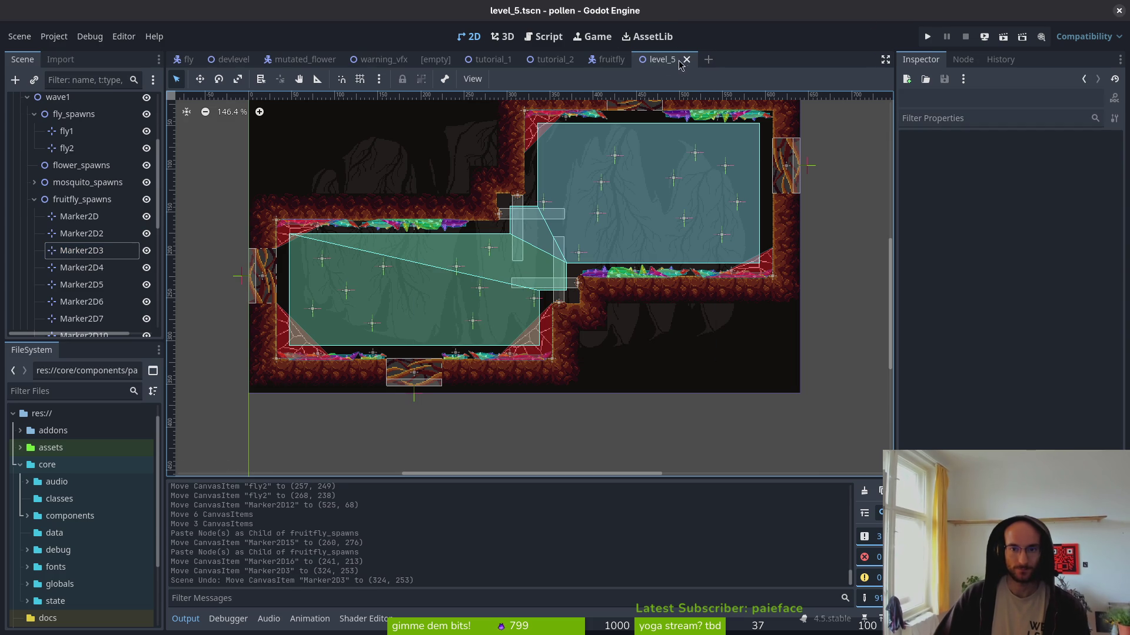
# Step: Close the level_5, tutorial_2, tutorial_1 and empty scene tabs, then bring up quick-open resource search
pyautogui.middleClick(660, 63)
pyautogui.middleClick(550, 59)
pyautogui.middleClick(488, 59)
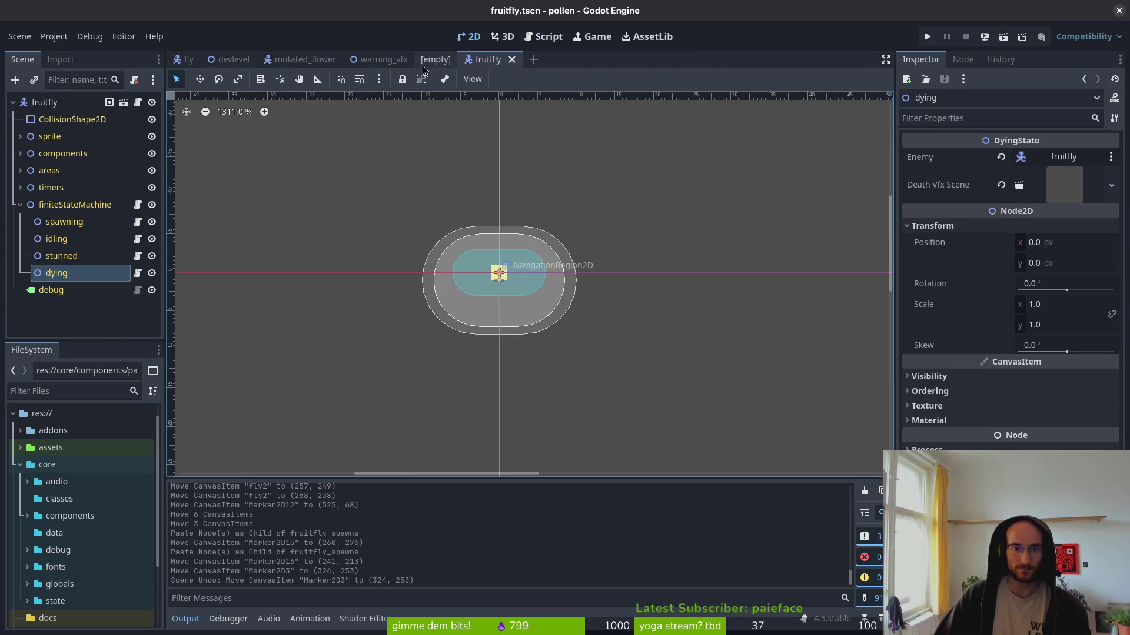
pyautogui.click(433, 61)
pyautogui.middleClick(433, 62)
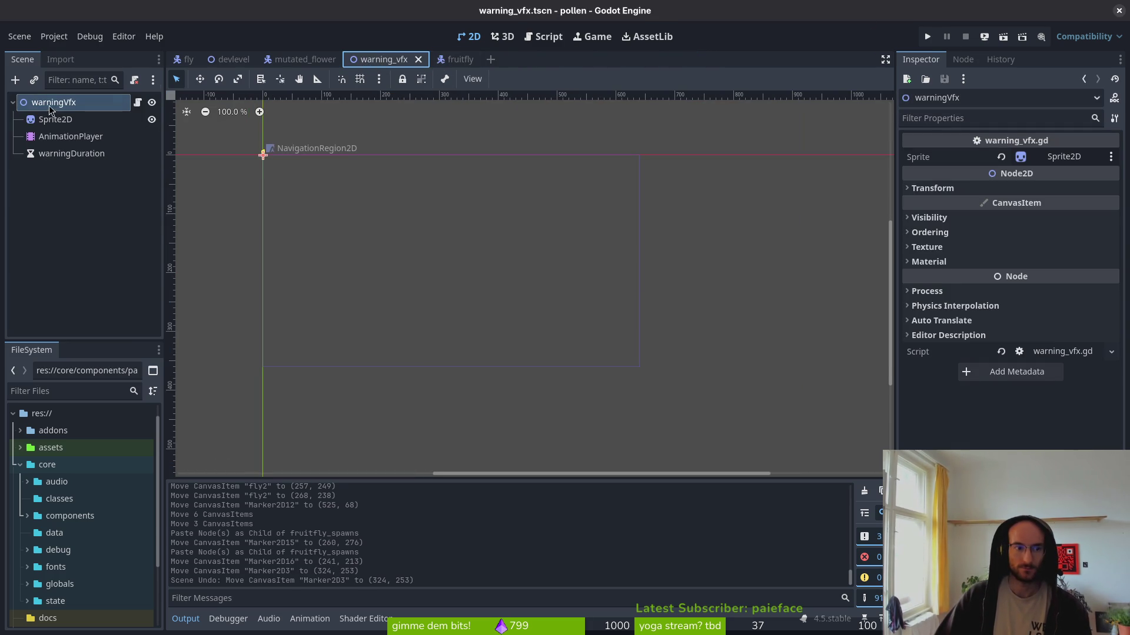
pyautogui.hotkey('ctrl', 'shift', 'o')
# Step: Reopen tutorial_1.tscn through quick open, reselect the cling sprite, and save the scene
pyautogui.write('tutorial')
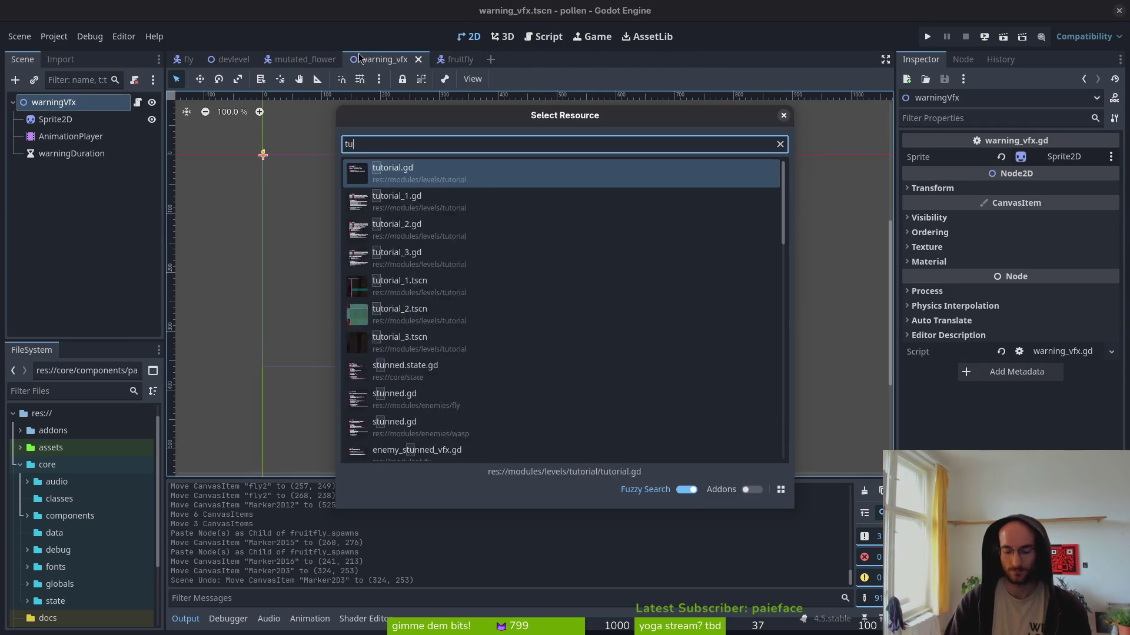
pyautogui.press('Return')
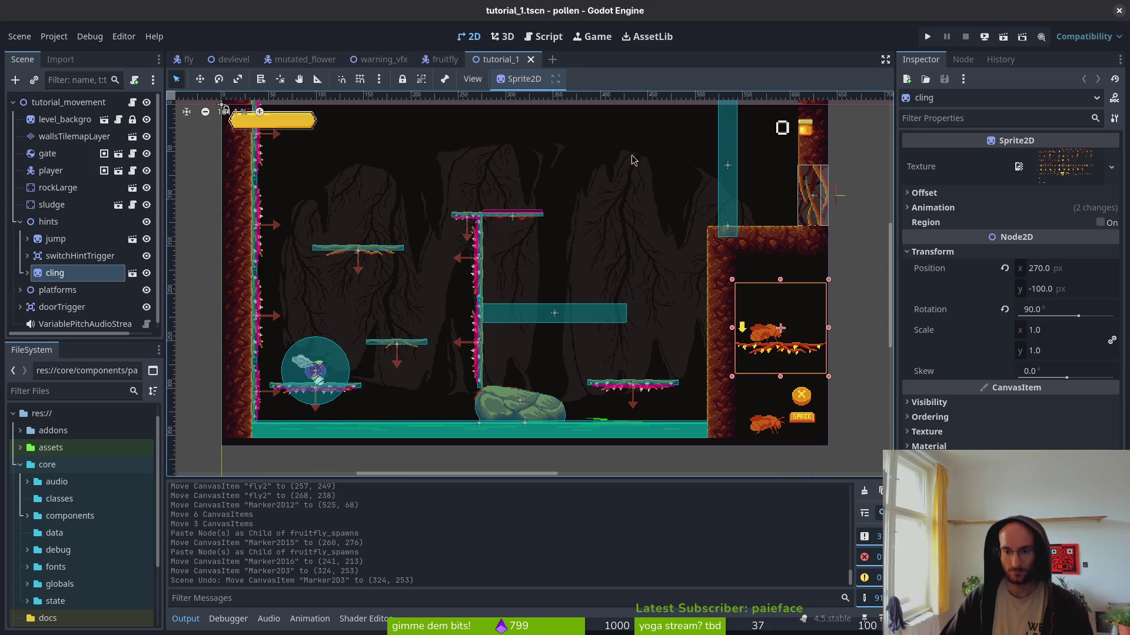
pyautogui.click(526, 123)
pyautogui.click(760, 335)
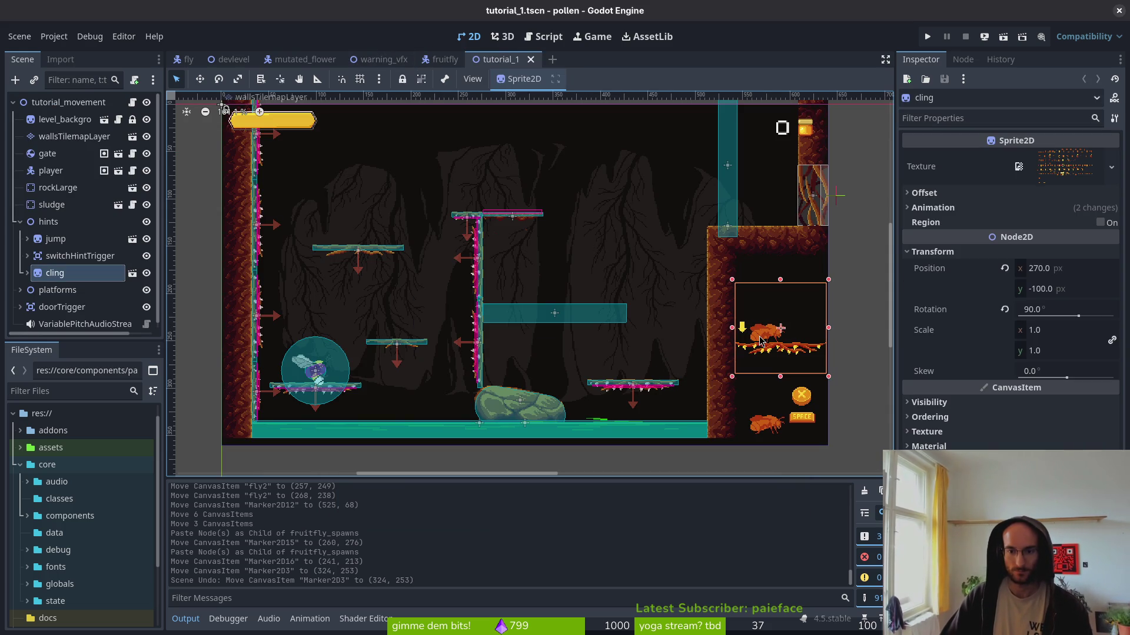
pyautogui.hotkey('ctrl', 's')
pyautogui.hotkey('alt', 'Tab')
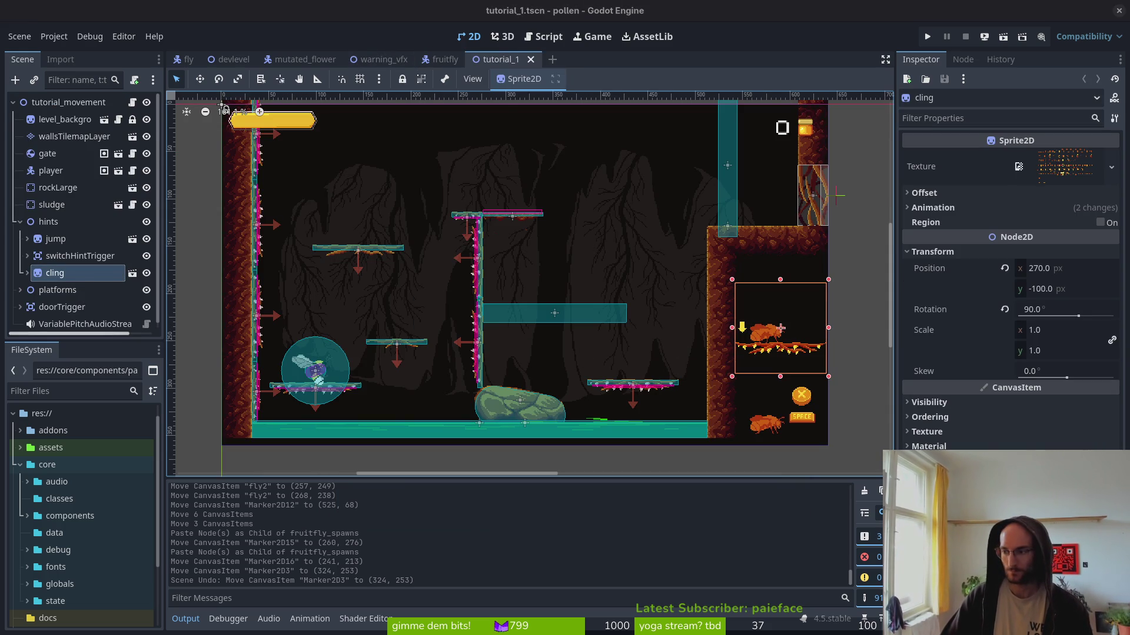
pyautogui.hotkey('ctrl', 'p')
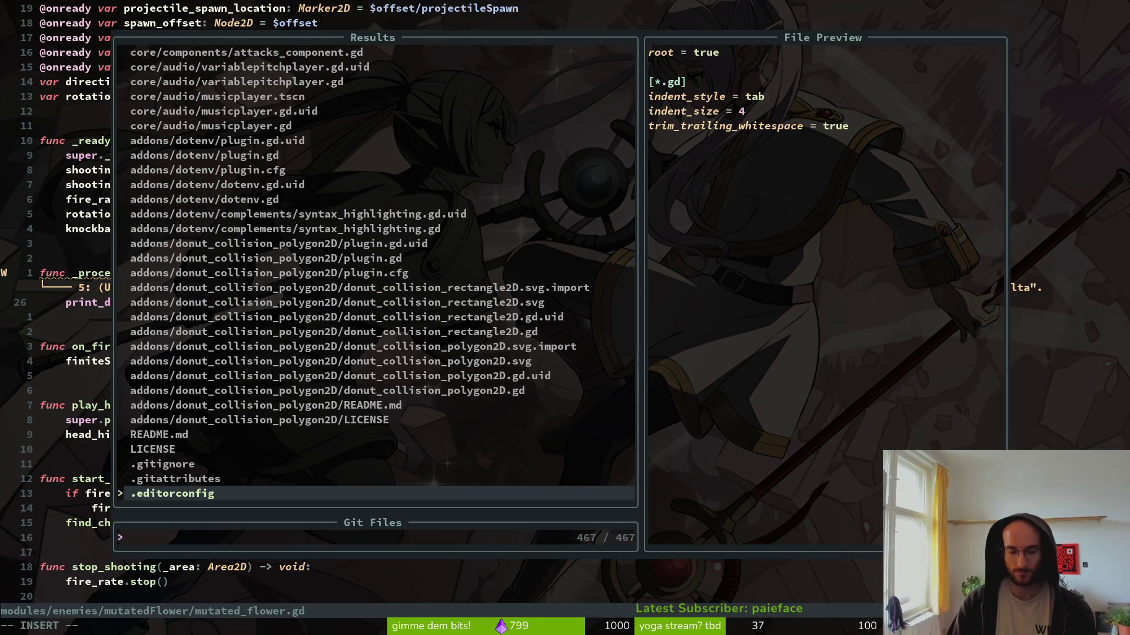
pyautogui.press('Escape')
pyautogui.press('Escape')
pyautogui.hotkey('alt', 'Tab')
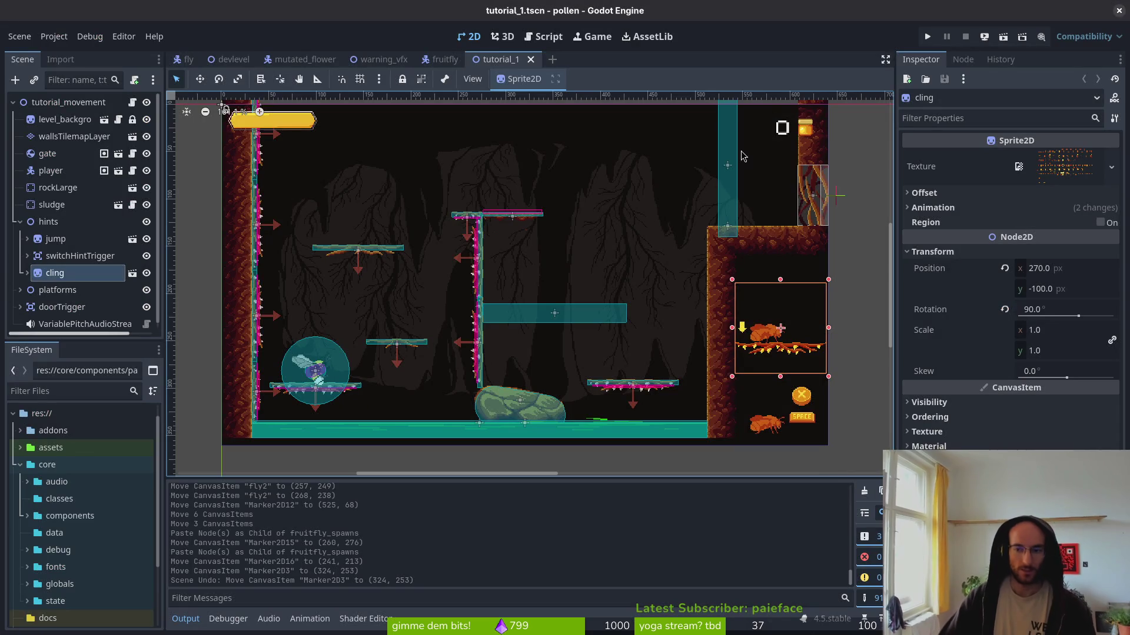
# Step: Close tutorial_1, switch to mutated_flower, and launch the game past its main menu
pyautogui.middleClick(507, 61)
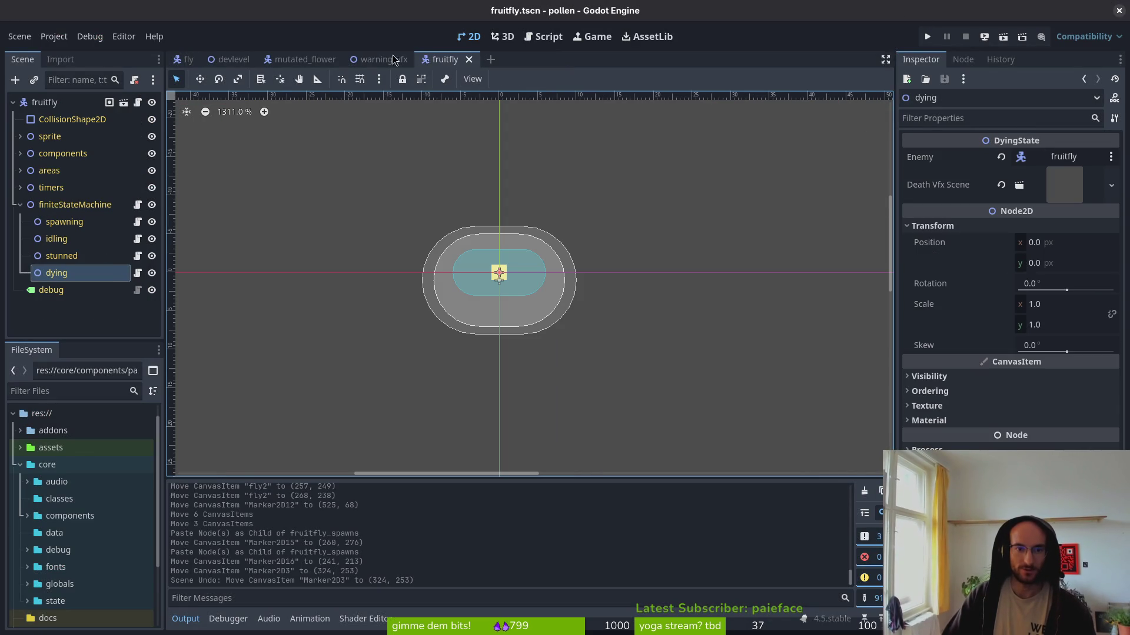
pyautogui.click(301, 59)
pyautogui.click(922, 37)
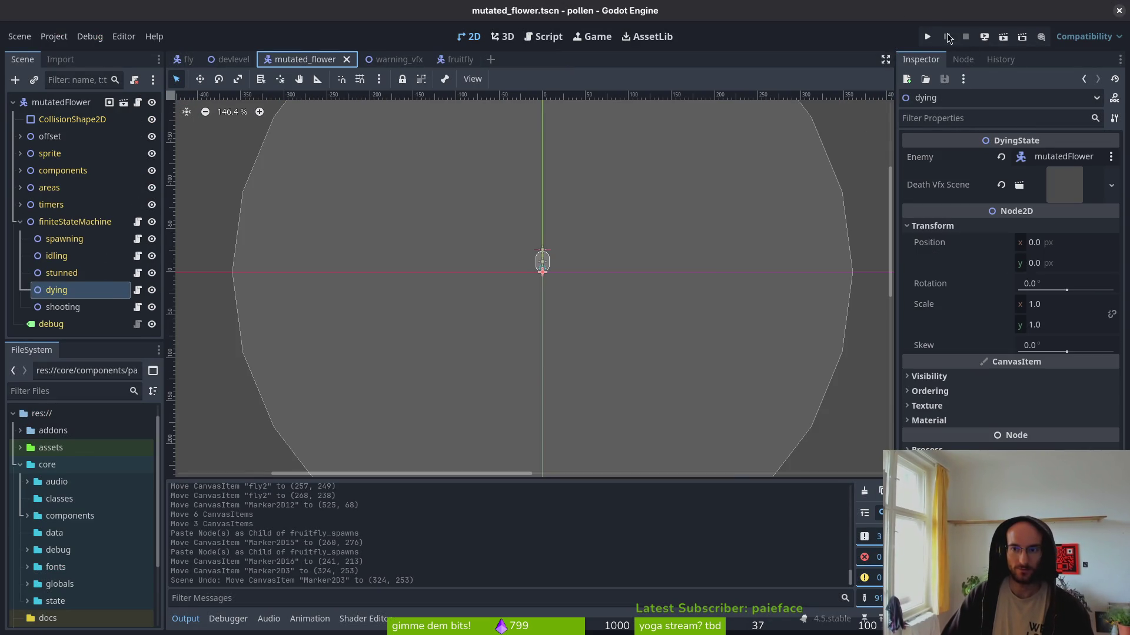
pyautogui.press('Return')
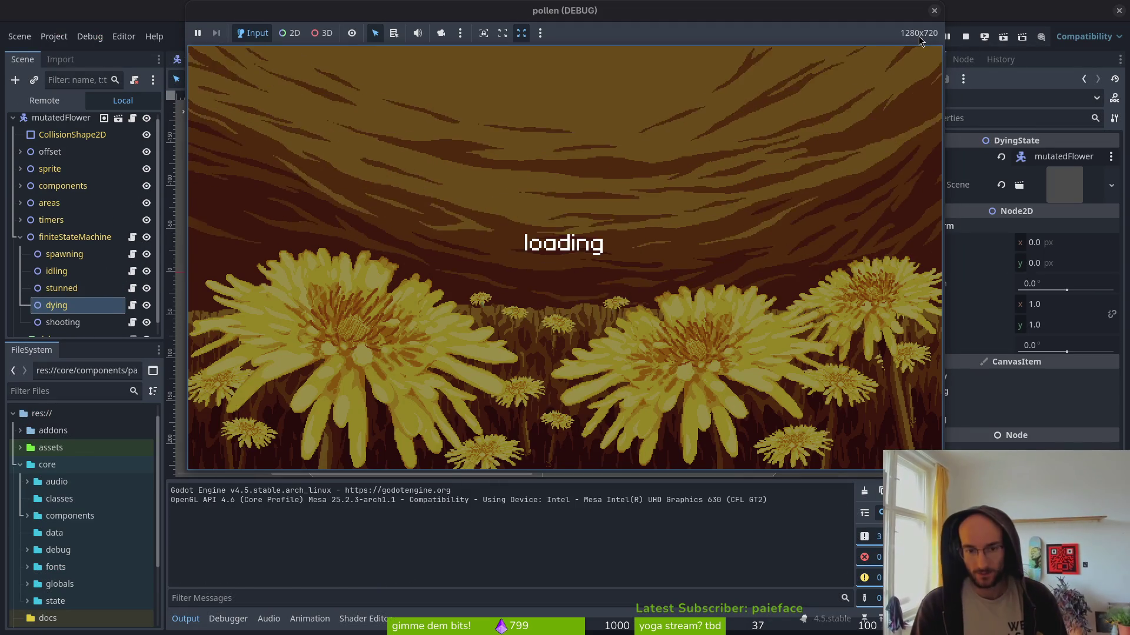
# Step: Enter the dev portal and move toward the flower, jumping, dashing and attacking
pyautogui.press('Right')
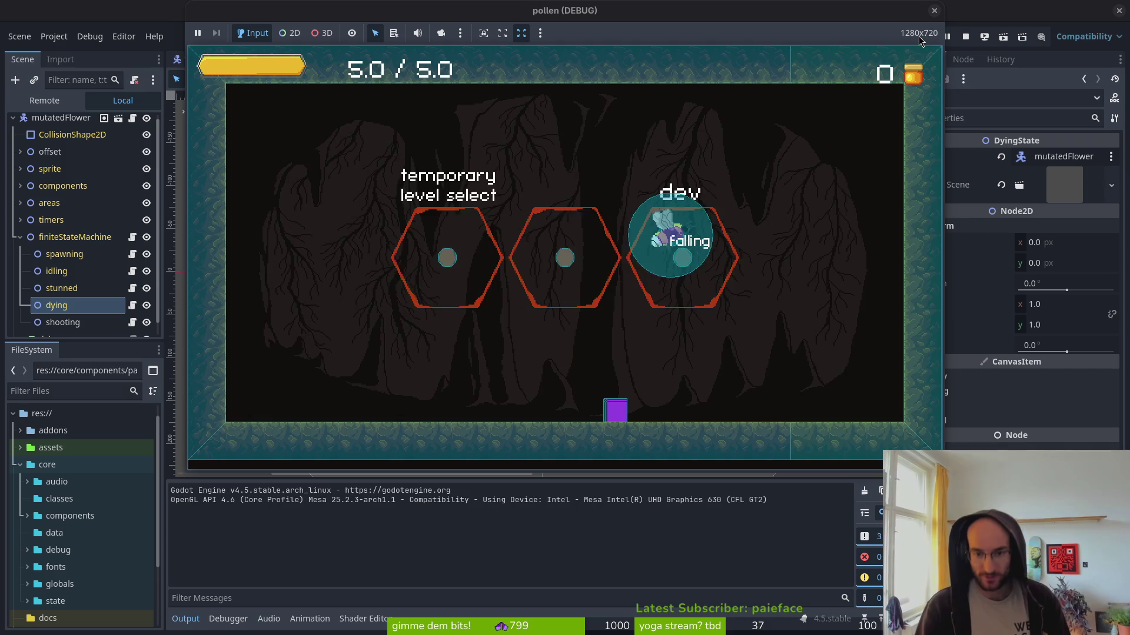
pyautogui.press('Left')
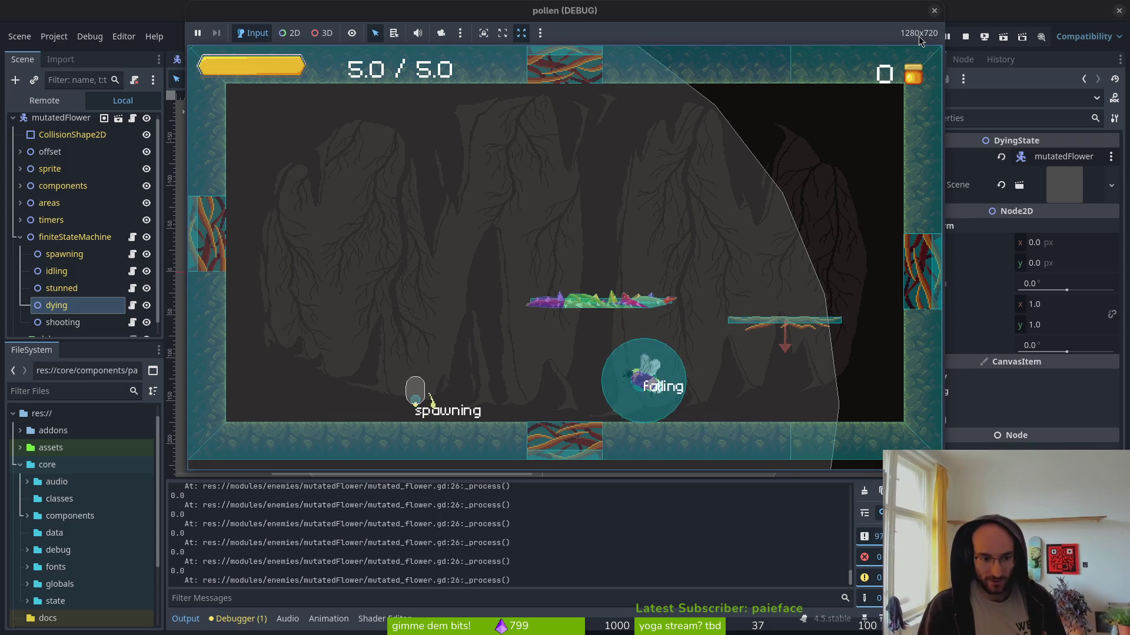
pyautogui.press('Left')
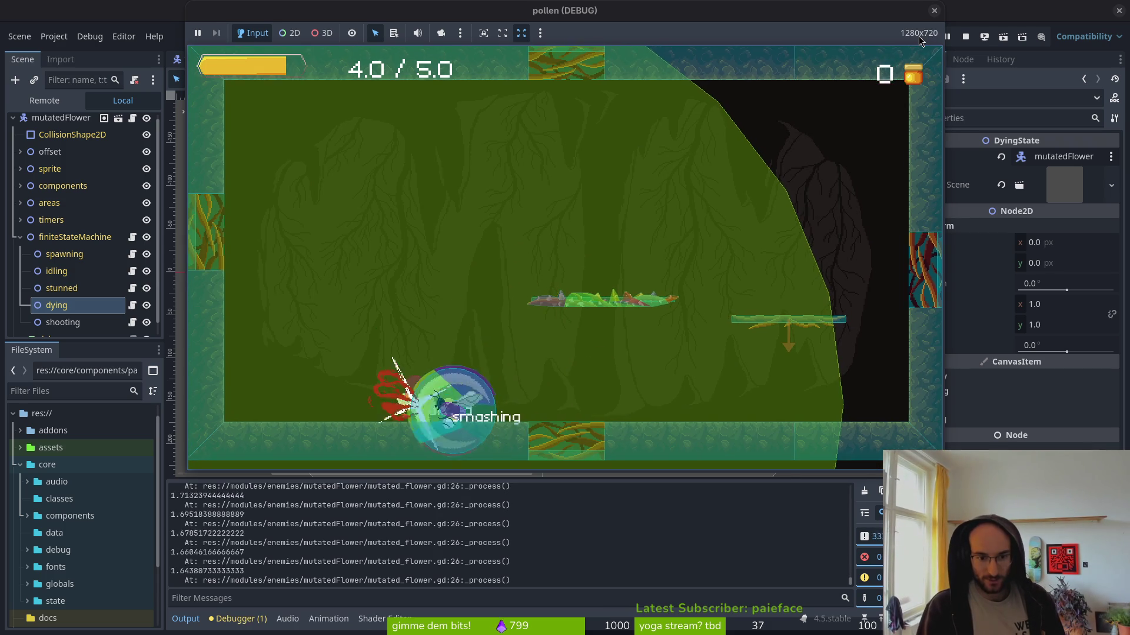
pyautogui.press('space')
pyautogui.press('Left')
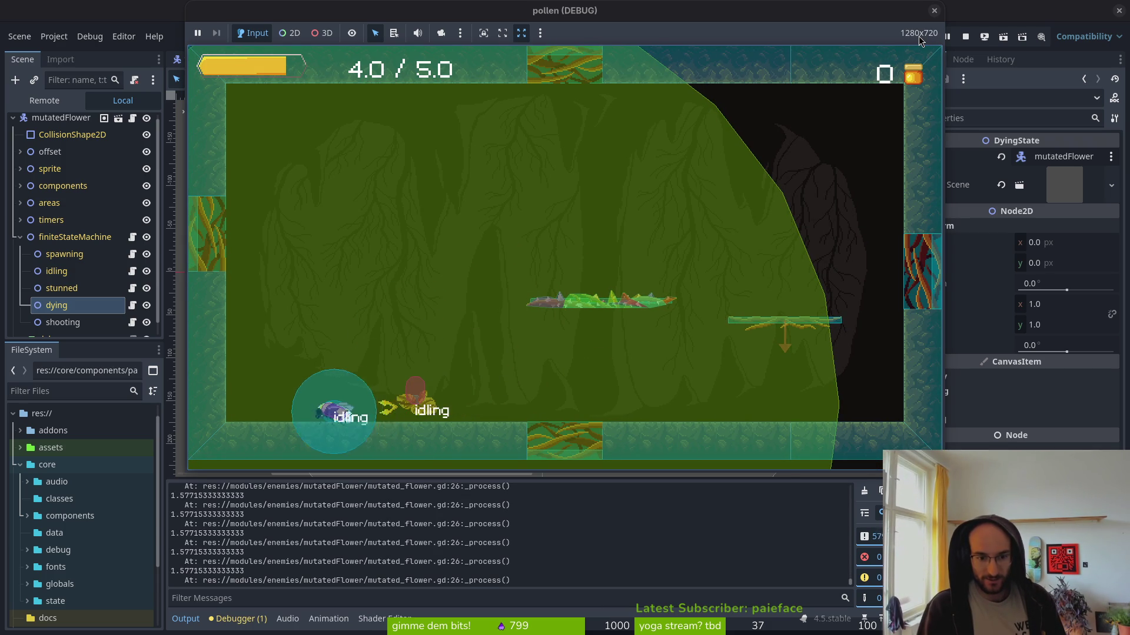
pyautogui.press('shift')
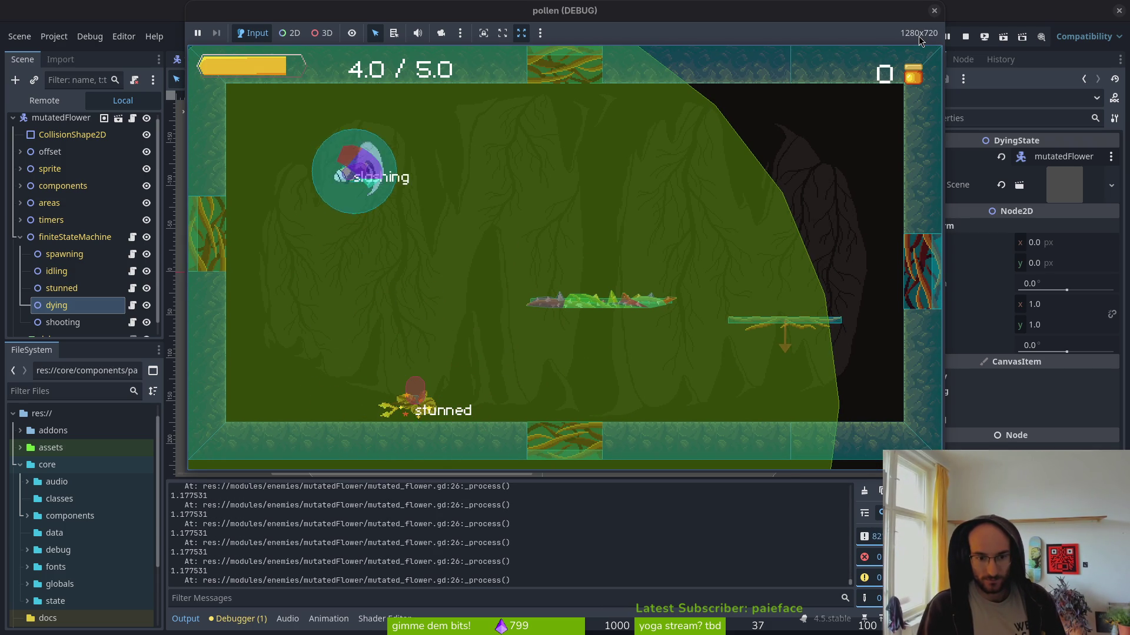
pyautogui.press('Right')
pyautogui.press('shift')
# Step: Keep jumping and dashing around the flower's platform, then stop the game and return to Neovim
pyautogui.press('Right')
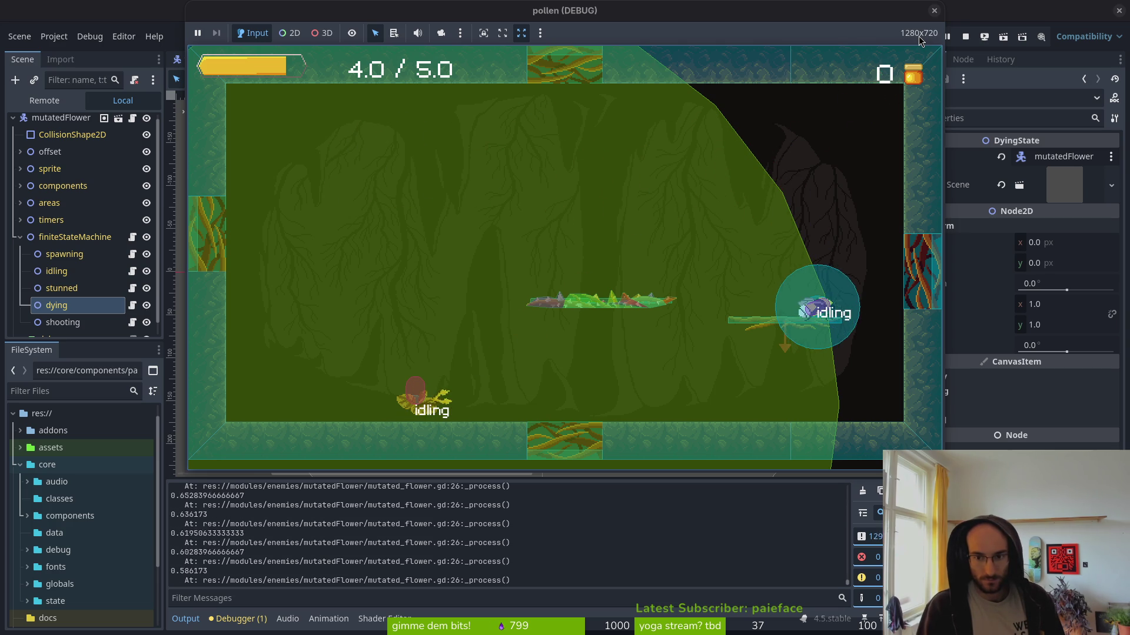
pyautogui.press('Right')
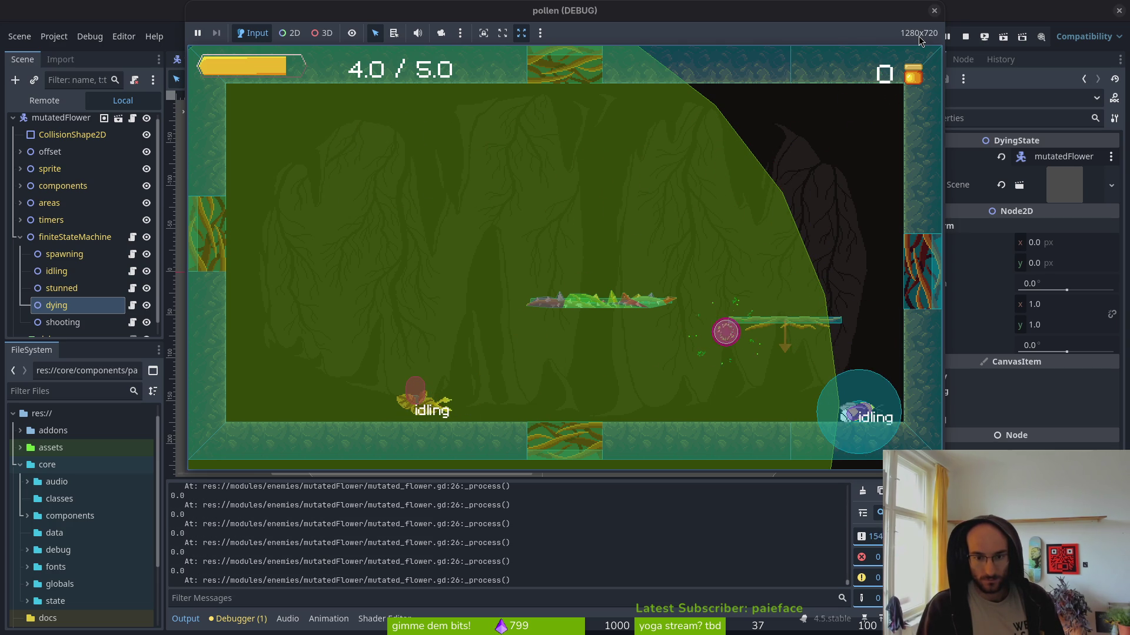
pyautogui.press('Left')
pyautogui.press('space')
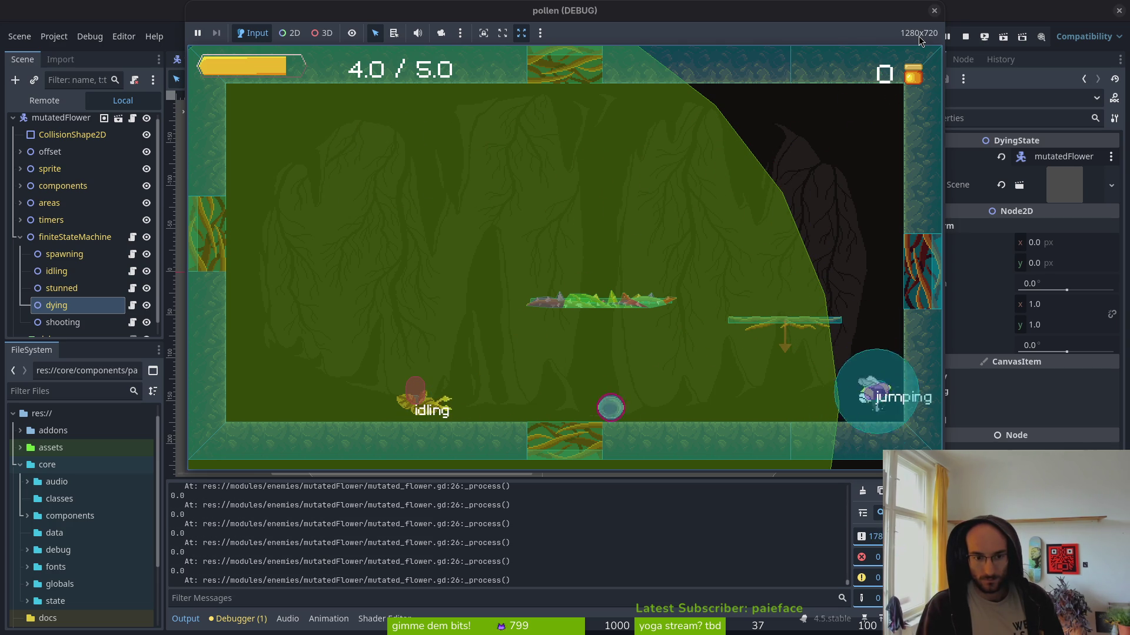
pyautogui.press('space')
pyautogui.press('Right')
pyautogui.press('space')
pyautogui.press('Left')
pyautogui.press('shift')
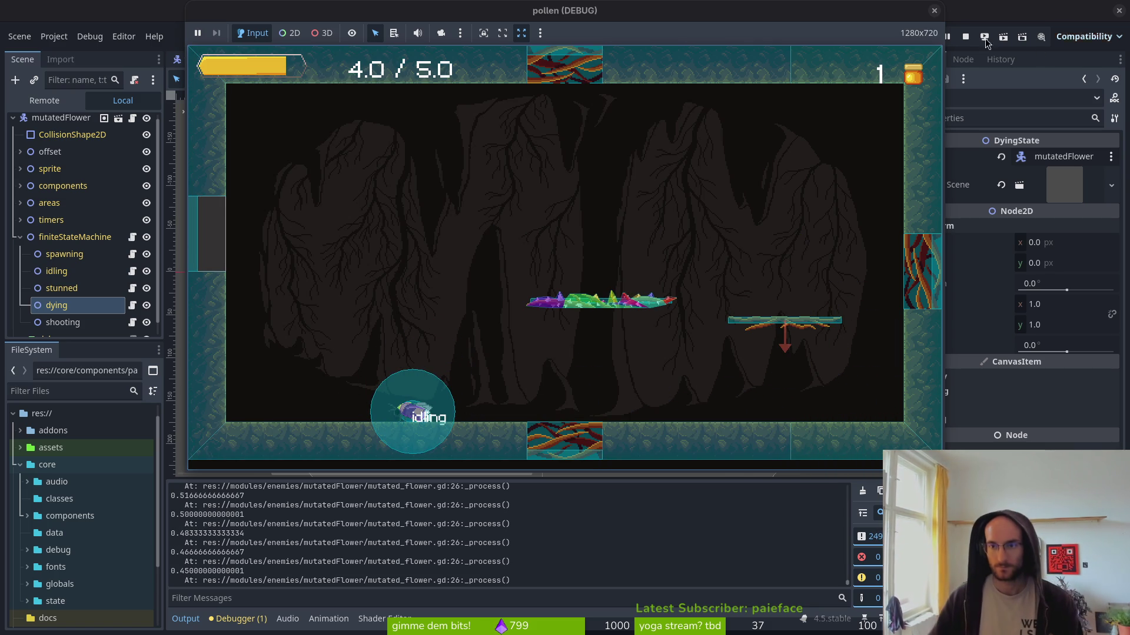
pyautogui.click(935, 11)
pyautogui.hotkey('alt', 'Tab')
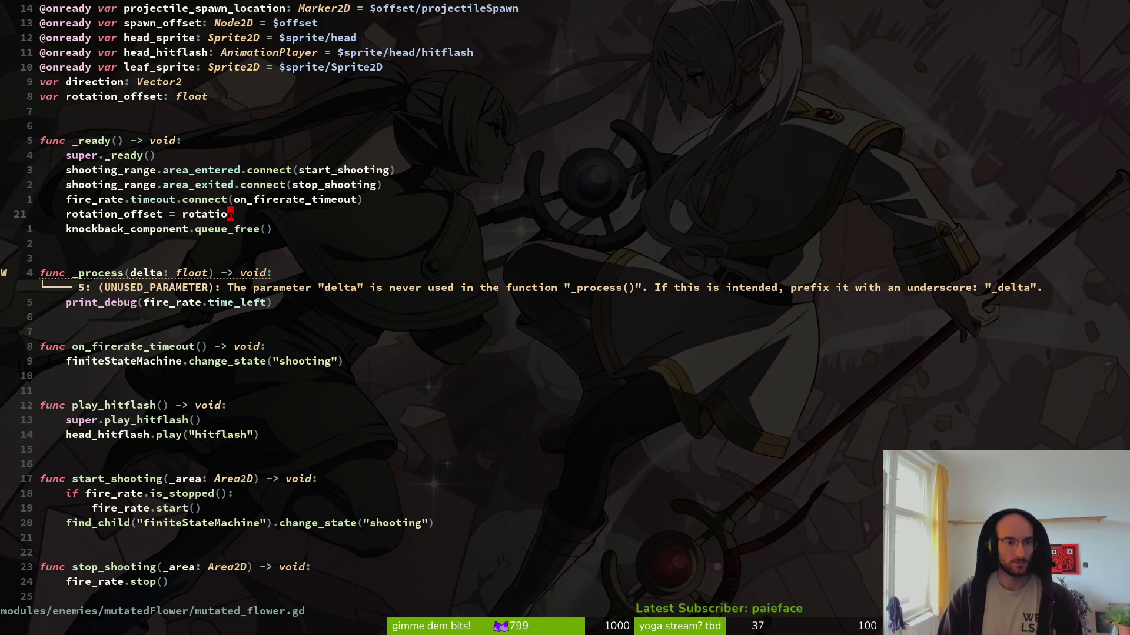
# Step: In start_shooting, replace is_stopped() with !fire_rate.is_processing(), save with :w, and run with F5
pyautogui.hotkey('ctrl', 'd')
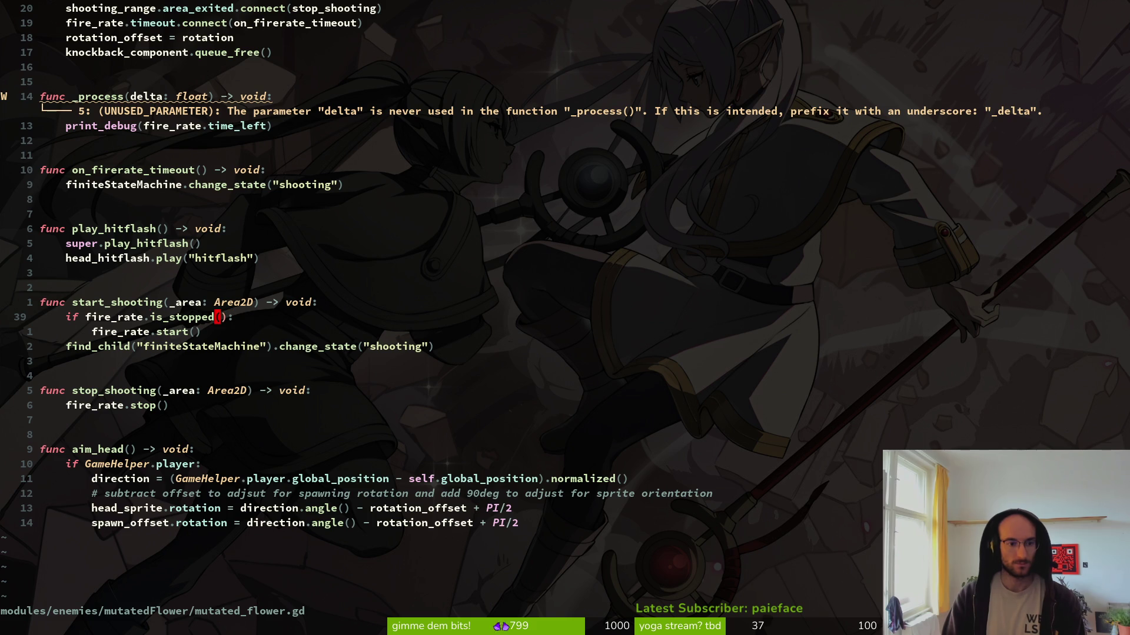
pyautogui.write('cw')
pyautogui.write('_p')
pyautogui.press('Return')
pyautogui.press('Escape')
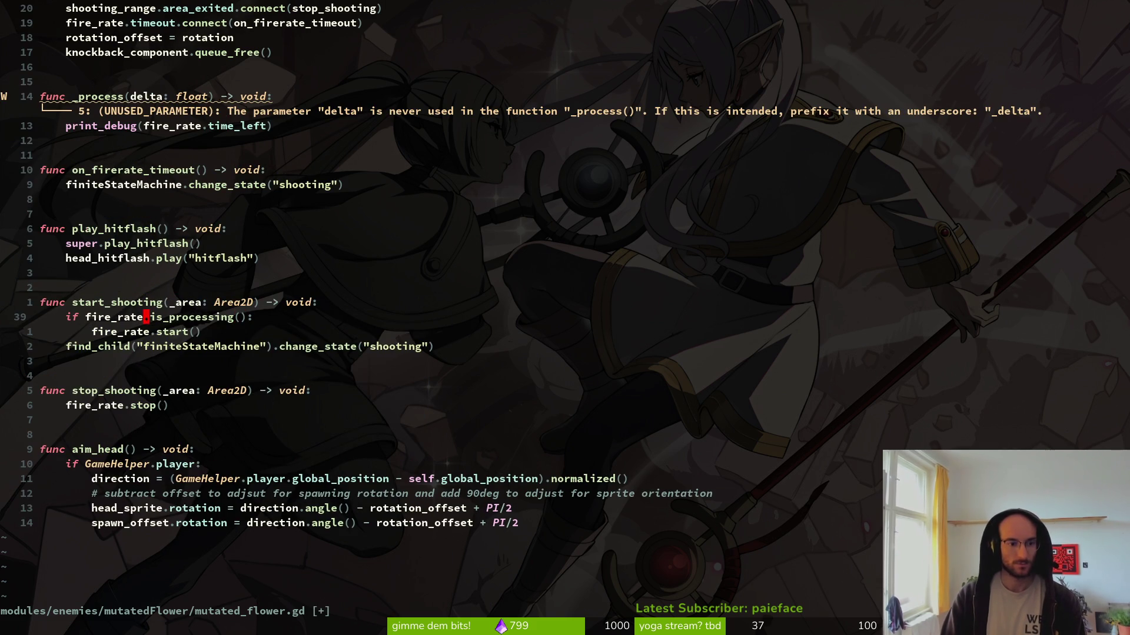
pyautogui.write('if !')
pyautogui.press('Escape')
pyautogui.write(':w')
pyautogui.press('Return')
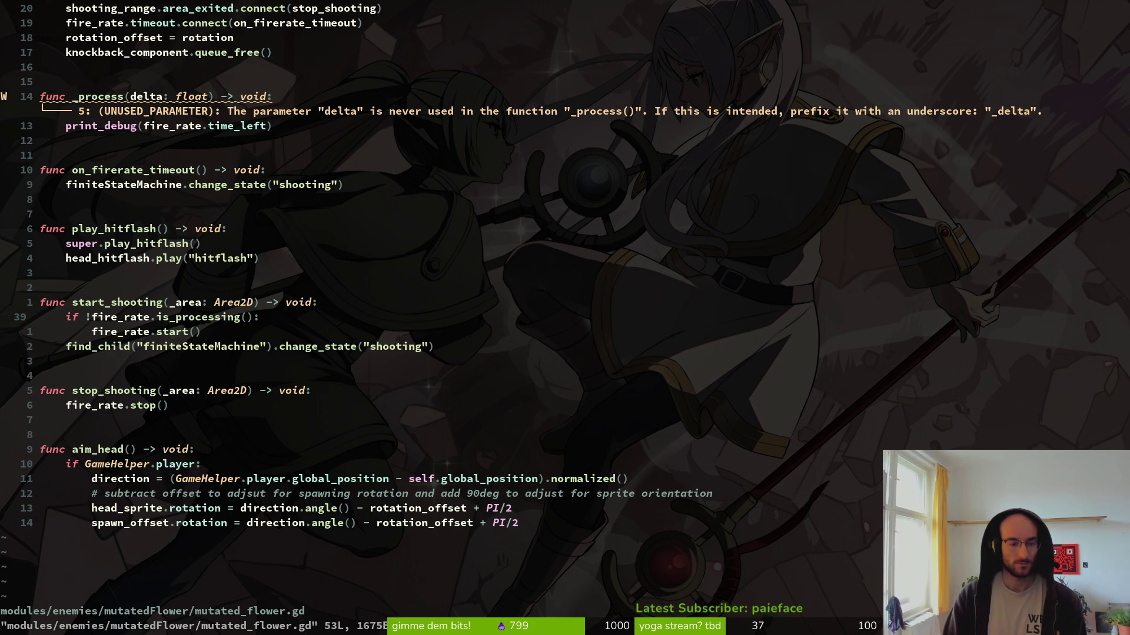
pyautogui.hotkey('alt', 'Tab')
pyautogui.press('F5')
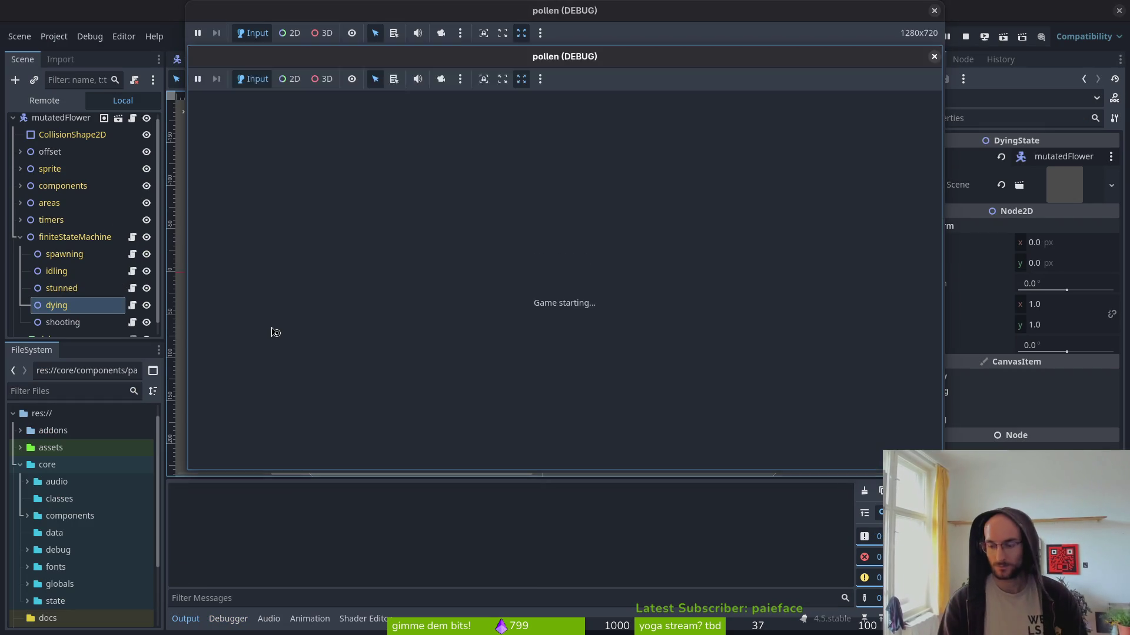
# Step: Play near the mutated flower to watch it cycle idle and shooting, then stop with F8 and return to Neovim
pyautogui.press('Return')
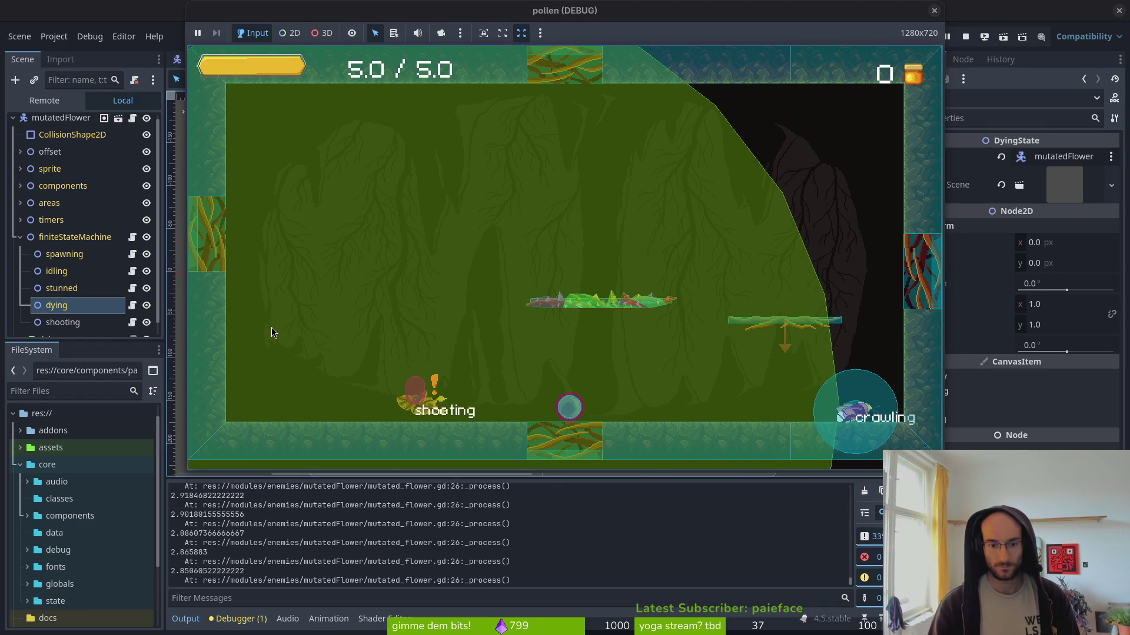
pyautogui.press('space')
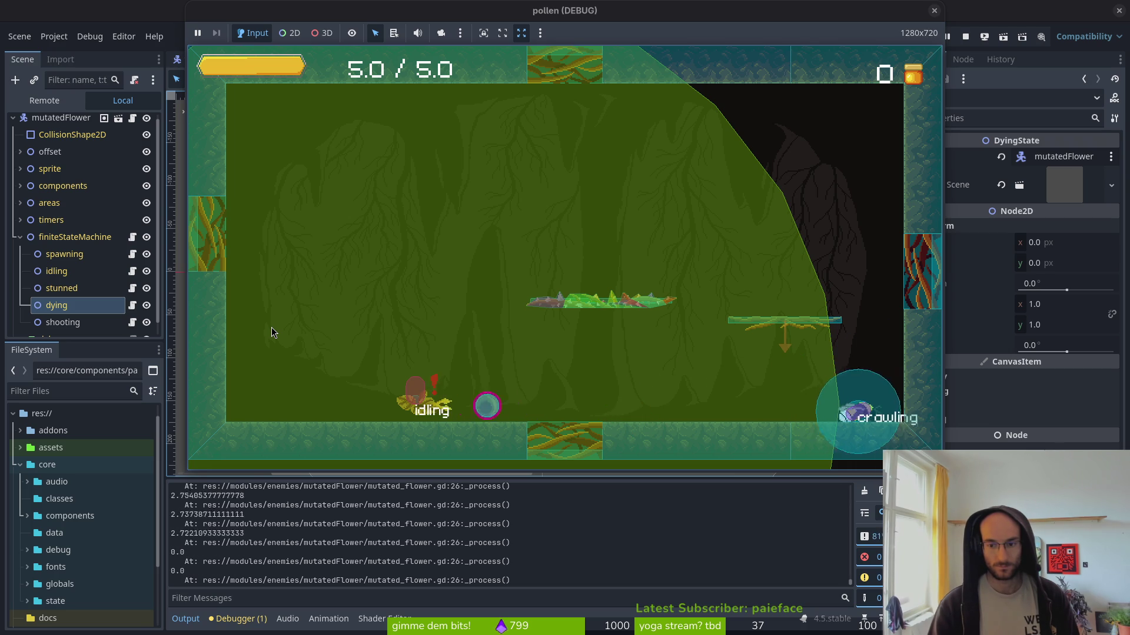
pyautogui.press('d')
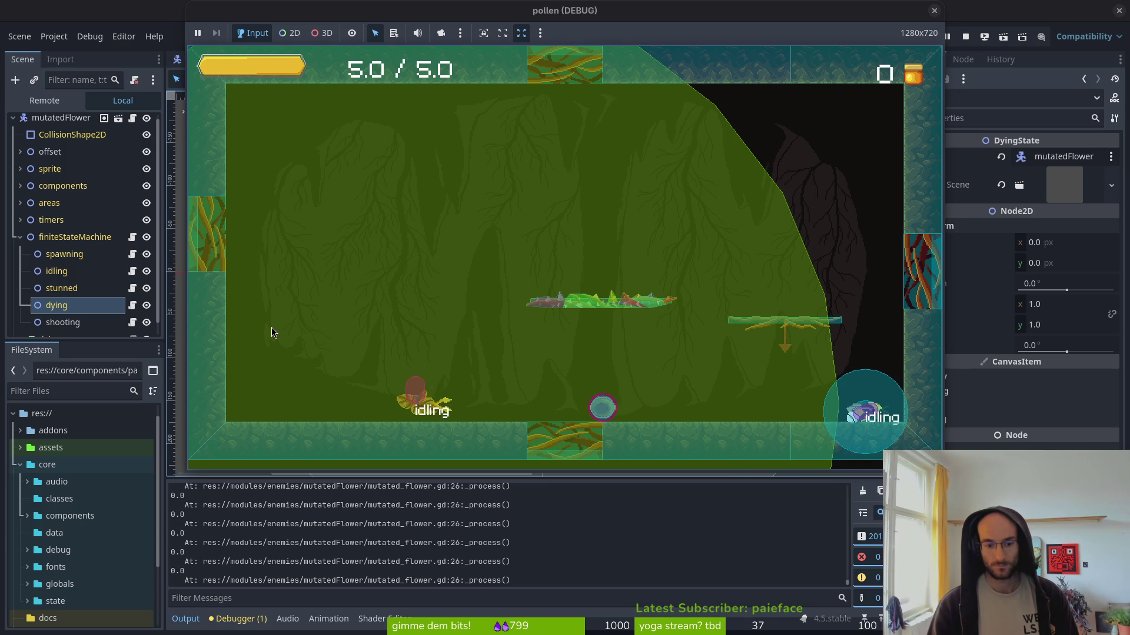
pyautogui.hotkey('alt', 'Tab')
pyautogui.hotkey('alt', 'Tab')
pyautogui.hotkey('alt', 'Tab')
pyautogui.hotkey('alt', 'Tab')
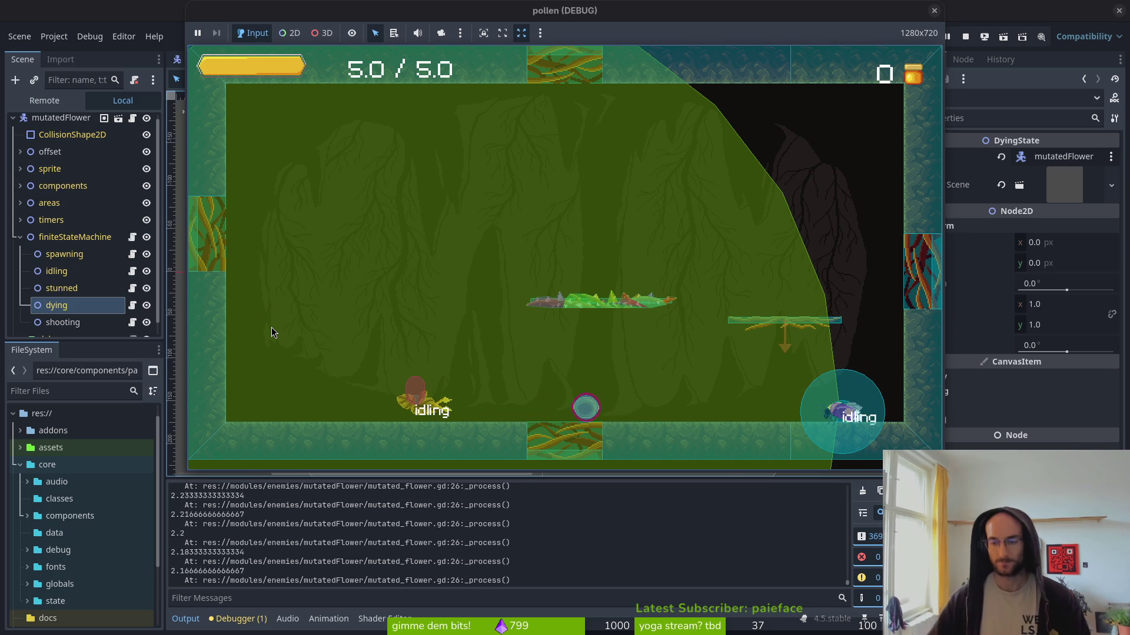
pyautogui.press('F8')
pyautogui.hotkey('alt', 'Tab')
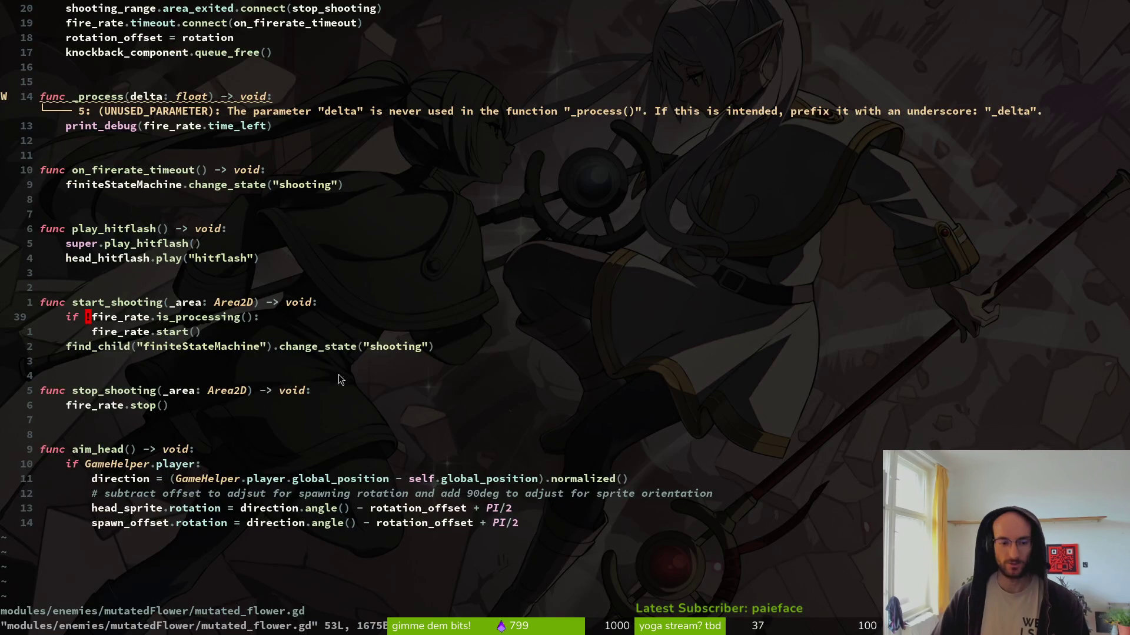
# Step: Replace fire_rate.stop() in stop_shooting with fire_rate.paused = true and save the script with :w
pyautogui.click(204, 318)
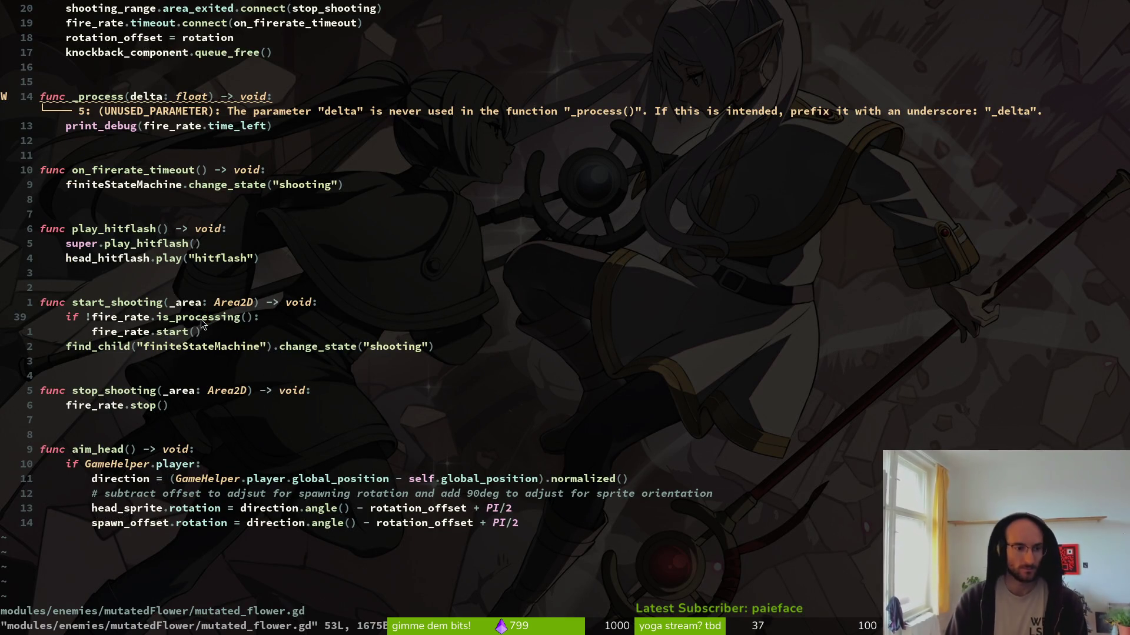
pyautogui.scroll(1, 135, 437)
pyautogui.click(136, 438)
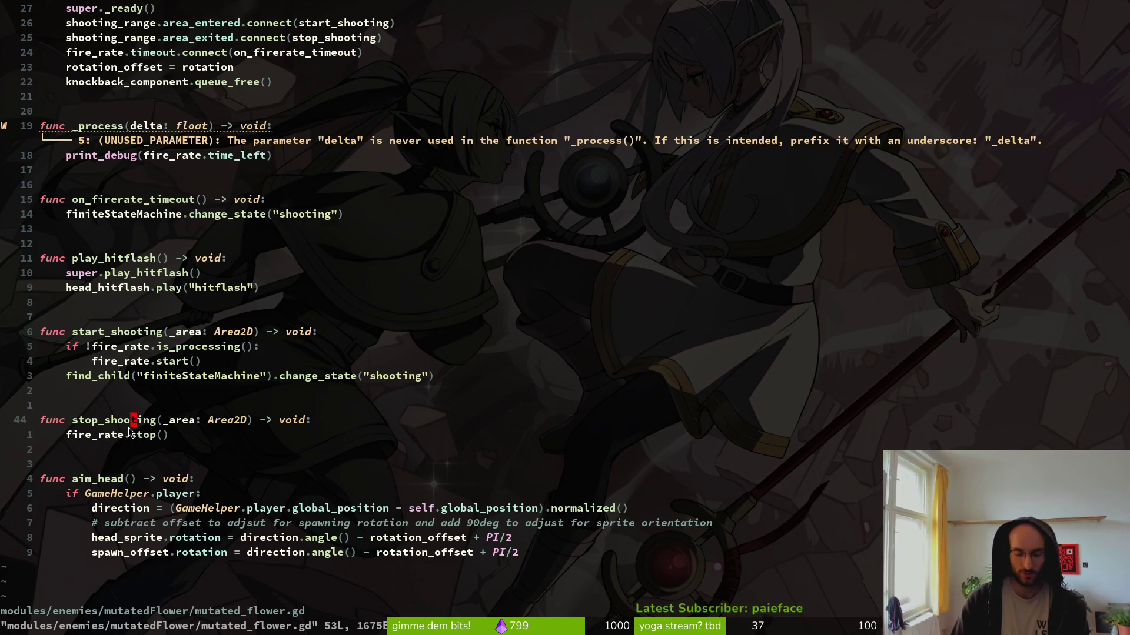
pyautogui.write('o_rate.paused =')
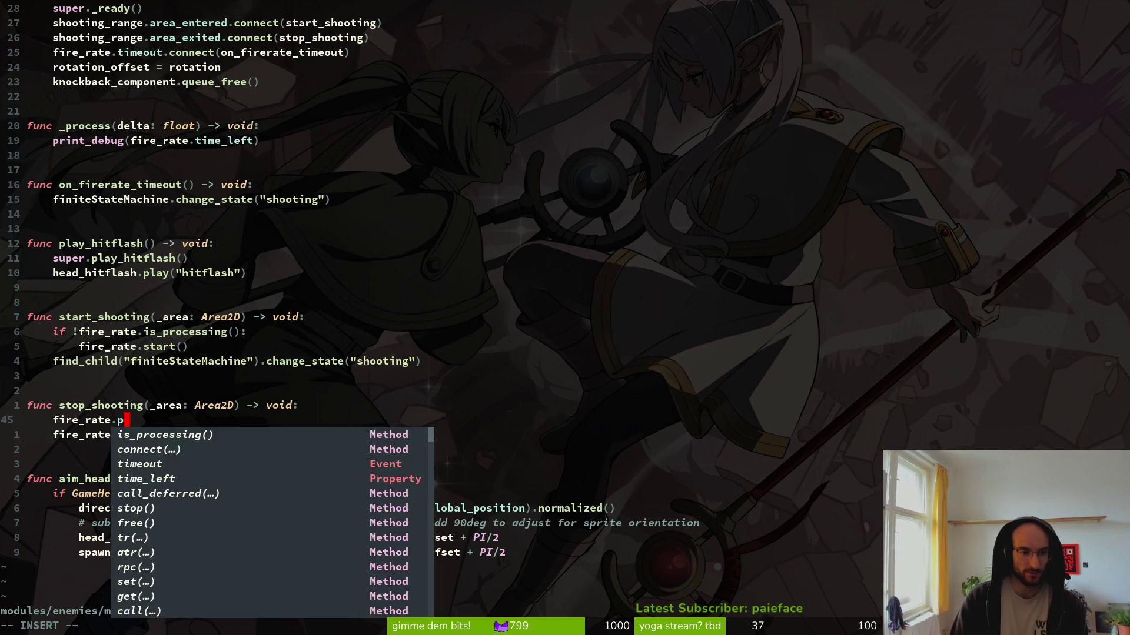
pyautogui.write(' true')
pyautogui.press('Escape')
pyautogui.press('j')
pyautogui.press('d')
pyautogui.press('d')
pyautogui.press('k')
pyautogui.press('k')
pyautogui.write(':w')
pyautogui.press('Return')
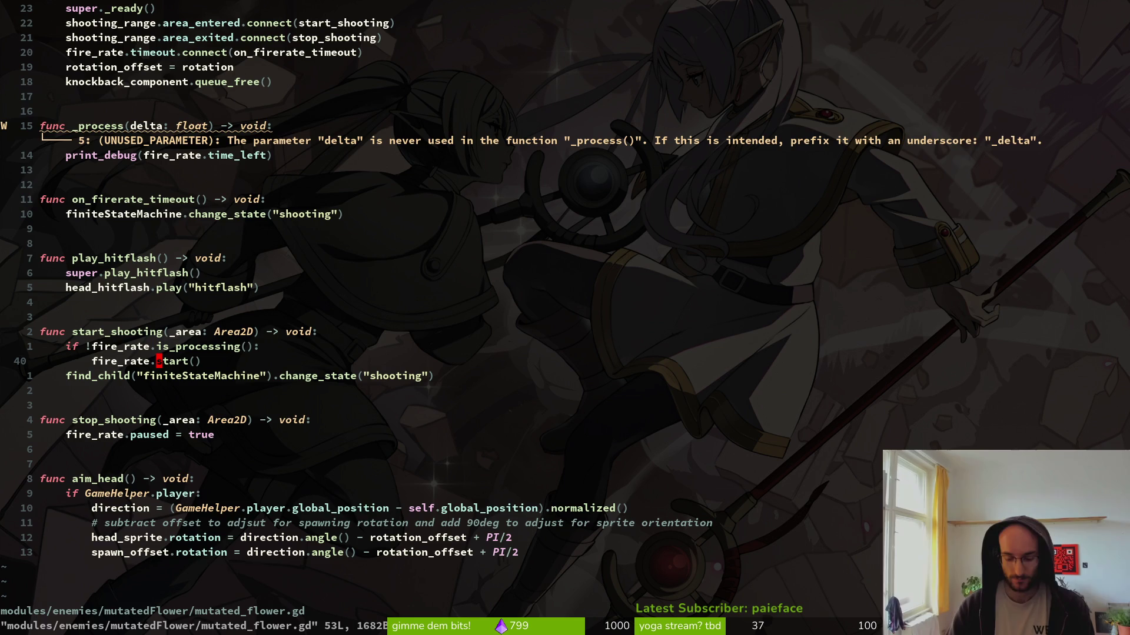
# Step: Search the project for 'paused' and review how stunned.gd pauses and resumes the fire-rate timer
pyautogui.press('space')
pyautogui.write('pspa')
pyautogui.press('Return')
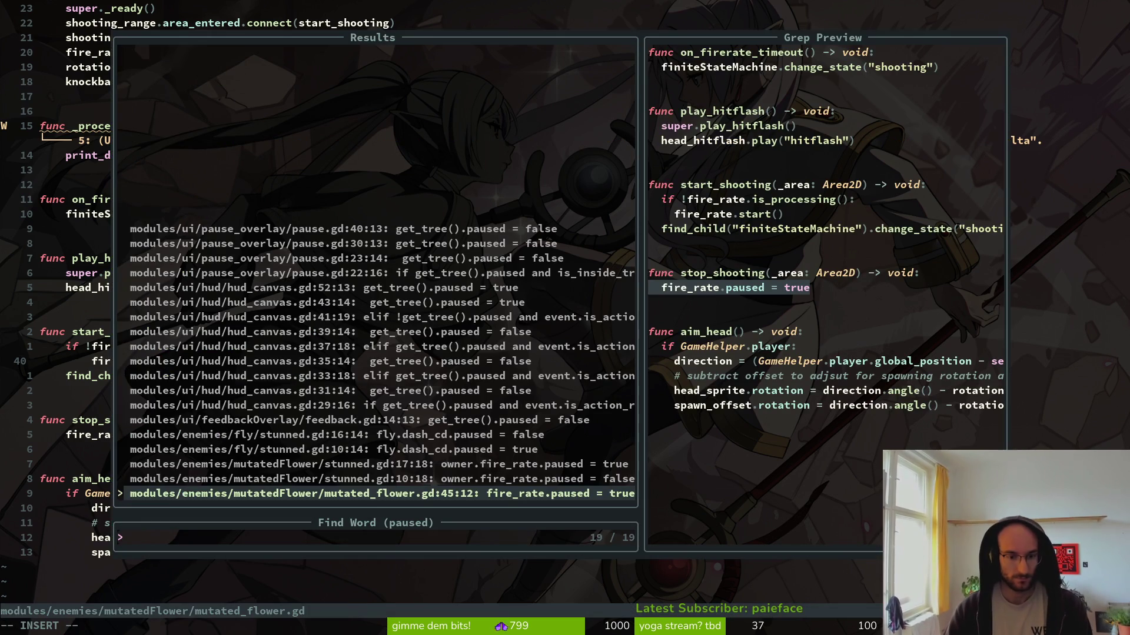
pyautogui.click(382, 478)
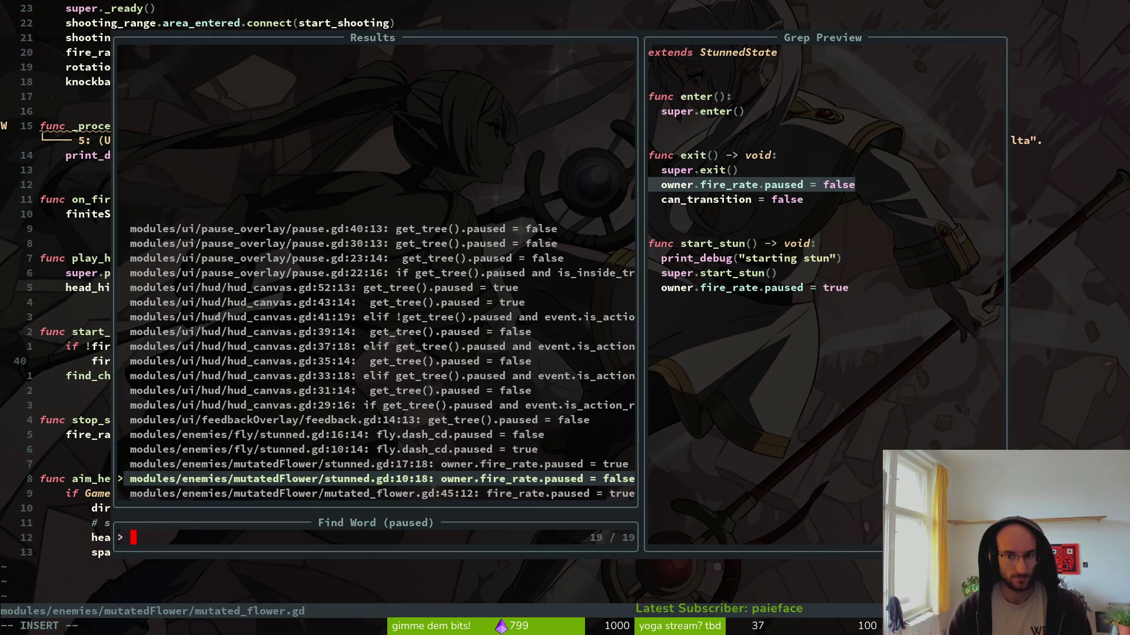
pyautogui.click(382, 464)
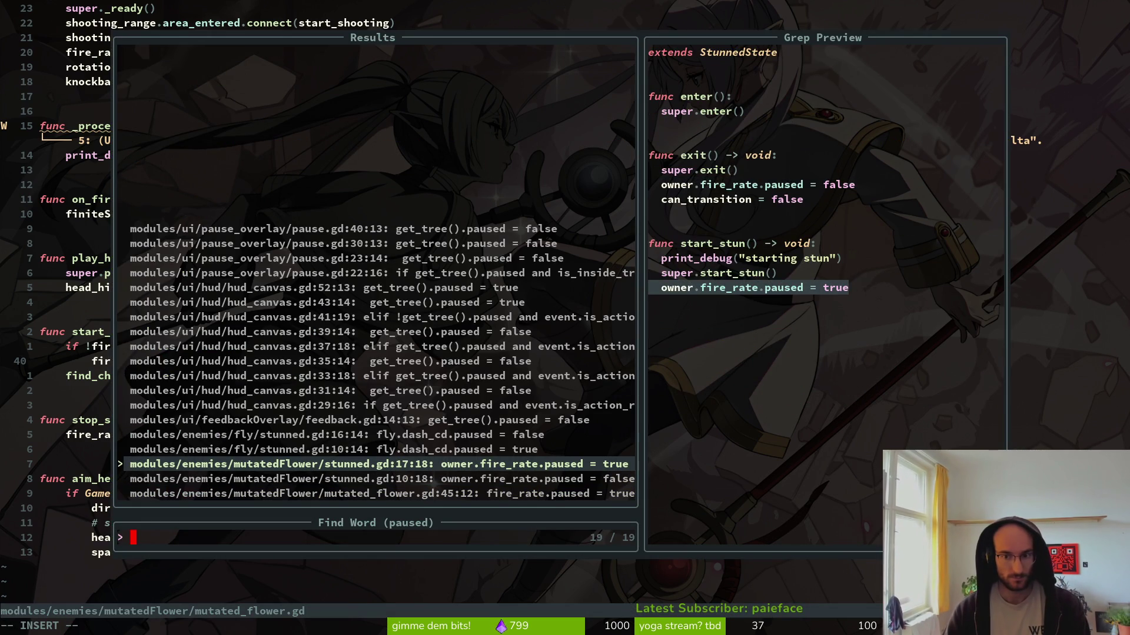
pyautogui.click(382, 478)
pyautogui.press('Escape')
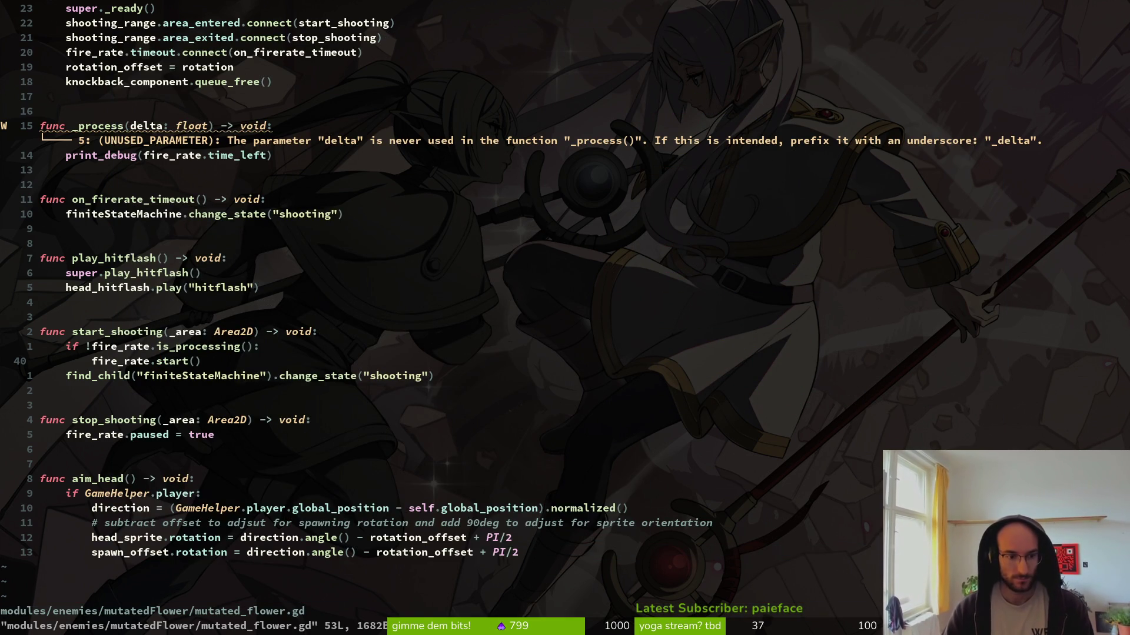
# Step: Relaunch the game in Godot with F5 and start it from the main menu
pyautogui.hotkey('alt', 'Tab')
pyautogui.press('F5')
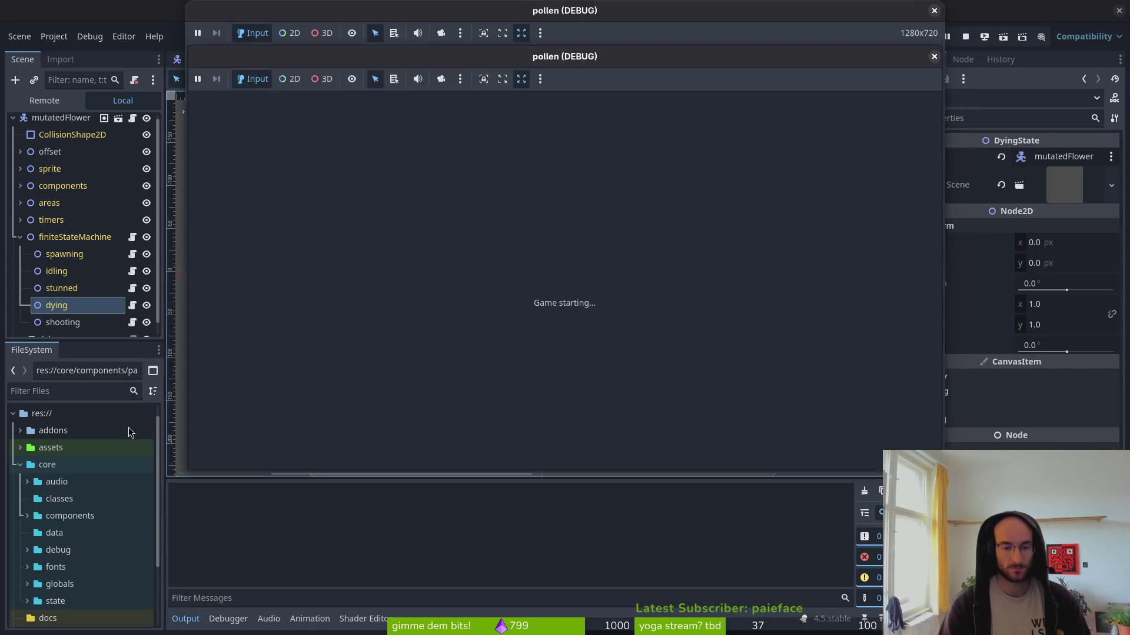
pyautogui.press('Return')
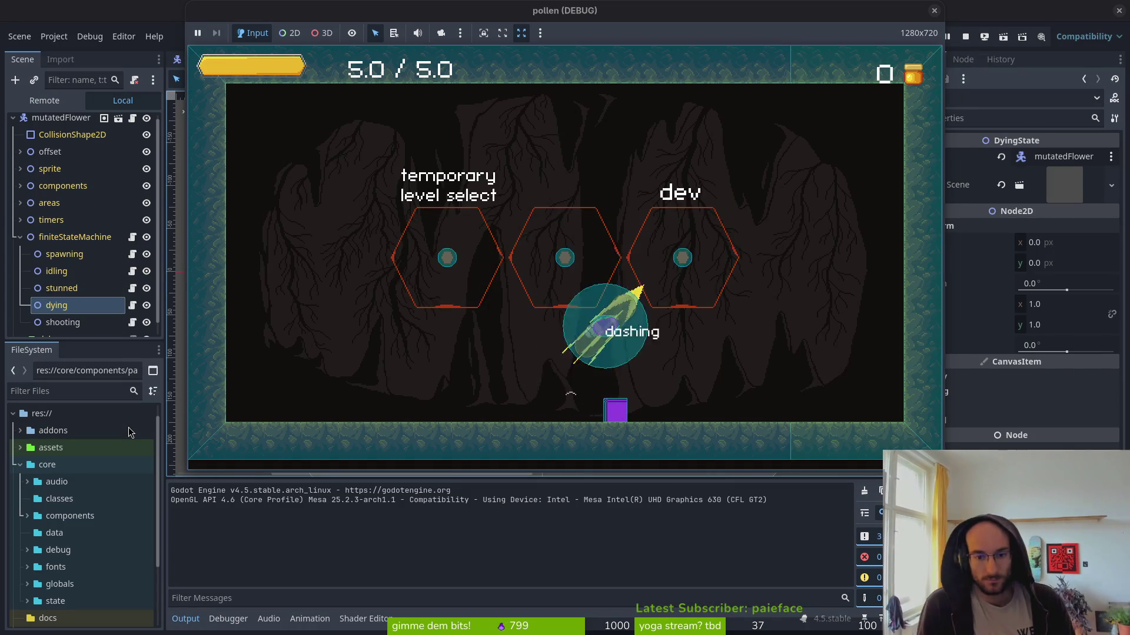
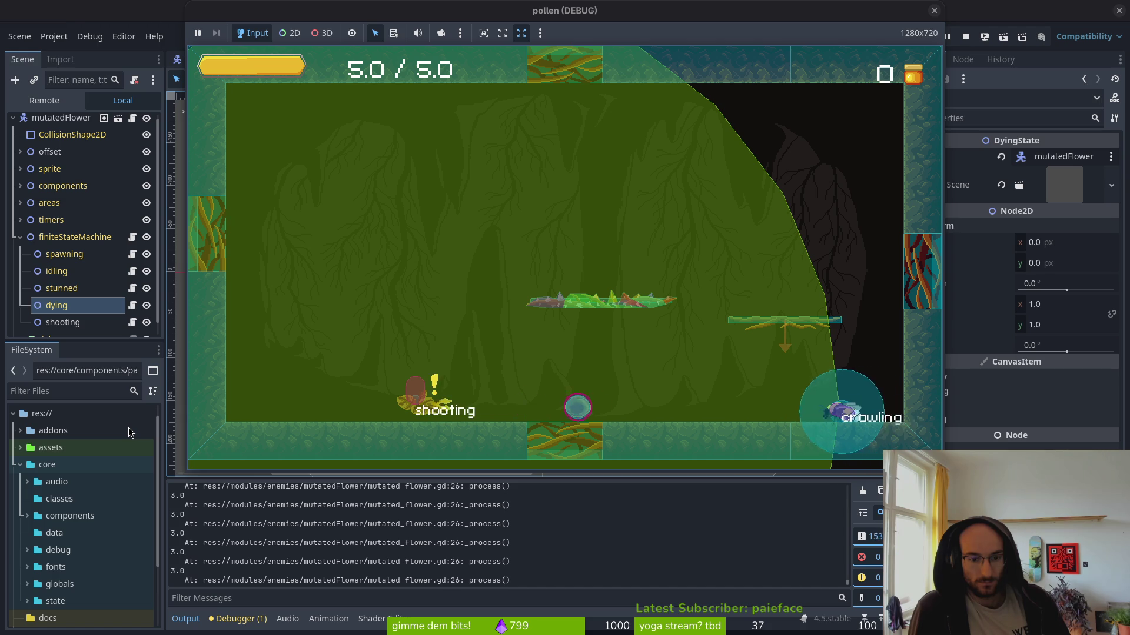
# Step: Add 'fire_rate.paused = false' under the if in start_shooting and save the script
pyautogui.hotkey('alt', 'Tab')
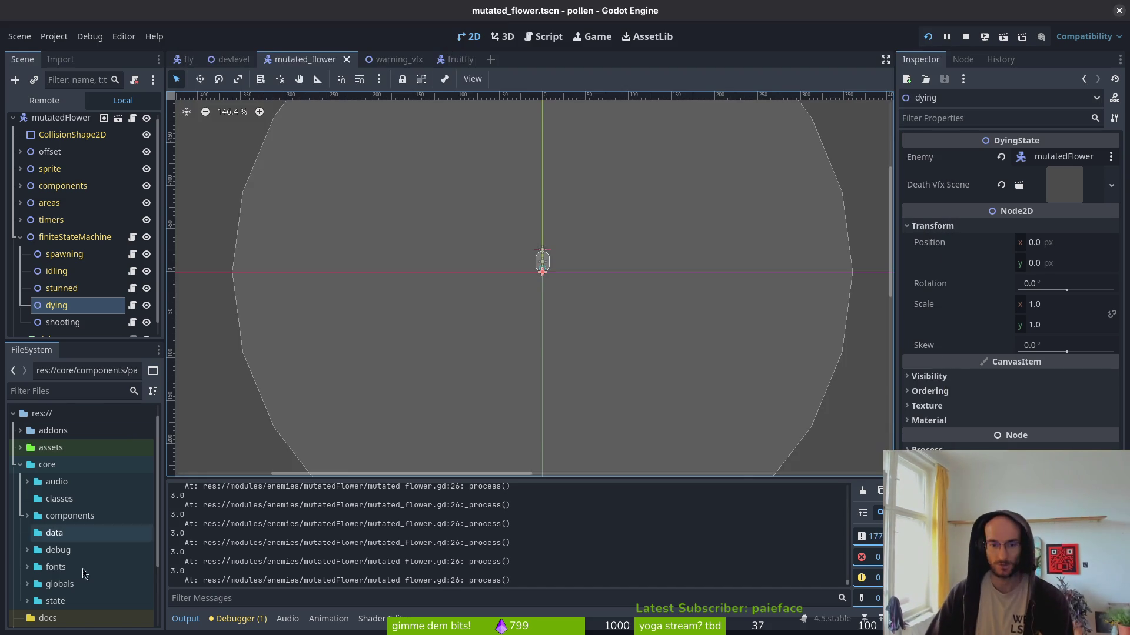
pyautogui.hotkey('alt', 'Tab')
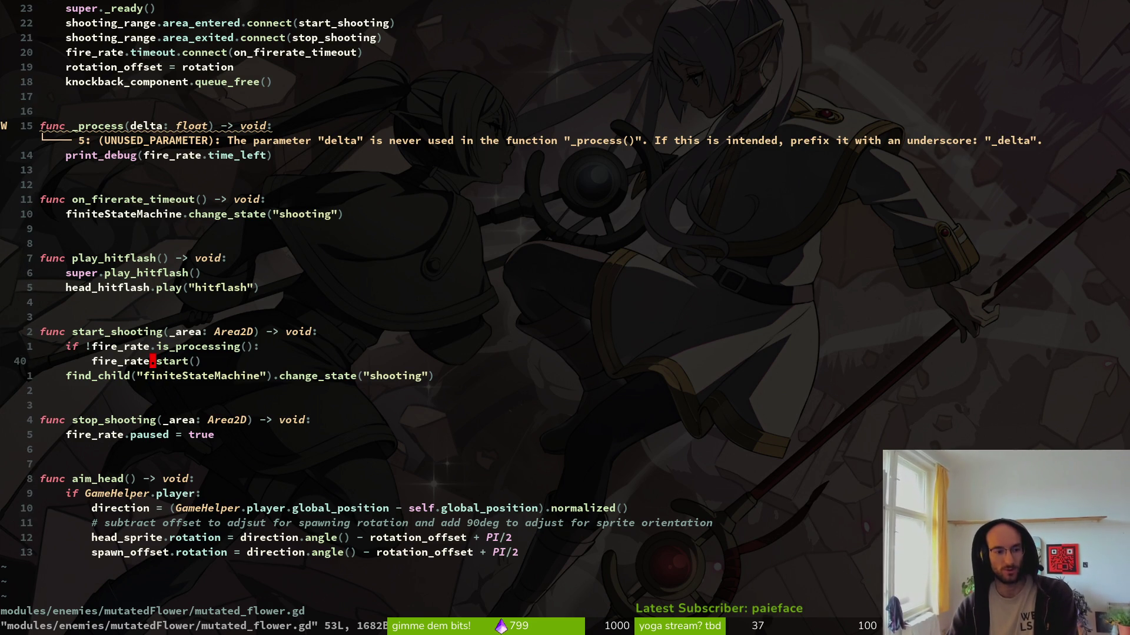
pyautogui.press('o')
pyautogui.press('Escape')
pyautogui.press('d')
pyautogui.press('d')
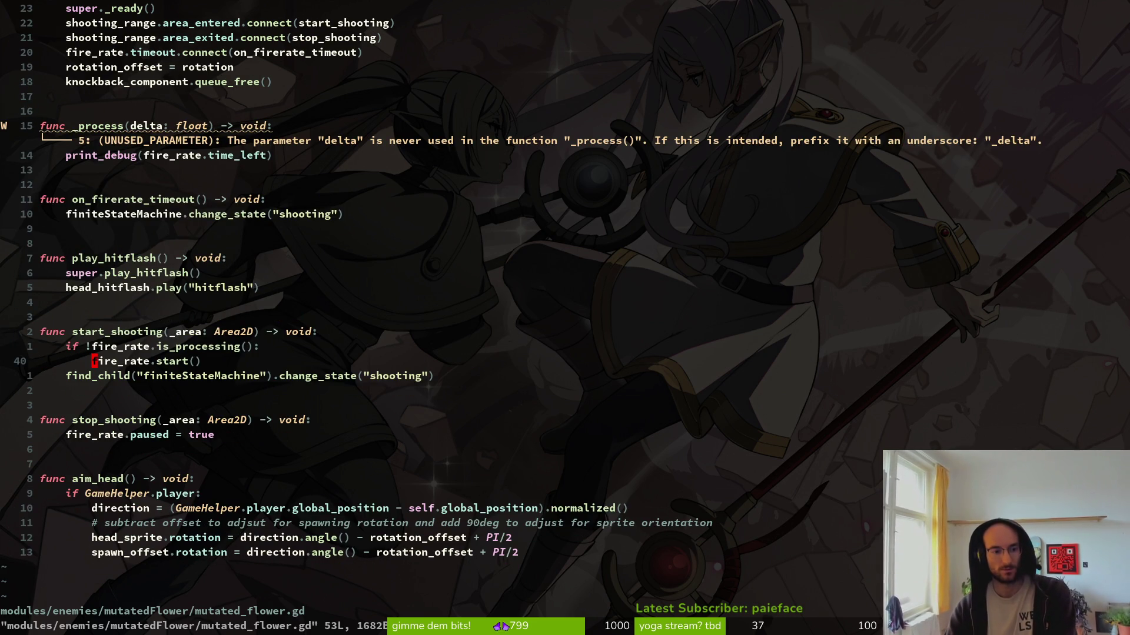
pyautogui.write('o')
pyautogui.write('fiire')
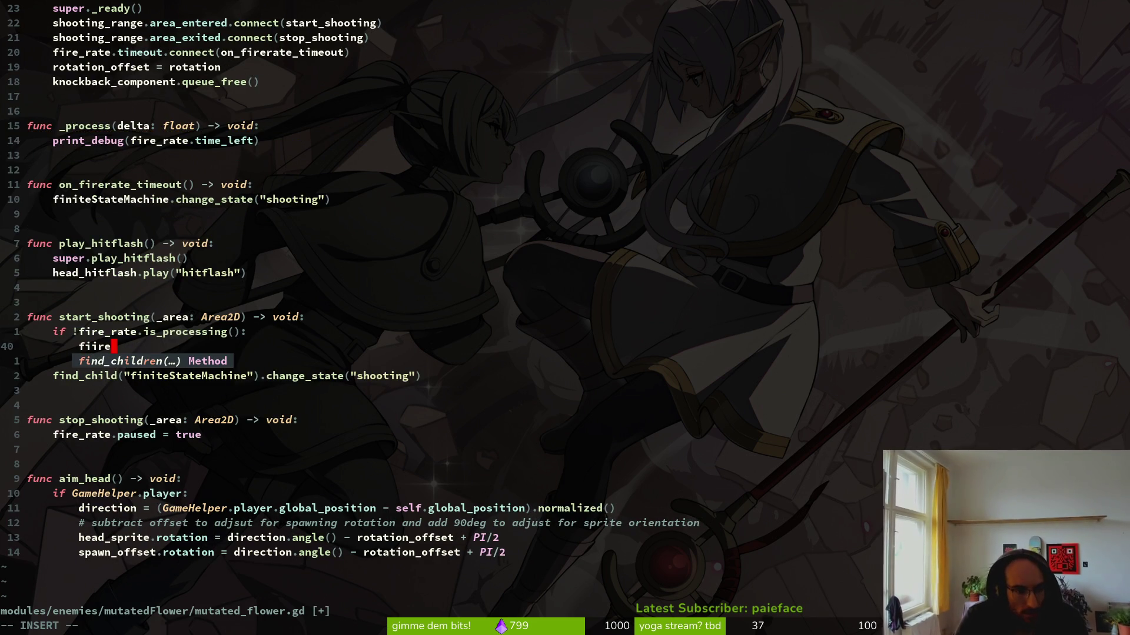
pyautogui.press('BackSpace')
pyautogui.press('BackSpace')
pyautogui.press('BackSpace')
pyautogui.press('Return')
pyautogui.write('.p')
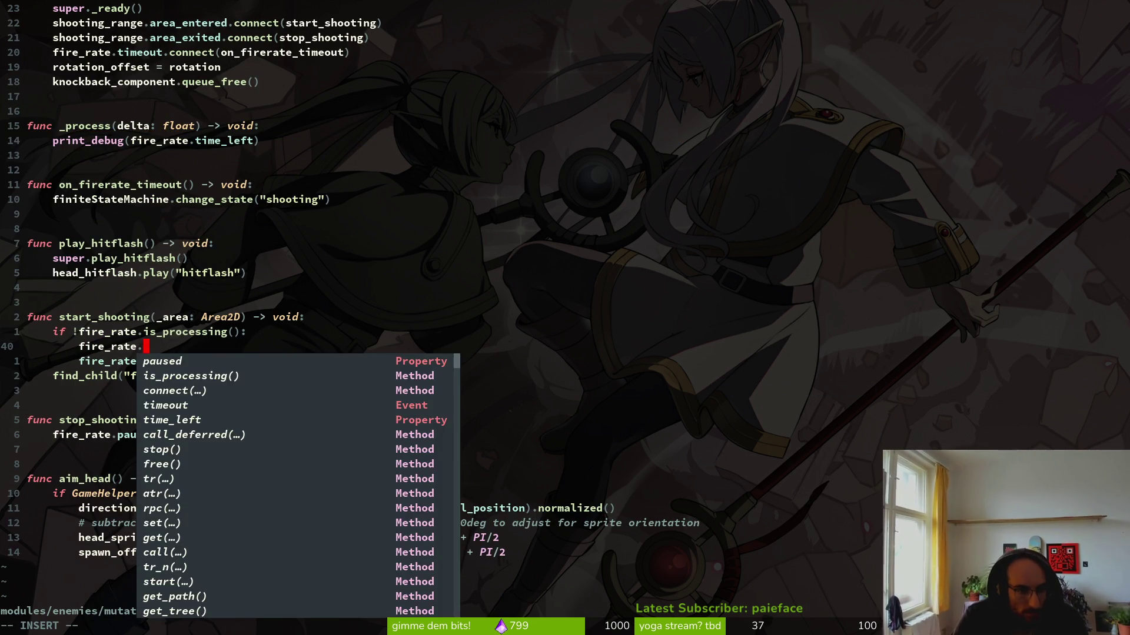
pyautogui.press('Return')
pyautogui.write('false')
pyautogui.press('Escape')
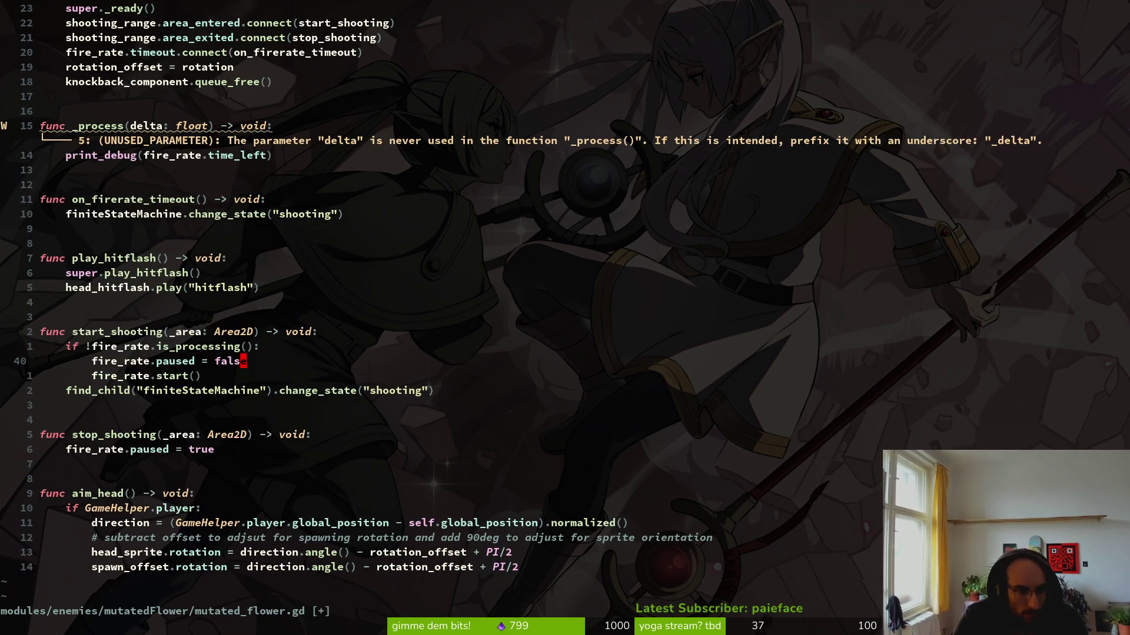
pyautogui.write(':w')
pyautogui.press('Return')
# Step: Delete the fire_rate.start() line, save, and relaunch the game from Godot with F5
pyautogui.press('d')
pyautogui.press('d')
pyautogui.write(':w')
pyautogui.press('Return')
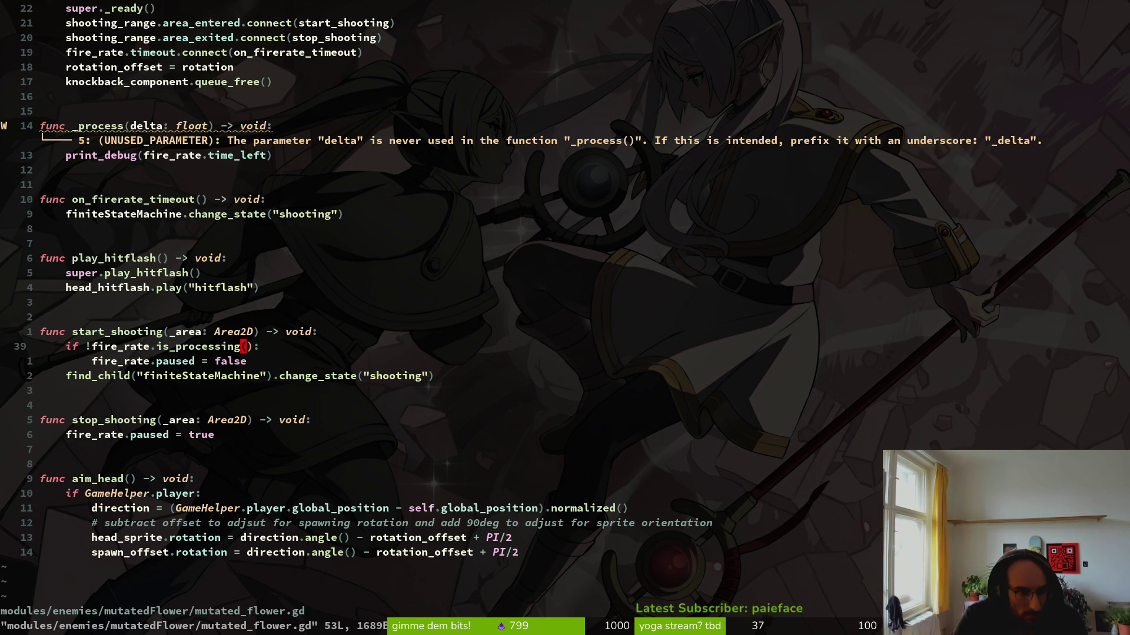
pyautogui.hotkey('alt', 'Tab')
pyautogui.press('F5')
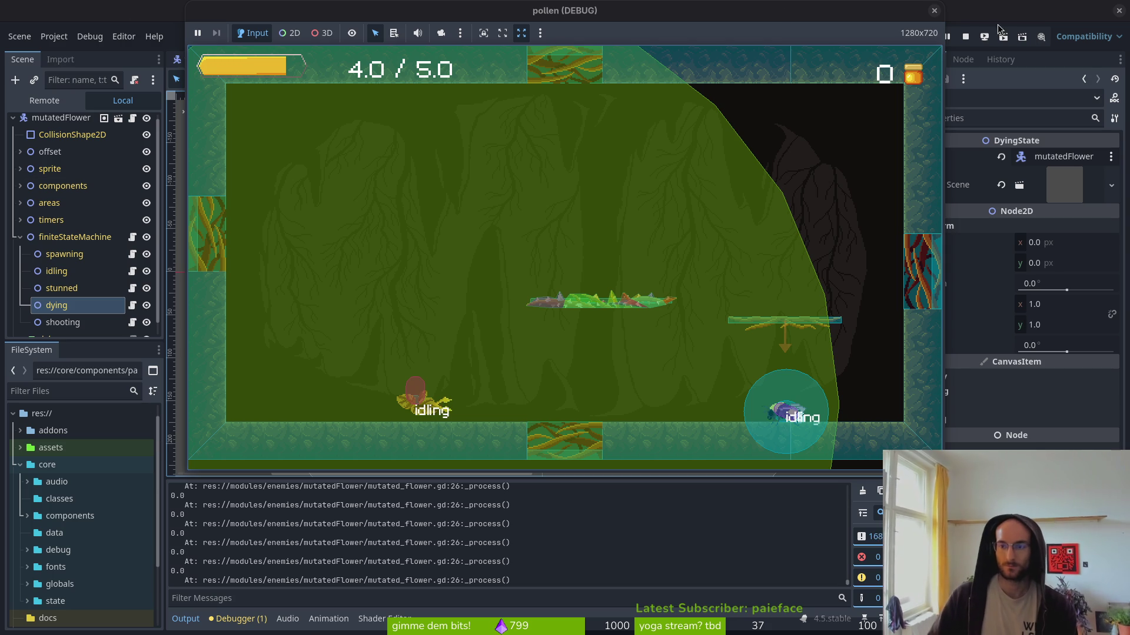
# Step: Stop the game and replace is_processing() with paused in start_shooting's condition, then save
pyautogui.click(969, 37)
pyautogui.hotkey('alt', 'Tab')
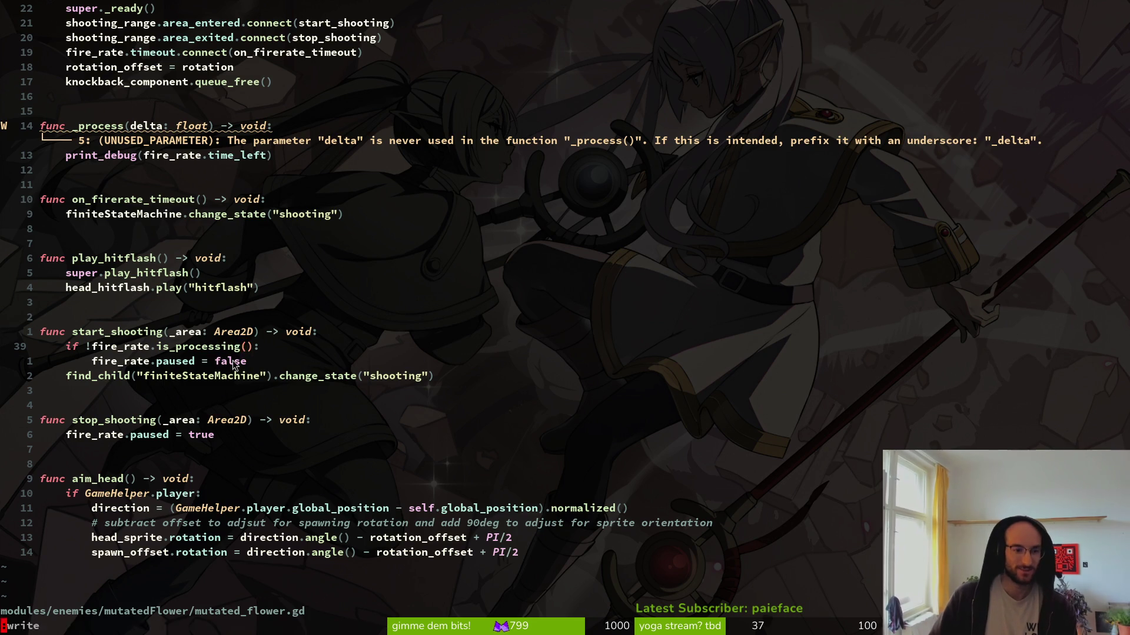
pyautogui.click(192, 361)
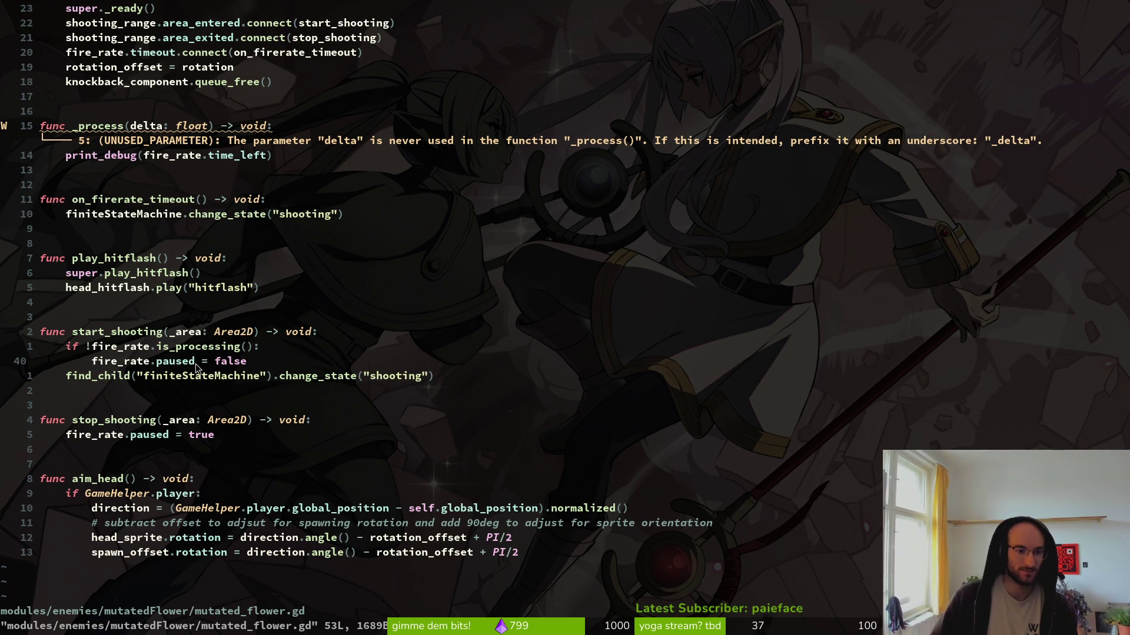
pyautogui.click(200, 348)
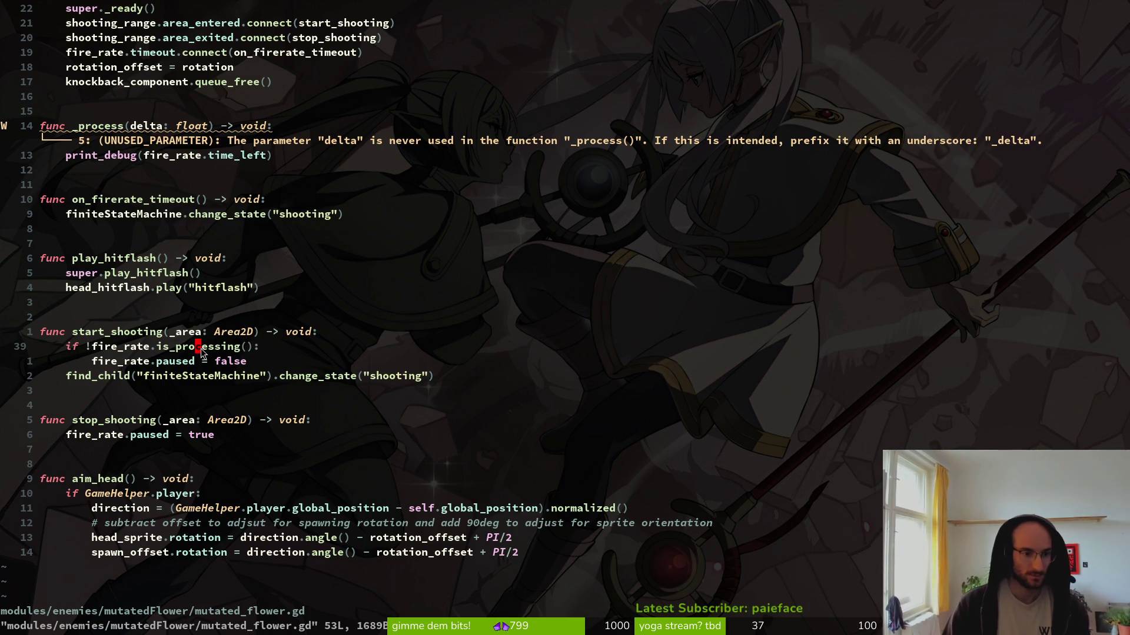
pyautogui.write('ciwpaused')
pyautogui.press('Escape')
pyautogui.write(':w')
pyautogui.press('Return')
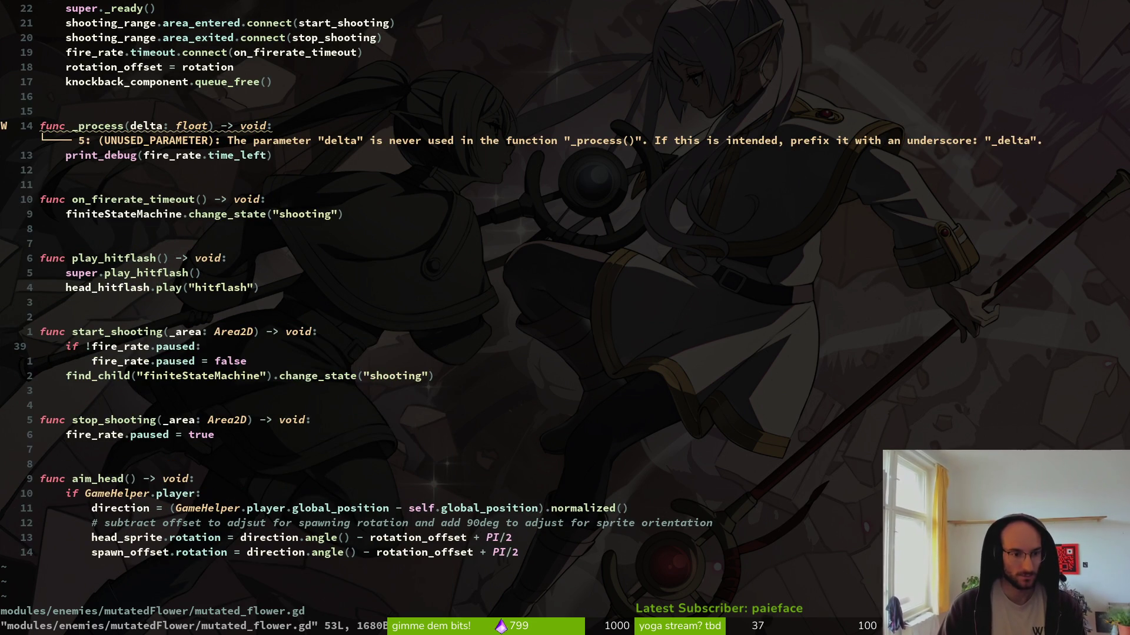
# Step: Delete the '!' so the condition reads if fire_rate.paused:, and save the script
pyautogui.press('b')
pyautogui.press('b')
pyautogui.press('b')
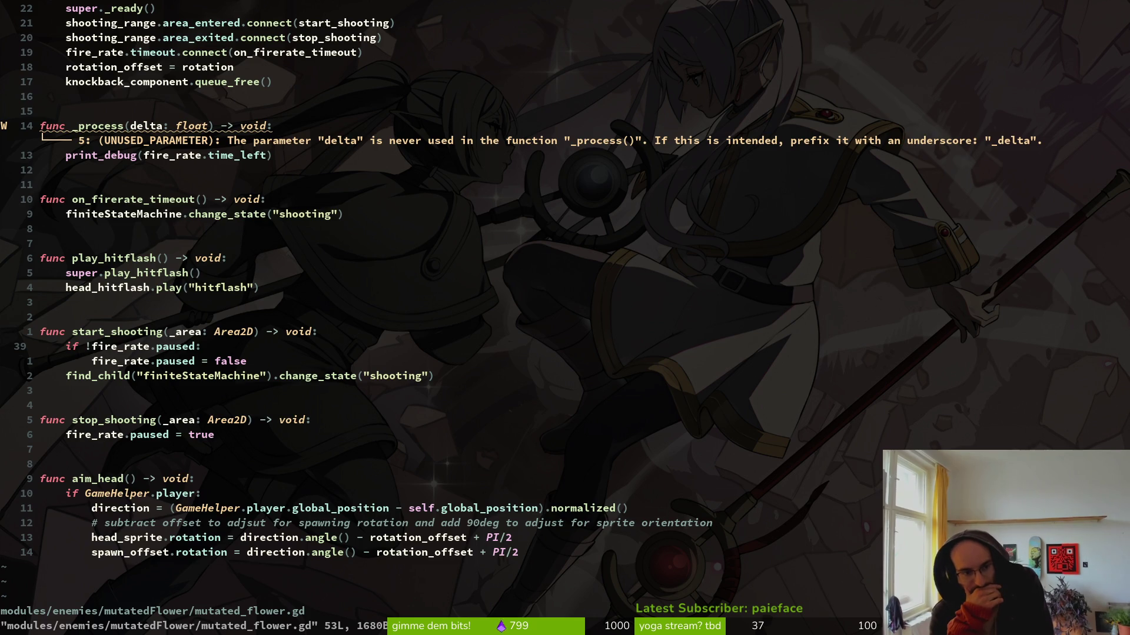
pyautogui.write('x:w')
pyautogui.press('Return')
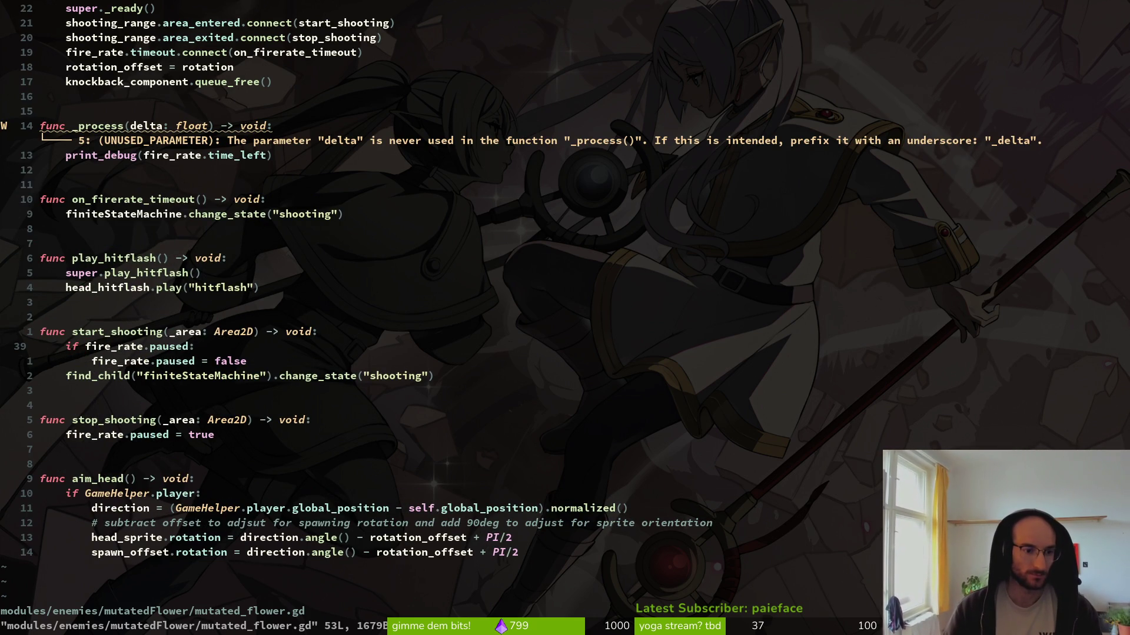
pyautogui.hotkey('alt', 'Tab')
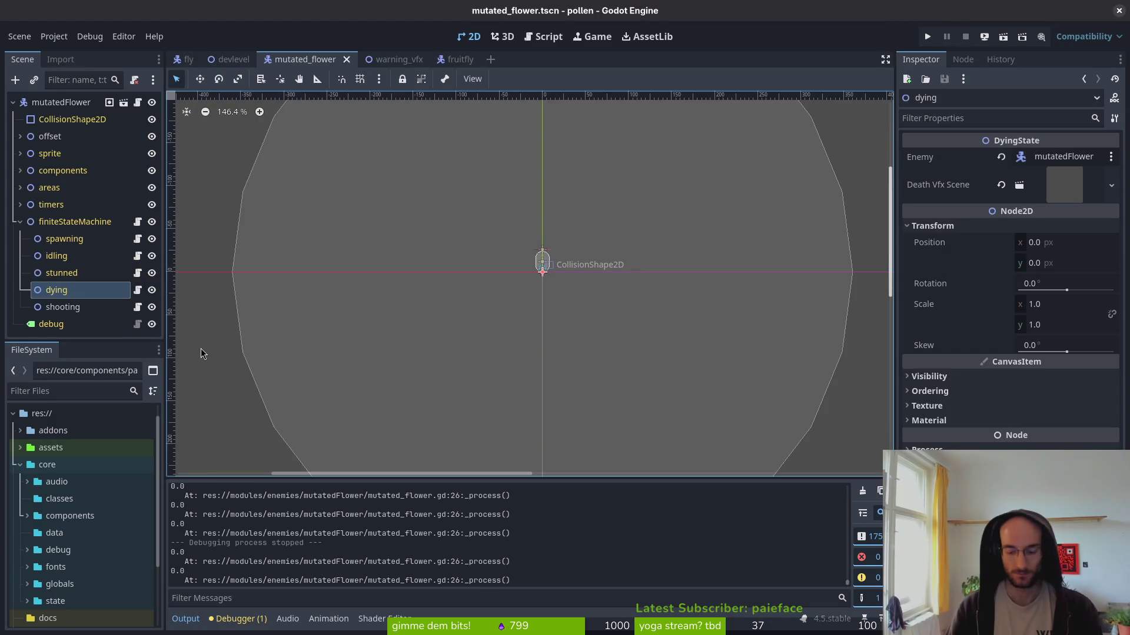
# Step: Run the game with F5 to test the paused check, stop it, and return to Neovim
pyautogui.press('F5')
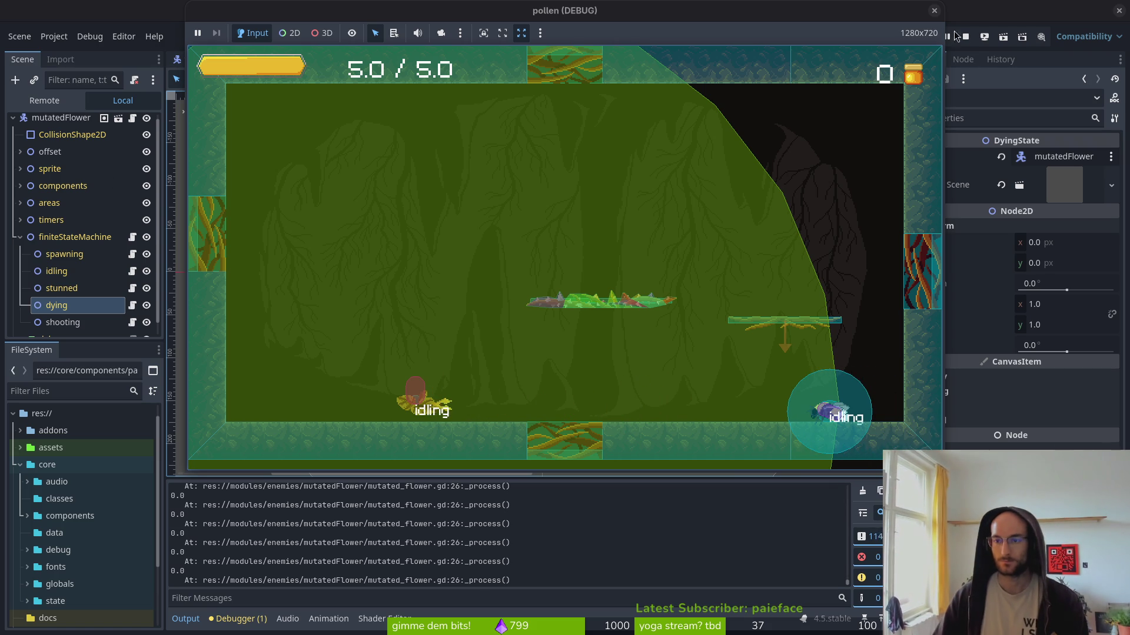
pyautogui.press('F8')
pyautogui.hotkey('alt', 'Tab')
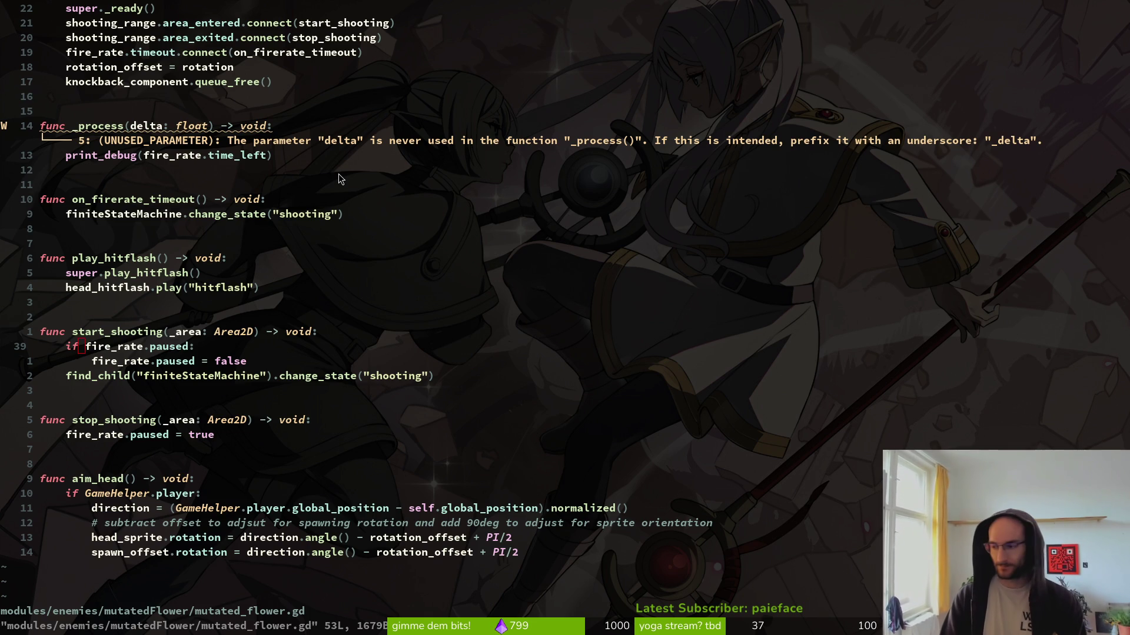
# Step: Play the game into the dev level, approach the flower, then return to the hub
pyautogui.hotkey('alt', 'Tab')
pyautogui.press('F5')
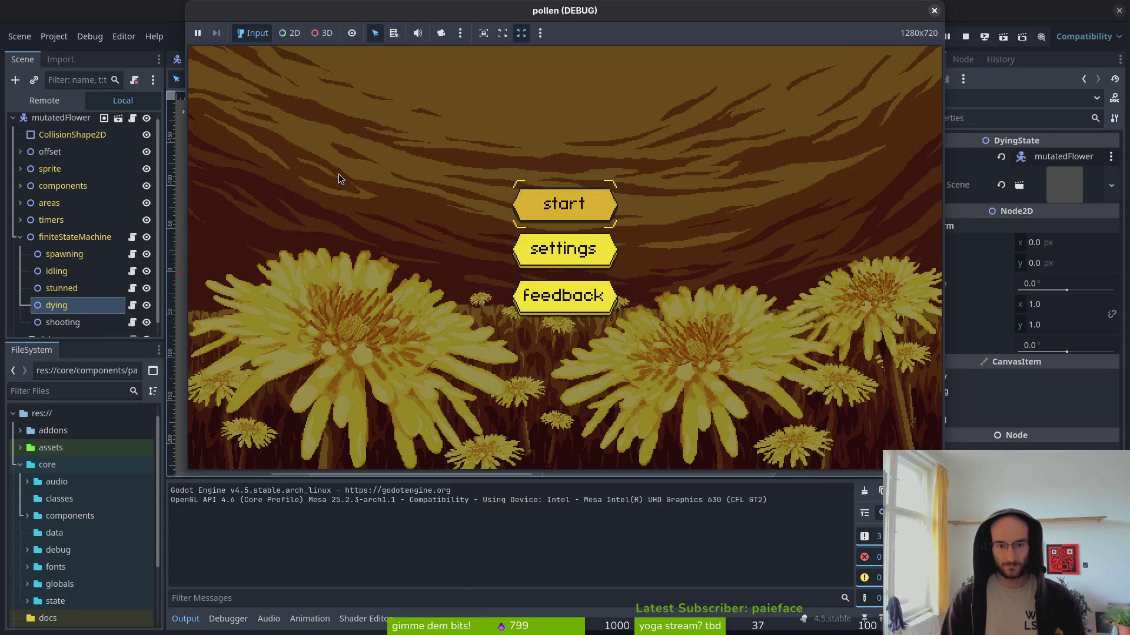
pyautogui.press('space')
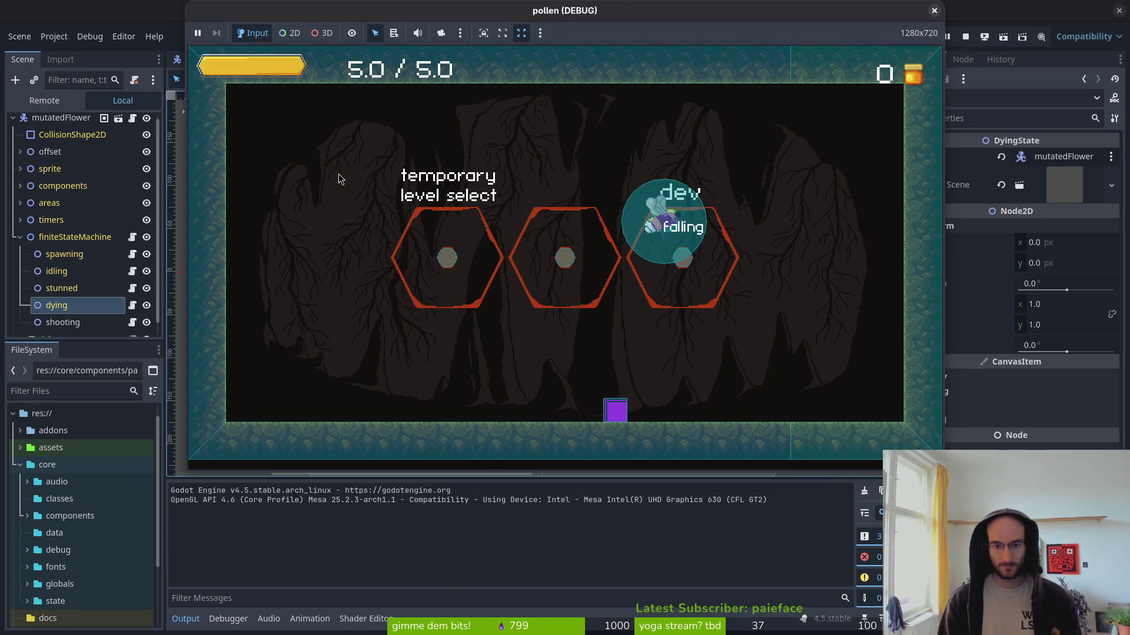
pyautogui.press('space')
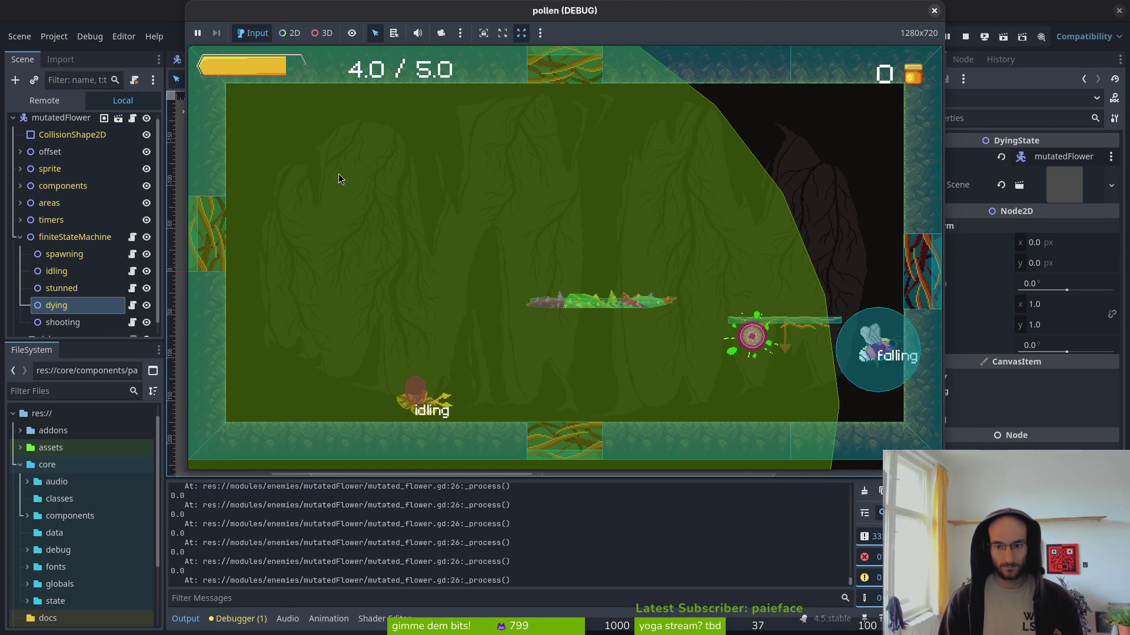
pyautogui.press('Left')
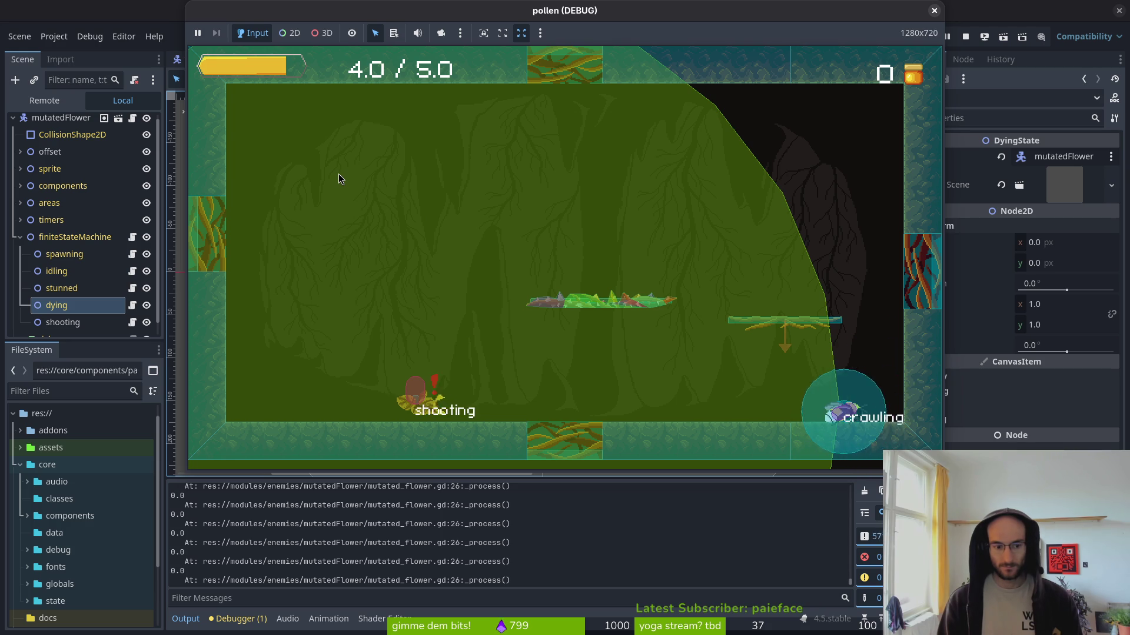
pyautogui.press('Escape')
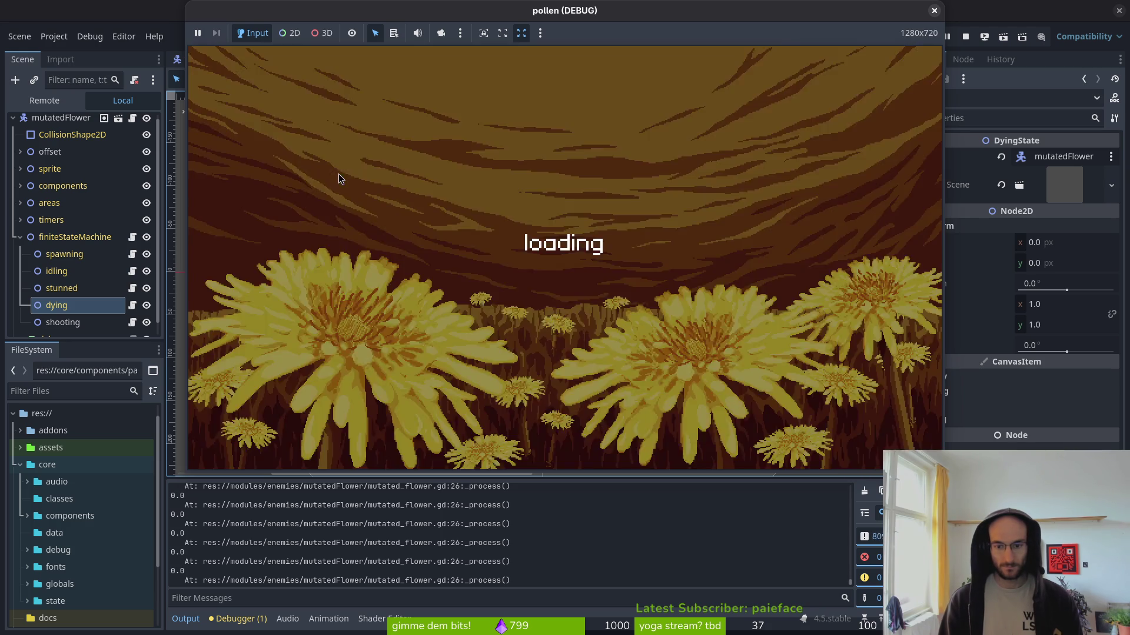
# Step: Stop the game and undo the script's paused-check change in Neovim
pyautogui.press('F8')
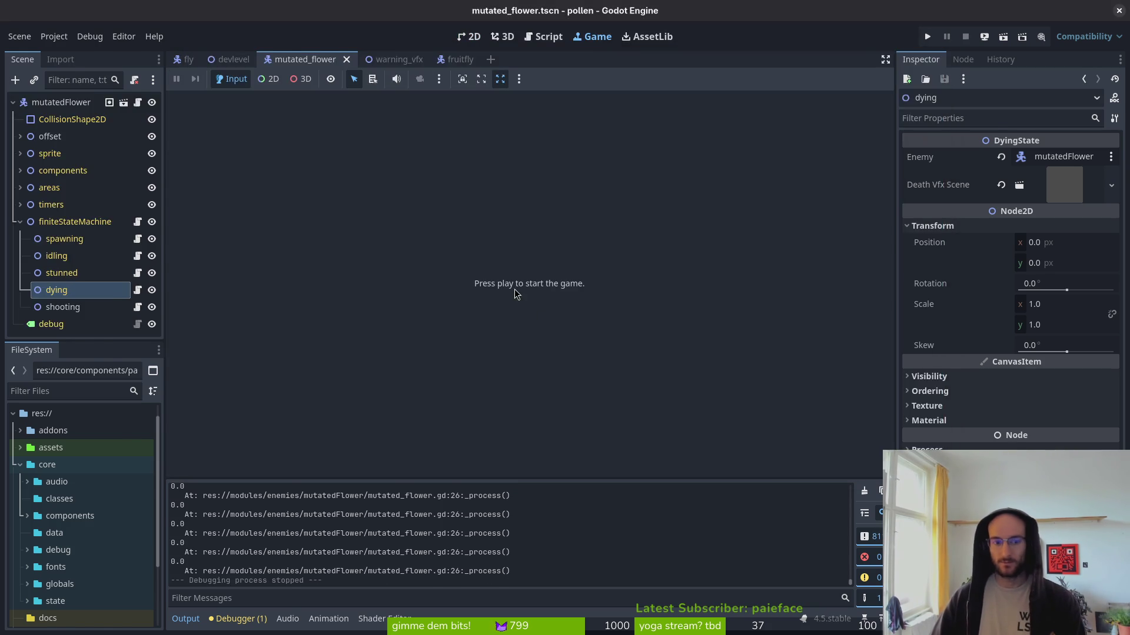
pyautogui.hotkey('alt', 'Tab')
pyautogui.press('u')
pyautogui.press('u')
pyautogui.press('u')
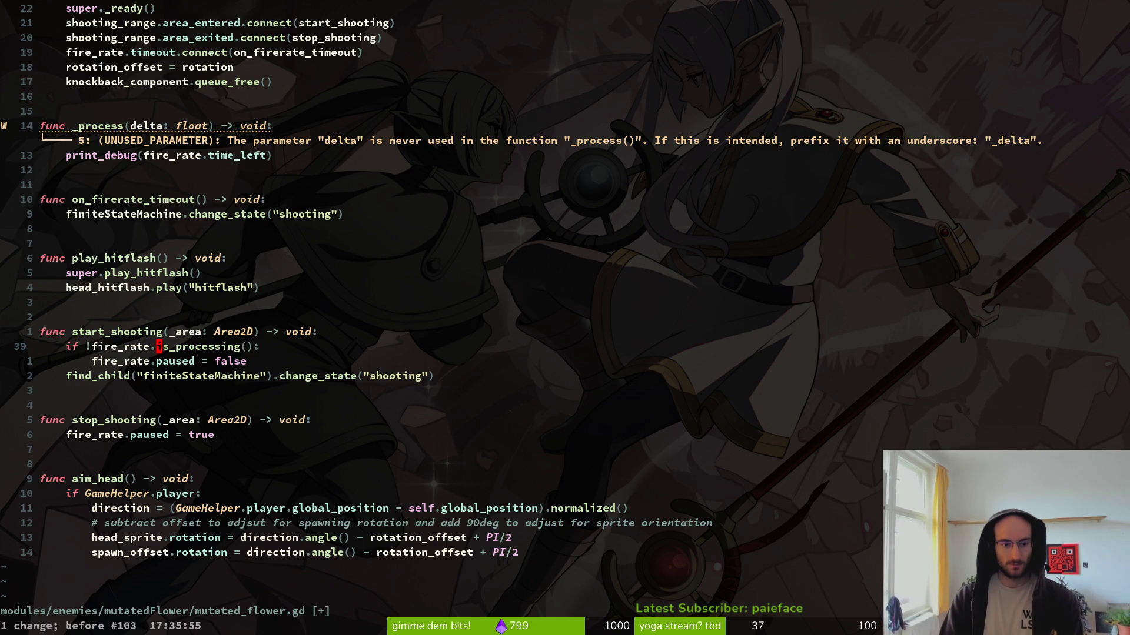
# Step: Restore the fire_rate.paused line and replace the is_processing() check with paused, saving
pyautogui.press('u')
pyautogui.press('u')
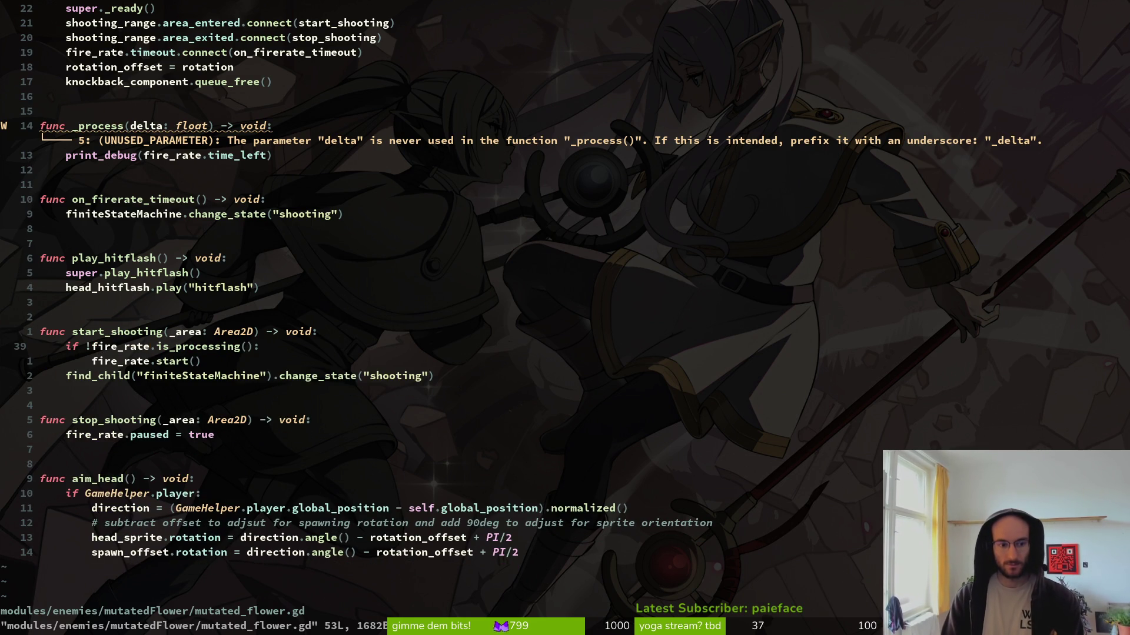
pyautogui.hotkey('ctrl', 'r')
pyautogui.hotkey('ctrl', 'r')
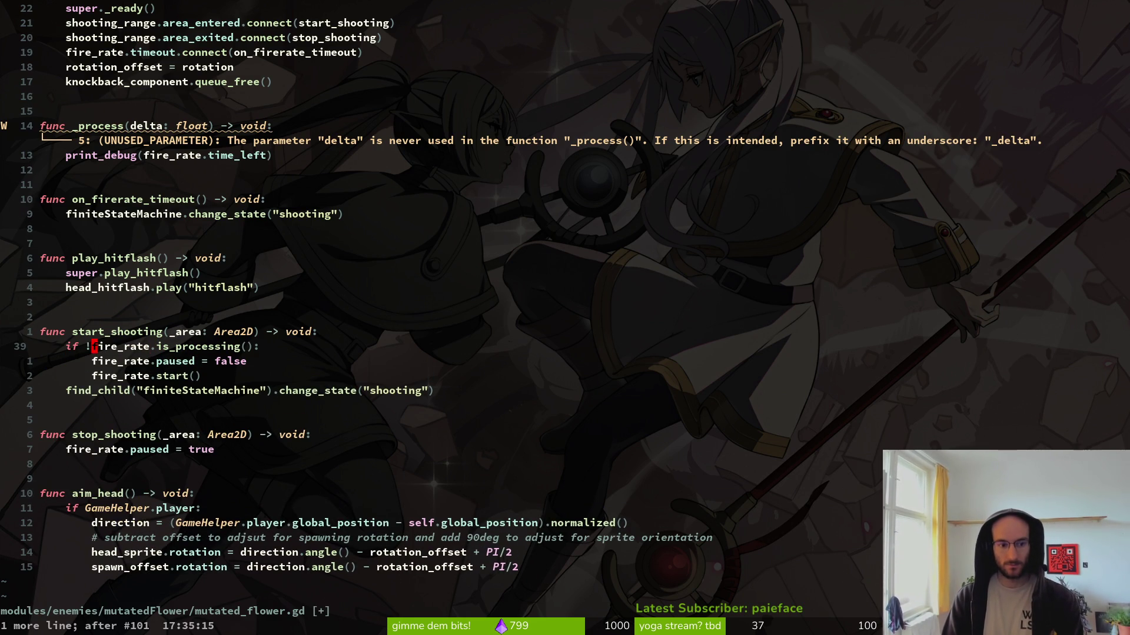
pyautogui.write(':w')
pyautogui.press('Return')
pyautogui.press('w')
pyautogui.press('w')
pyautogui.write('ciw')
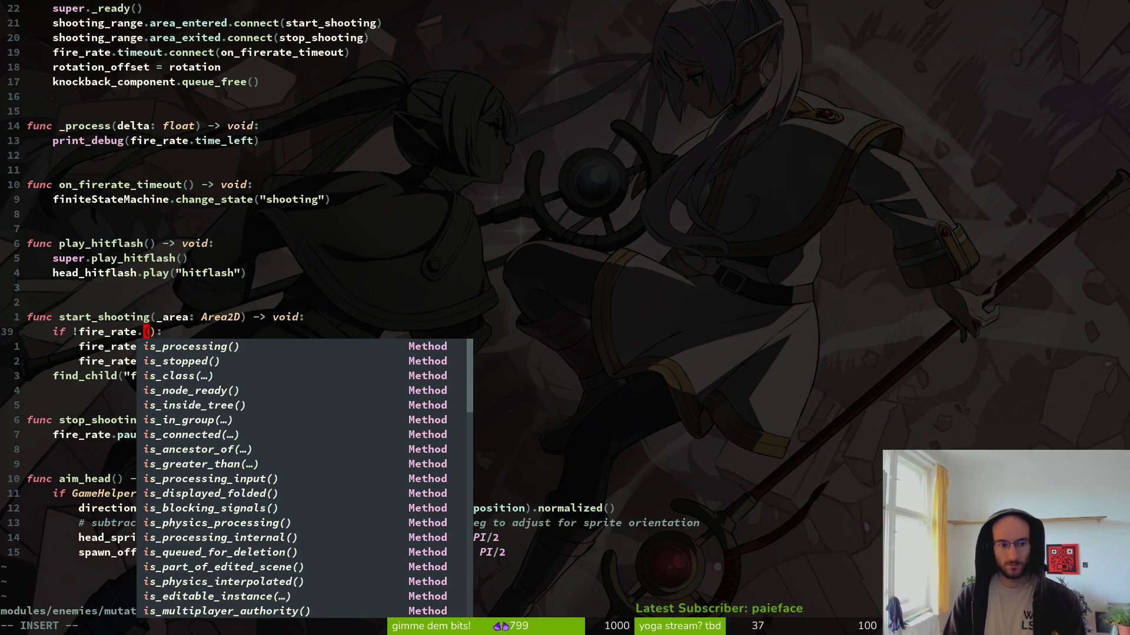
pyautogui.write('paused')
pyautogui.press('Delete')
pyautogui.press('Delete')
pyautogui.press('Escape')
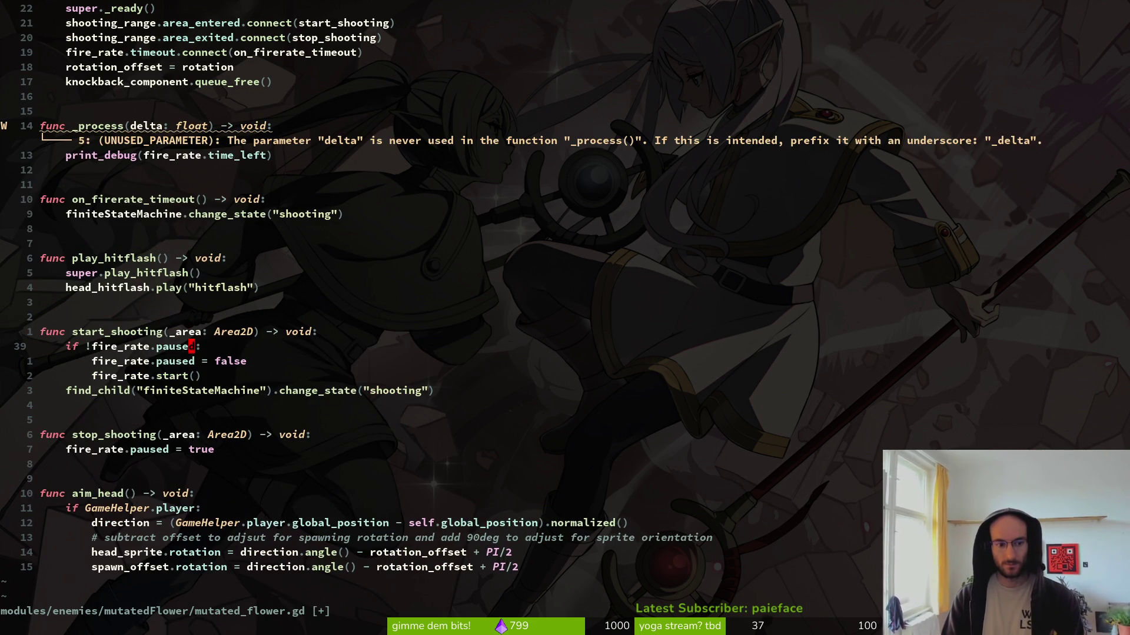
pyautogui.write(':w')
pyautogui.press('Return')
# Step: Remove the negation so the condition reads if fire_rate.paused:, and save mutated_flower.gd
pyautogui.press('j')
pyautogui.press('j')
pyautogui.press('k')
pyautogui.press('k')
pyautogui.press('b')
pyautogui.press('b')
pyautogui.press('i')
pyautogui.press('BackSpace')
pyautogui.press('Escape')
pyautogui.write(':w')
pyautogui.press('Return')
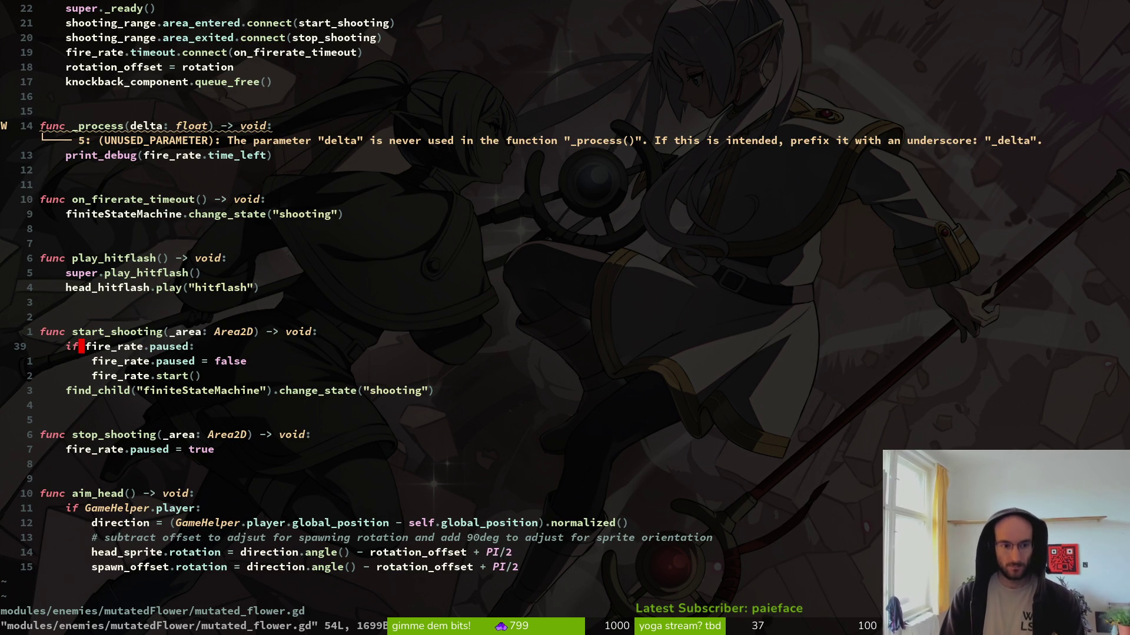
pyautogui.press('j')
pyautogui.press('j')
pyautogui.press('k')
pyautogui.press('k')
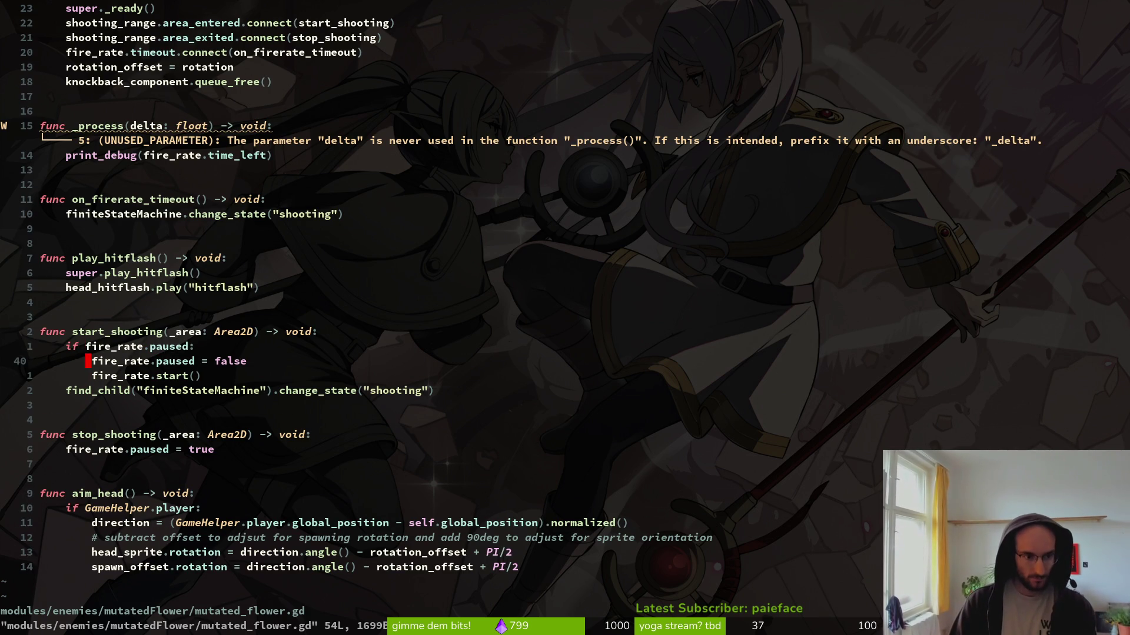
pyautogui.press('j')
pyautogui.press('j')
pyautogui.press('j')
pyautogui.press('k')
pyautogui.press('k')
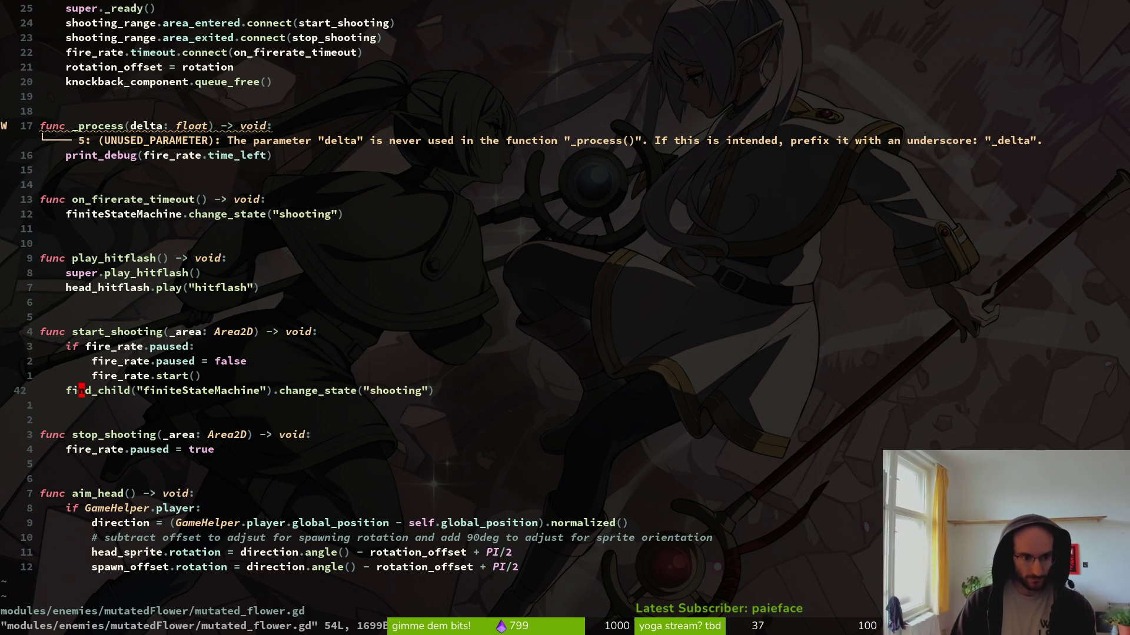
pyautogui.hotkey('alt', 'Tab')
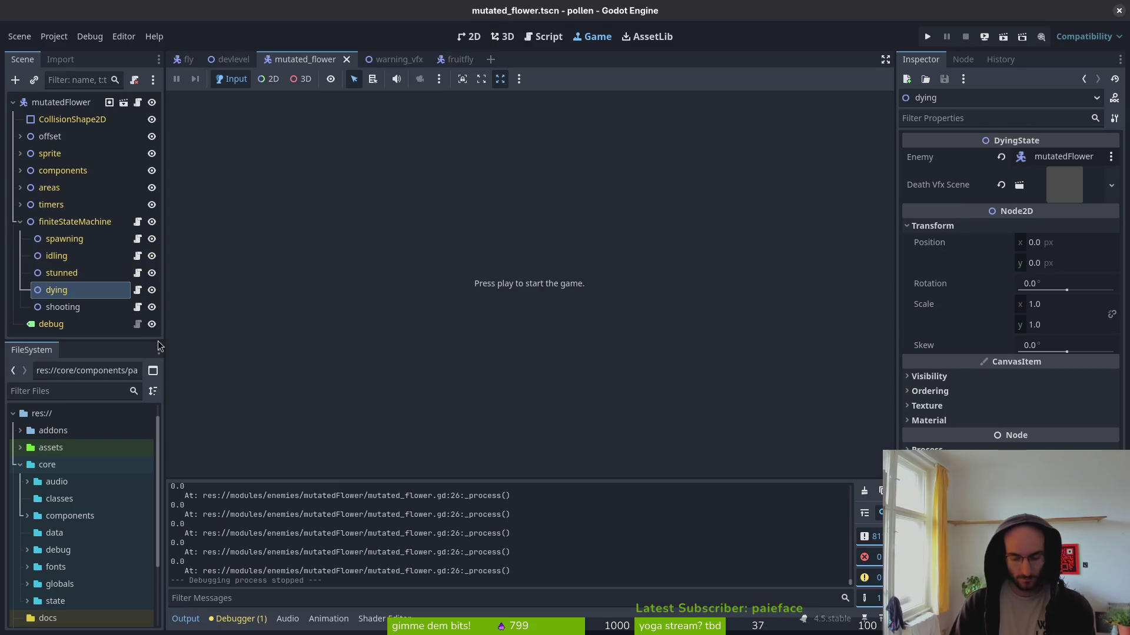
# Step: Run the game, enter the dev level and move near the mutated flower to trigger shooting
pyautogui.press('F5')
pyautogui.press('Return')
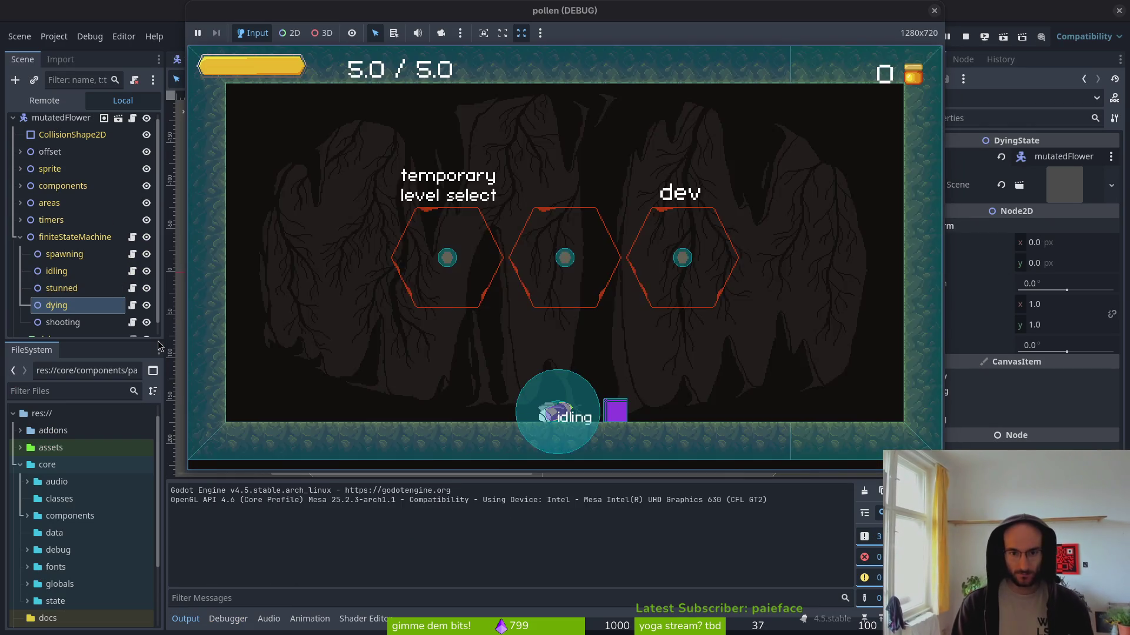
pyautogui.press('space')
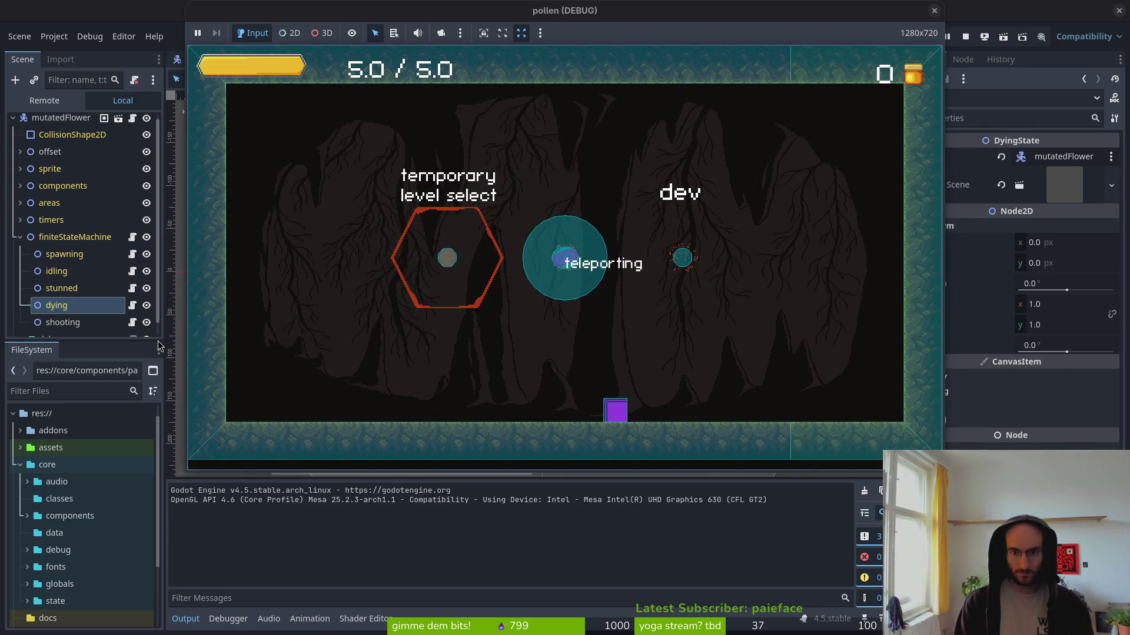
pyautogui.press('Right')
pyautogui.press('shift')
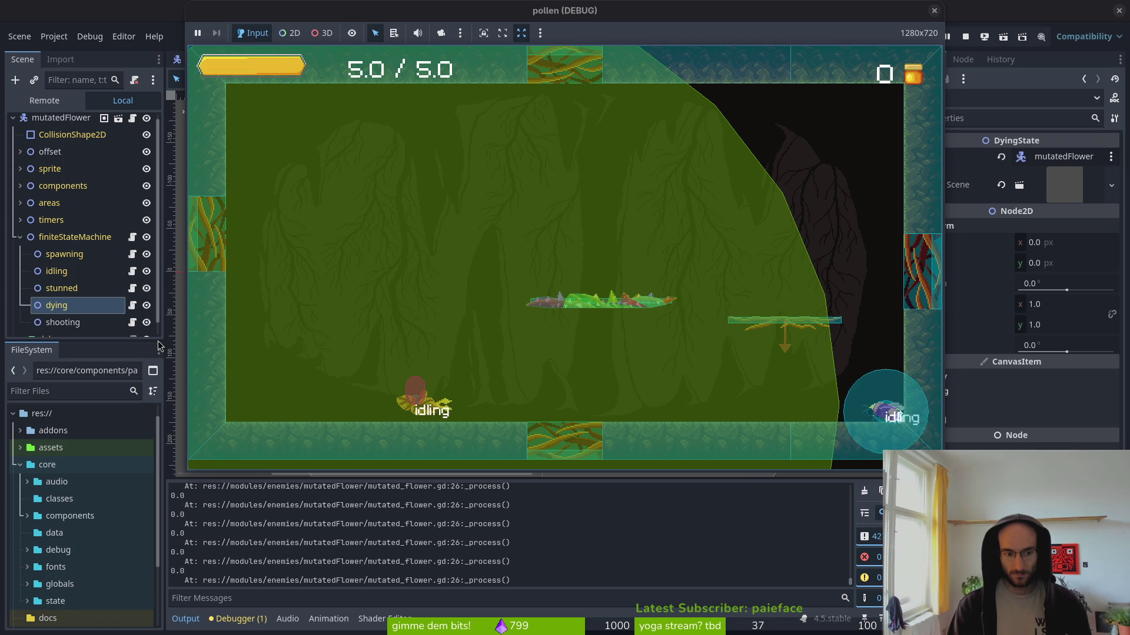
pyautogui.press('Left')
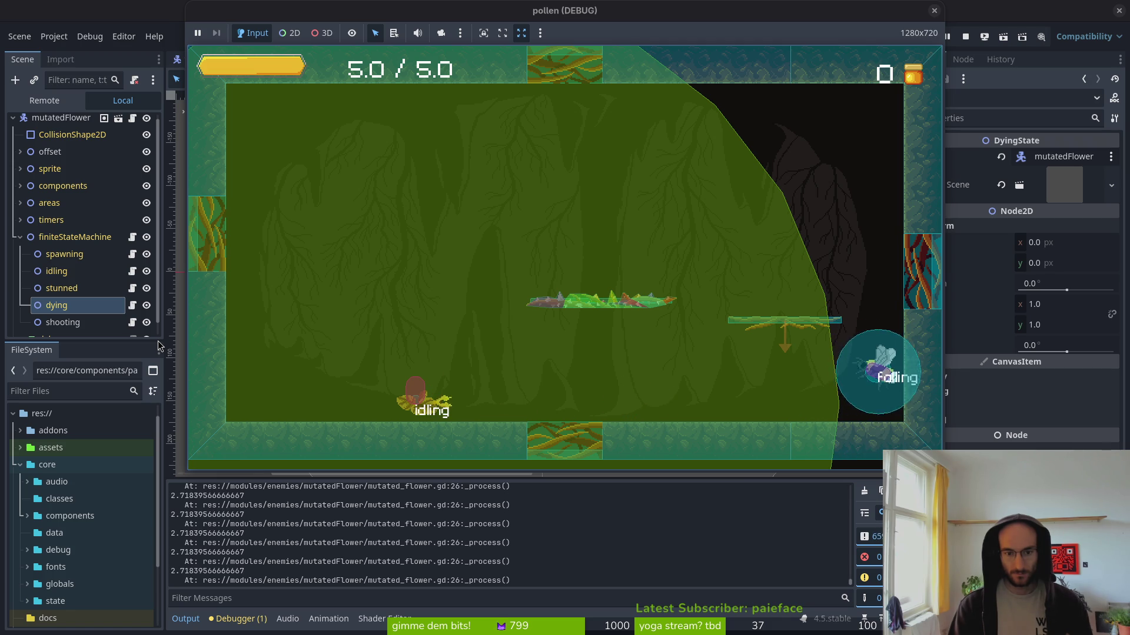
pyautogui.press('space')
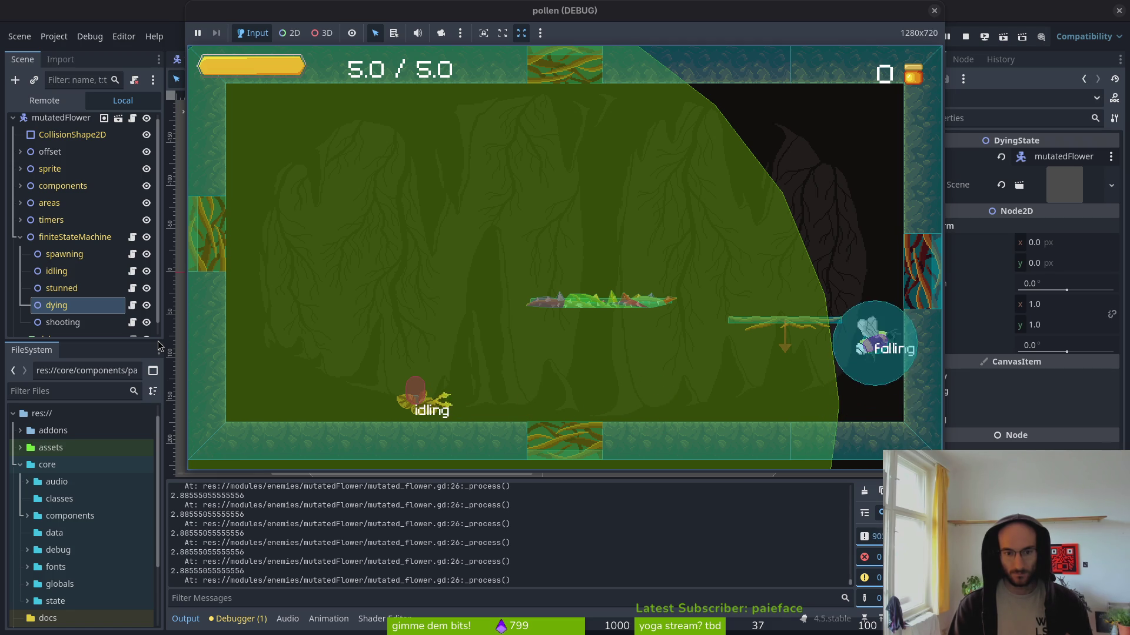
pyautogui.press('space')
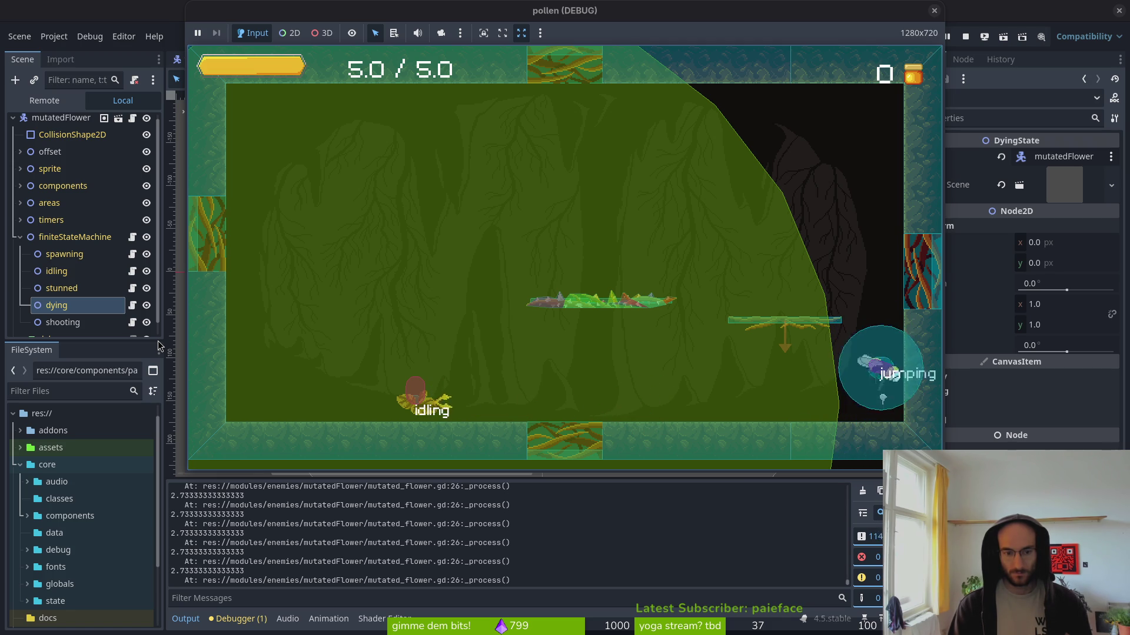
pyautogui.press('space')
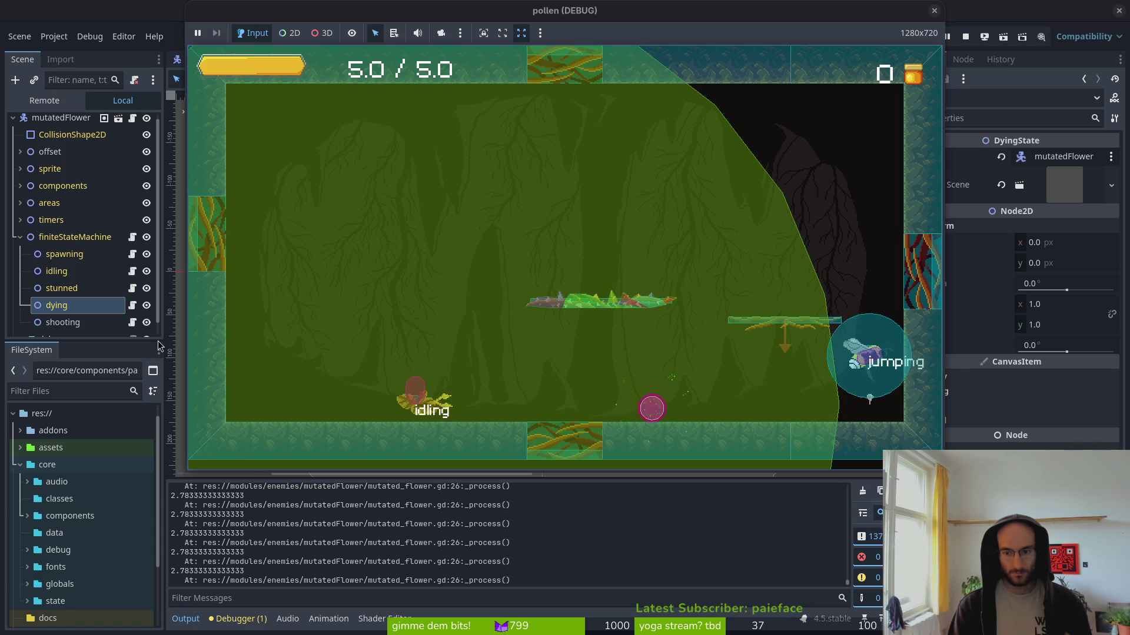
pyautogui.press('Right')
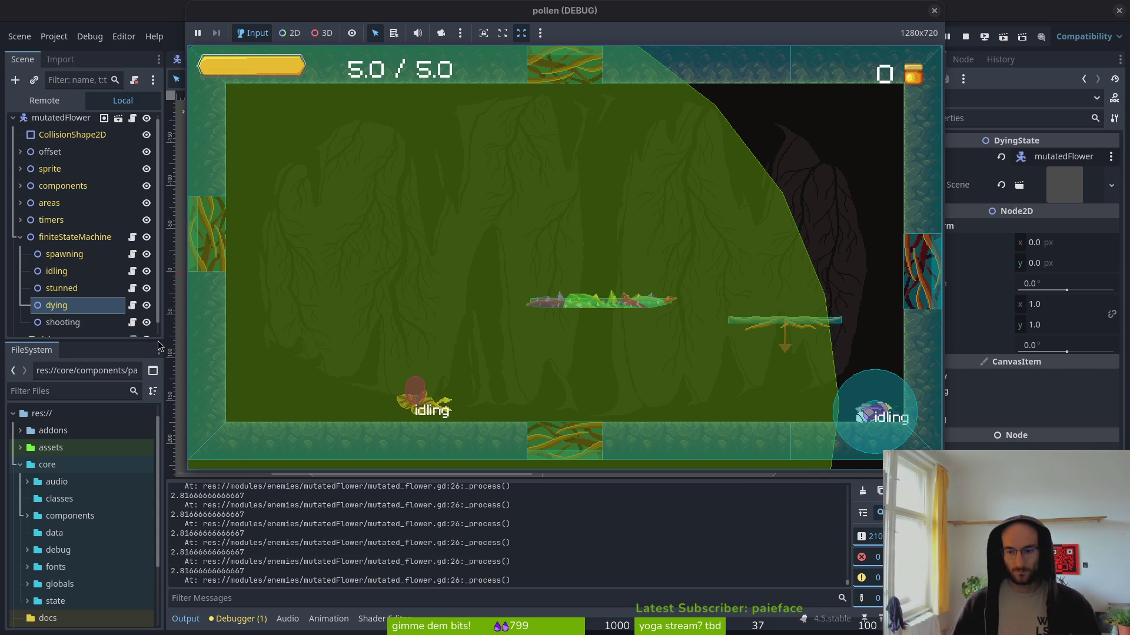
pyautogui.hotkey('alt', 'Tab')
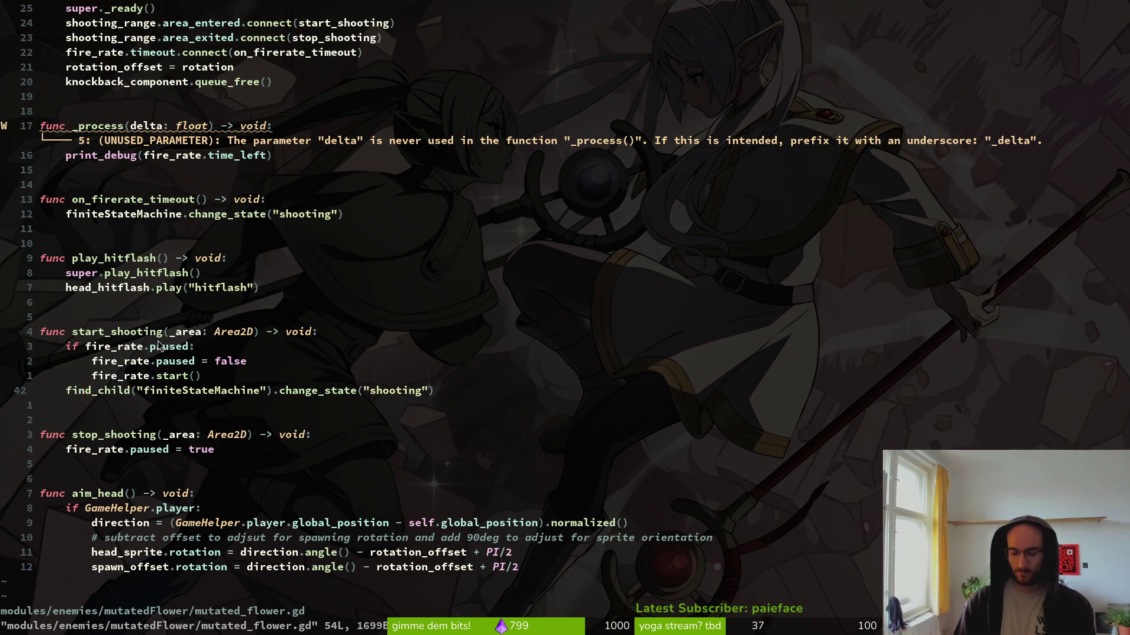
# Step: Open the wasp's shooting.gd through the Git Files picker
pyautogui.hotkey('ctrl', 'p')
pyautogui.write('shooting')
pyautogui.press('Return')
# Step: Compare with the mutated flower's shooting.gd, then switch back to the wasp's shooting.gd with Ctrl-^
pyautogui.hotkey('ctrl', 'p')
pyautogui.write('sm')
pyautogui.press('BackSpace')
pyautogui.press('BackSpace')
pyautogui.write('mutsho')
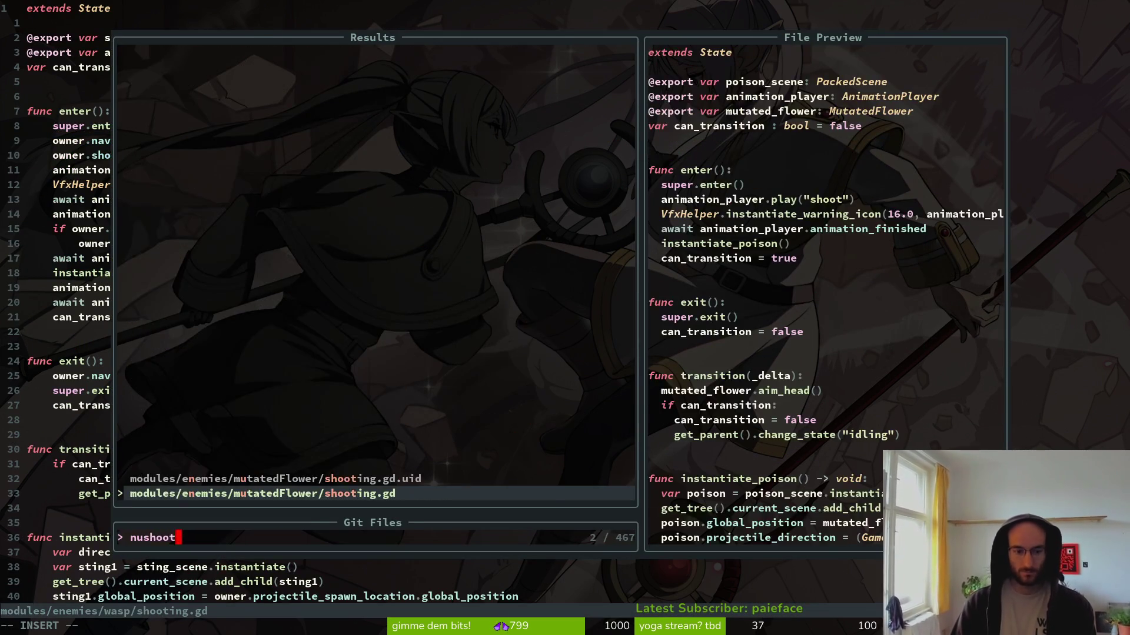
pyautogui.press('Return')
pyautogui.press('j')
pyautogui.press('j')
pyautogui.press('j')
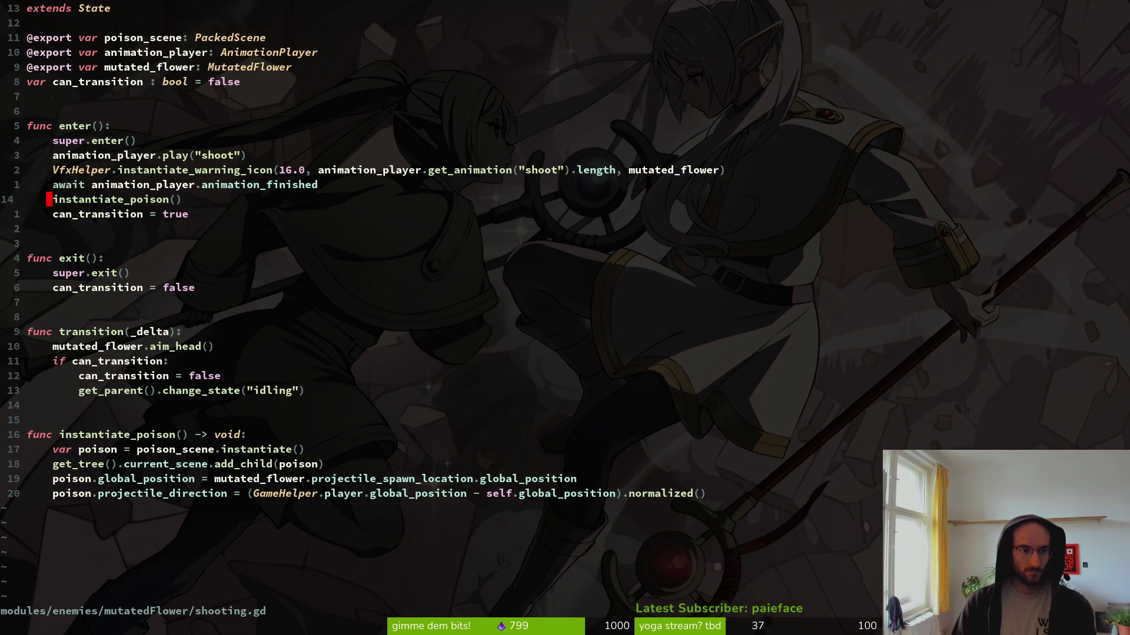
pyautogui.press('k')
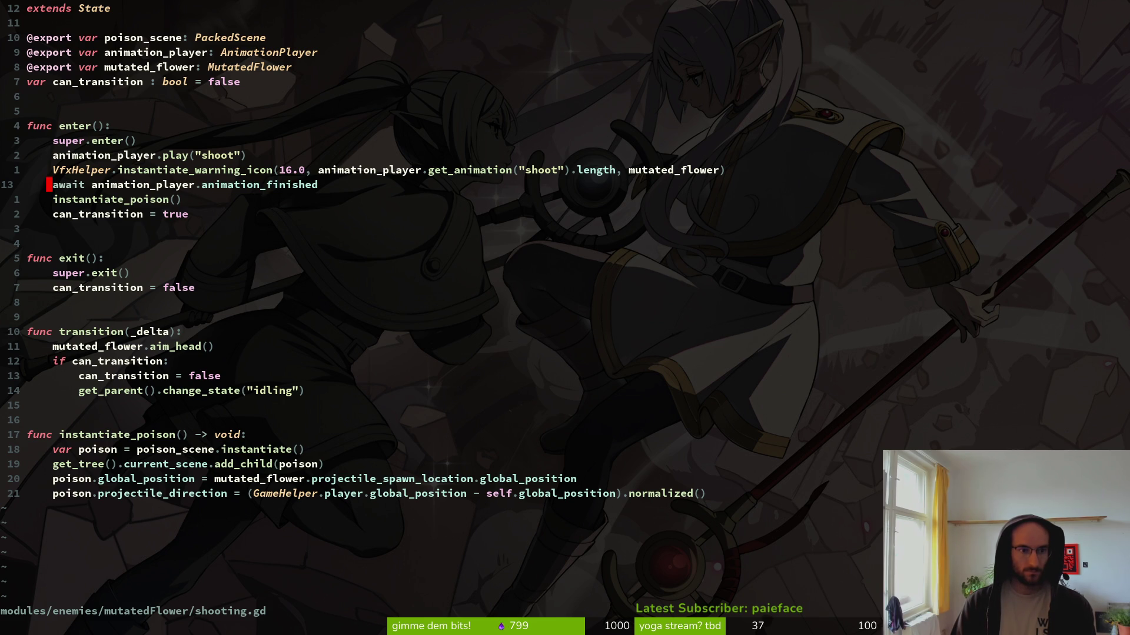
pyautogui.hotkey('ctrl', '6')
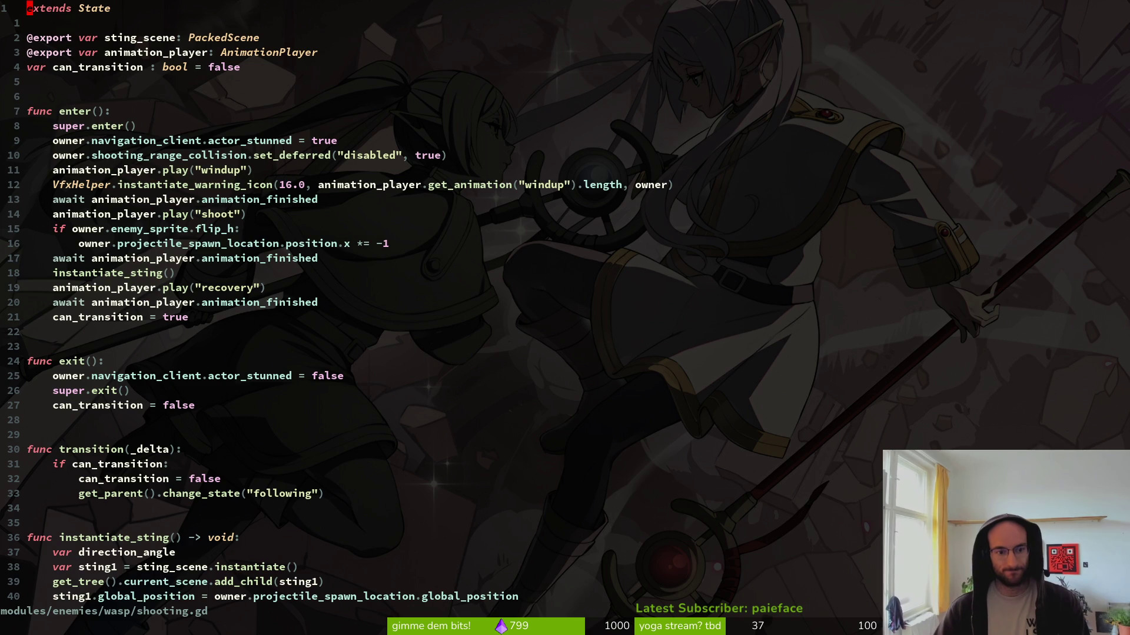
pyautogui.hotkey('alt', 'Tab')
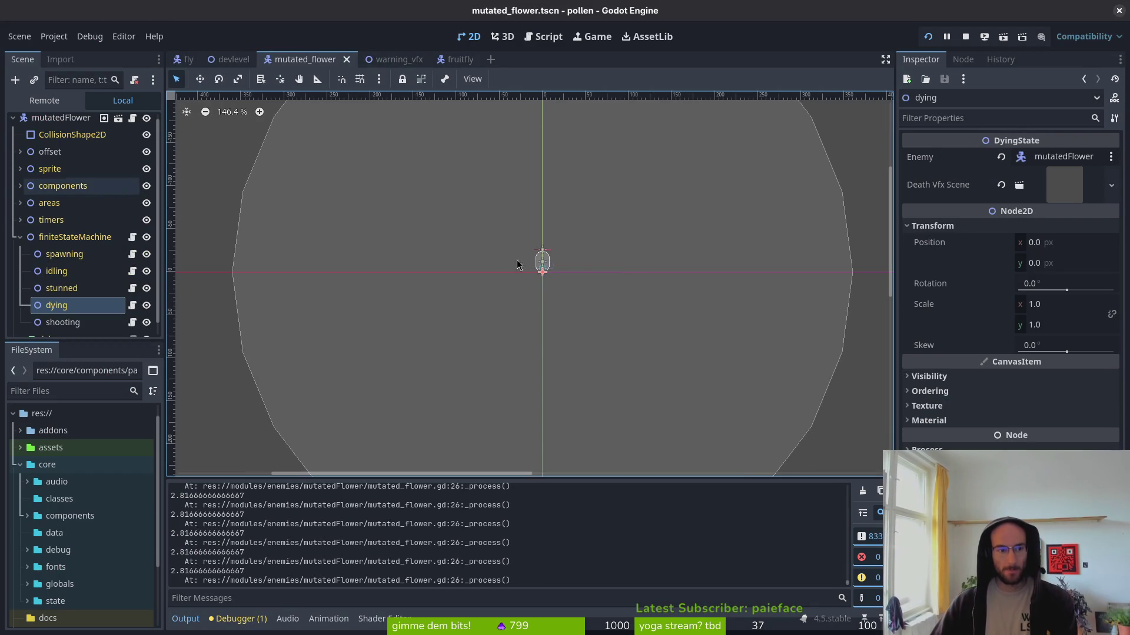
# Step: Reload the running project, then collapse finiteStateMachine in the mutated_flower scene tree
pyautogui.click(934, 36)
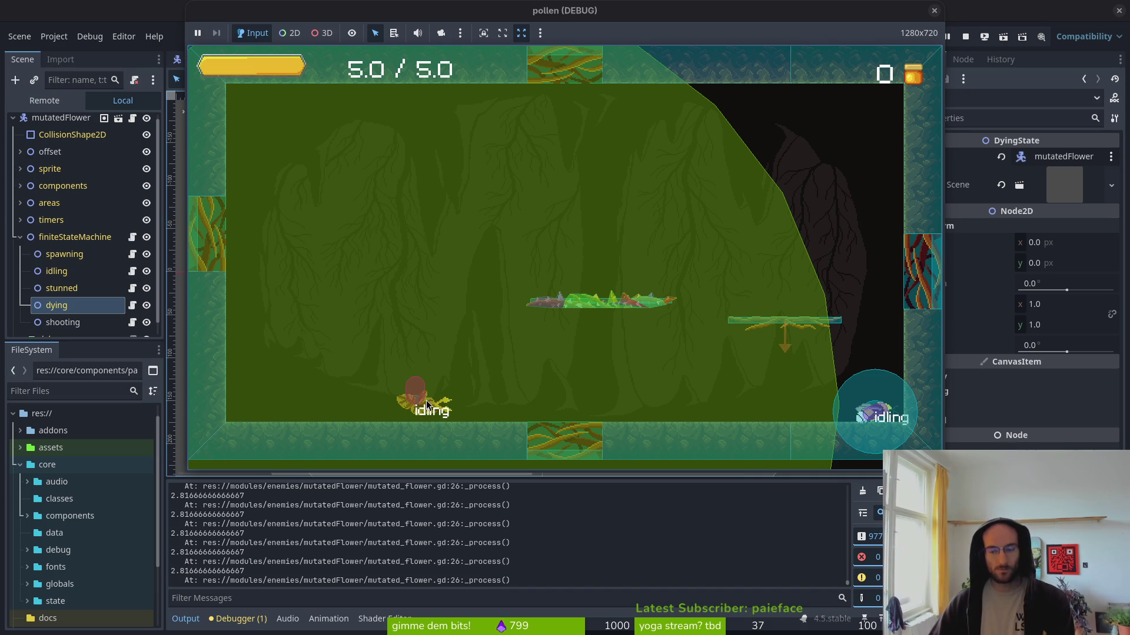
pyautogui.click(20, 236)
pyautogui.click(20, 242)
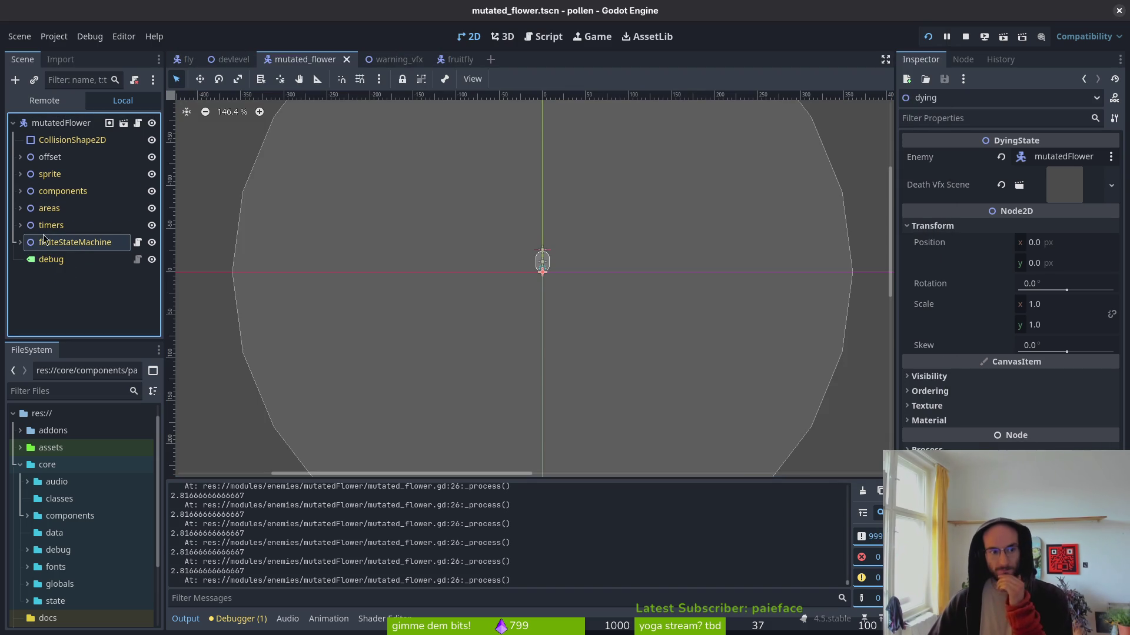
# Step: Replace the shootingRange CollisionShape2D's shape with a new RectangleShape2D
pyautogui.click(27, 191)
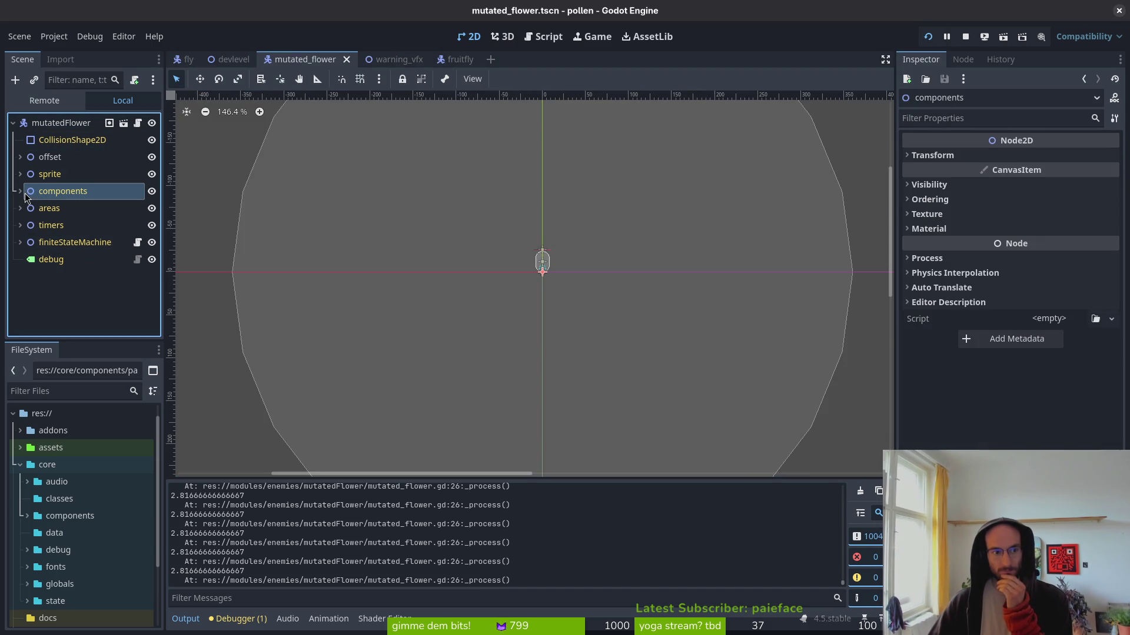
pyautogui.click(20, 208)
pyautogui.click(29, 243)
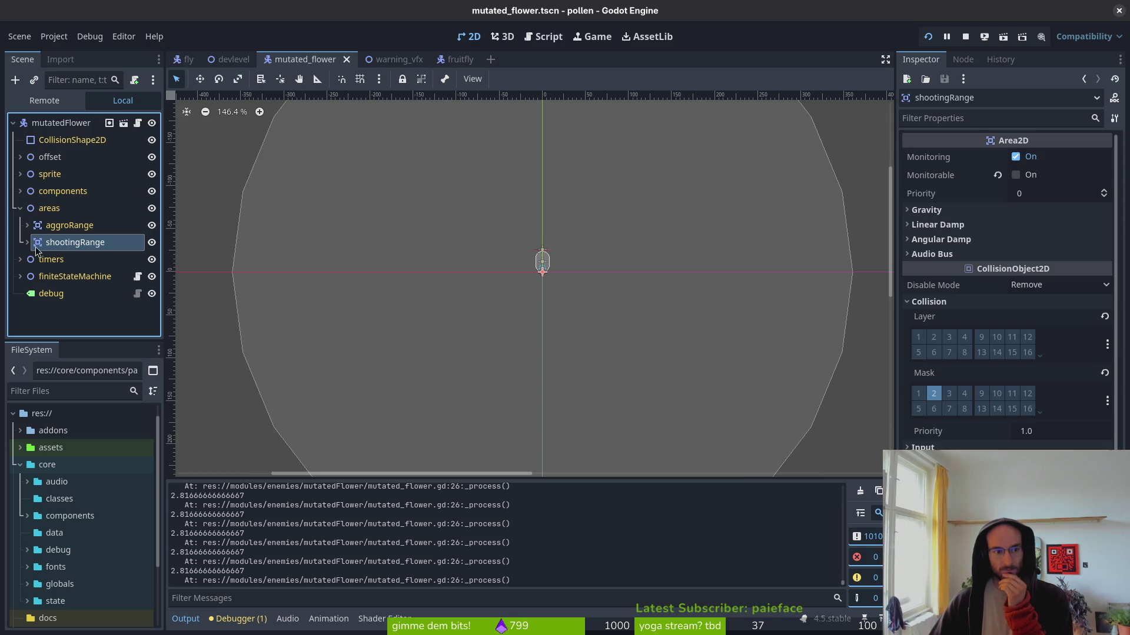
pyautogui.click(27, 243)
pyautogui.click(86, 259)
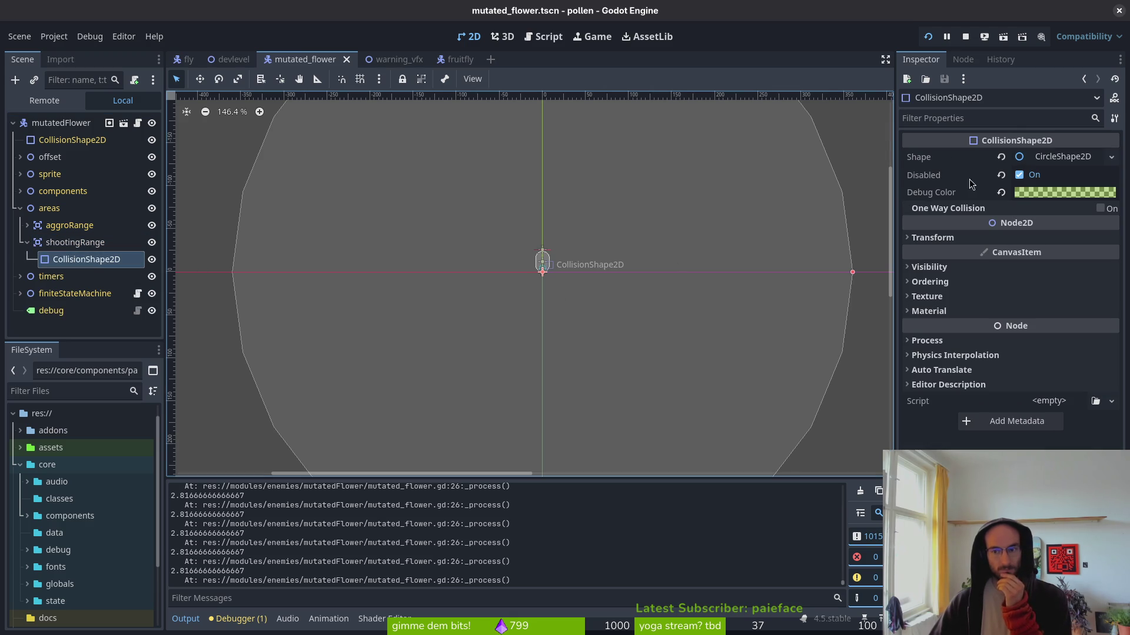
pyautogui.click(1002, 158)
pyautogui.click(1053, 156)
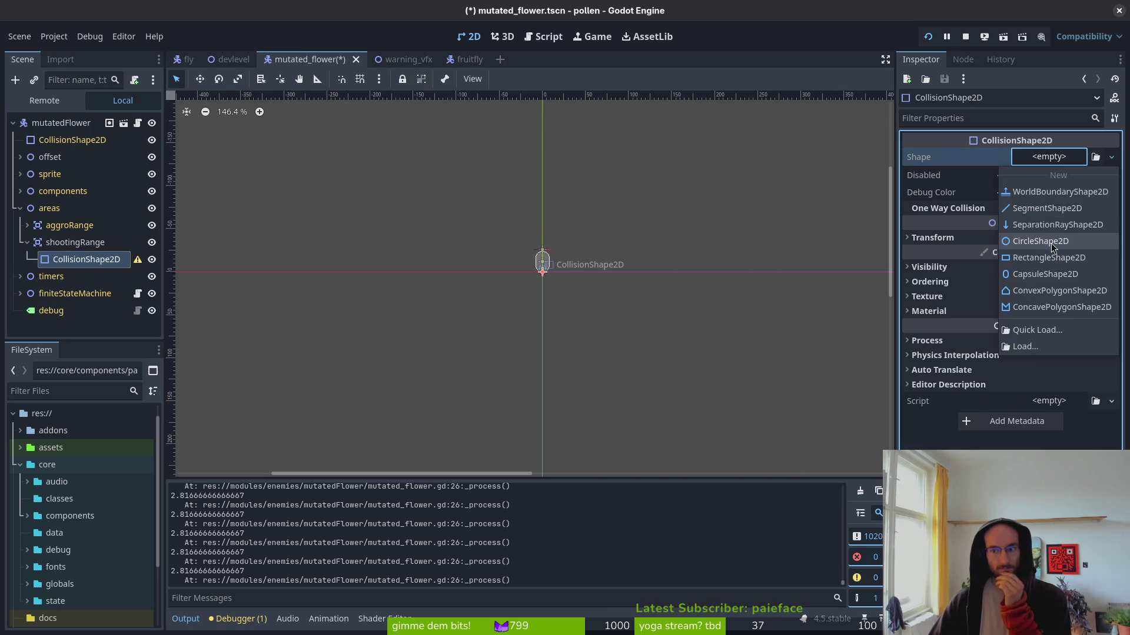
pyautogui.click(1033, 257)
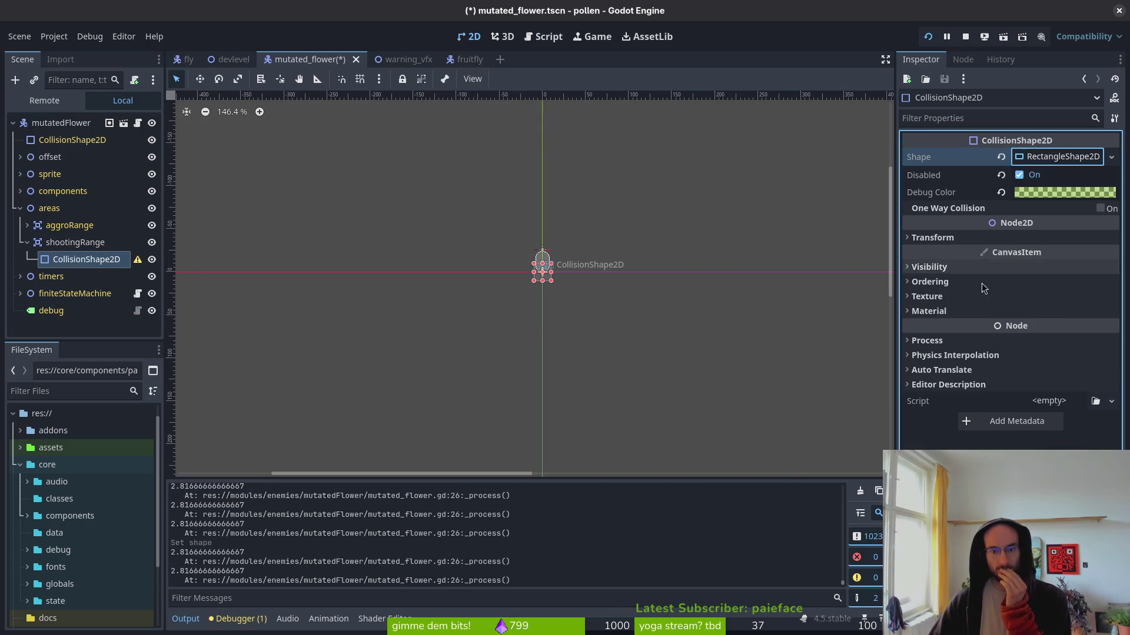
# Step: Size the rectangle to 640 × 360 px and save the mutated_flower scene
pyautogui.click(1063, 163)
pyautogui.click(1061, 181)
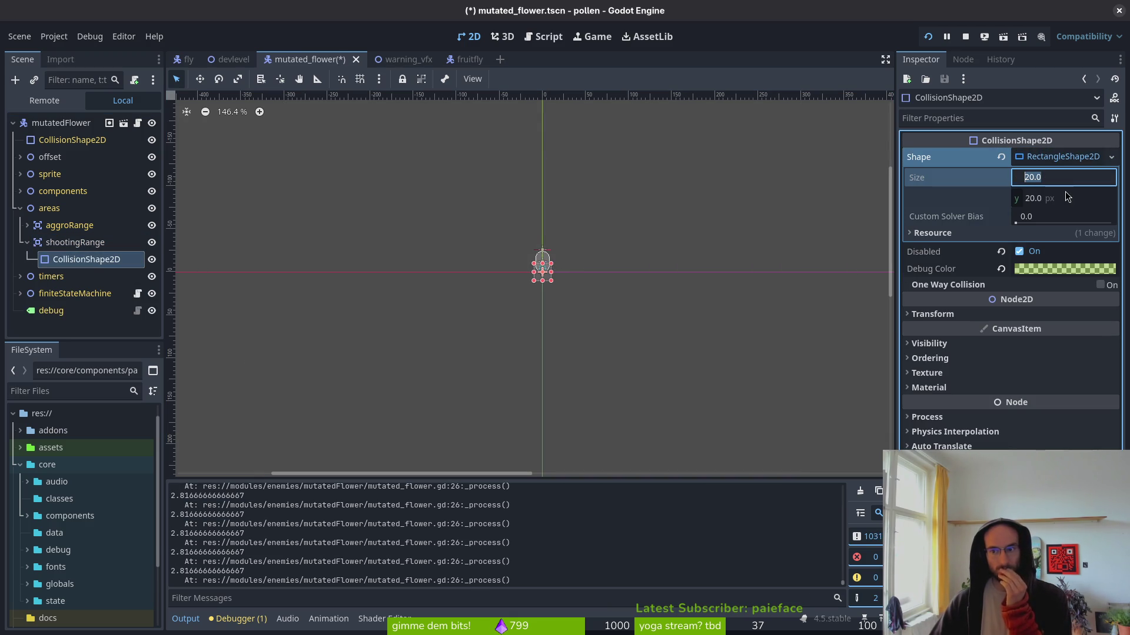
pyautogui.write('640')
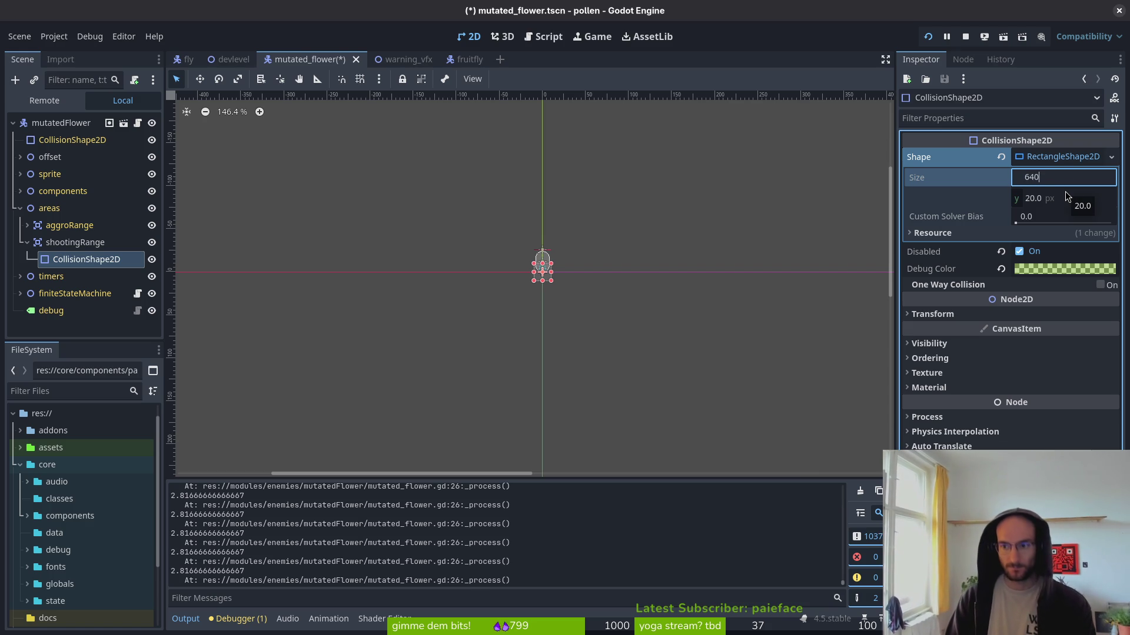
pyautogui.press('Tab')
pyautogui.write('360')
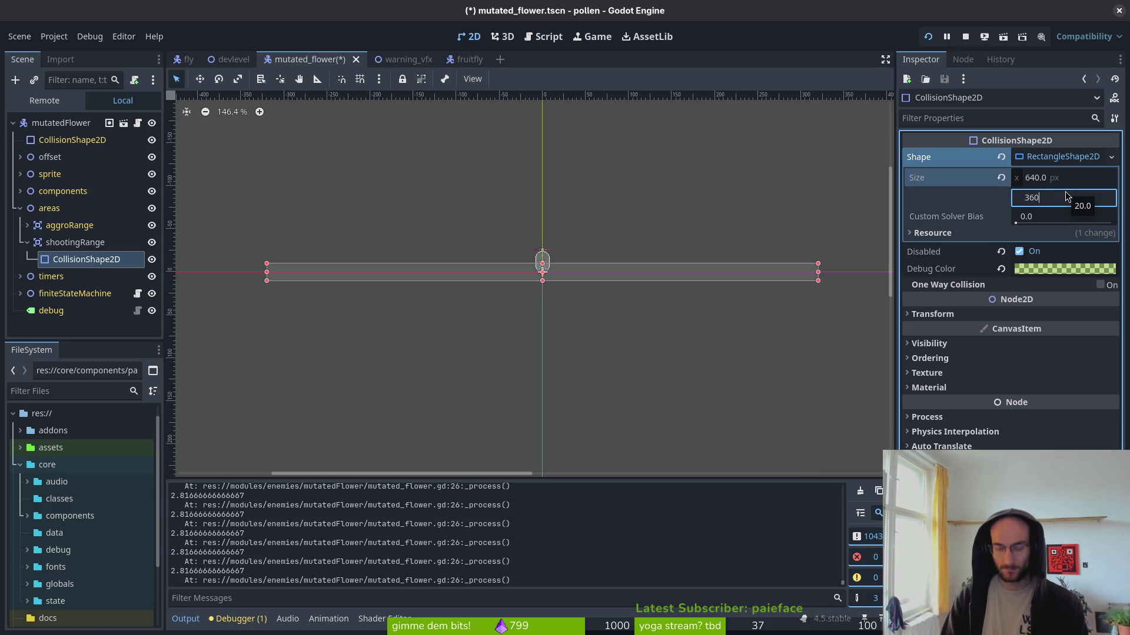
pyautogui.press('Return')
pyautogui.hotkey('ctrl', 's')
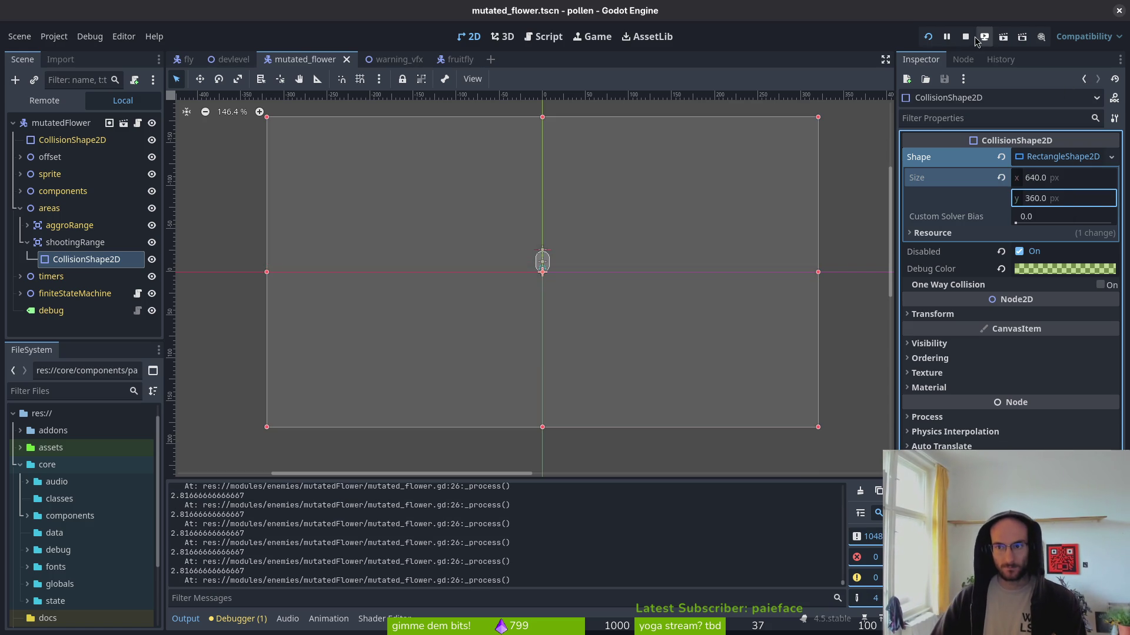
# Step: Relaunch and play the game to test the range, then close it and edit the width field
pyautogui.click(976, 36)
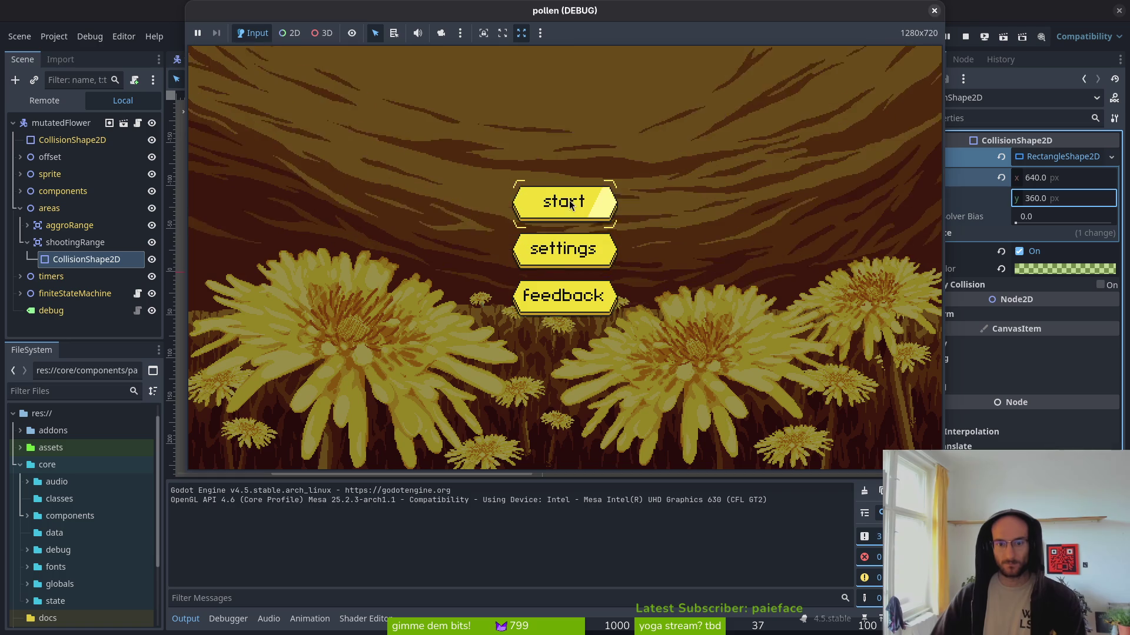
pyautogui.click(569, 206)
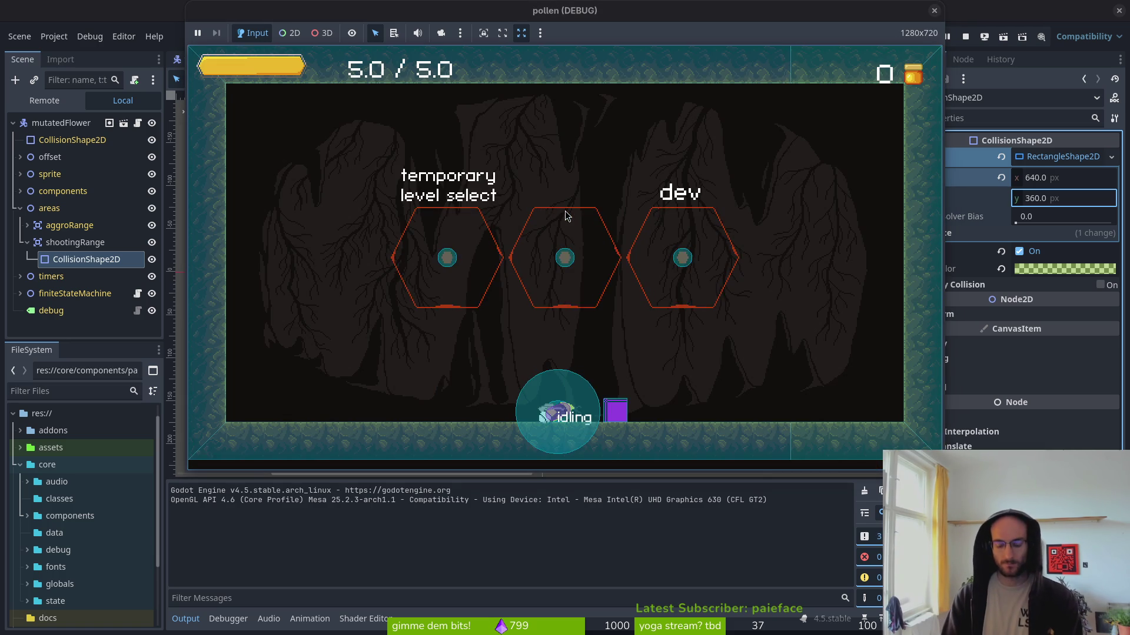
pyautogui.press('space')
pyautogui.press('d')
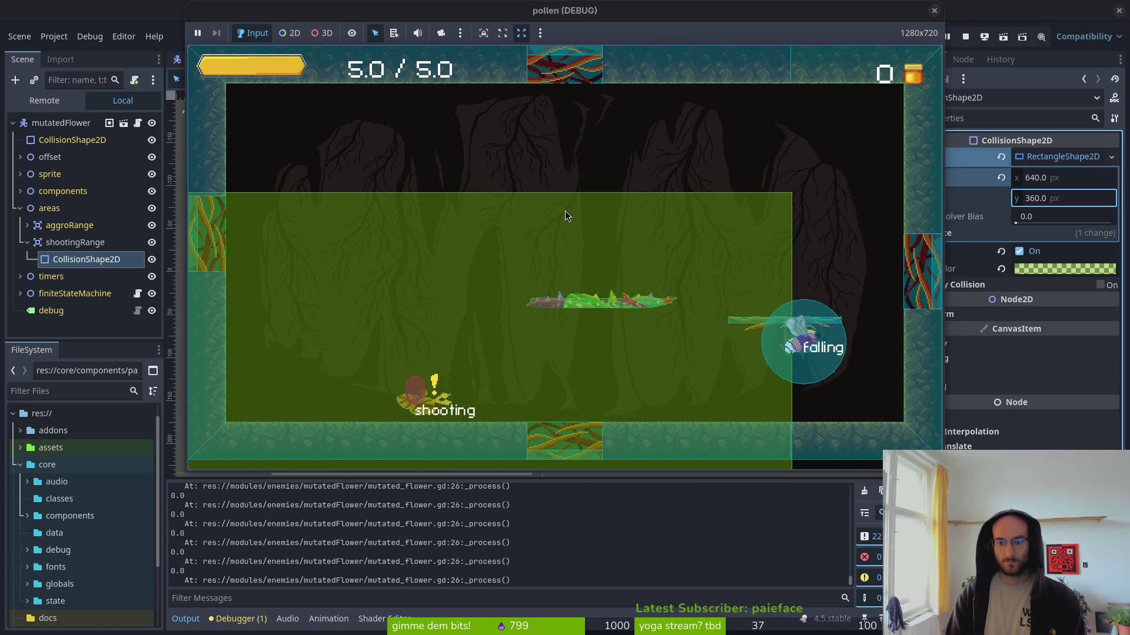
pyautogui.click(933, 10)
pyautogui.click(1065, 182)
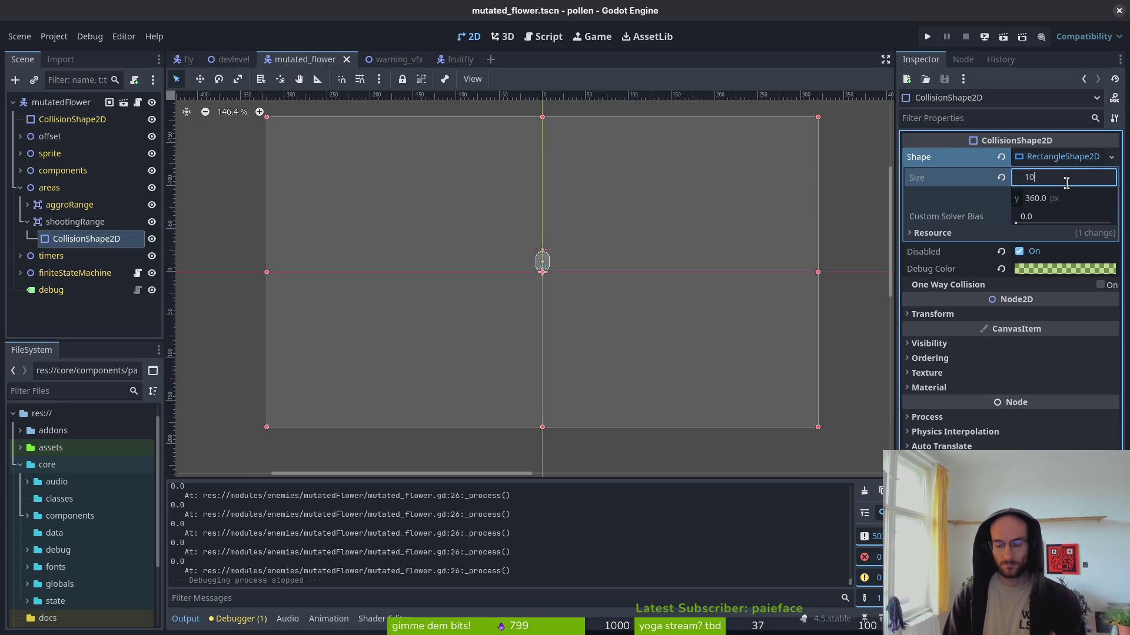
# Step: Set the shootingRange rectangle size to 1280 × 720 px and save the scene
pyautogui.write('0')
pyautogui.press('Tab')
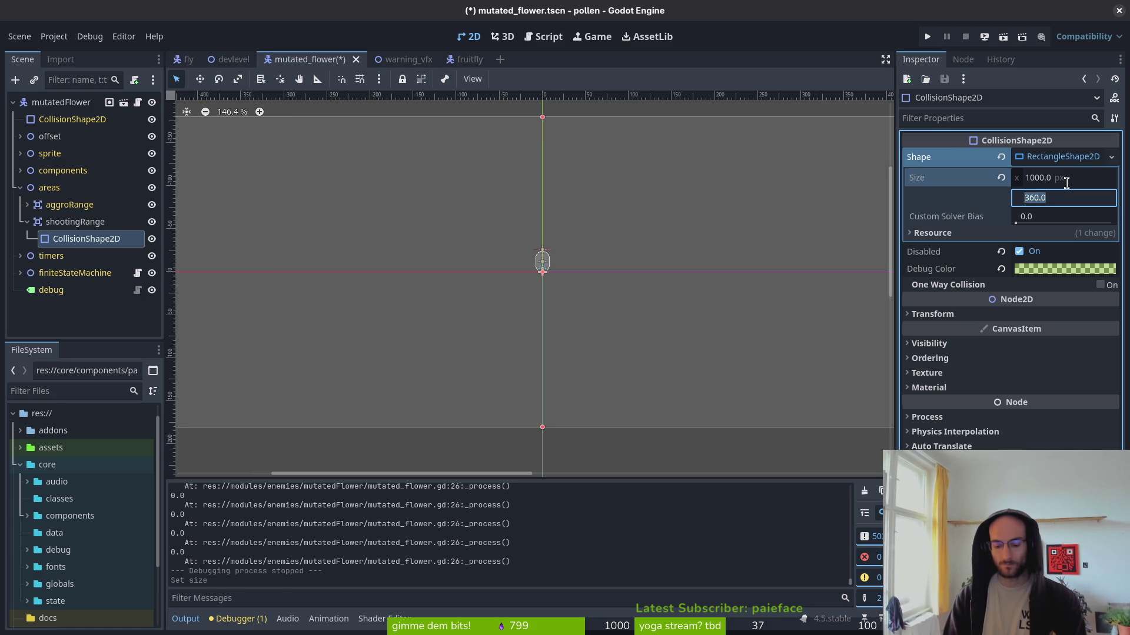
pyautogui.press('Return')
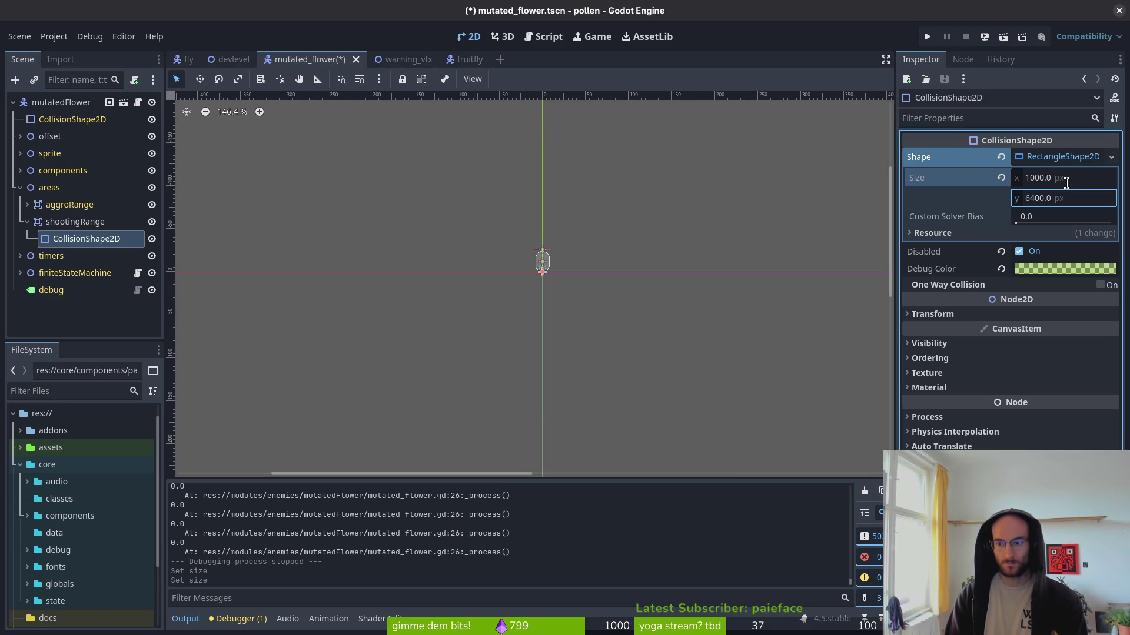
pyautogui.press('Tab')
pyautogui.press('Tab')
pyautogui.hotkey('shift', 'Tab')
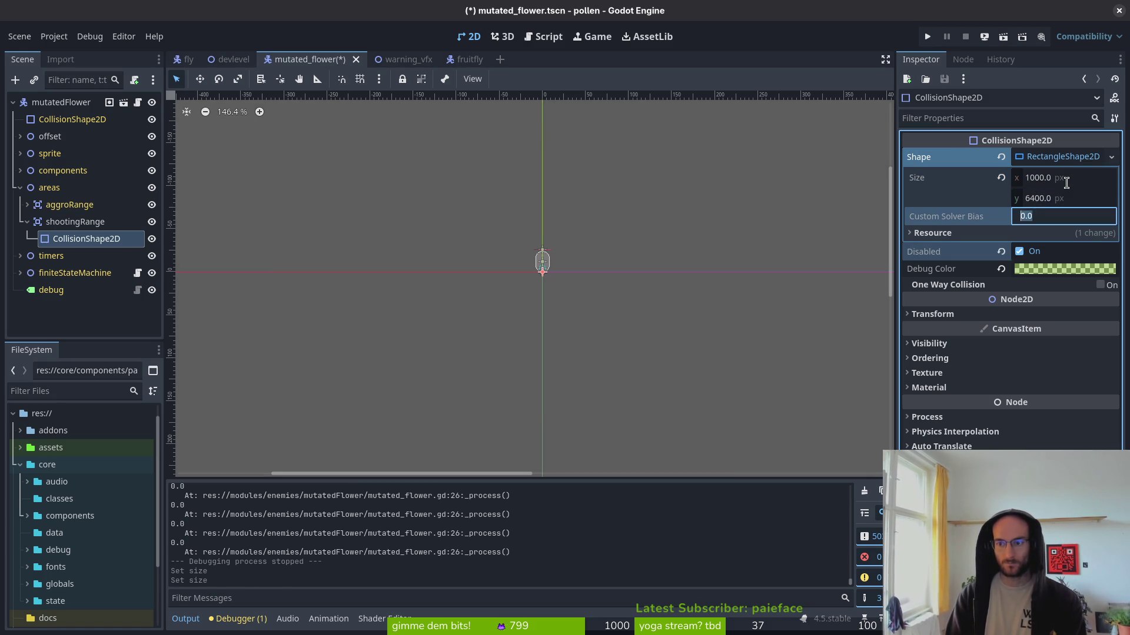
pyautogui.hotkey('shift', 'Tab')
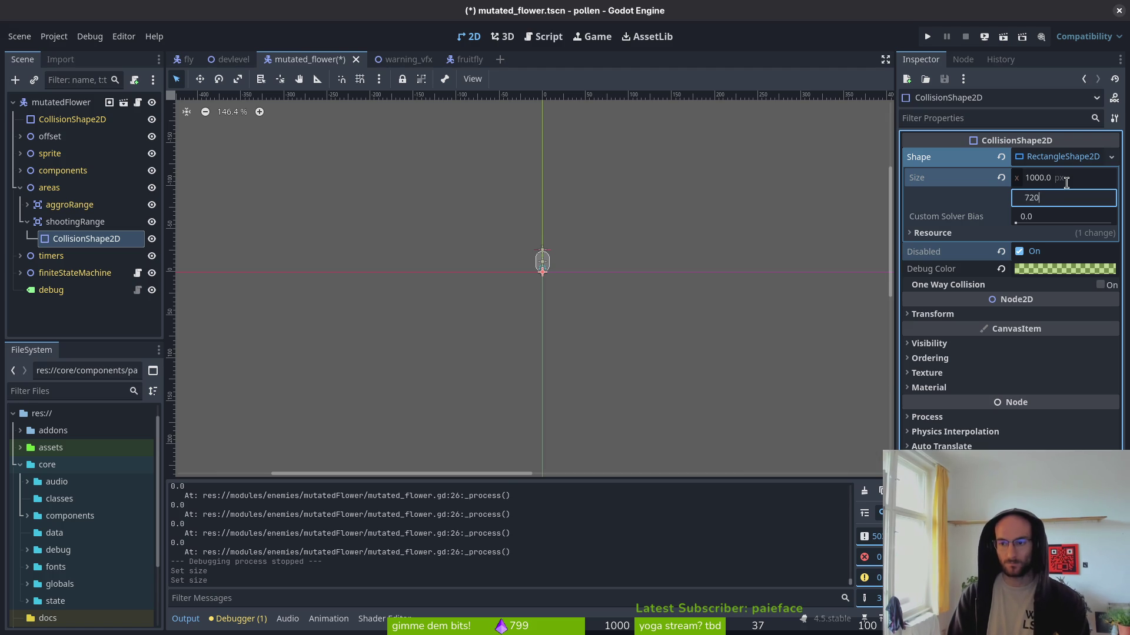
pyautogui.hotkey('shift', 'Tab')
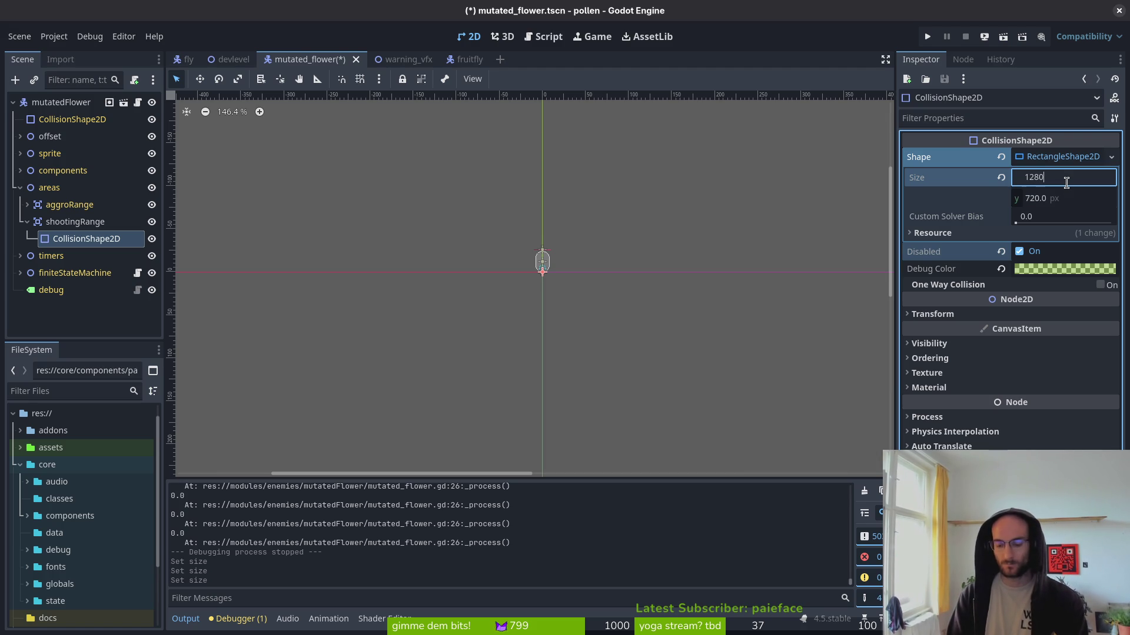
pyautogui.write('0')
pyautogui.press('Return')
pyautogui.hotkey('ctrl', 's')
# Step: Play-test the level with the larger range, dashing and jumping the bee, then close the game
pyautogui.click(920, 41)
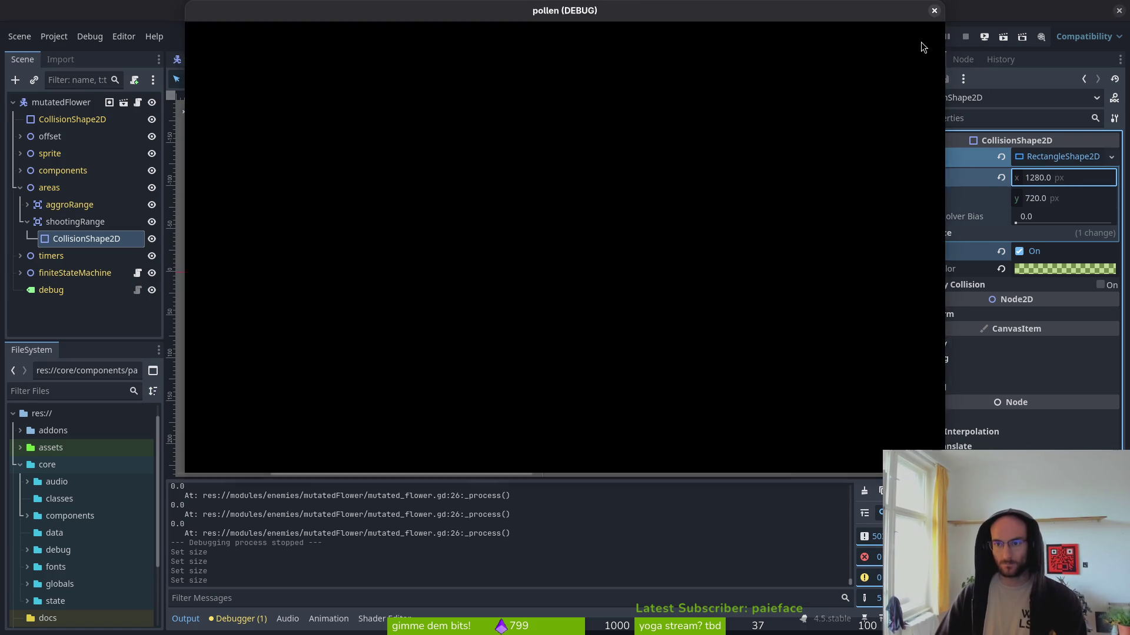
pyautogui.press('Return')
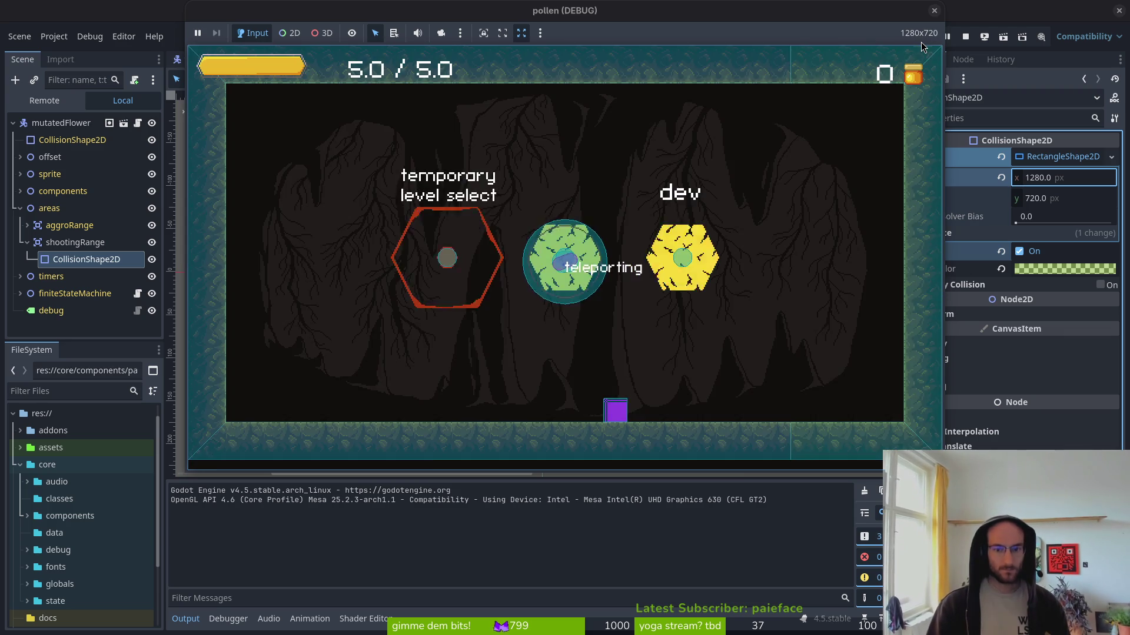
pyautogui.press('Right')
pyautogui.press('shift')
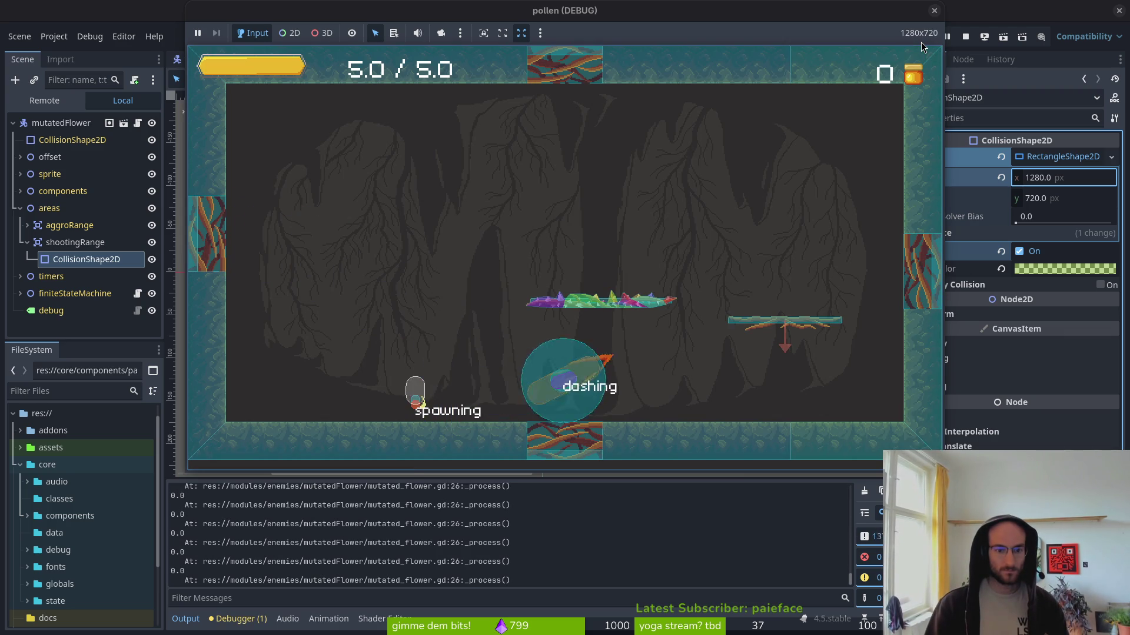
pyautogui.press('space')
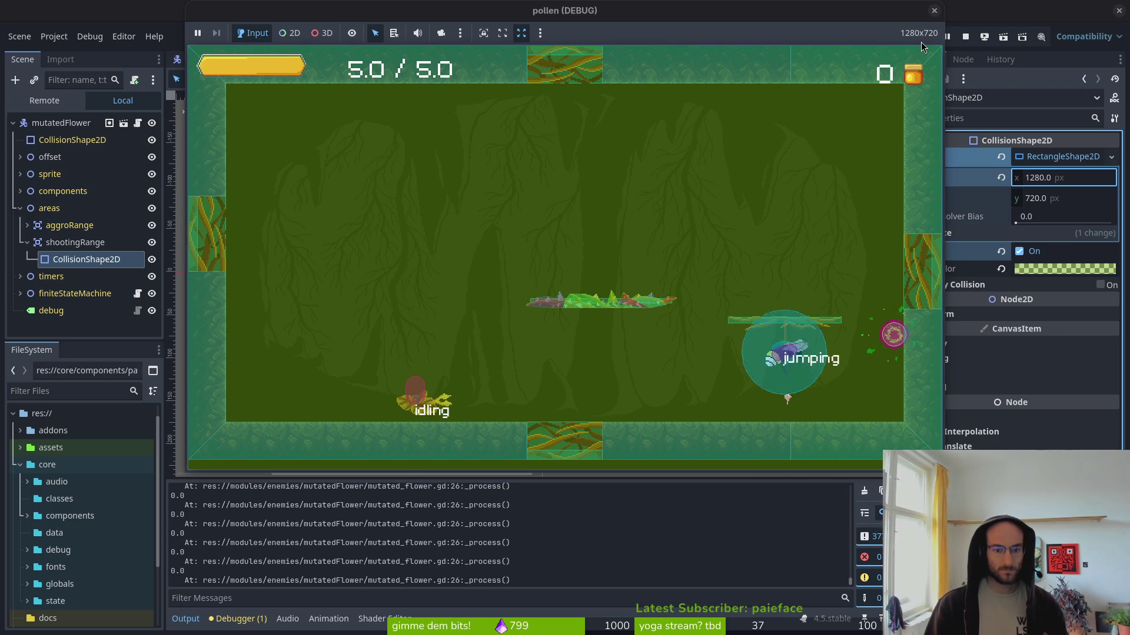
pyautogui.press('Left')
pyautogui.press('shift')
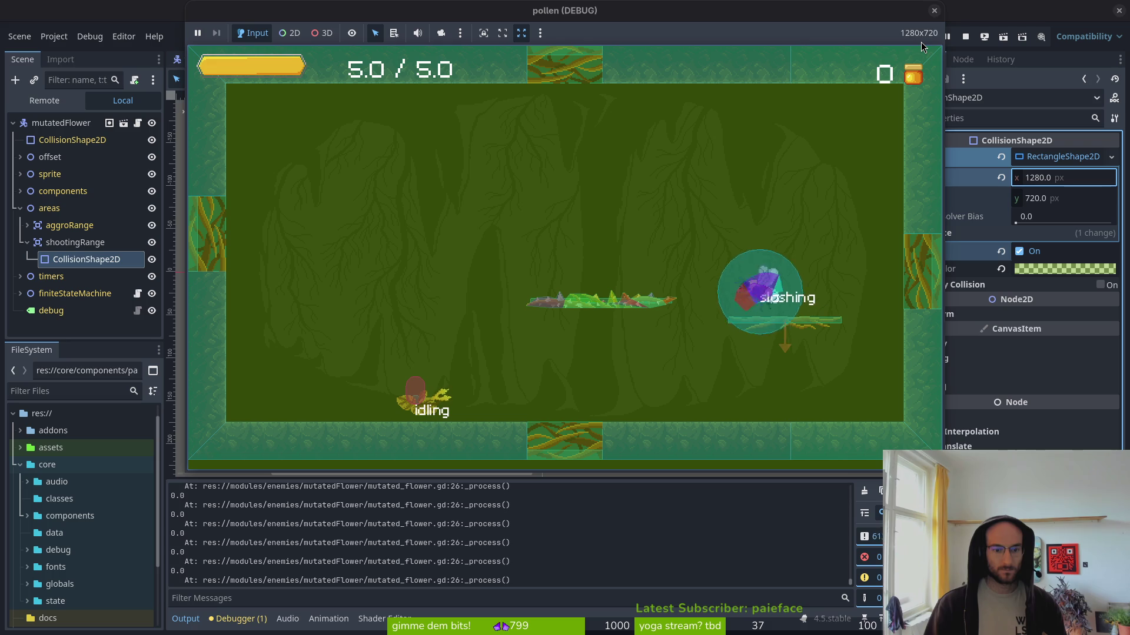
pyautogui.press('space')
pyautogui.press('shift')
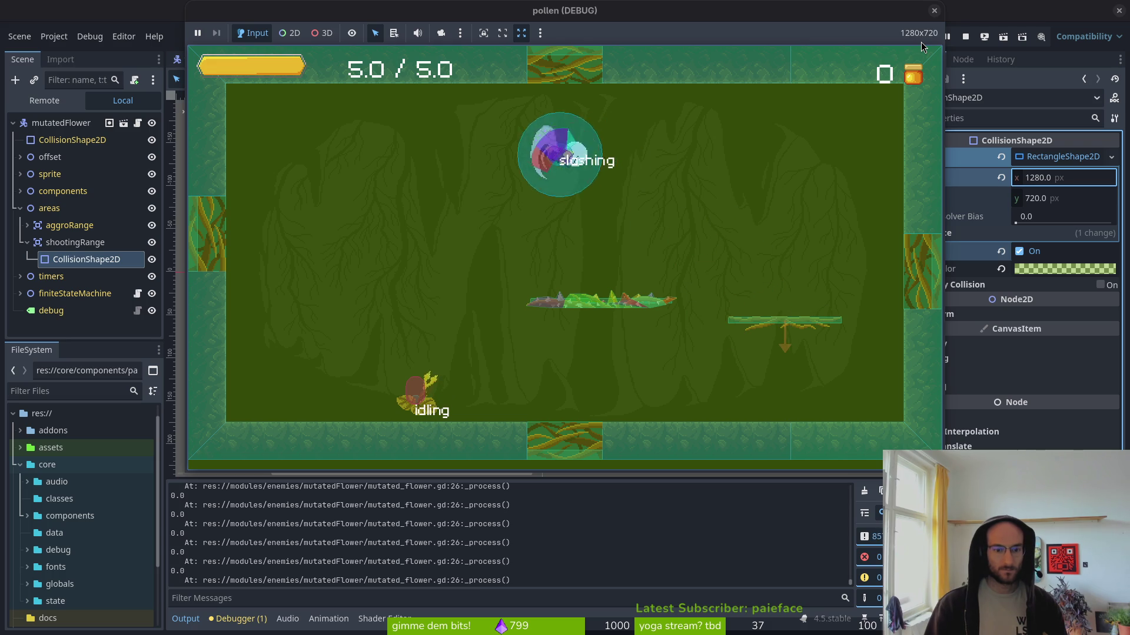
pyautogui.press('Right')
pyautogui.press('shift')
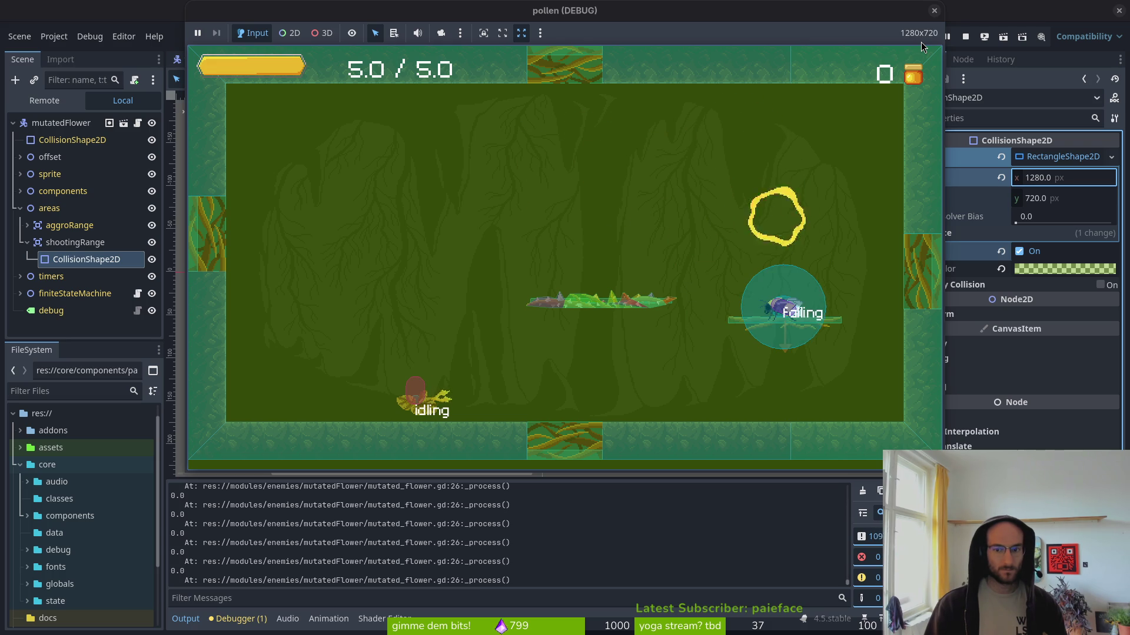
pyautogui.click(937, 11)
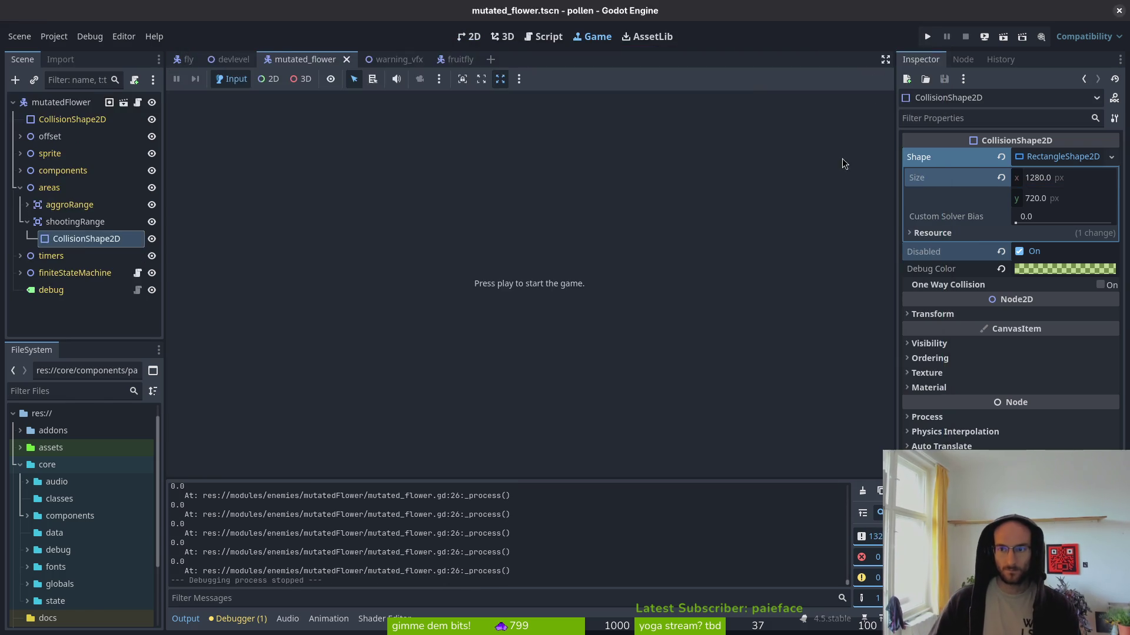
pyautogui.hotkey('alt', 'Tab')
# Step: Save the wasp shooting script and open mutated_flower.gd through the Telescope file search
pyautogui.click(173, 331)
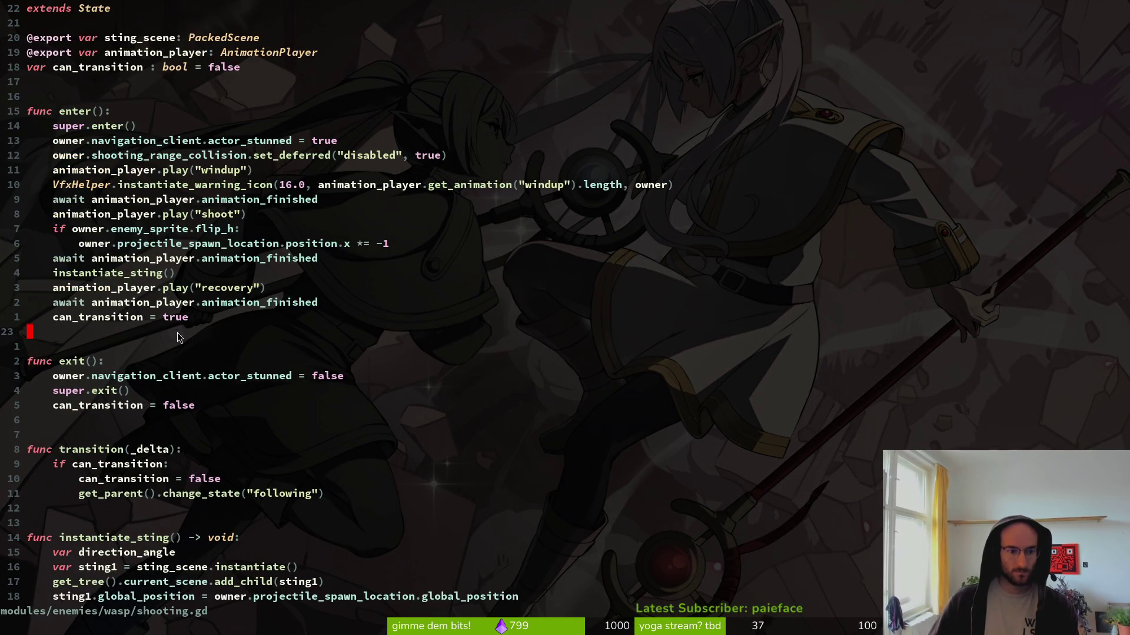
pyautogui.hotkey('ctrl', 's')
pyautogui.hotkey('ctrl', 'o')
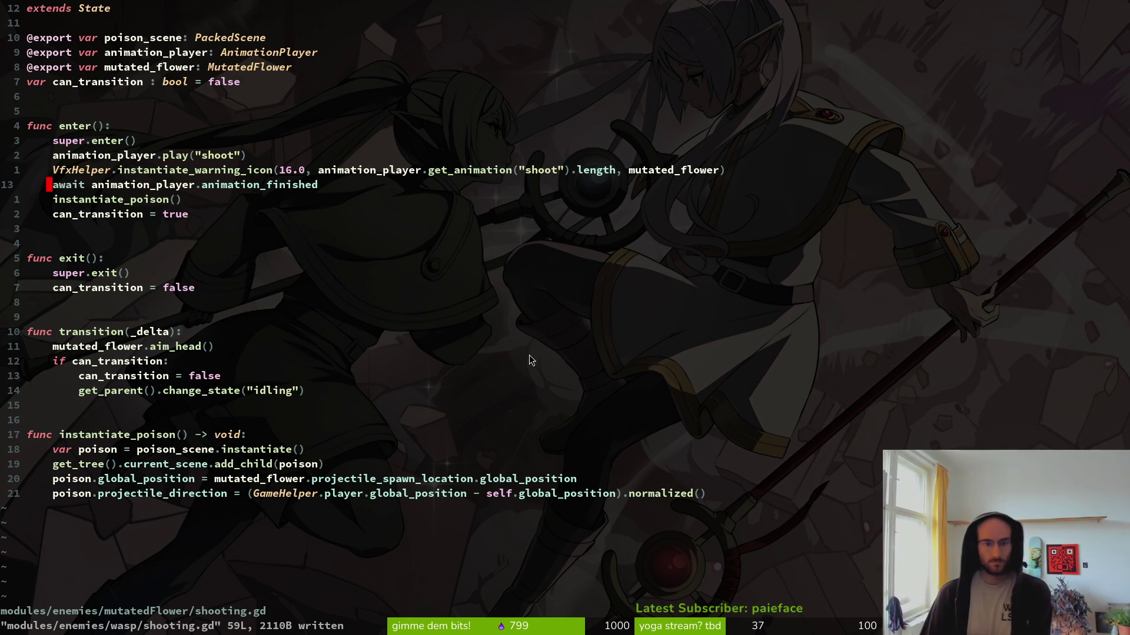
pyautogui.hotkey('ctrl', 'p')
pyautogui.write('flower')
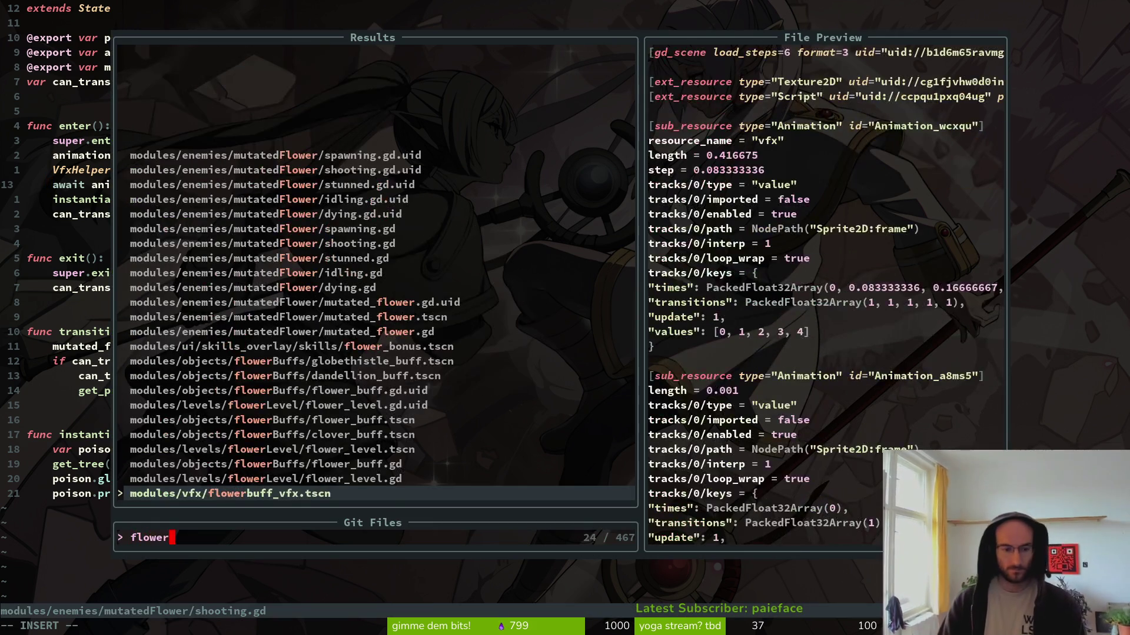
pyautogui.press('Escape')
pyautogui.press('Escape')
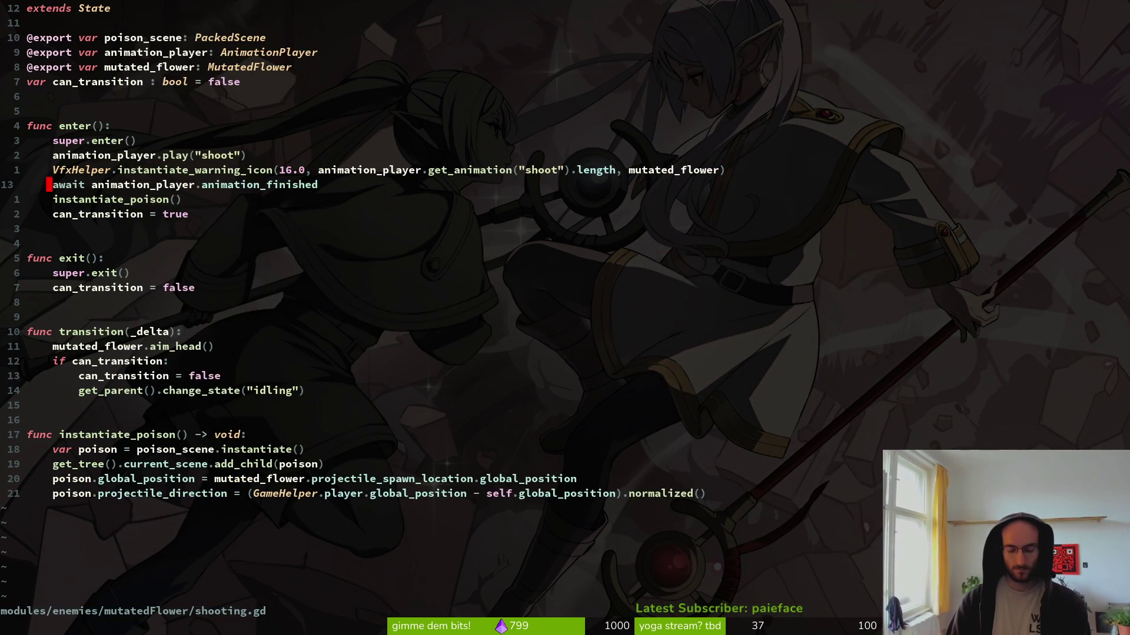
pyautogui.hotkey('ctrl', 'p')
pyautogui.write('mutflower')
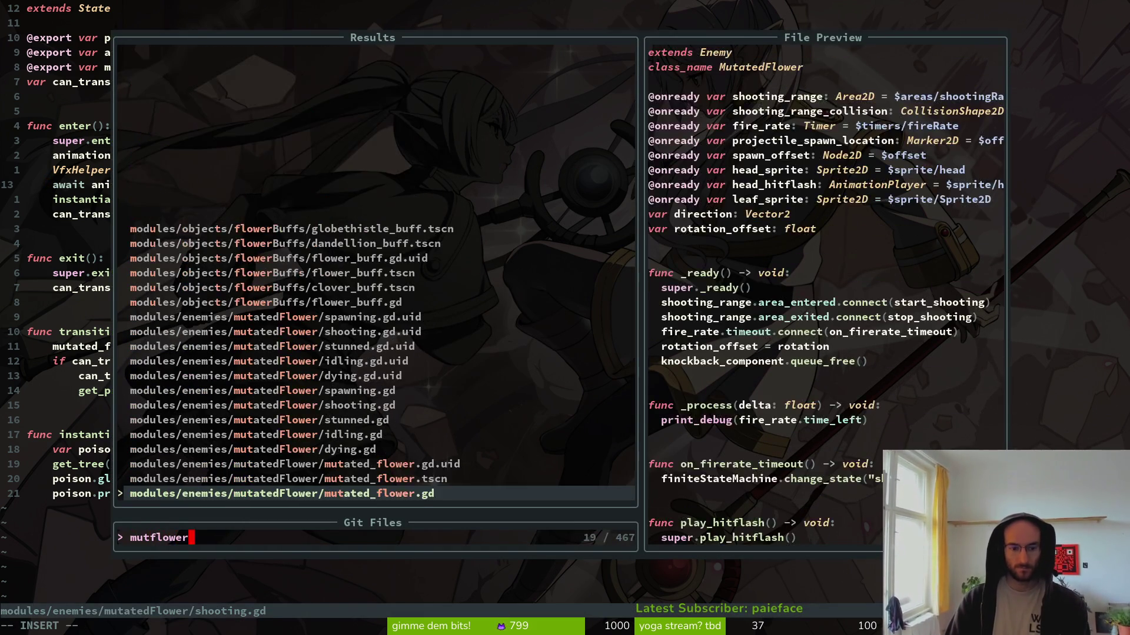
pyautogui.press('Return')
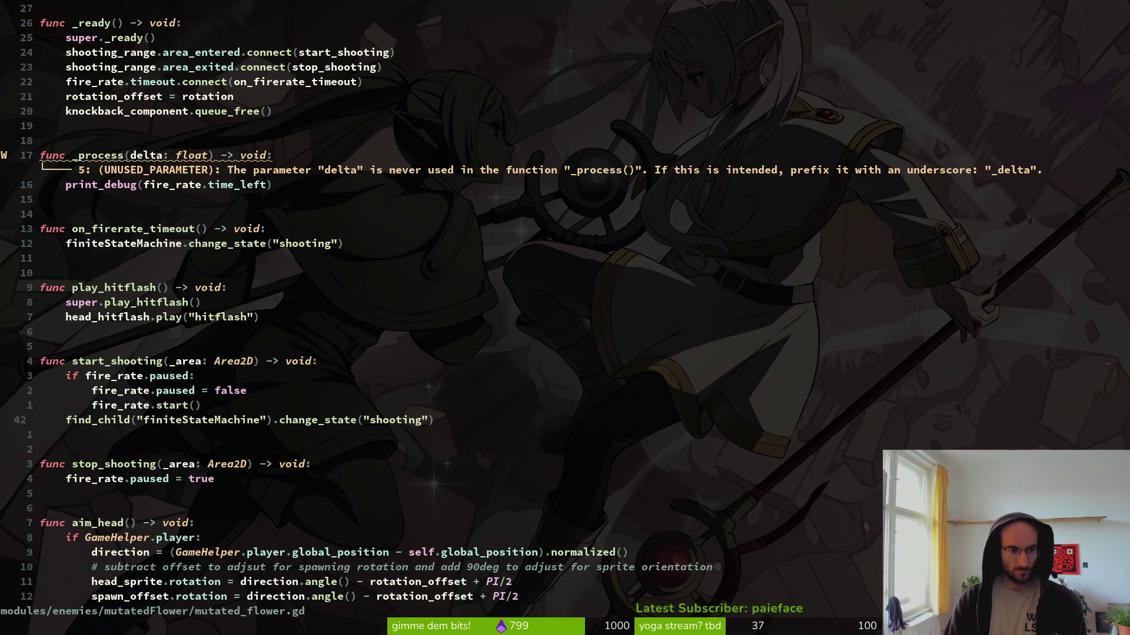
# Step: Restore start_shooting's 'if !fire_rate.is_processing():' check, delete fire_rate.stop(), and save
pyautogui.press('u')
pyautogui.press('u')
pyautogui.press('u')
pyautogui.hotkey('ctrl', 'r')
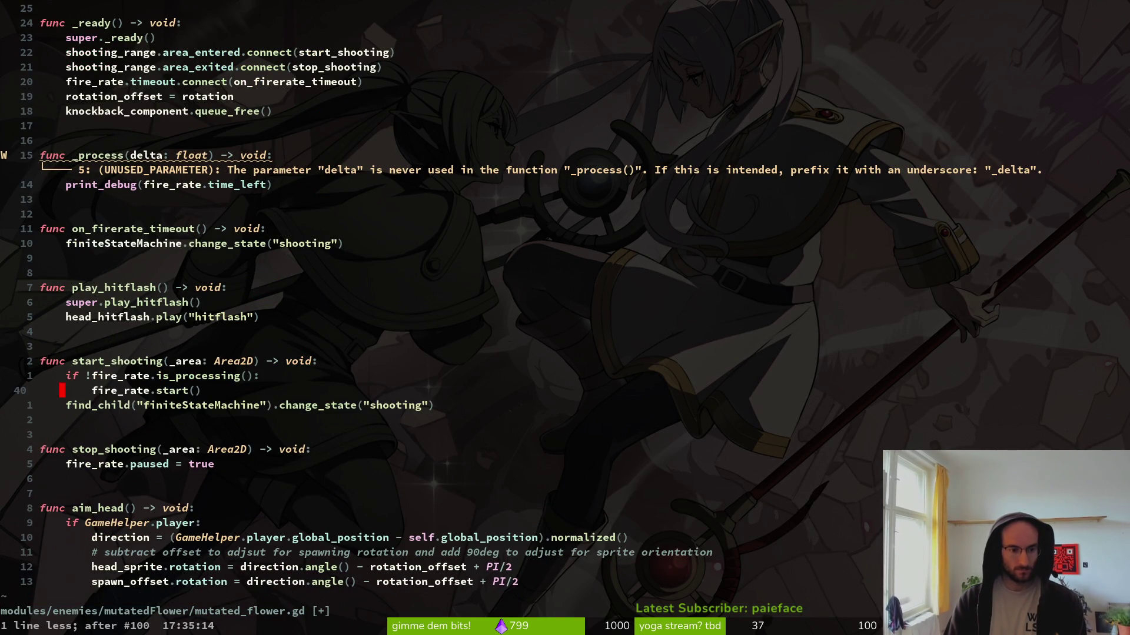
pyautogui.hotkey('ctrl', 'r')
pyautogui.hotkey('ctrl', 'r')
pyautogui.hotkey('ctrl', 'r')
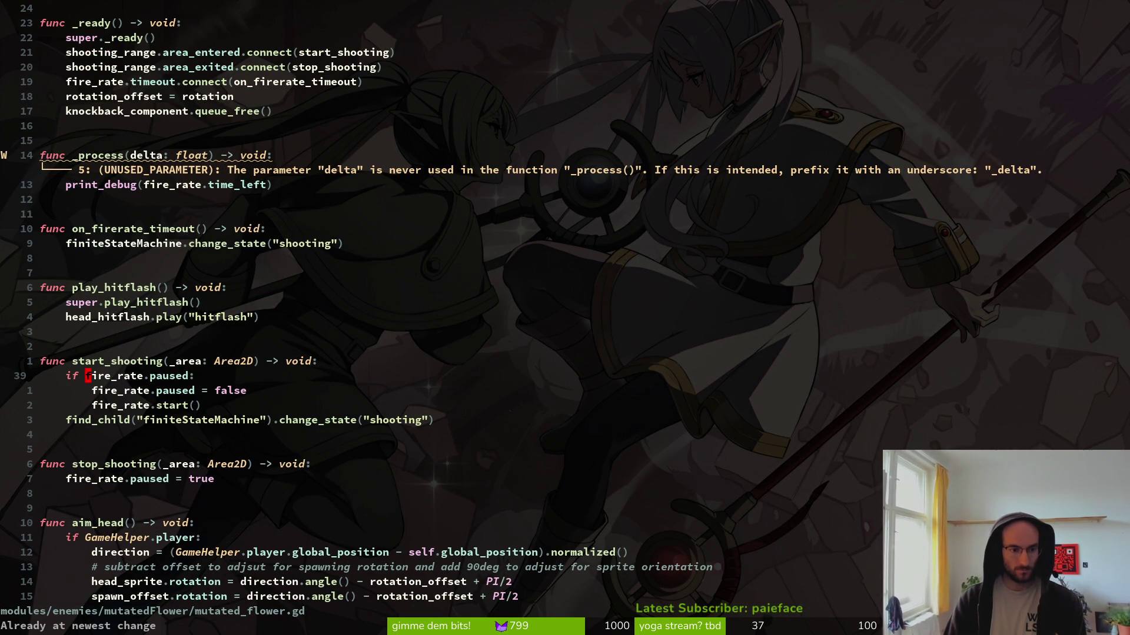
pyautogui.press('u')
pyautogui.press('u')
pyautogui.press('u')
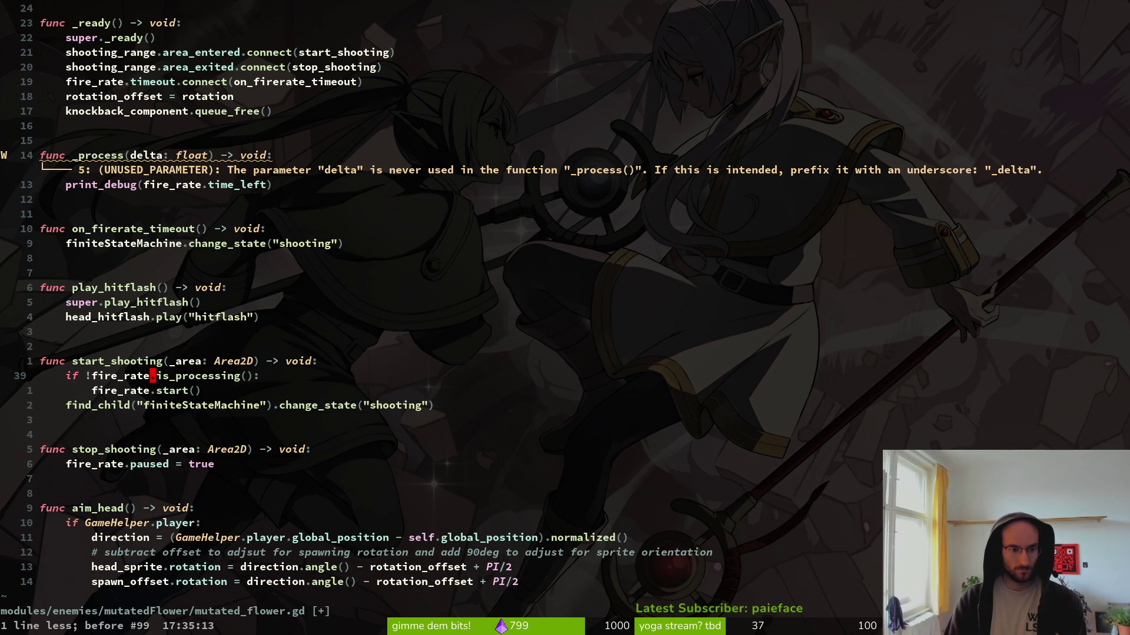
pyautogui.write('u:w')
pyautogui.press('Return')
pyautogui.press('d')
pyautogui.press('d')
pyautogui.write(':w')
pyautogui.press('Return')
# Step: Add 'fire_rate.paused = false' under the is_processing check, save, and run the project
pyautogui.press('k')
pyautogui.press('k')
pyautogui.press('k')
pyautogui.write('ofire_rate.paused')
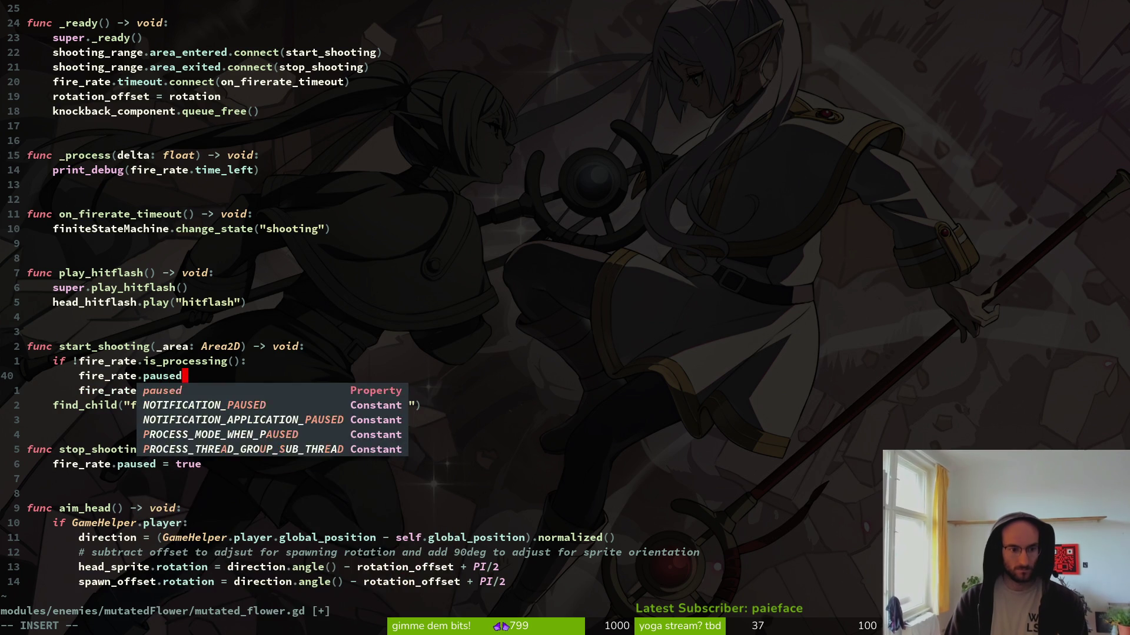
pyautogui.write(' = false')
pyautogui.press('Escape')
pyautogui.write(':write')
pyautogui.press('Return')
pyautogui.hotkey('alt', 'Tab')
pyautogui.press('F5')
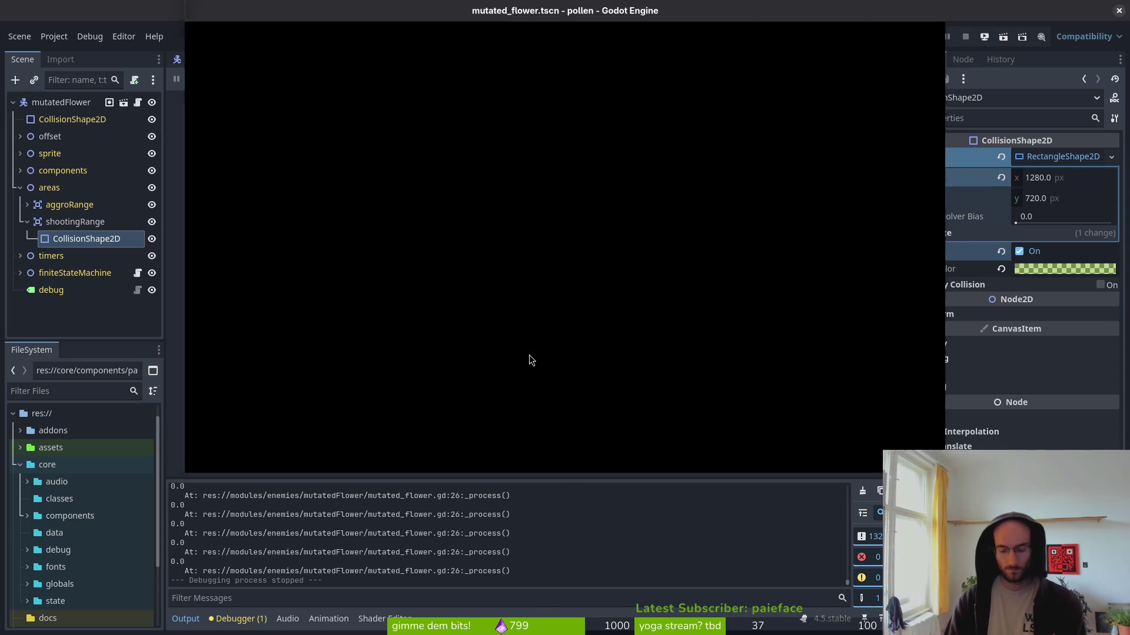
# Step: Enter a level from the level-select room and move the bee toward the flower
pyautogui.press('space')
pyautogui.press('d')
pyautogui.press('a')
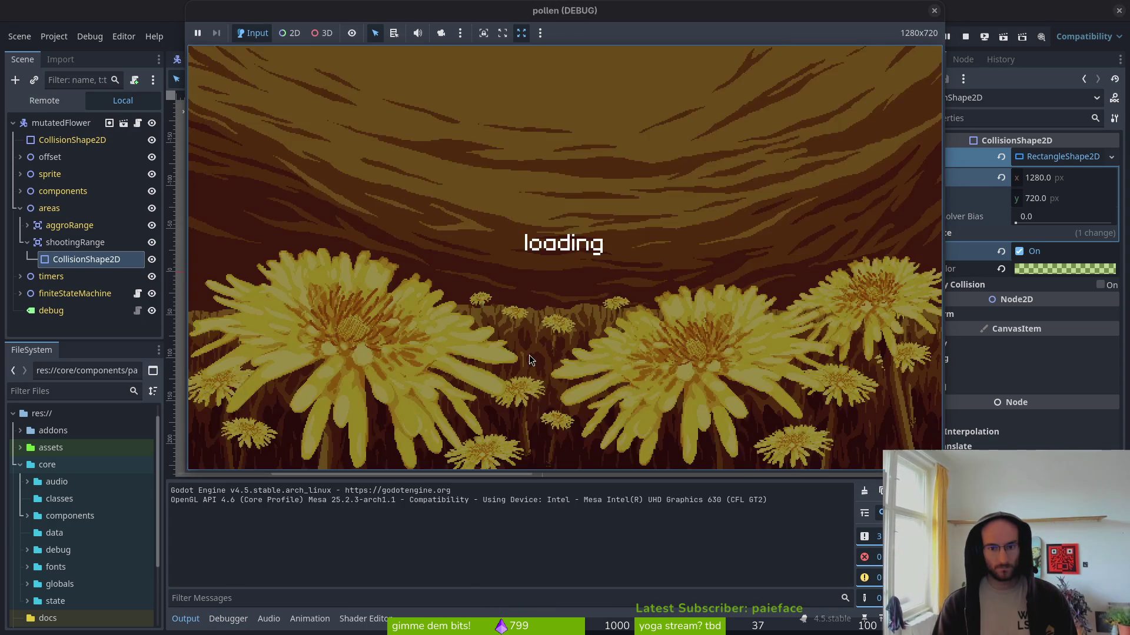
pyautogui.press('d')
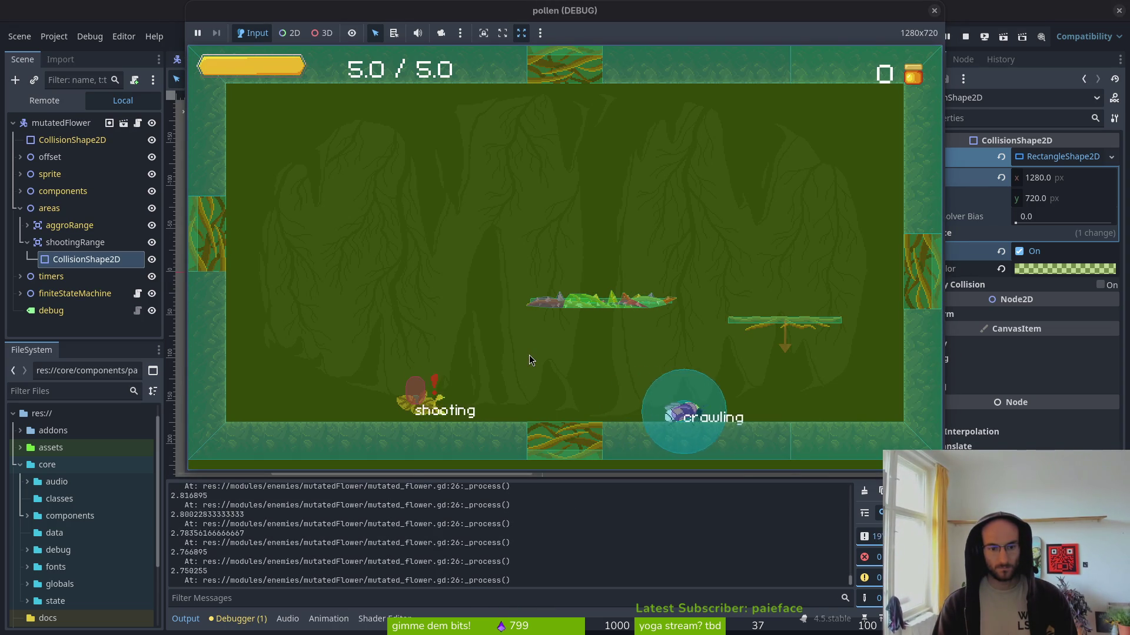
pyautogui.press('space')
pyautogui.press('d')
pyautogui.press('space')
pyautogui.press('a')
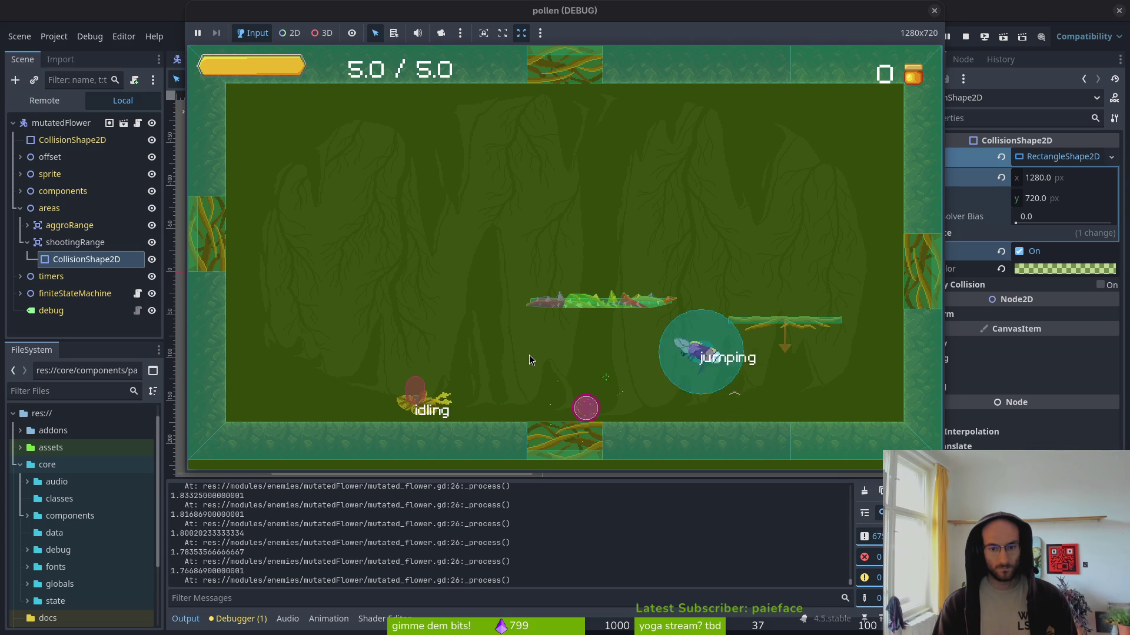
# Step: Attack the flower, dash and slash its projectiles, then stop the game and return to Neovim
pyautogui.press('j')
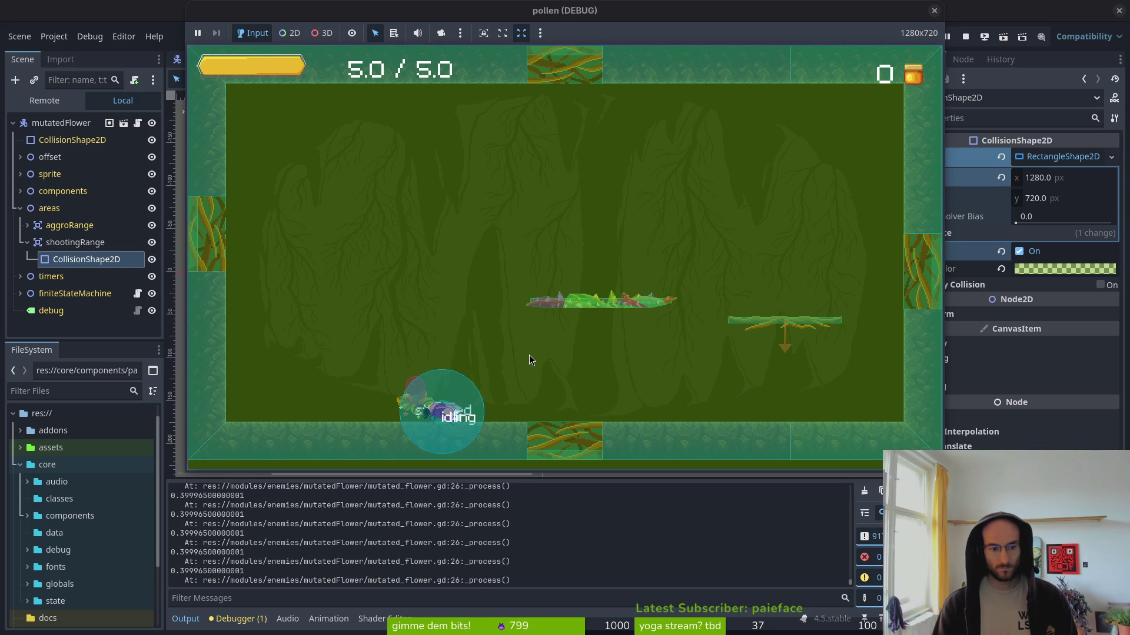
pyautogui.press('space')
pyautogui.press('a')
pyautogui.press('shift')
pyautogui.press('shift')
pyautogui.press('shift')
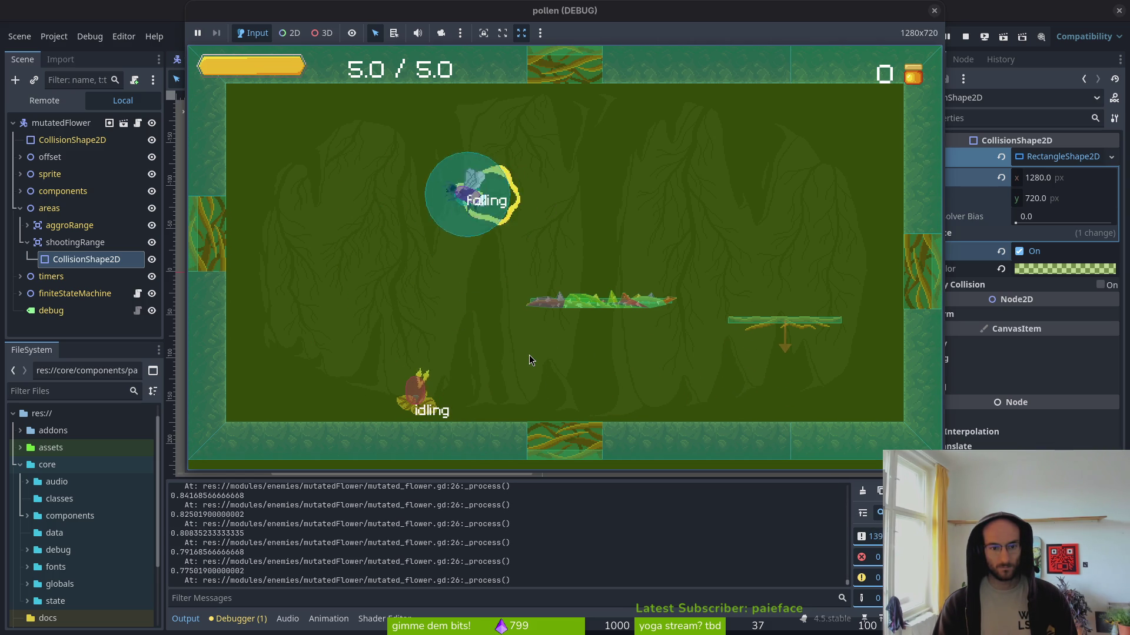
pyautogui.press('shift')
pyautogui.press('j')
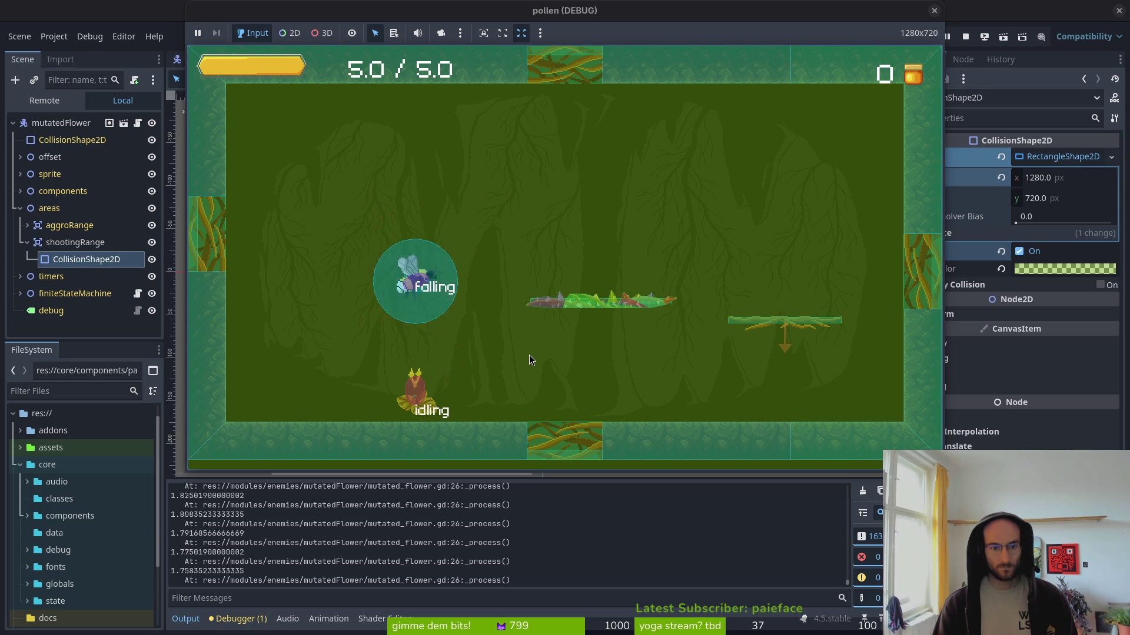
pyautogui.press('d')
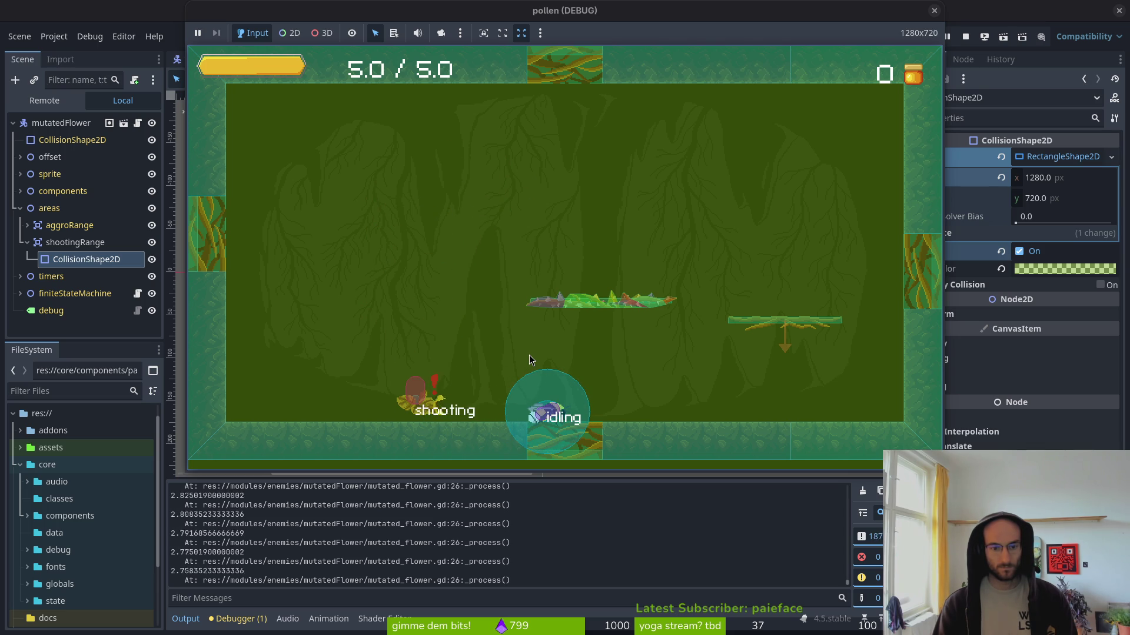
pyautogui.press('j')
pyautogui.press('shift')
pyautogui.press('shift')
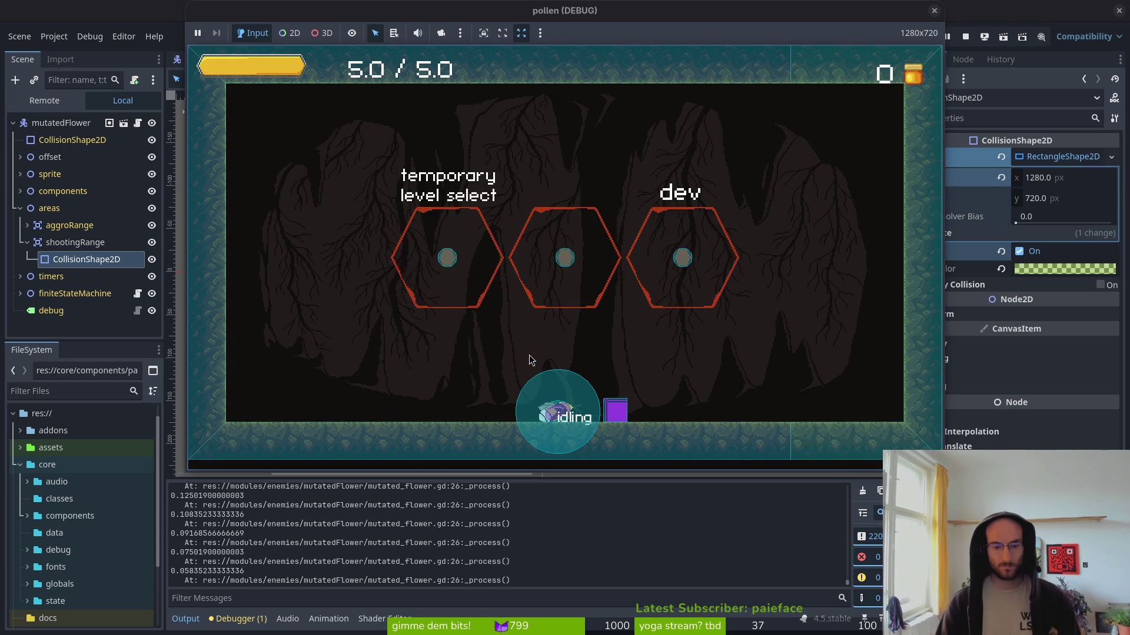
pyautogui.click(965, 37)
pyautogui.hotkey('alt', 'Tab')
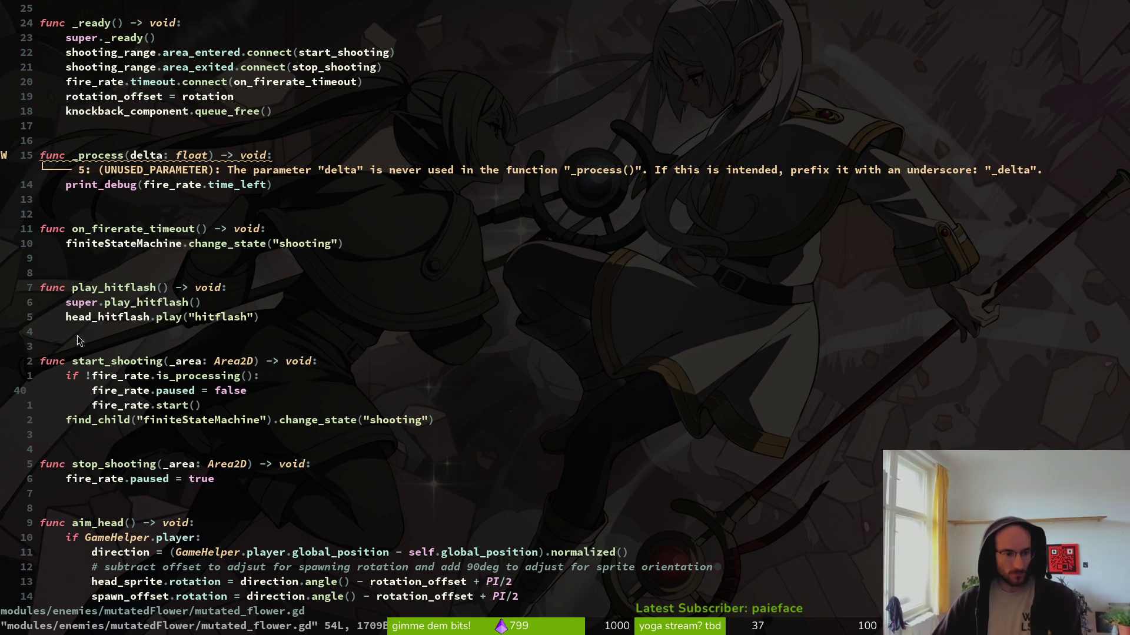
# Step: Select and delete the debug _process function, then save mutated_flower.gd
pyautogui.click(233, 157)
pyautogui.hotkey('shift', 'v')
pyautogui.press('j')
pyautogui.press('j')
pyautogui.press('j')
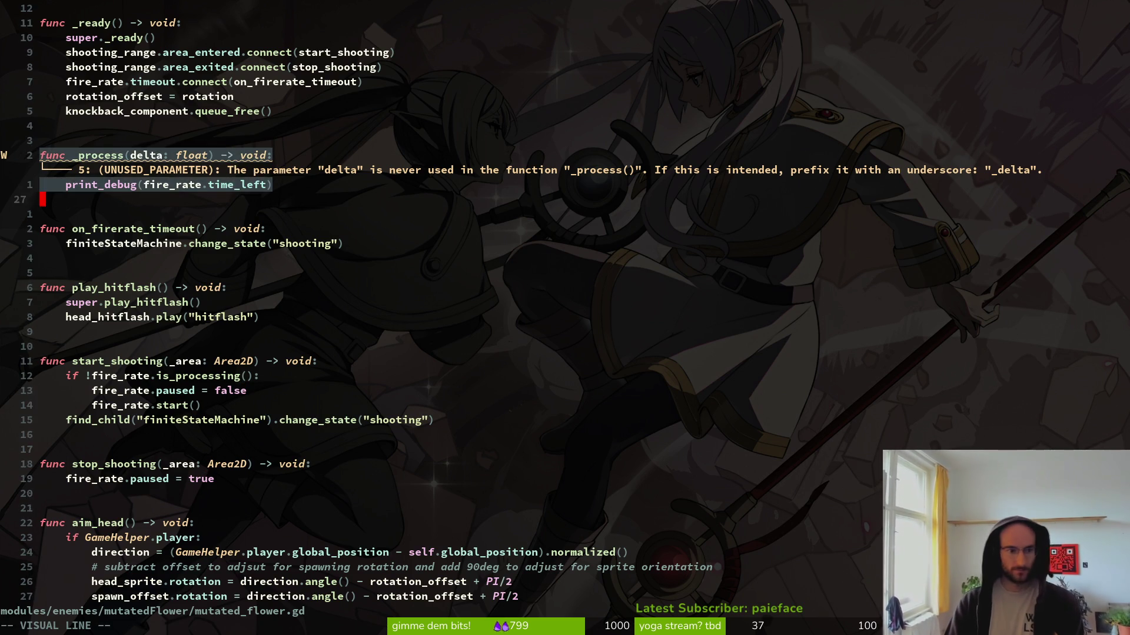
pyautogui.write('d:w')
pyautogui.press('Return')
# Step: Review the shooting functions and _ready, then return to the flower scene in Godot
pyautogui.press('j')
pyautogui.press('j')
pyautogui.press('j')
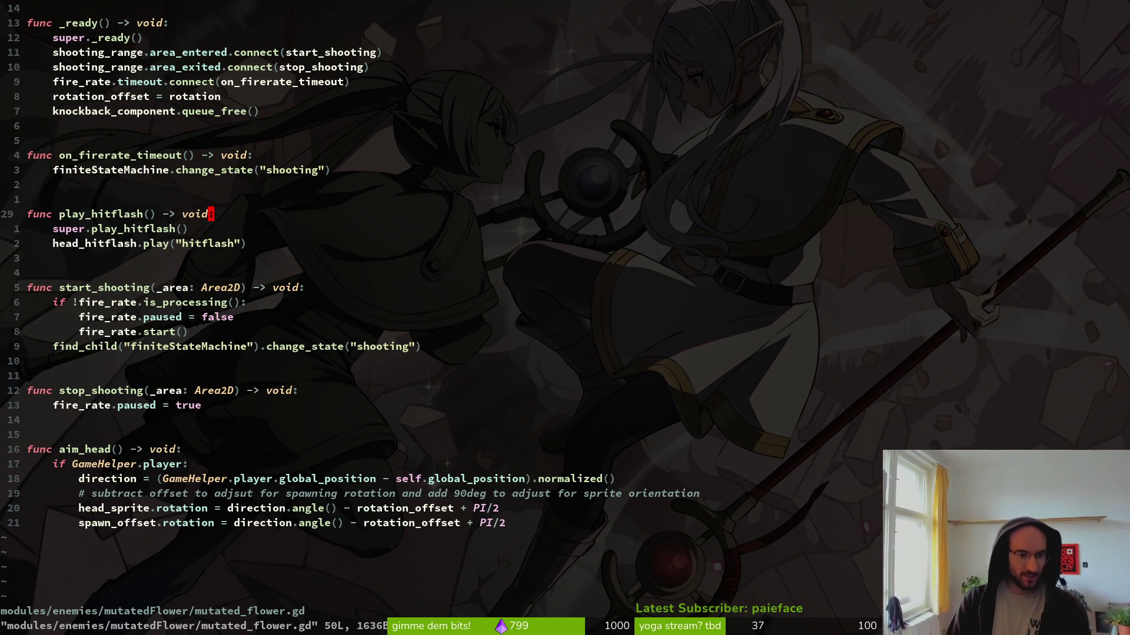
pyautogui.press('j')
pyautogui.press('j')
pyautogui.press('j')
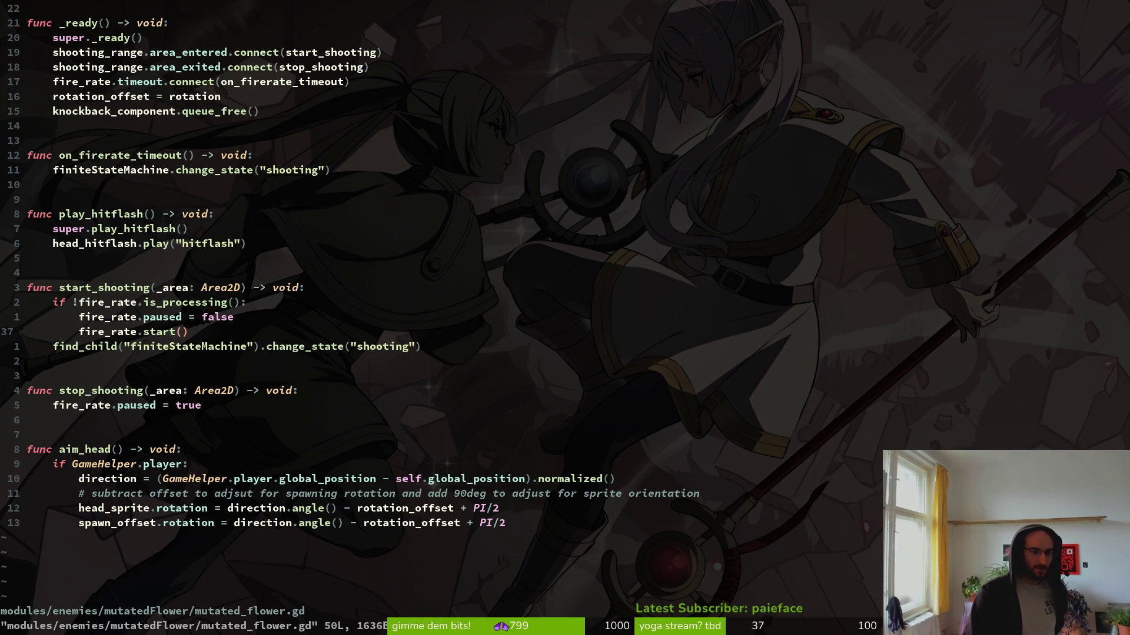
pyautogui.press('j')
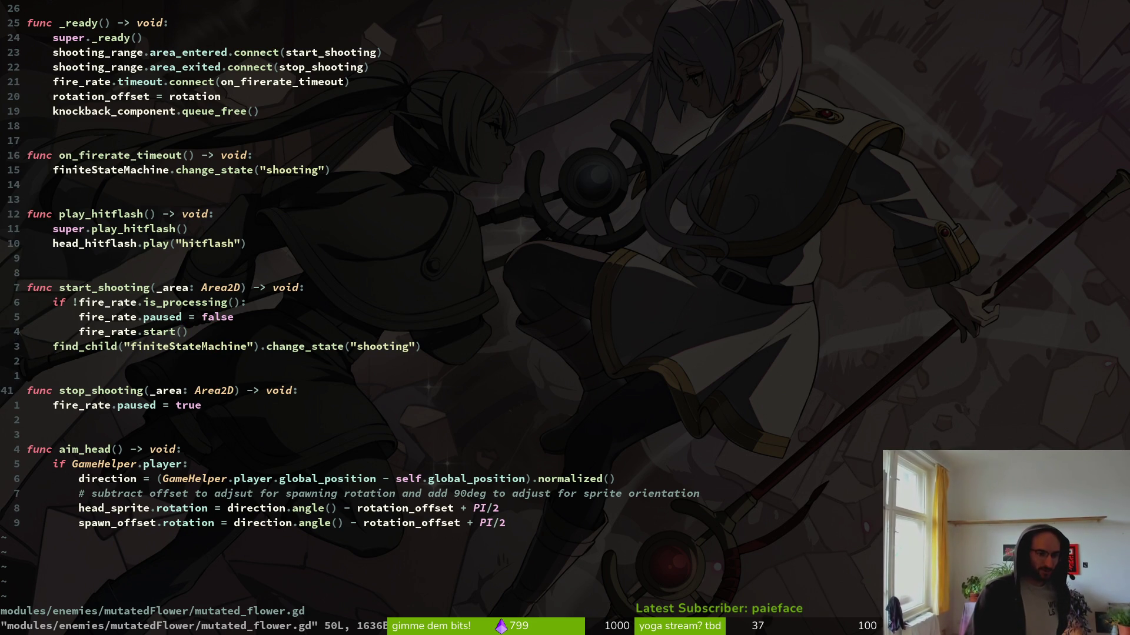
pyautogui.press('k')
pyautogui.press('k')
pyautogui.press('k')
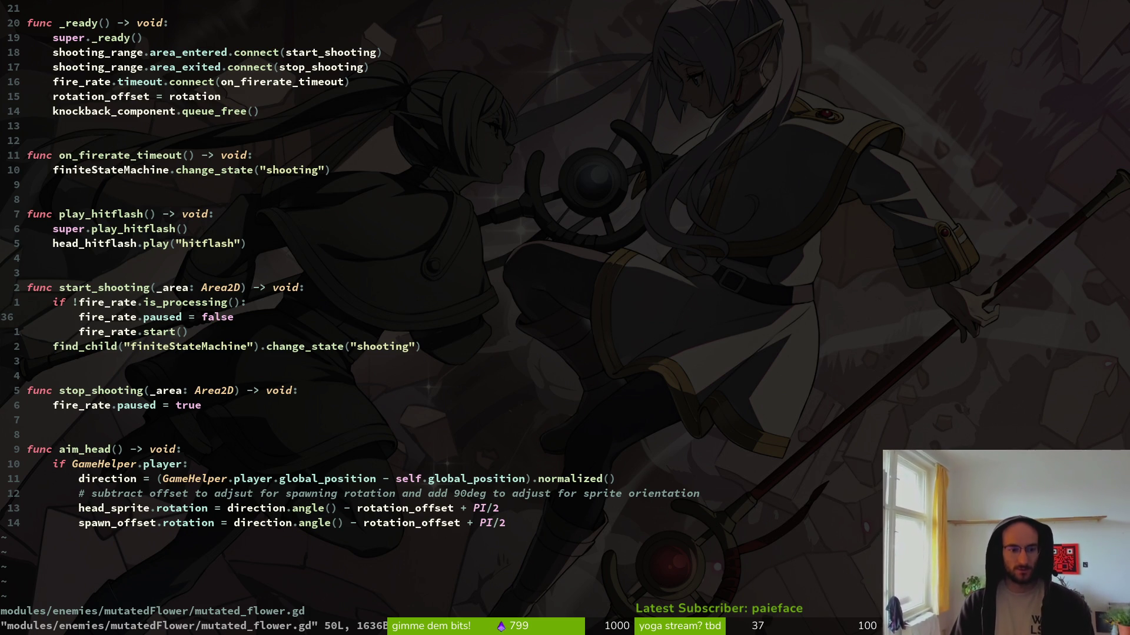
pyautogui.press('2')
pyautogui.press('0')
pyautogui.press('k')
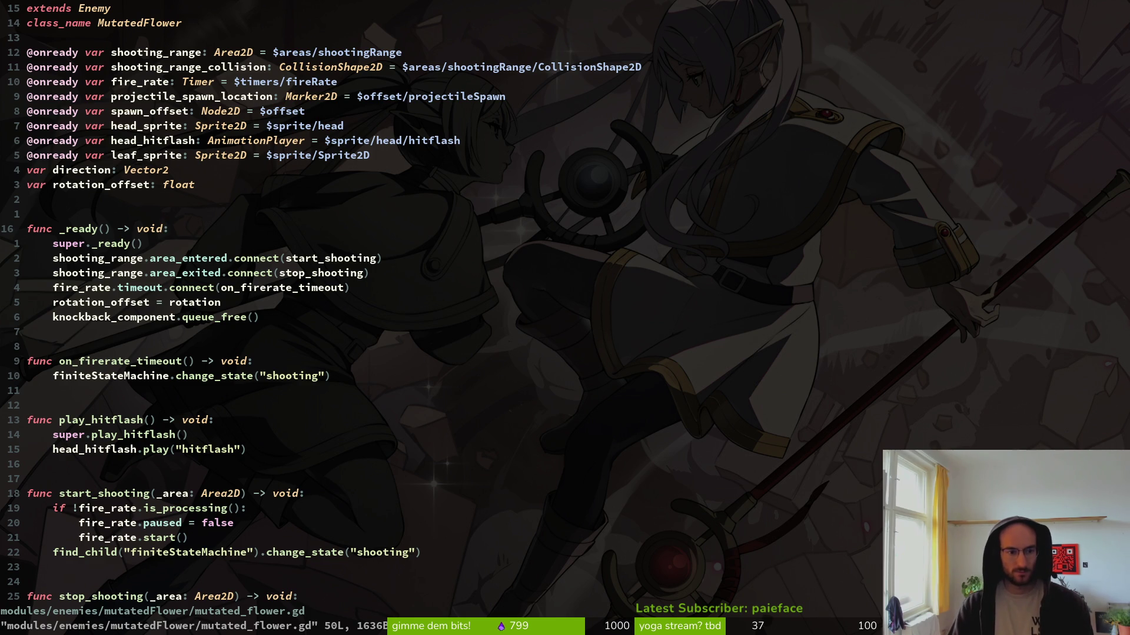
pyautogui.press('h')
pyautogui.press('h')
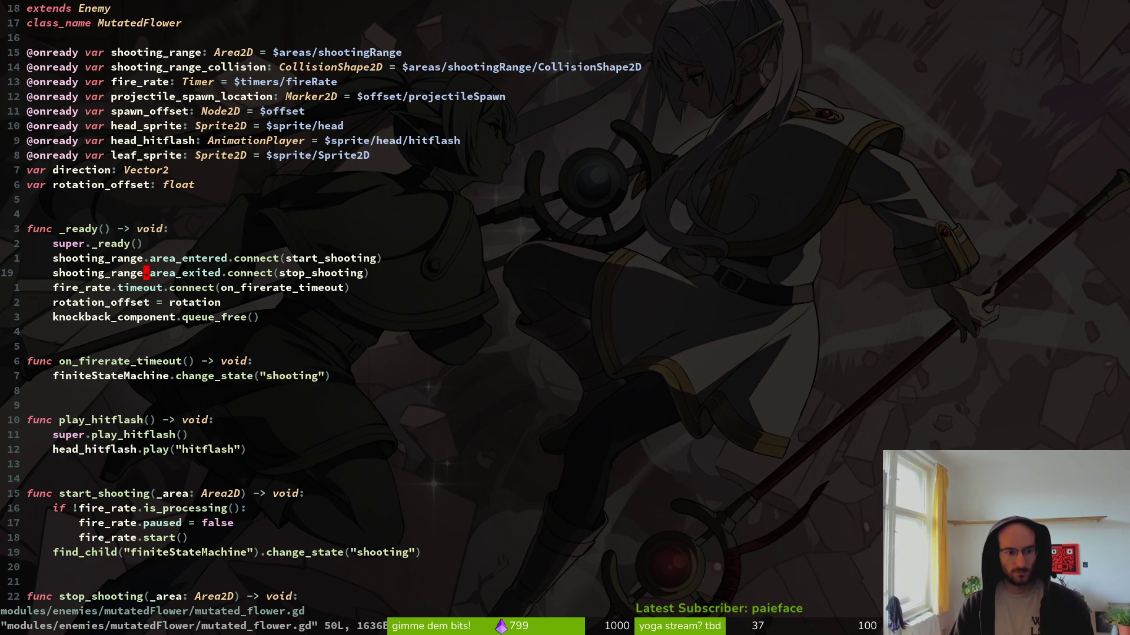
pyautogui.hotkey('alt', 'Tab')
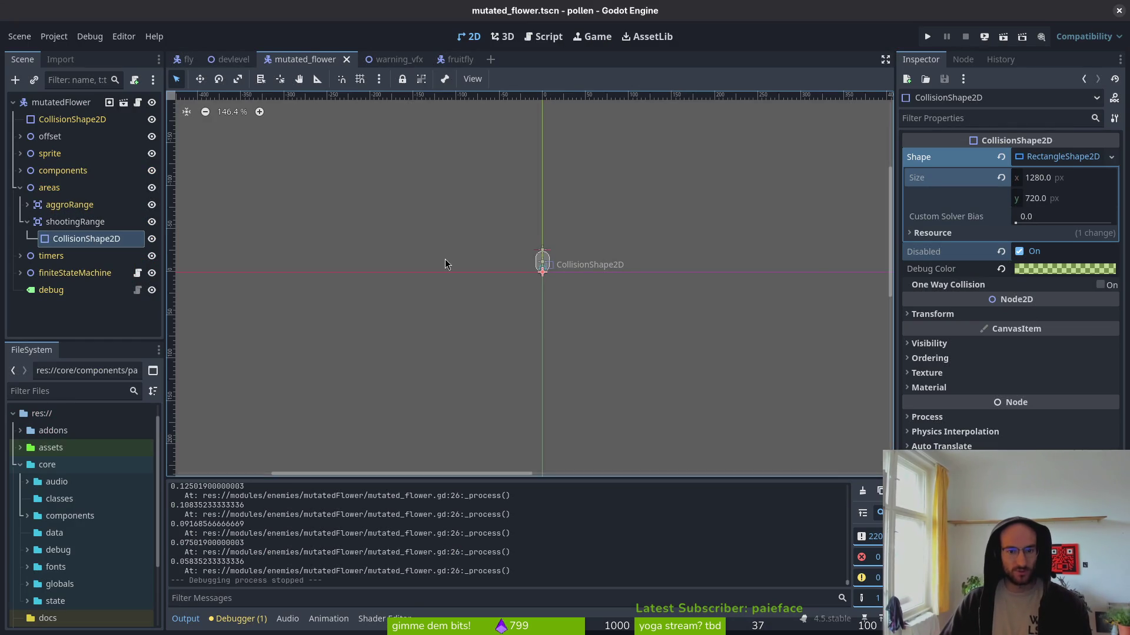
# Step: Delete the 'fire_rate.paused = false' line from start_shooting
pyautogui.scroll(-5, 648, 311)
pyautogui.hscroll(3, 647, 330)
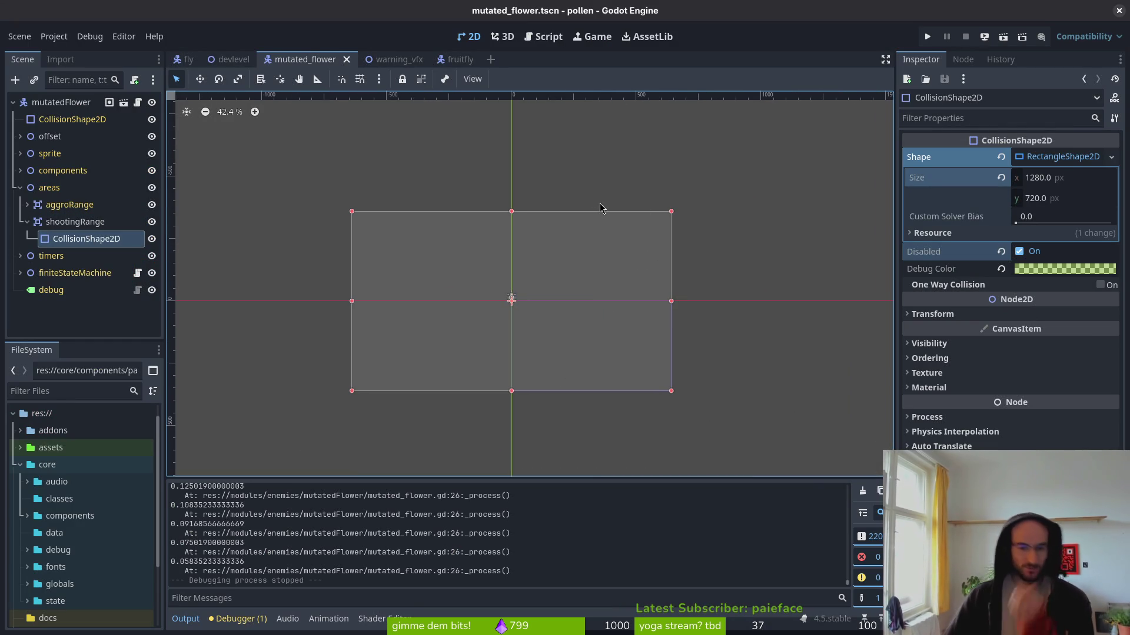
pyautogui.hotkey('alt', 'Tab')
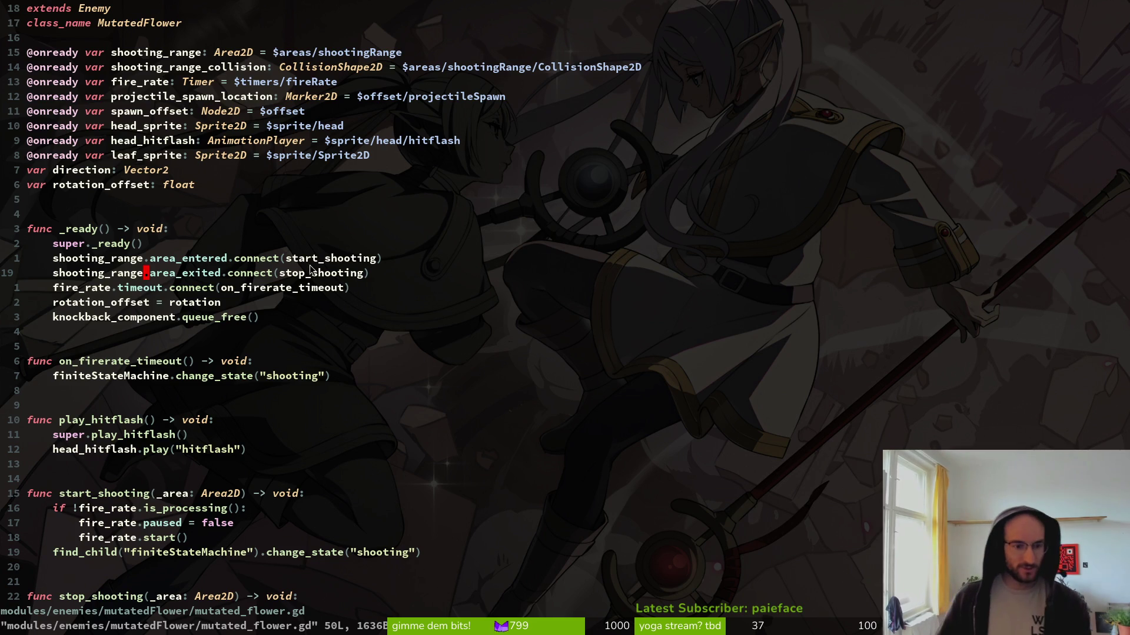
pyautogui.scroll(-4, 169, 366)
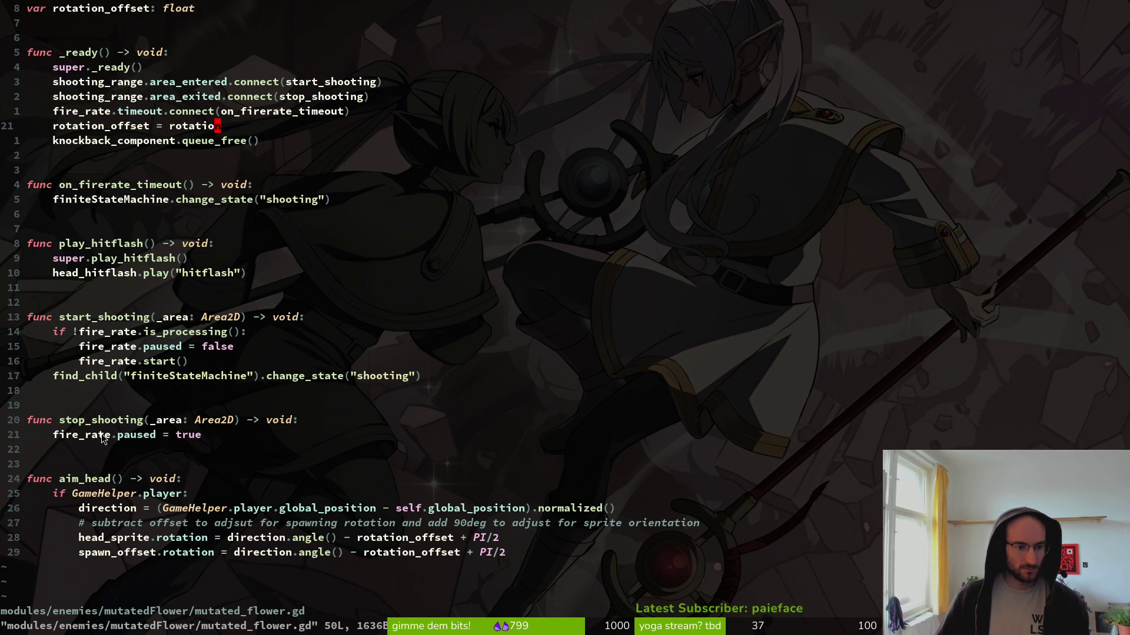
pyautogui.click(140, 352)
pyautogui.press('d')
pyautogui.press('d')
# Step: Replace 'fire_rate.paused = true' with fire_rate.stop() in stop_shooting and save
pyautogui.click(130, 409)
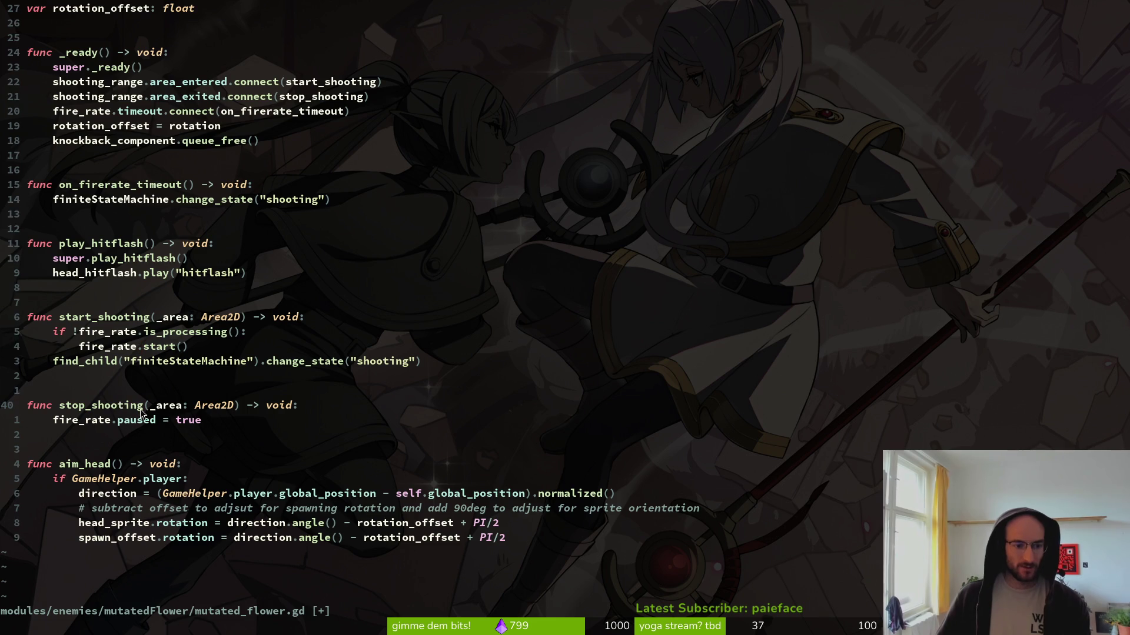
pyautogui.hotkey('alt', 'Tab')
pyautogui.hotkey('alt', 'Tab')
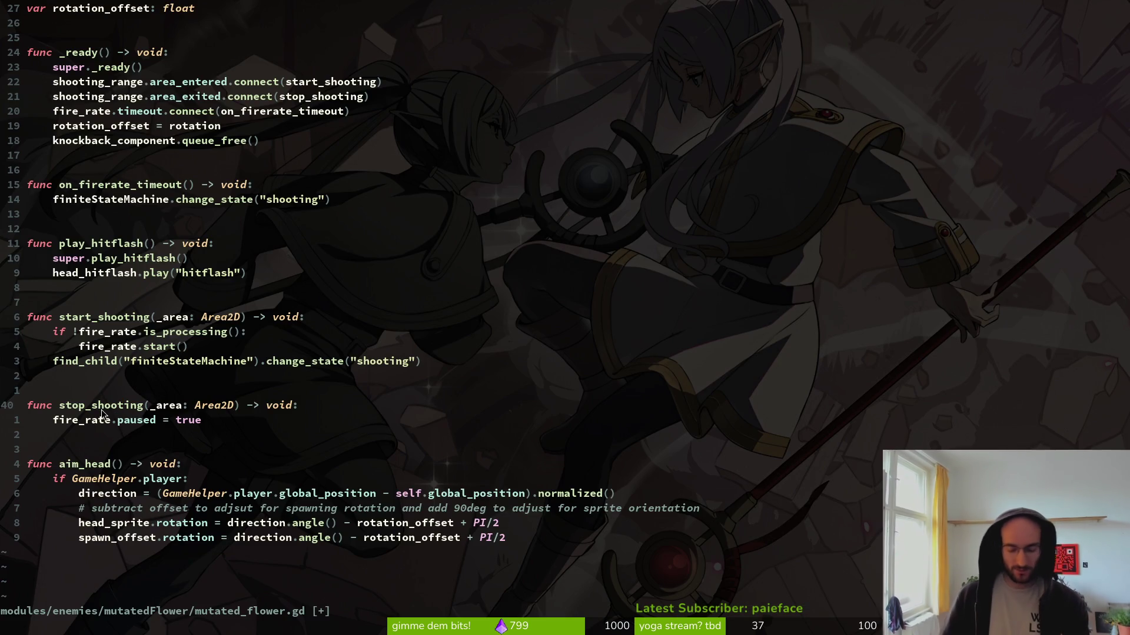
pyautogui.press('o')
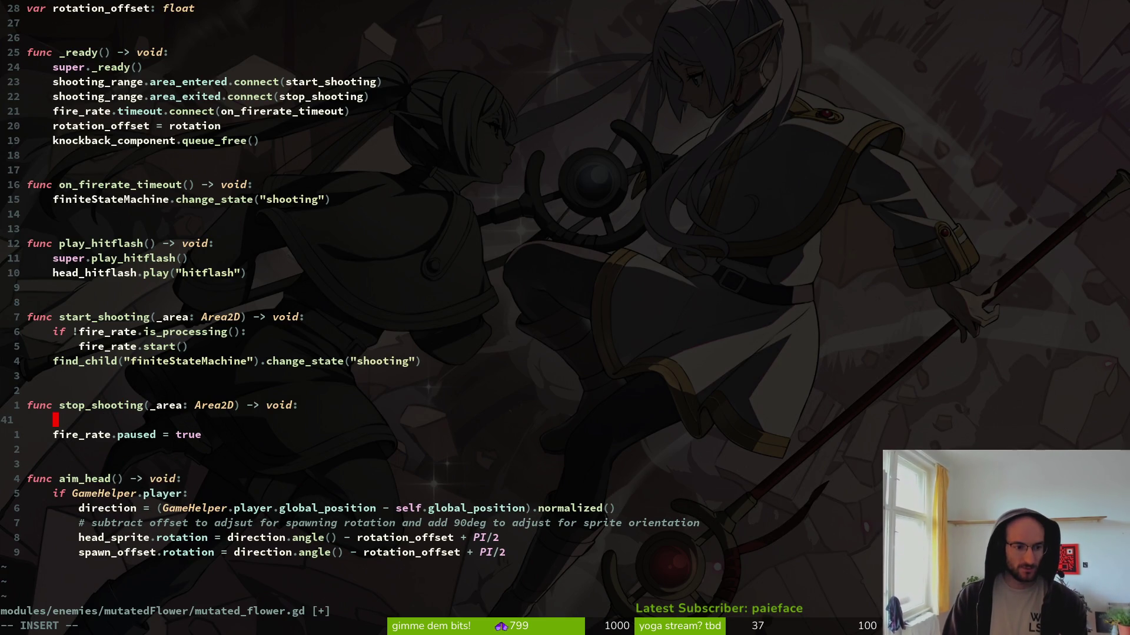
pyautogui.write('fire_rate.')
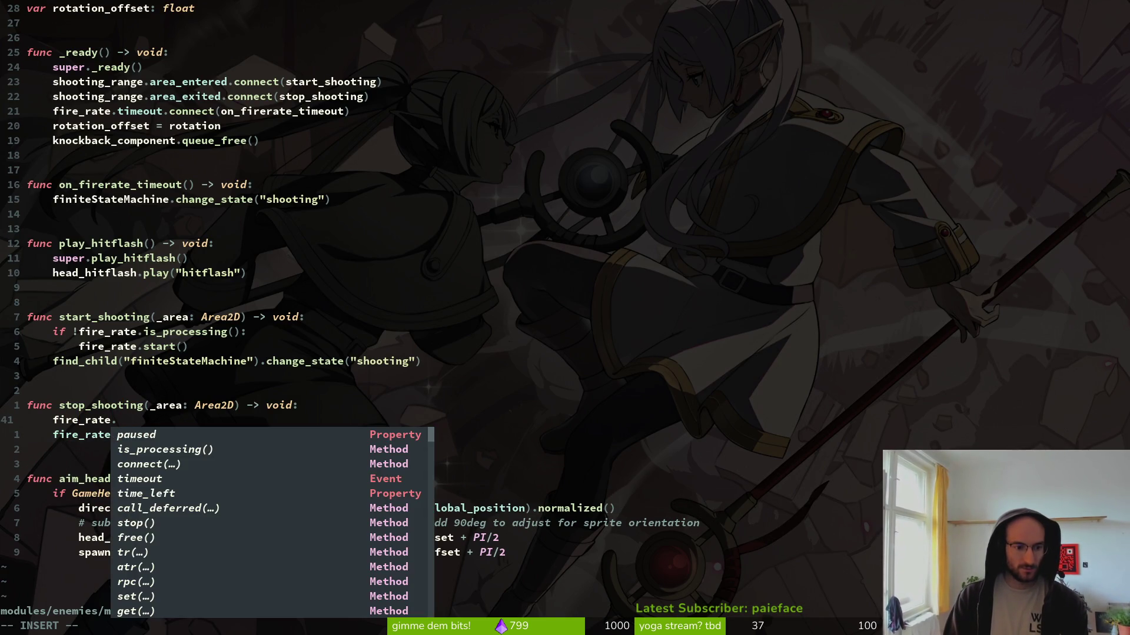
pyautogui.write('stop')
pyautogui.press('Return')
pyautogui.press('Escape')
pyautogui.press('j')
pyautogui.press('d')
pyautogui.press('d')
pyautogui.write(':write')
pyautogui.press('Return')
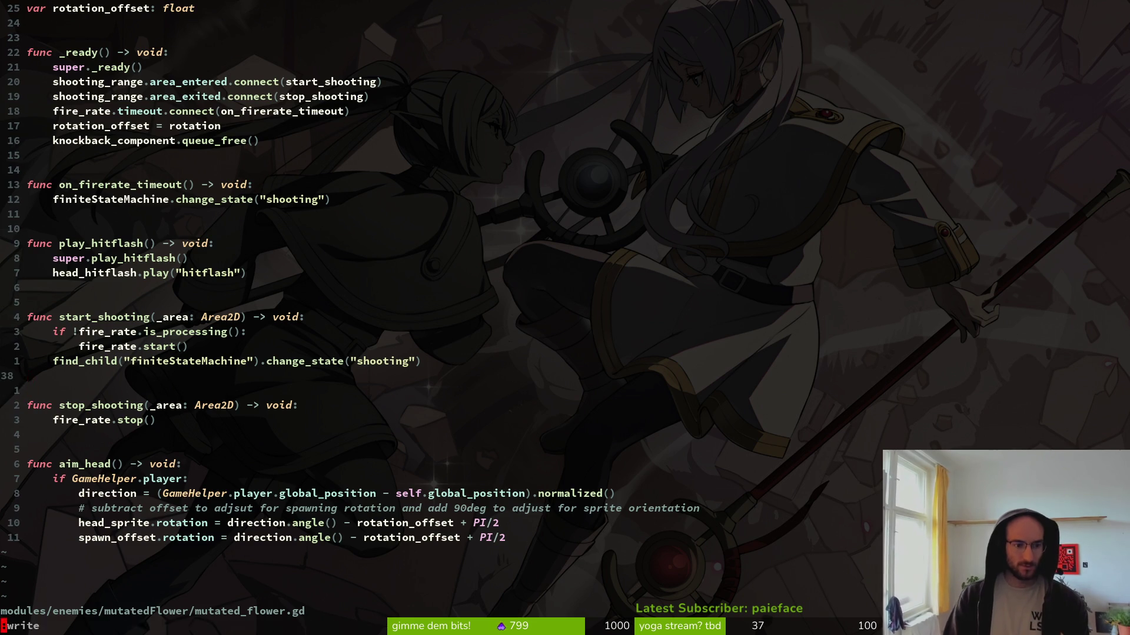
pyautogui.hotkey('alt', 'Tab')
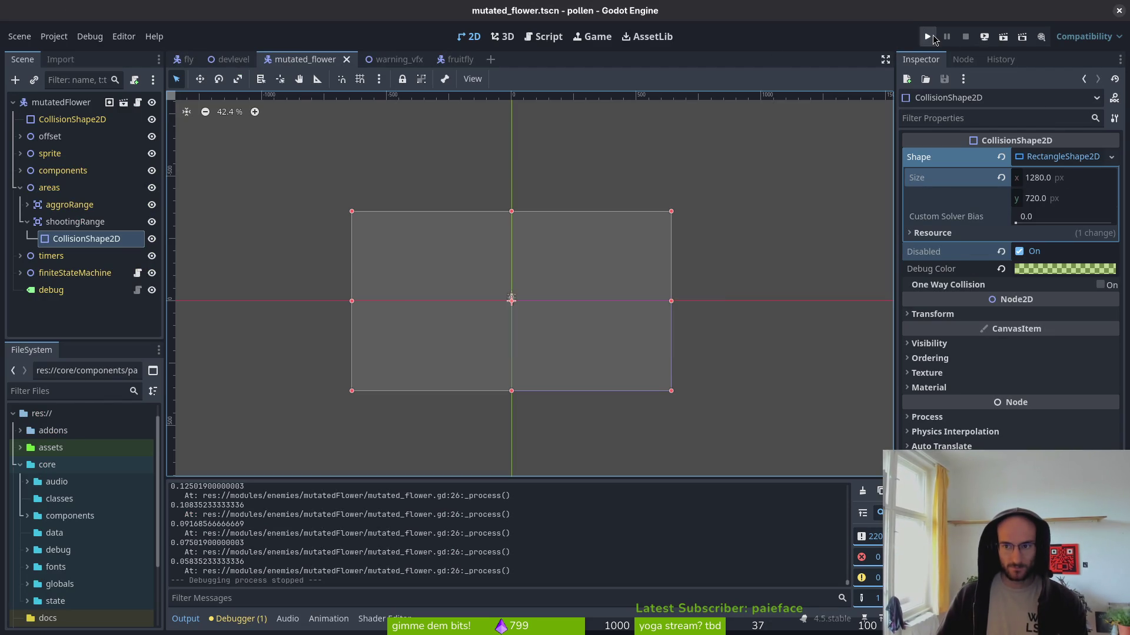
# Step: Run the project, start a new game, and watch how the flower now shoots
pyautogui.click(928, 37)
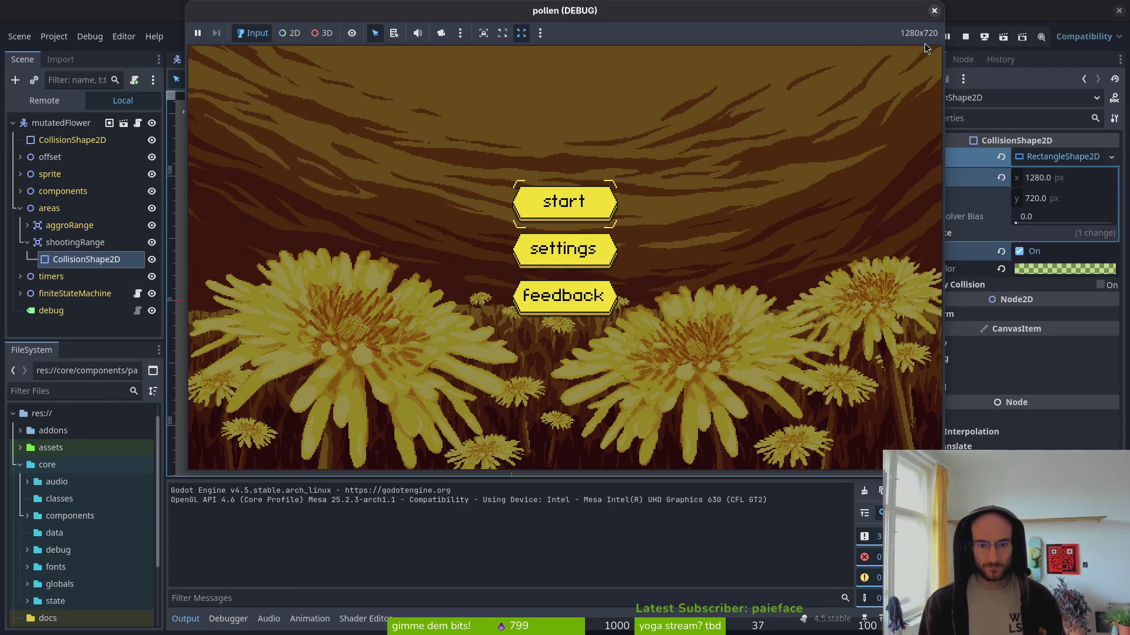
pyautogui.press('Return')
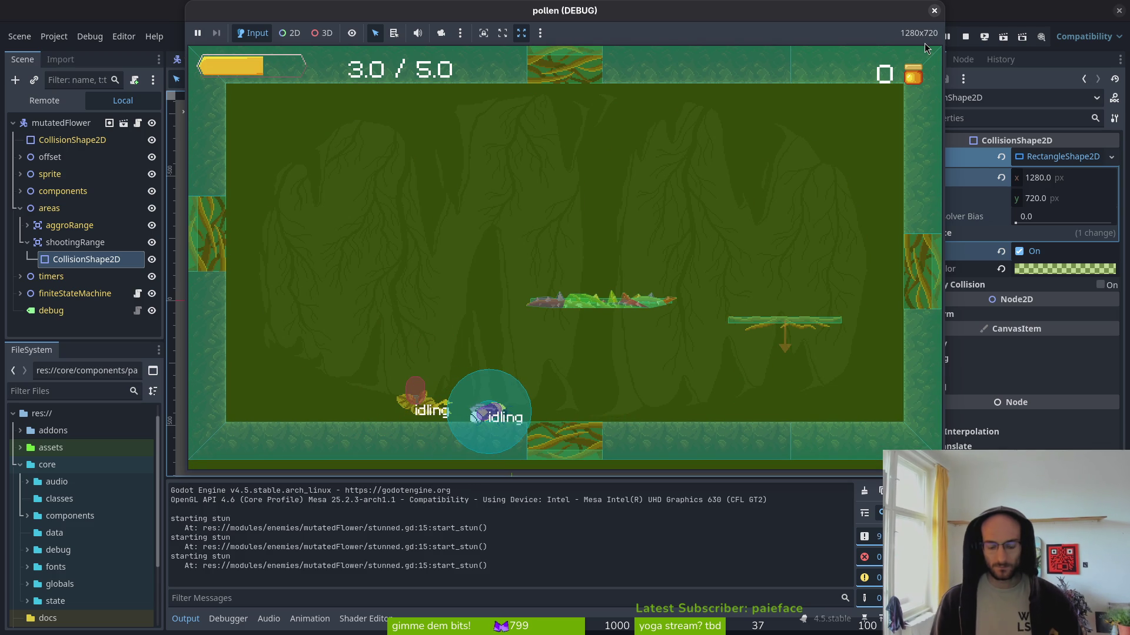
pyautogui.hotkey('alt', 'Tab')
pyautogui.hotkey('alt', 'Tab')
# Step: Undo the recent edits, add fire_rate.stop() in stop_shooting, and save
pyautogui.press('u')
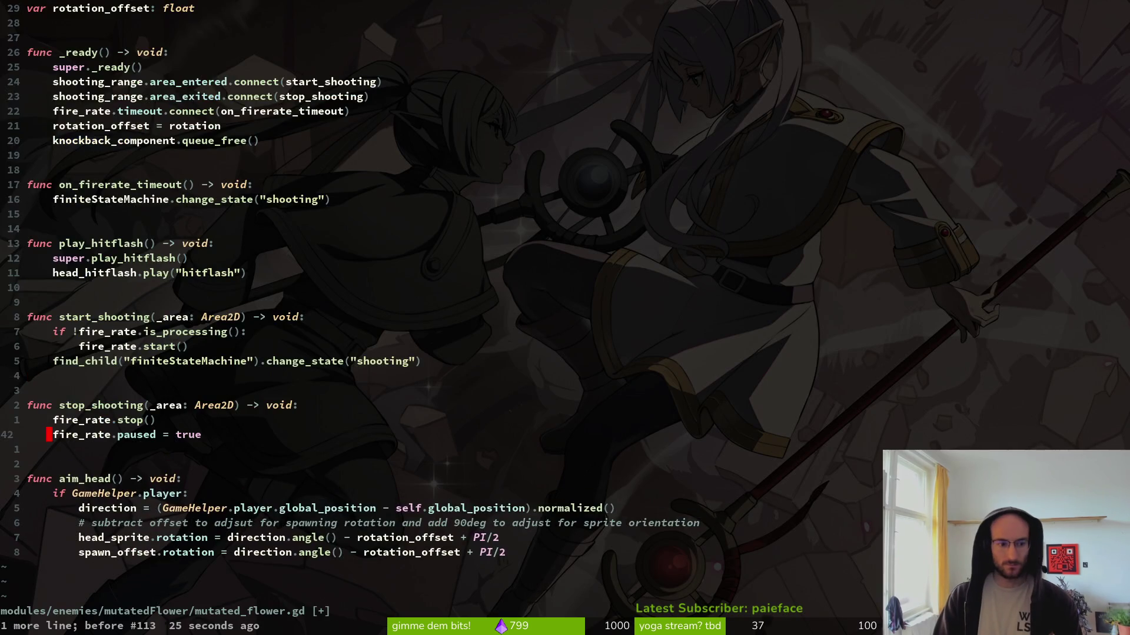
pyautogui.press('u')
pyautogui.press('u')
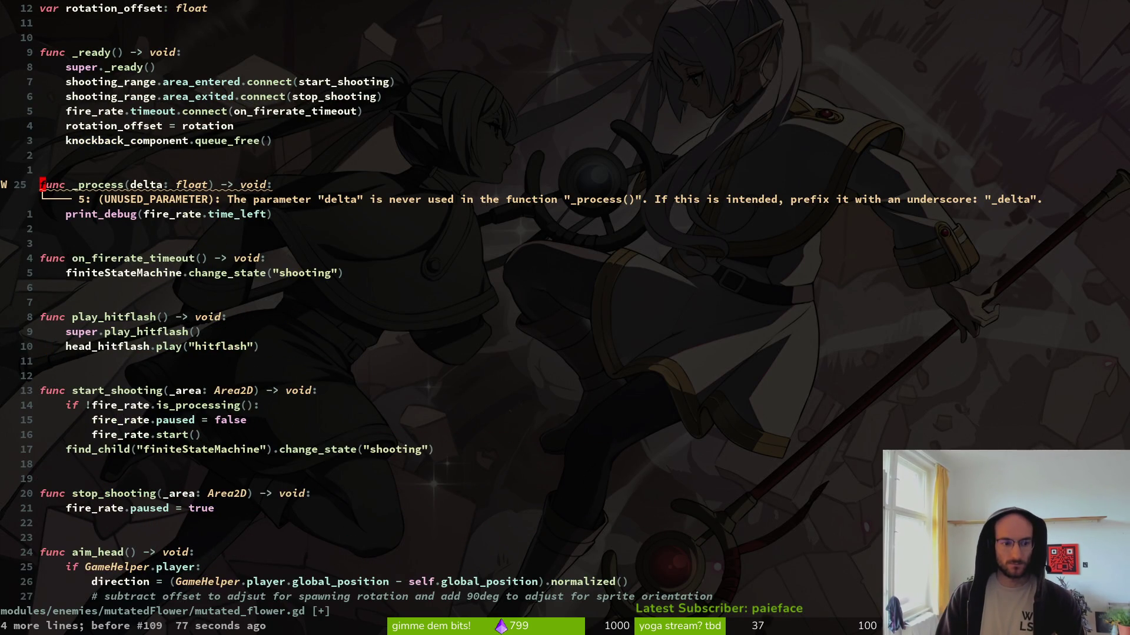
pyautogui.press('2')
pyautogui.press('0')
pyautogui.press('j')
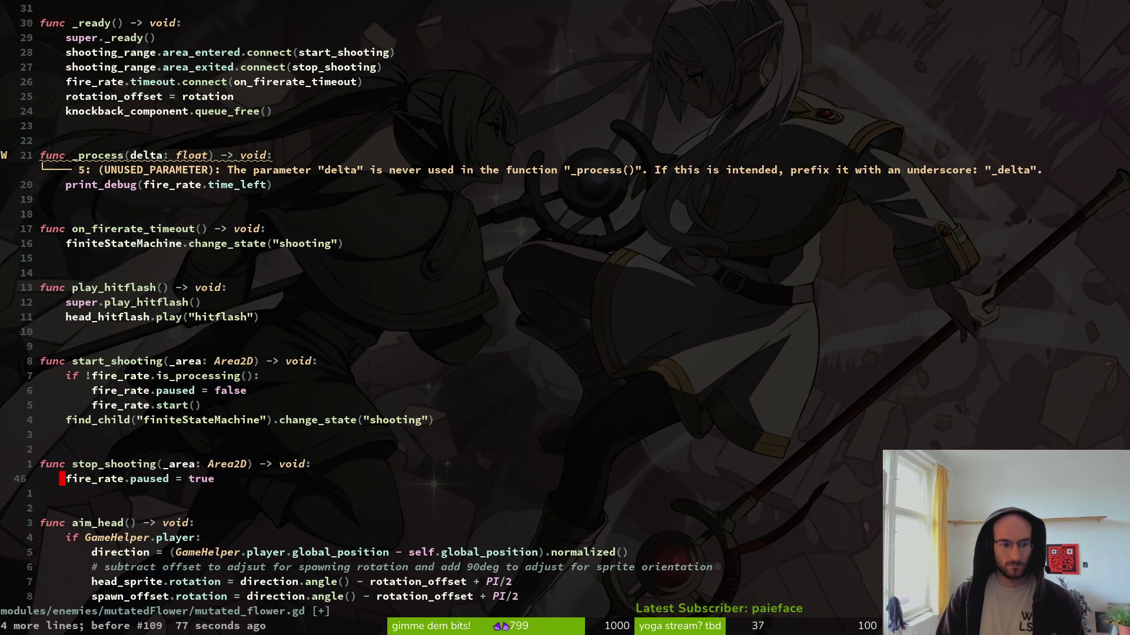
pyautogui.write('o')
pyautogui.write('fir')
pyautogui.press('Tab')
pyautogui.write('.stop()')
pyautogui.press('Return')
pyautogui.press('Escape')
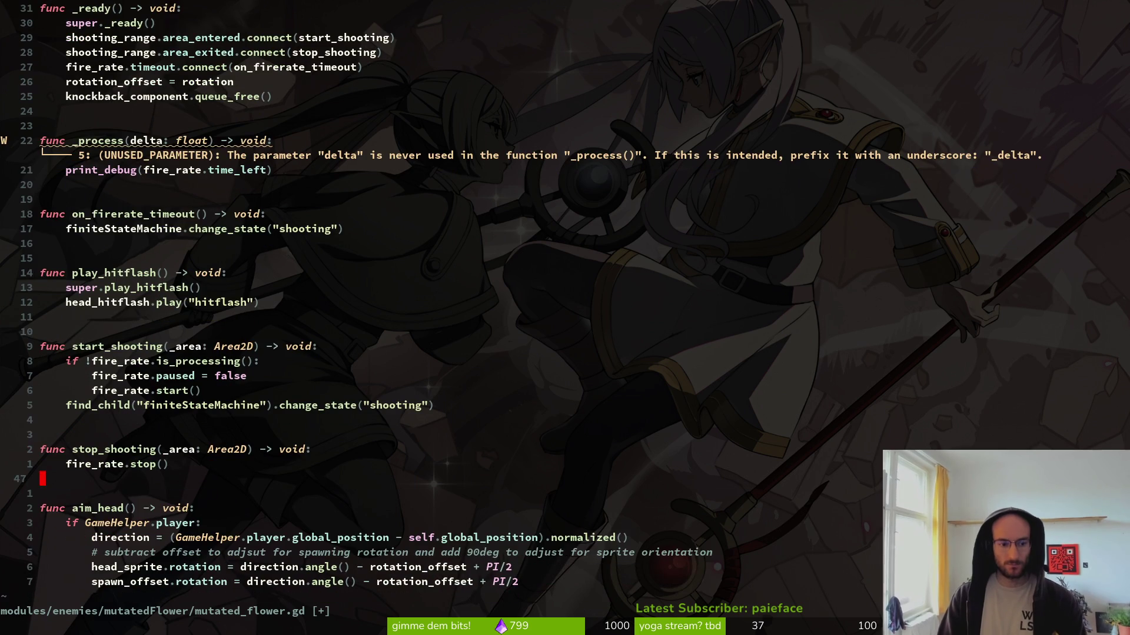
pyautogui.write(':w')
pyautogui.press('Return')
# Step: Delete 'fire_rate.paused = false' from start_shooting, save, and run the game again
pyautogui.press('k')
pyautogui.press('k')
pyautogui.press('k')
pyautogui.press('d')
pyautogui.press('d')
pyautogui.write(':w')
pyautogui.press('Return')
pyautogui.hotkey('alt', 'Tab')
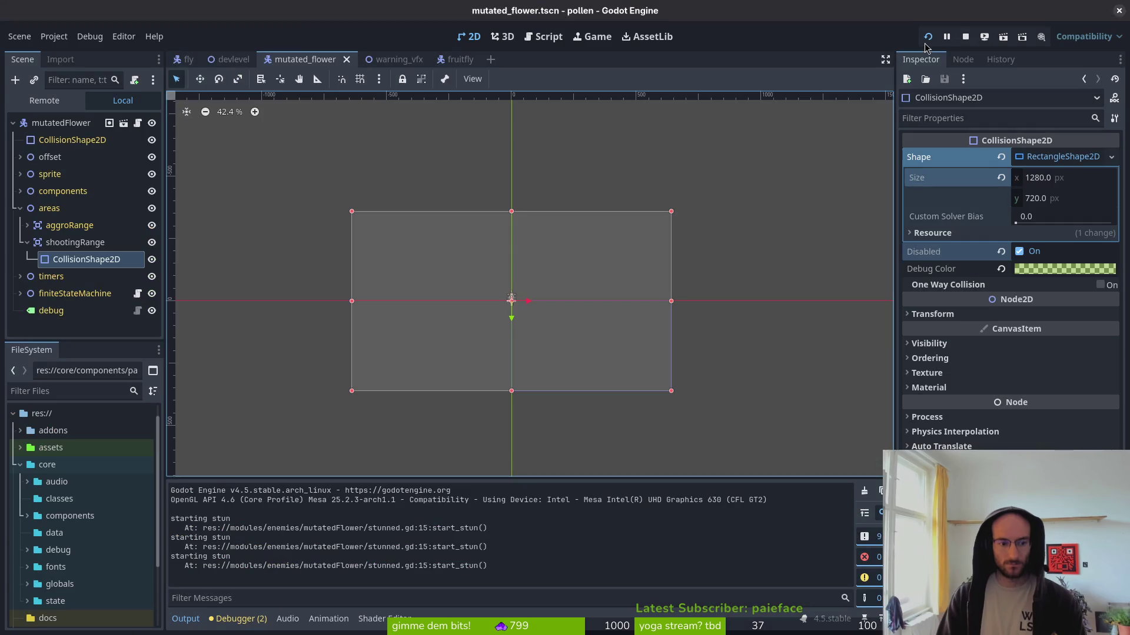
pyautogui.click(925, 44)
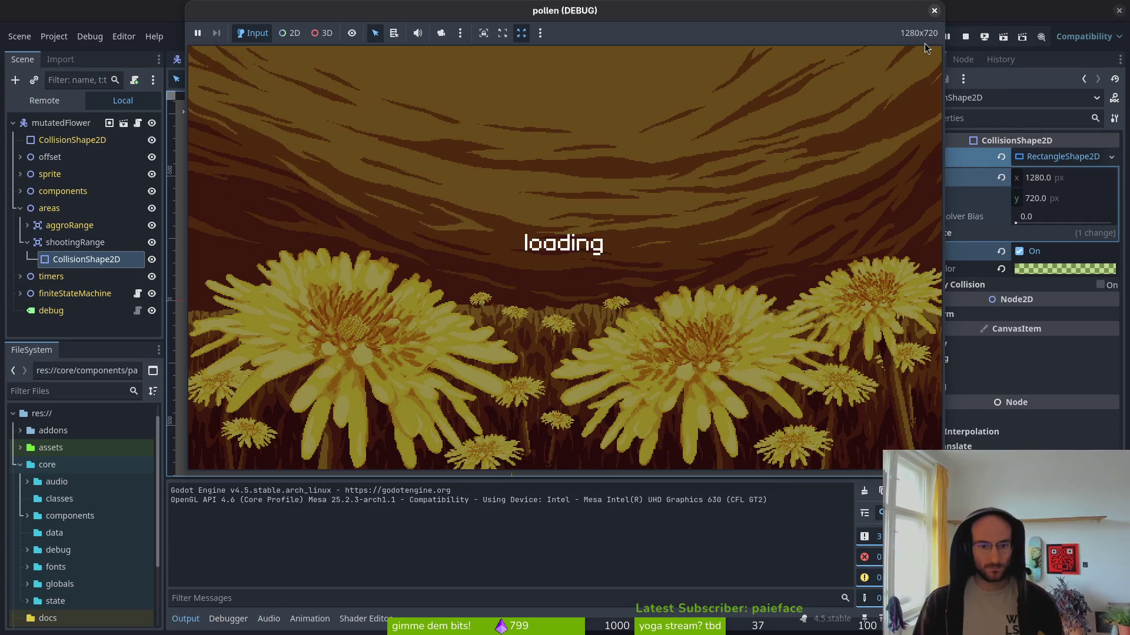
pyautogui.press('space')
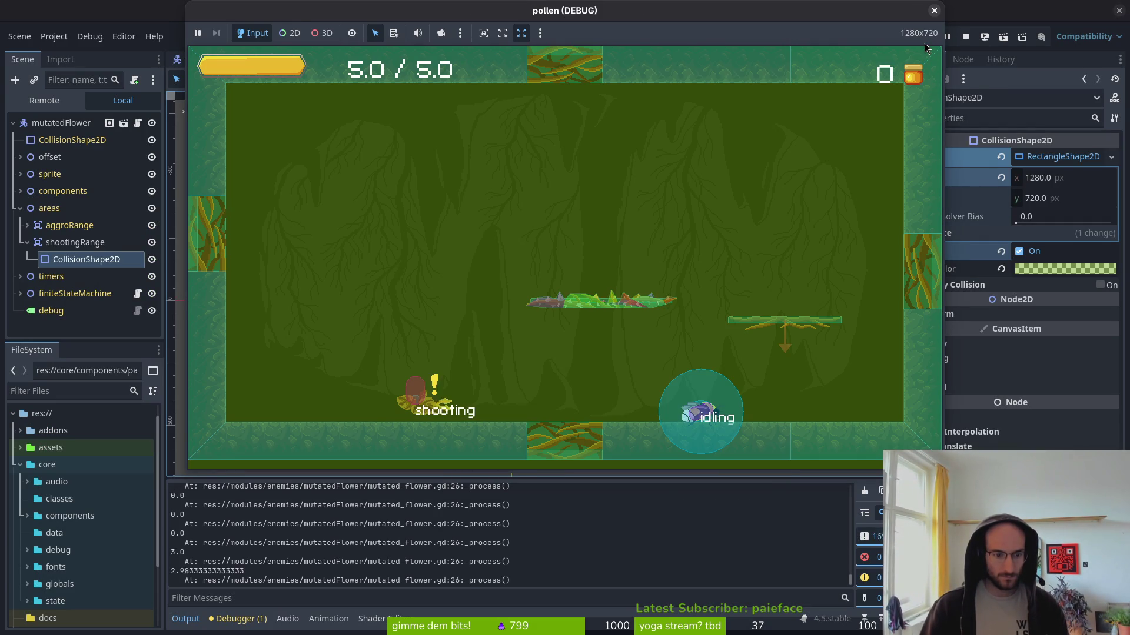
pyautogui.press('space')
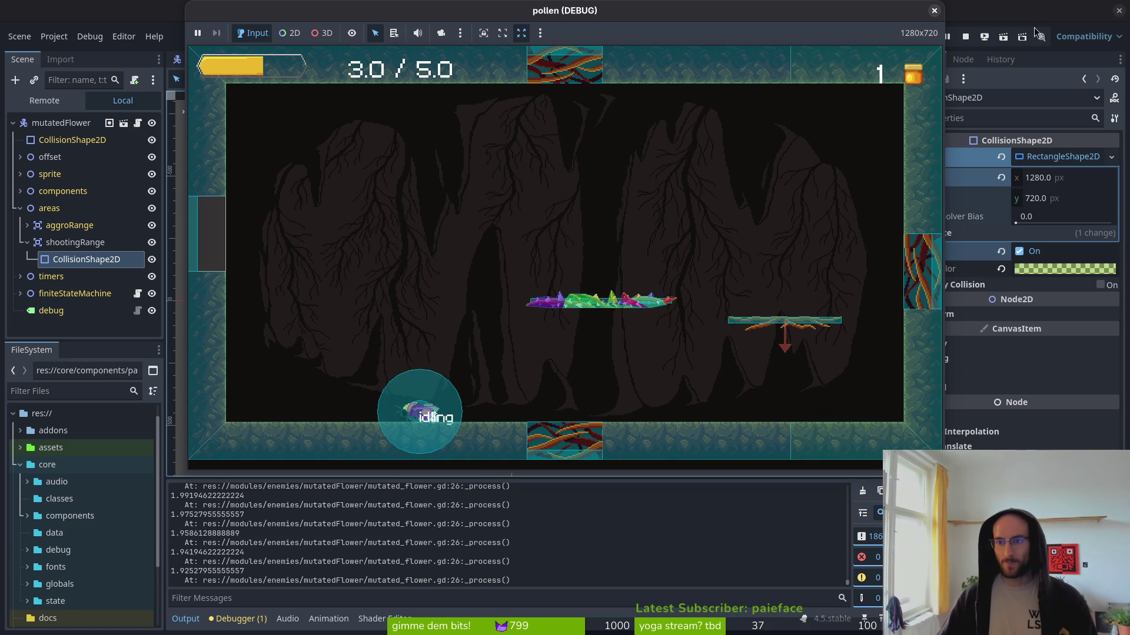
pyautogui.click(965, 36)
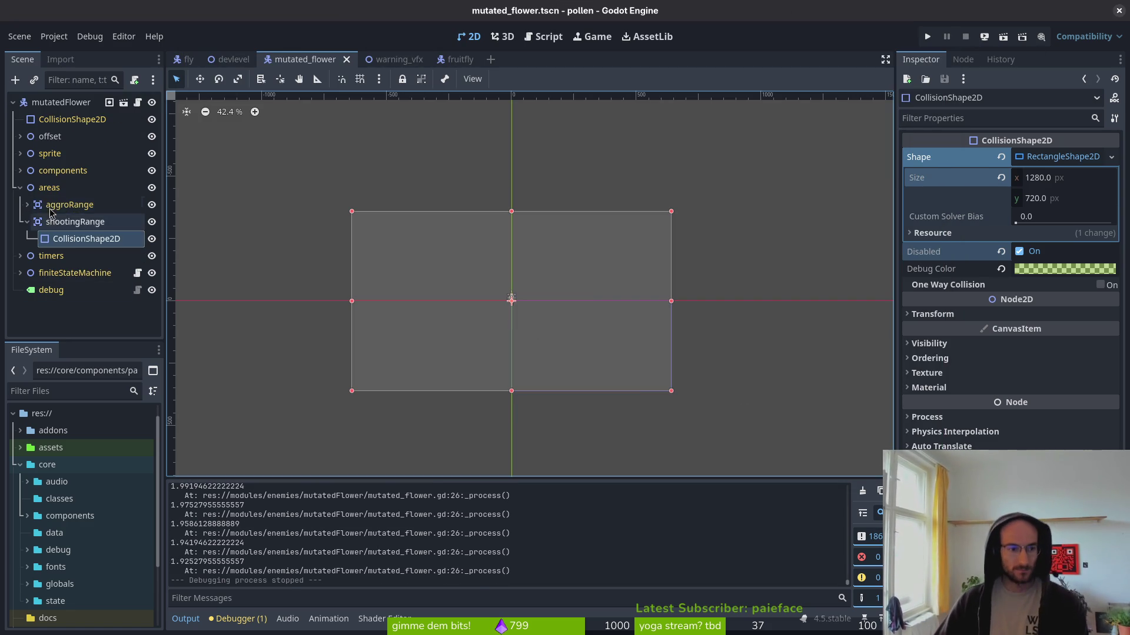
# Step: Open mutated_flower.gd from the mutatedFlower folder listing in netrw
pyautogui.click(33, 225)
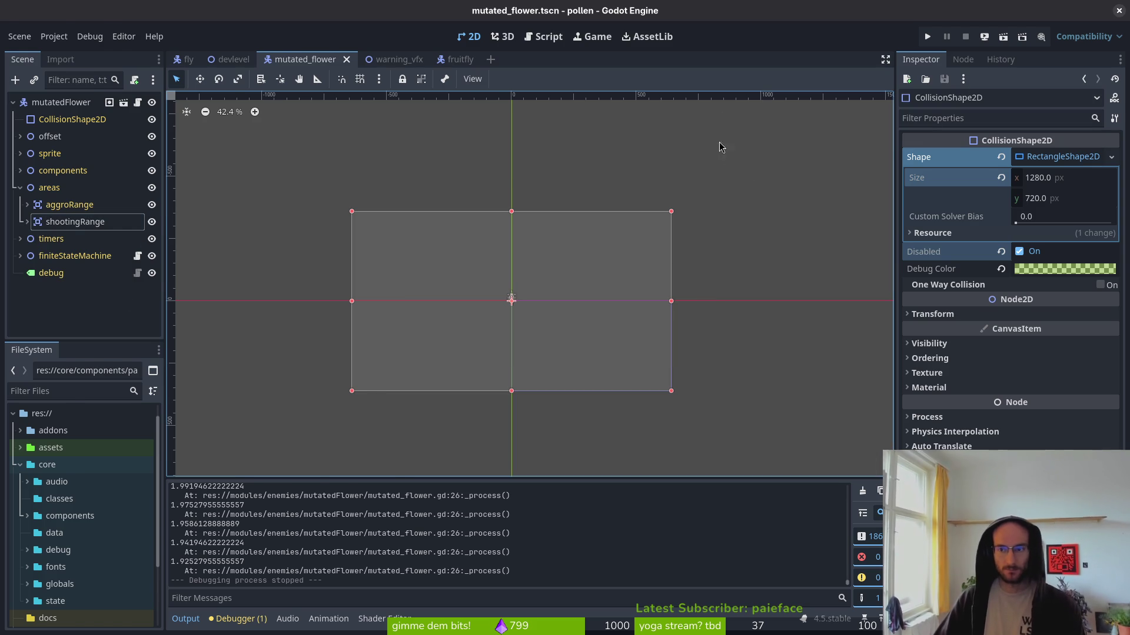
pyautogui.hotkey('alt', 'Tab')
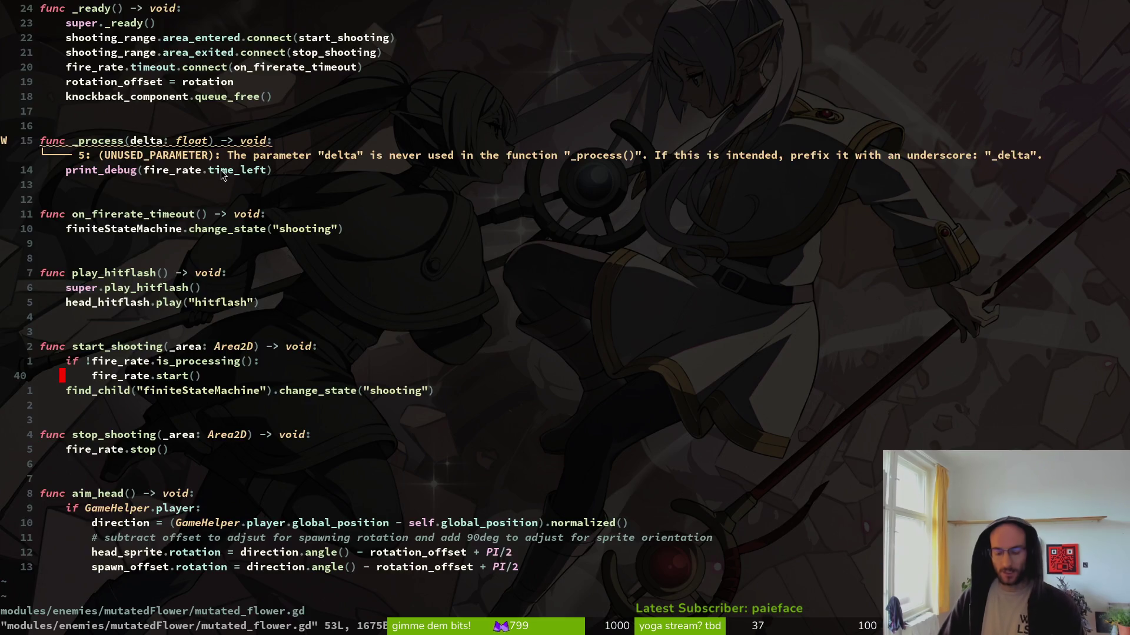
pyautogui.press('-')
pyautogui.press('j')
pyautogui.press('j')
pyautogui.press('j')
pyautogui.press('k')
pyautogui.press('k')
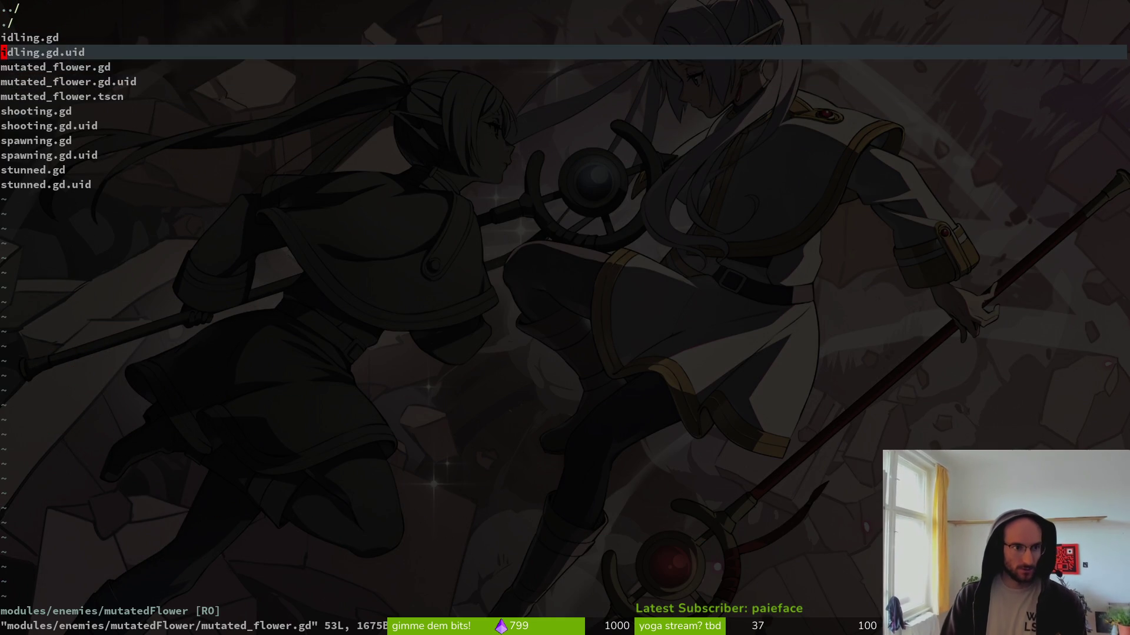
pyautogui.press('j')
pyautogui.press('Return')
# Step: Select and delete the _process function block, then save the script
pyautogui.press('k')
pyautogui.press('k')
pyautogui.press('k')
pyautogui.press('k')
pyautogui.press('k')
pyautogui.press('V')
# Step: Retype the on_firerate_timeout function name beside the fire_rate.timeout connection
pyautogui.press('k')
pyautogui.press('k')
pyautogui.press('k')
pyautogui.write('d')
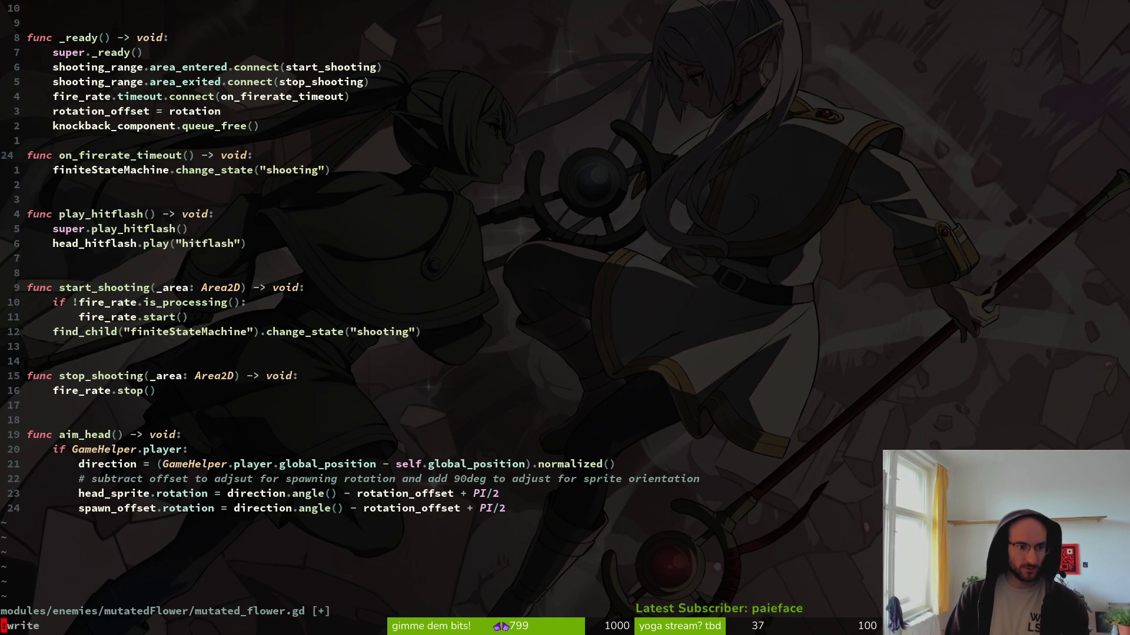
pyautogui.write(':w')
pyautogui.press('Return')
pyautogui.press('j')
pyautogui.press('k')
pyautogui.press('k')
pyautogui.press('k')
pyautogui.press('k')
pyautogui.hotkey('ctrl', 'y')
pyautogui.hotkey('ctrl', 'y')
pyautogui.hotkey('ctrl', 'y')
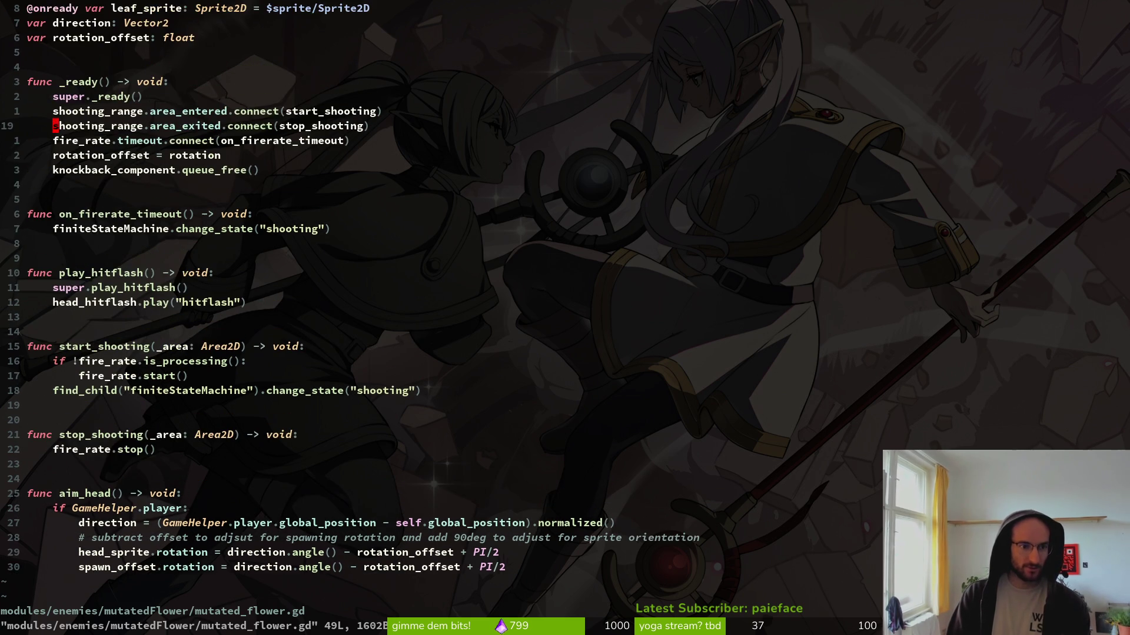
pyautogui.press('k')
pyautogui.press('k')
pyautogui.press('j')
pyautogui.press('j')
pyautogui.press('j')
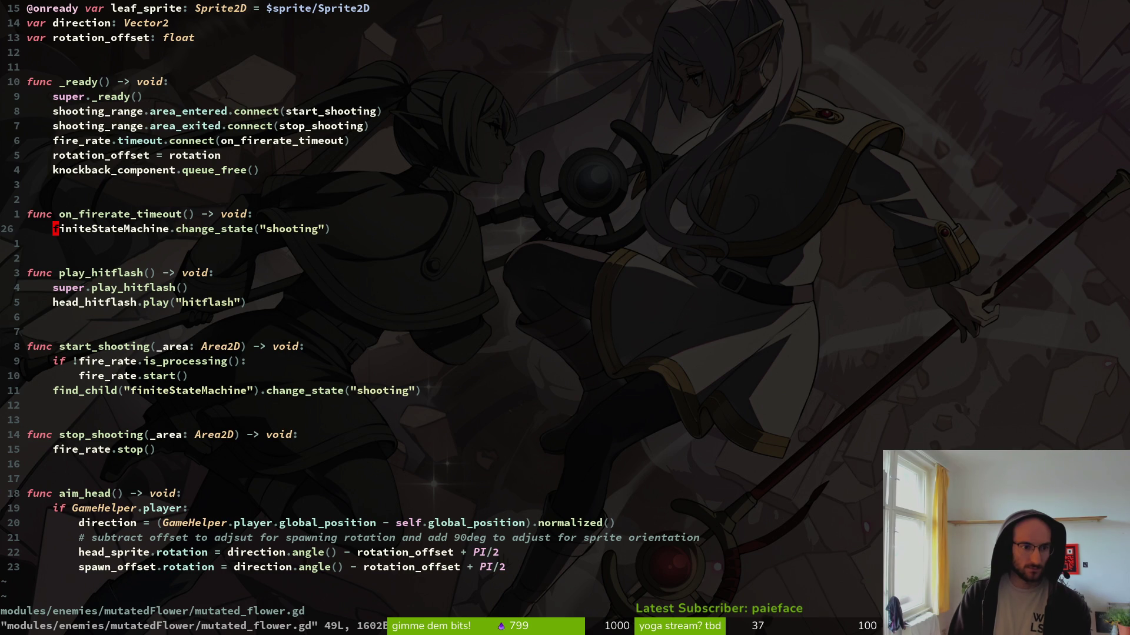
pyautogui.press('k')
pyautogui.write('fu')
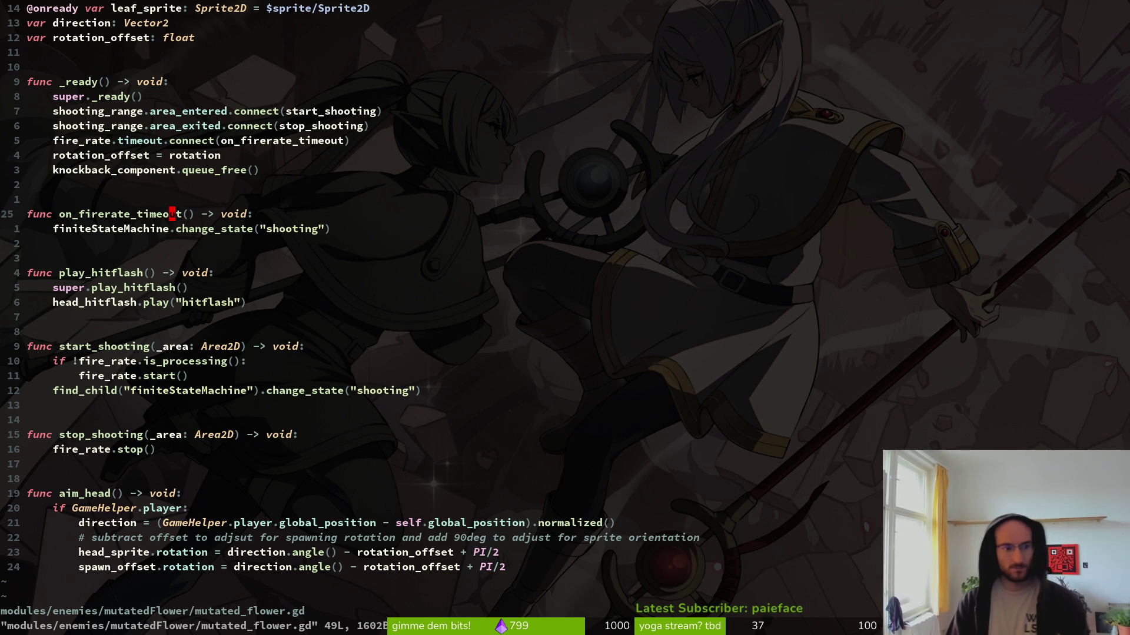
pyautogui.write('ciwfirerate_')
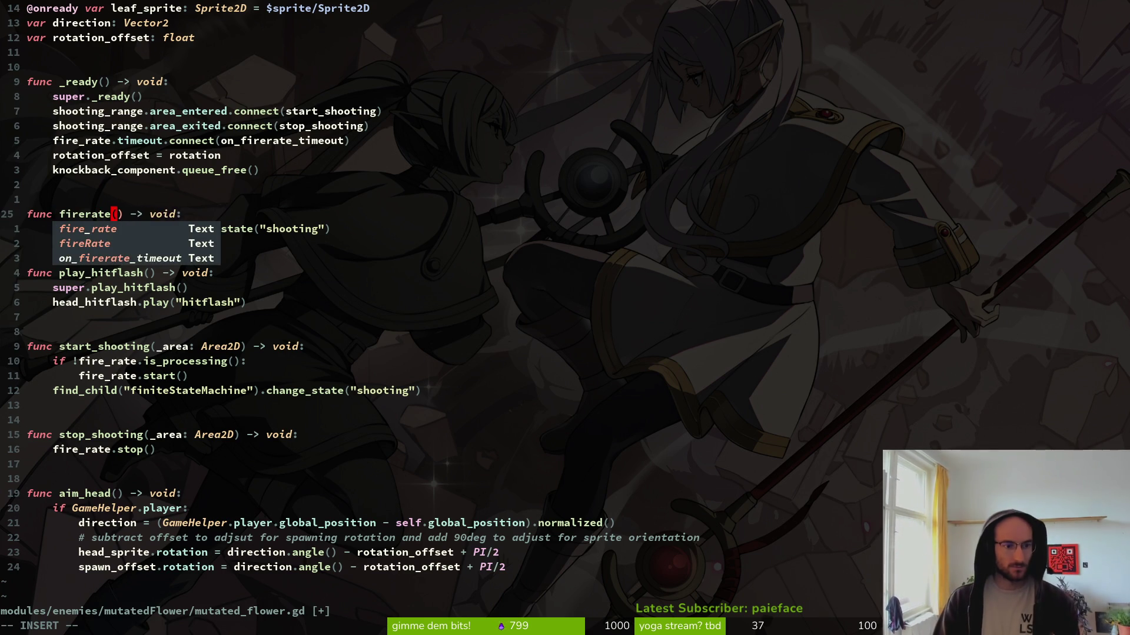
pyautogui.write('timeout')
pyautogui.press('Escape')
# Step: Try renaming the function to 'start', then undo it and save the original name
pyautogui.press('k')
pyautogui.press('k')
pyautogui.press('k')
pyautogui.press('k')
pyautogui.press('j')
pyautogui.press('j')
pyautogui.press('j')
pyautogui.press('j')
pyautogui.press('w')
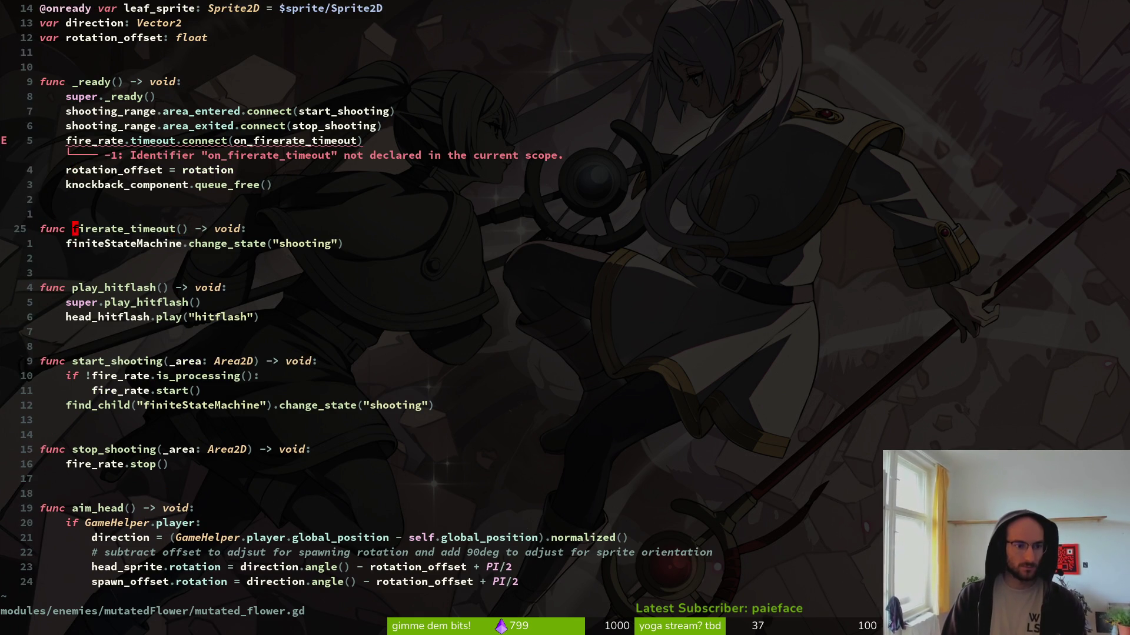
pyautogui.write('ciw')
pyautogui.write('start')
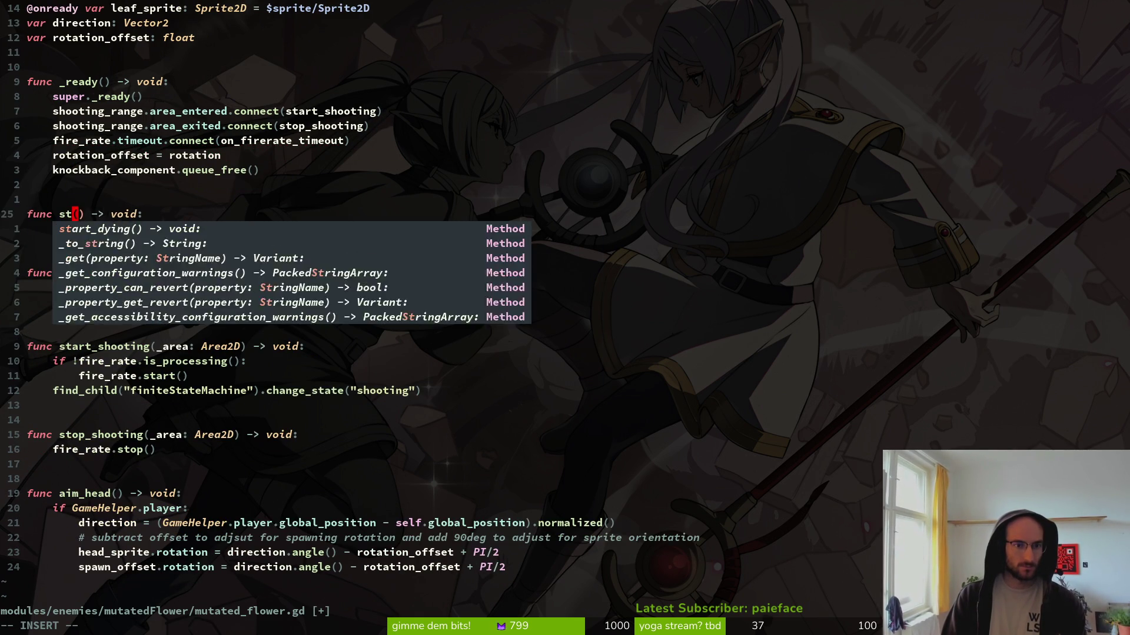
pyautogui.press('BackSpace')
pyautogui.press('BackSpace')
pyautogui.press('BackSpace')
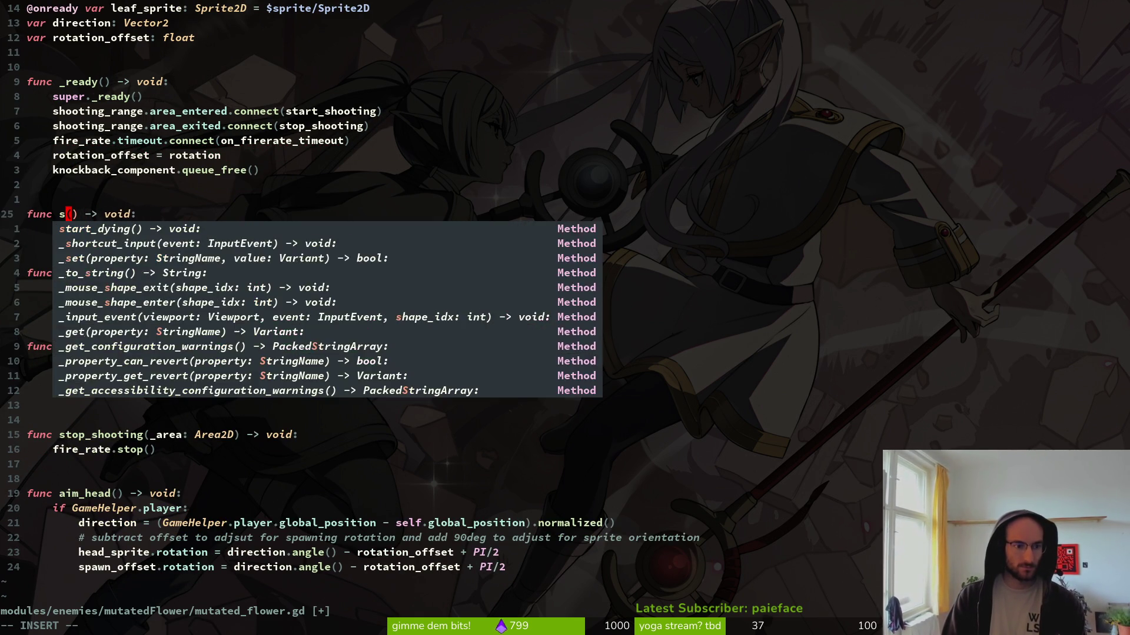
pyautogui.press('Escape')
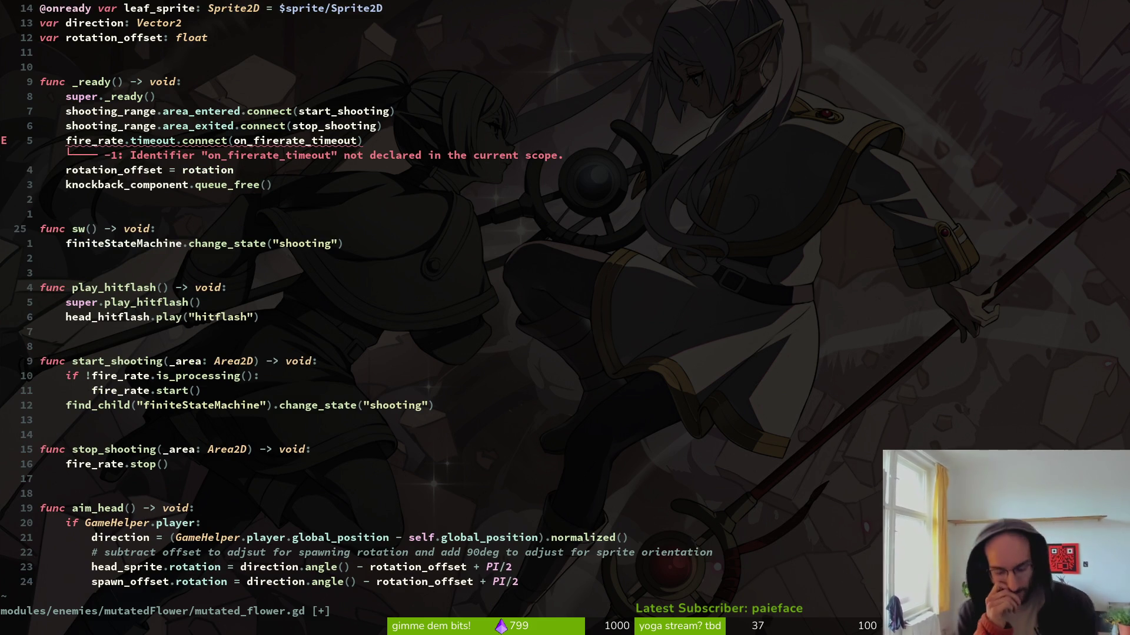
pyautogui.write('u:w')
pyautogui.press('Return')
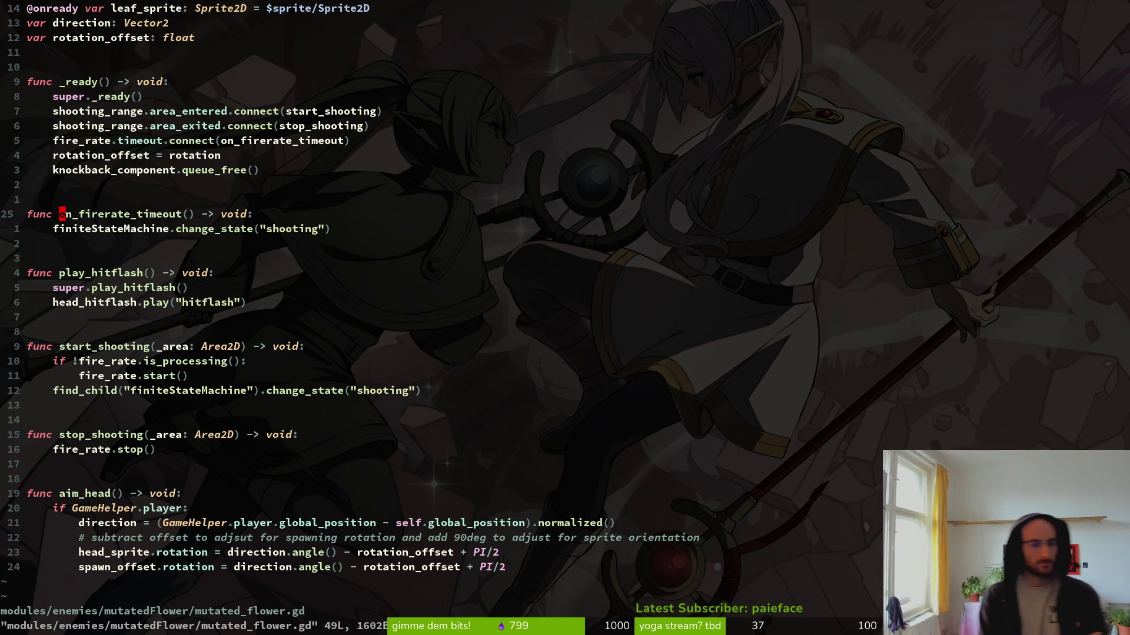
pyautogui.press('j')
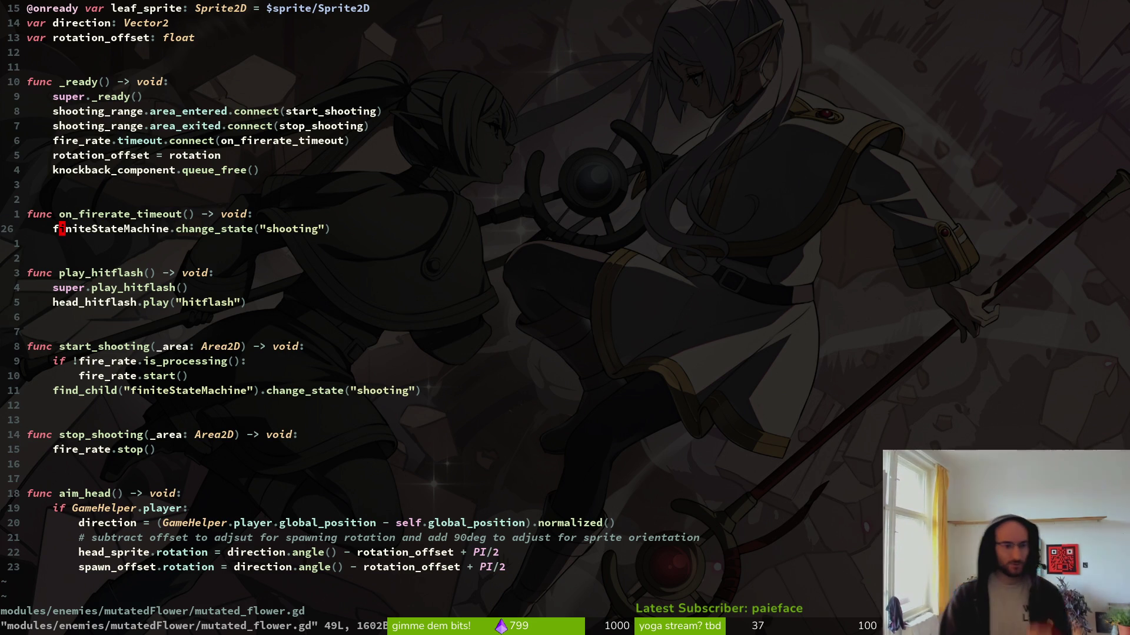
pyautogui.press('k')
pyautogui.press('k')
pyautogui.press('k')
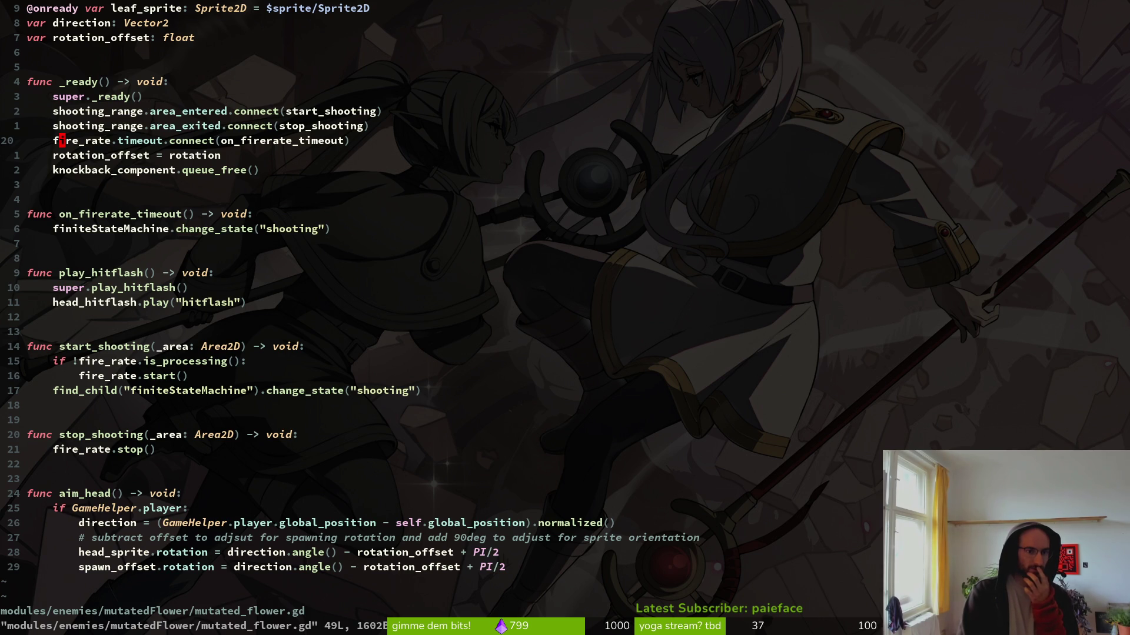
# Step: Replace the fire_rate.timeout callback with an inline lambda calling finiteStateMachine.change_state("shooting")
pyautogui.press('w')
pyautogui.press('w')
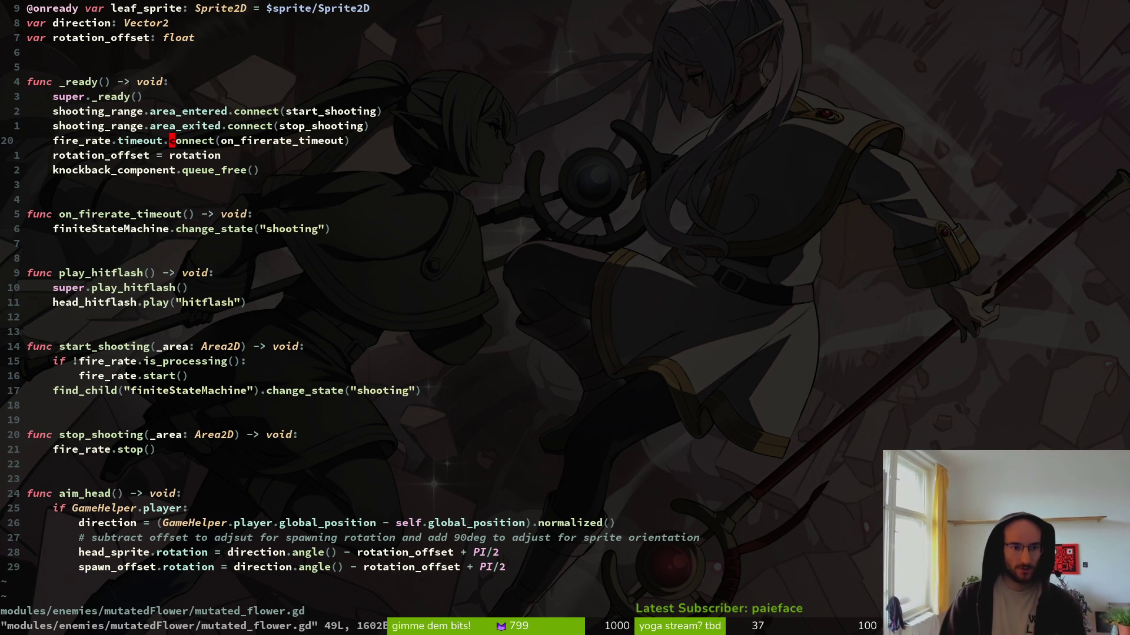
pyautogui.write('cwfunc(')
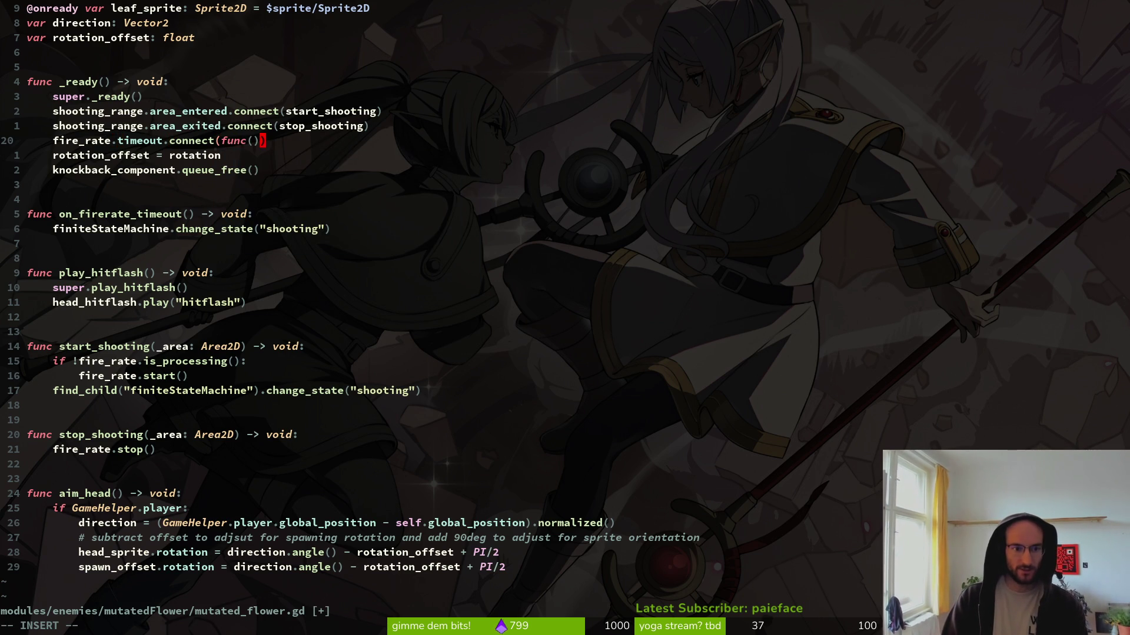
pyautogui.write('fi')
pyautogui.press('Return')
pyautogui.write('.change_state("')
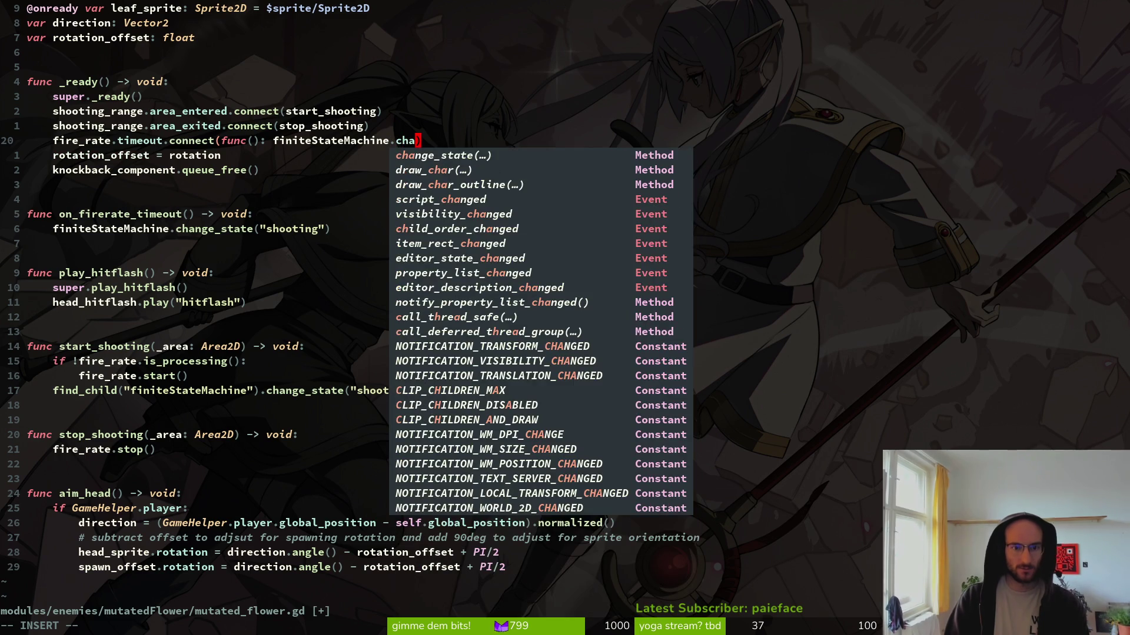
pyautogui.press('Return')
pyautogui.write('shooting')
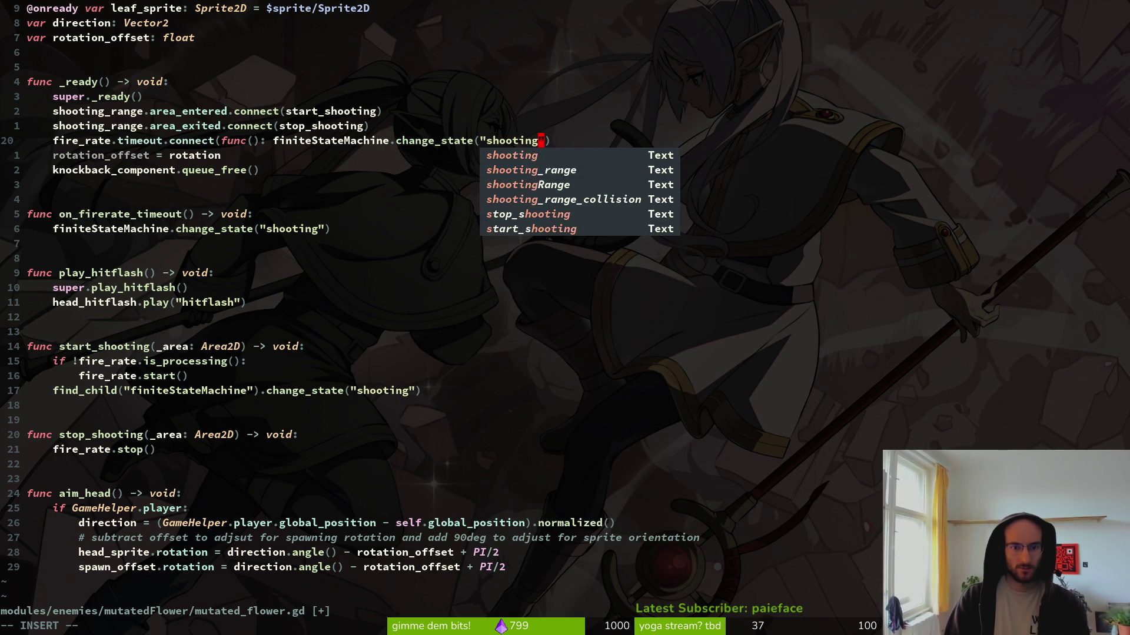
pyautogui.write('"))')
pyautogui.press('Escape')
# Step: Delete the old on_firerate_timeout function and save mutated_flower.gd
pyautogui.press('j')
pyautogui.press('j')
pyautogui.press('j')
pyautogui.press('j')
pyautogui.hotkey('shift', 'v')
pyautogui.press('j')
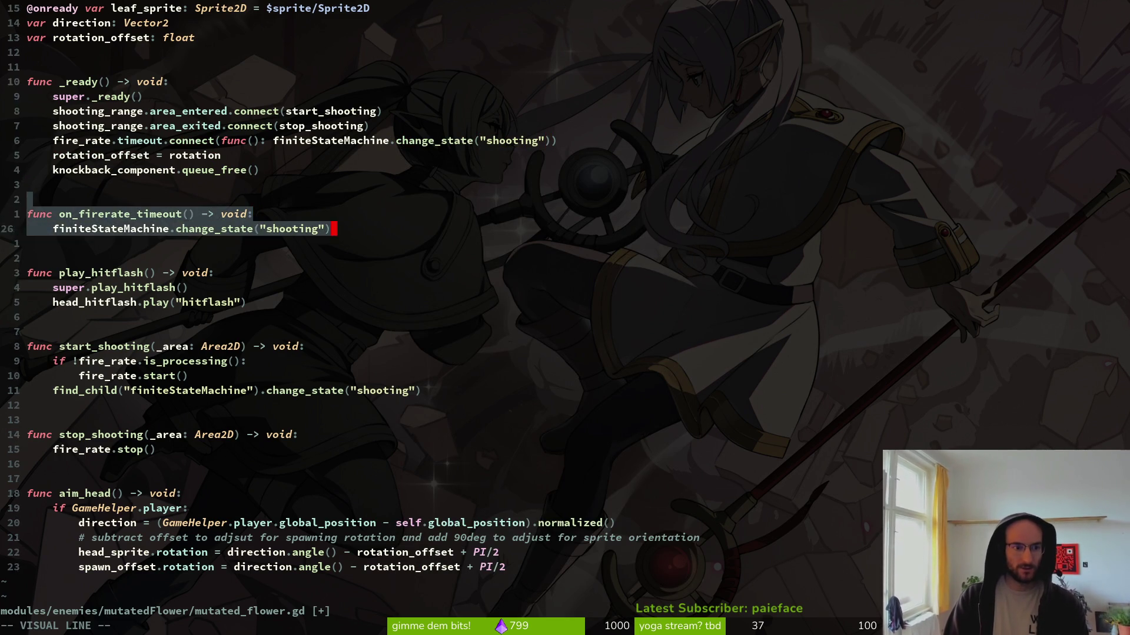
pyautogui.press('j')
pyautogui.press('j')
pyautogui.write('d:w')
pyautogui.press('Return')
pyautogui.press('j')
pyautogui.press('k')
pyautogui.press('k')
pyautogui.press('k')
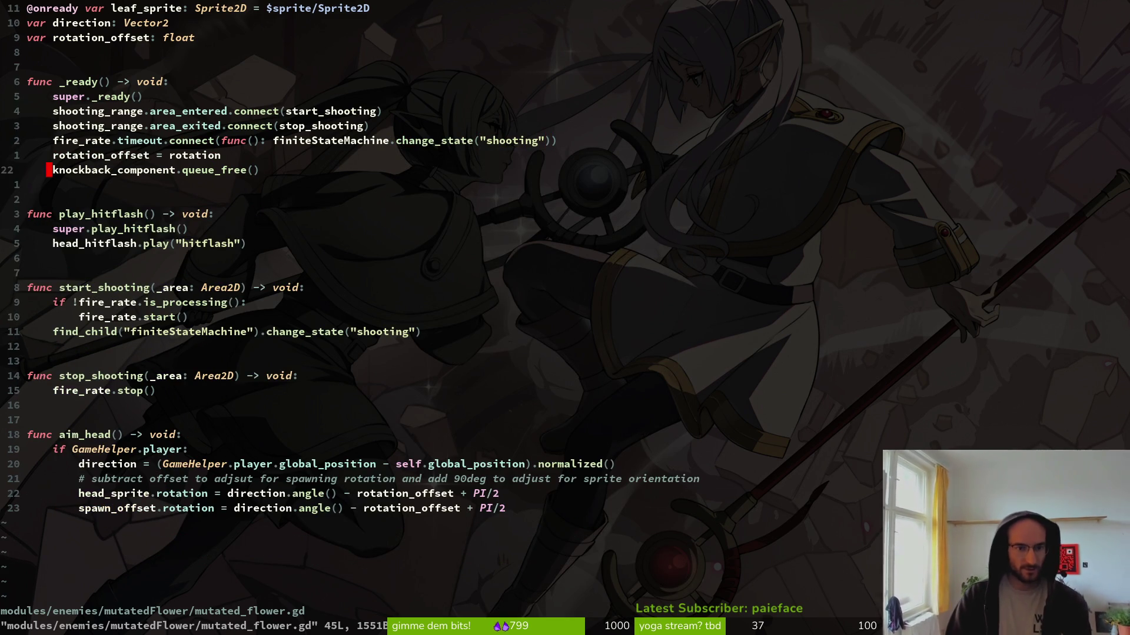
pyautogui.press('j')
pyautogui.press('j')
pyautogui.press('j')
pyautogui.press('j')
pyautogui.press('j')
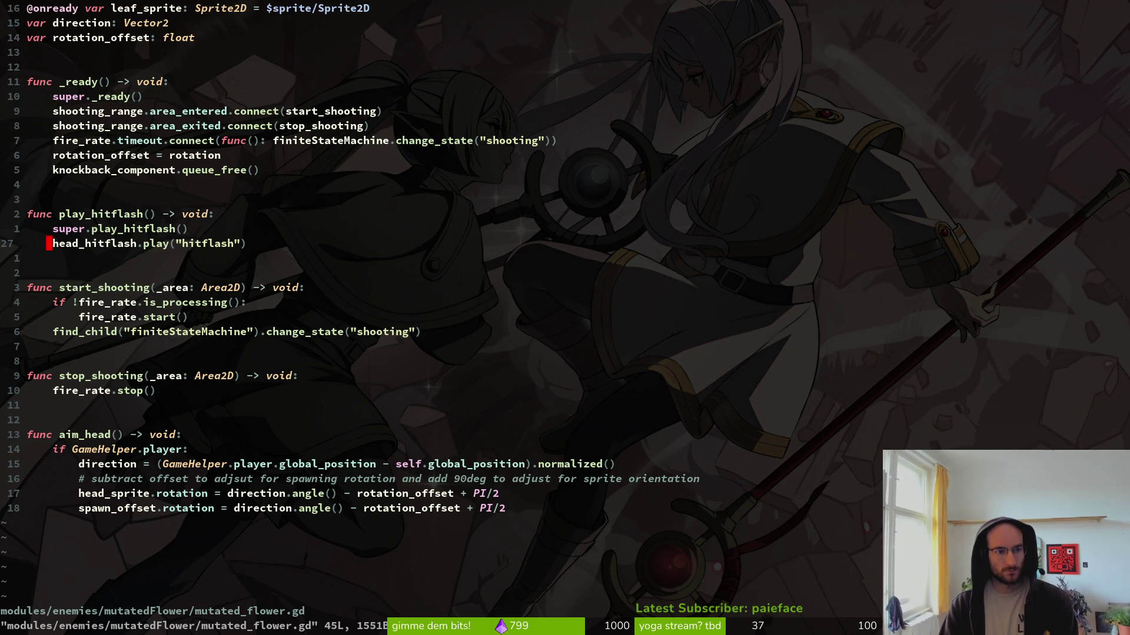
# Step: Quit Neovim and open the repository's git status in tig
pyautogui.press('g')
pyautogui.press('g')
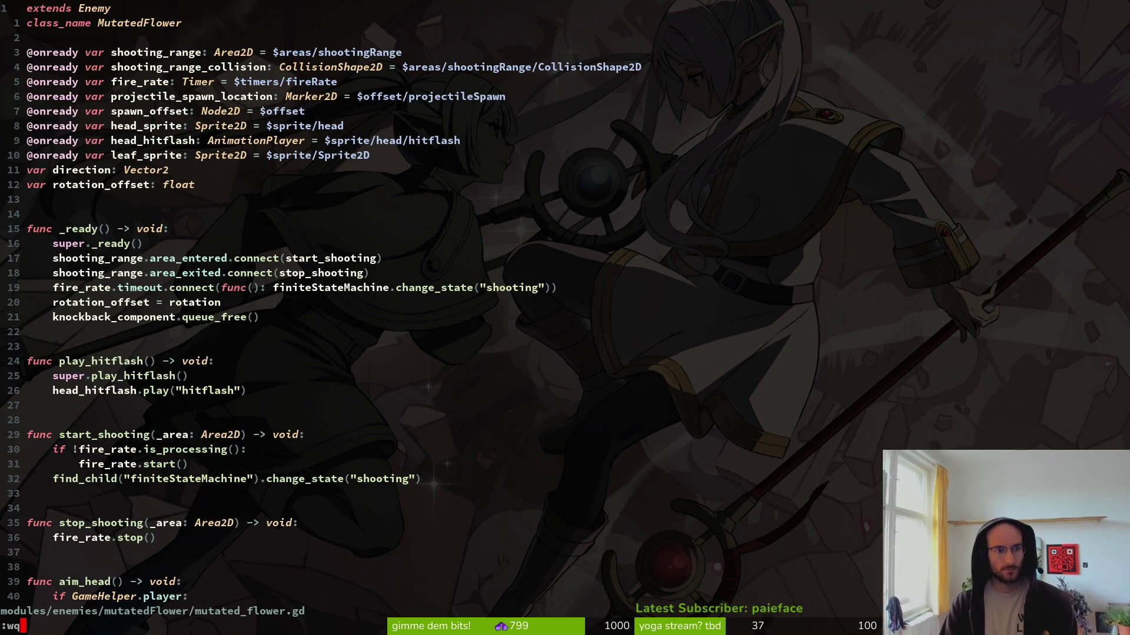
pyautogui.write(':q')
pyautogui.press('Return')
pyautogui.write('tig status')
pyautogui.press('Return')
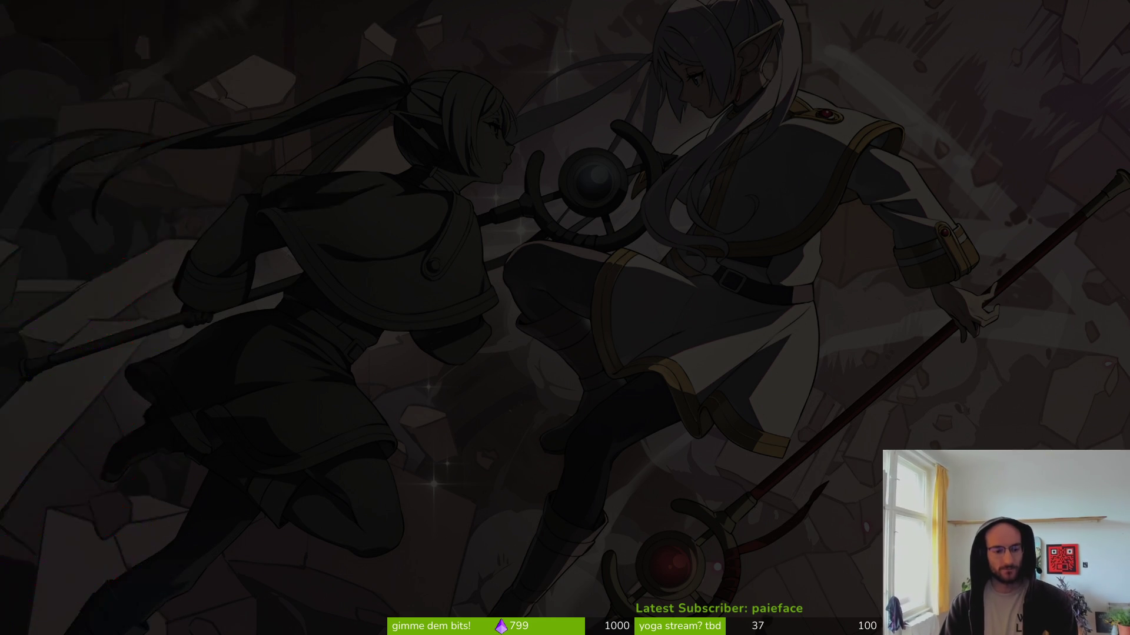
# Step: Stage fly.gd, fruitfly.tscn and enemy.gd in tig, then quit the status view
pyautogui.press('j')
pyautogui.press('j')
pyautogui.press('j')
pyautogui.press('Return')
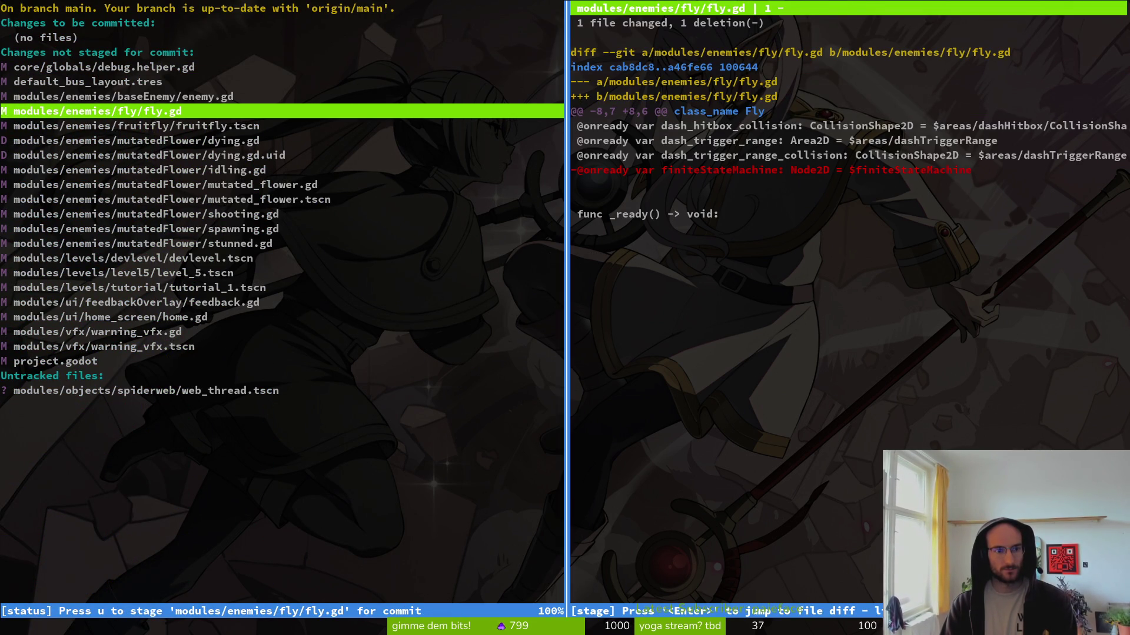
pyautogui.press('u')
pyautogui.press('u')
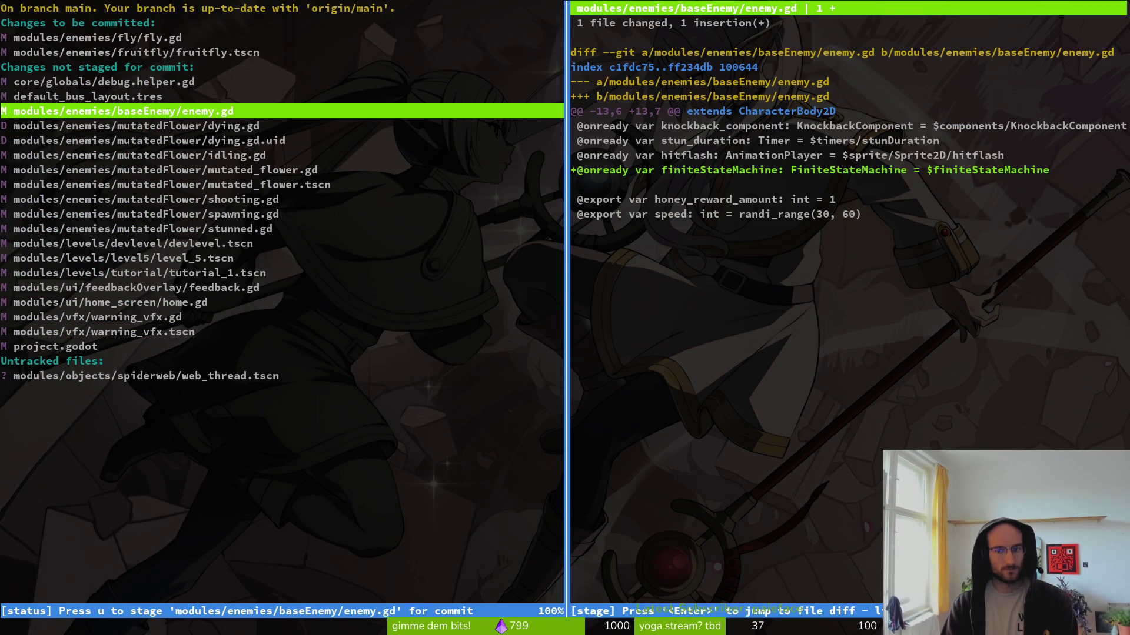
pyautogui.press('u')
pyautogui.press('q')
pyautogui.press('j')
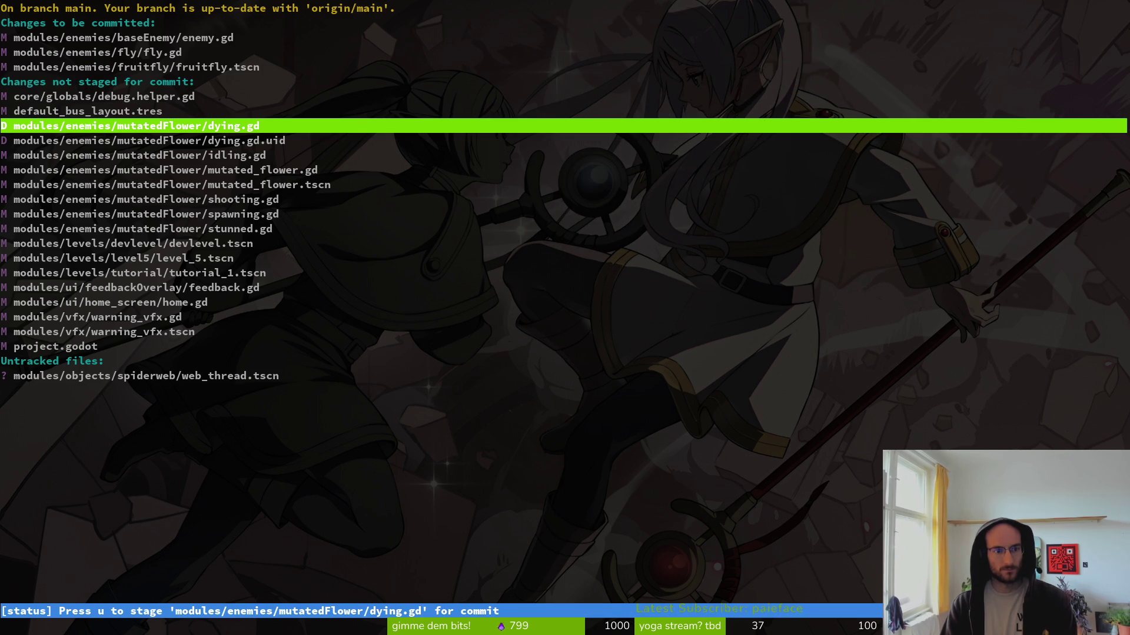
pyautogui.press('q')
pyautogui.press('q')
pyautogui.hotkey('alt', 'Tab')
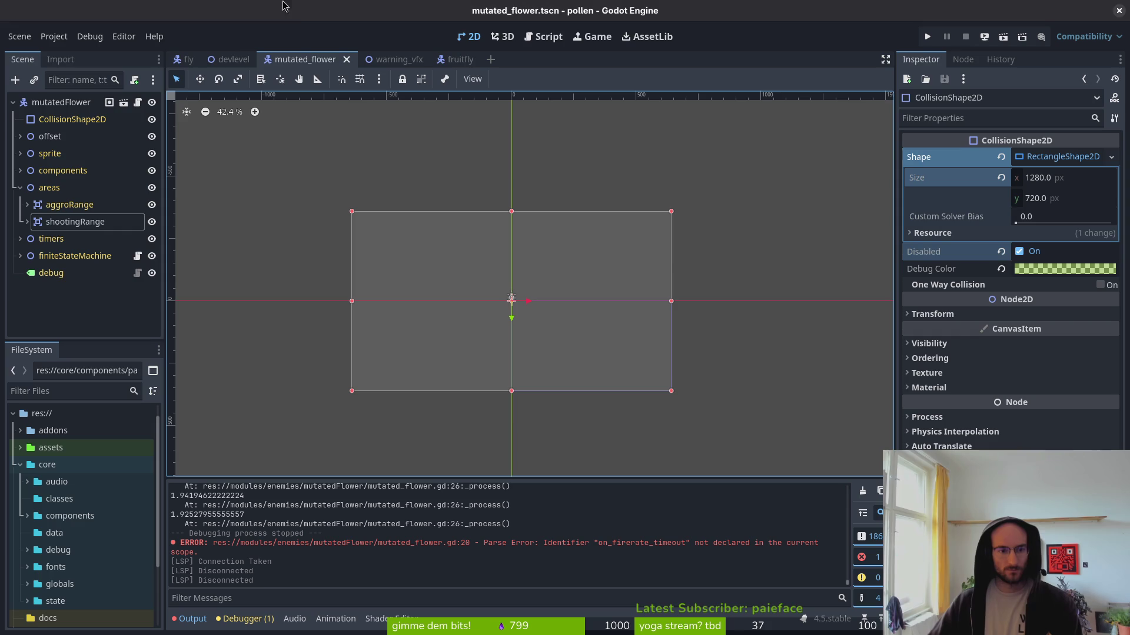
# Step: Review the fly's finiteStateMachine children, keep the spawning state at (0, 0), then save and close fly.tscn
pyautogui.click(186, 60)
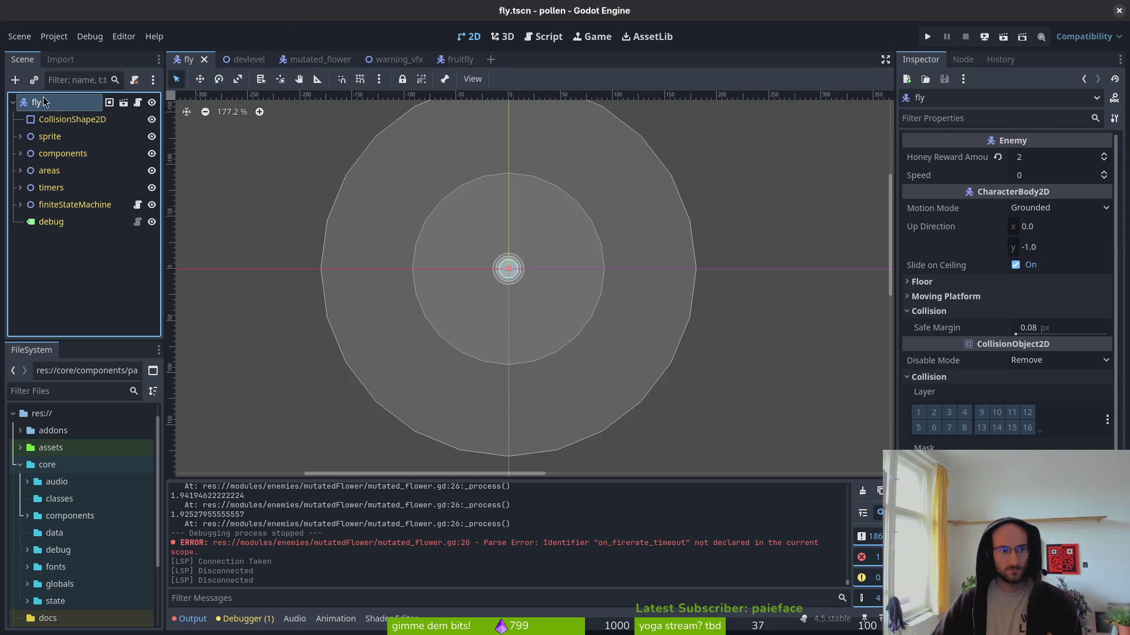
pyautogui.click(20, 204)
pyautogui.click(65, 225)
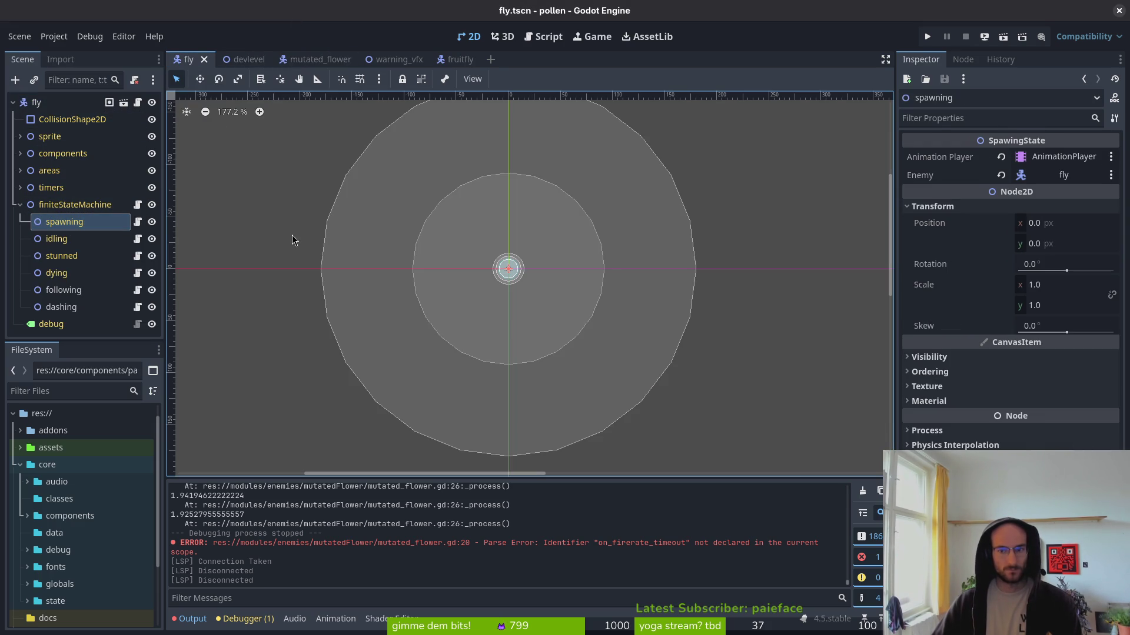
pyautogui.press('Down')
pyautogui.press('Down')
pyautogui.press('Up')
pyautogui.press('Up')
pyautogui.click(69, 229)
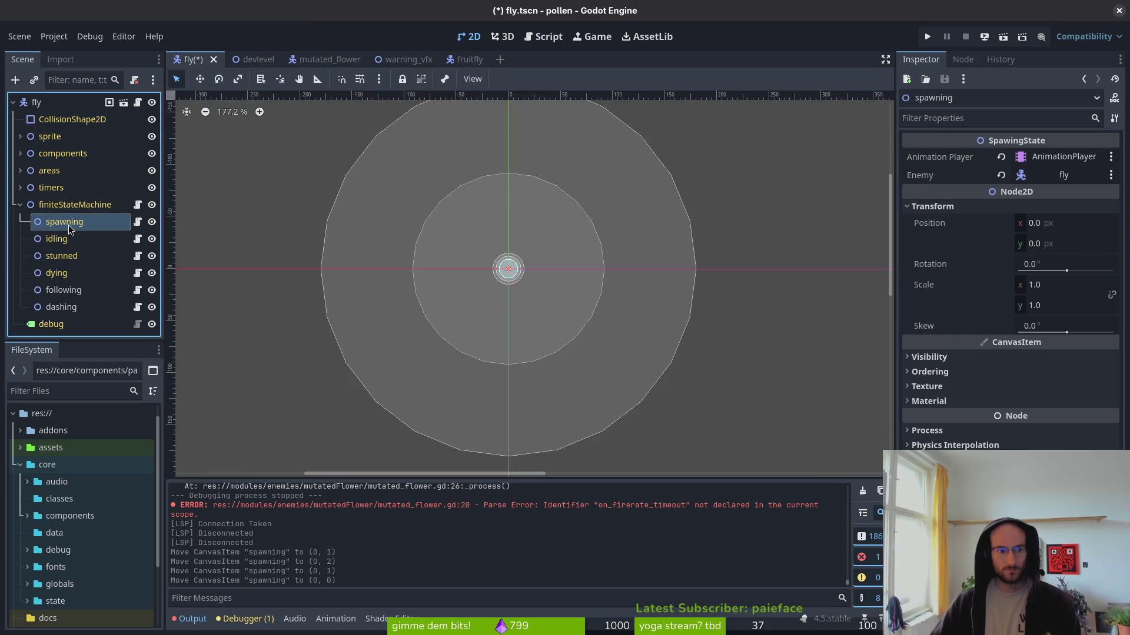
pyautogui.press('Down')
pyautogui.press('Down')
pyautogui.press('Down')
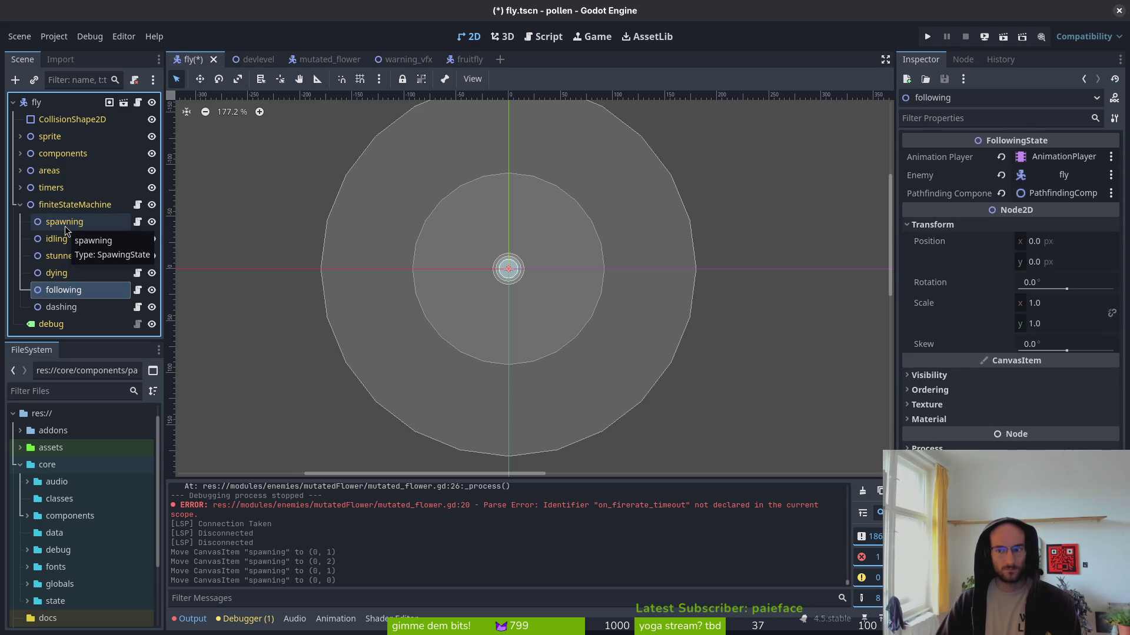
pyautogui.hotkey('ctrl', 's')
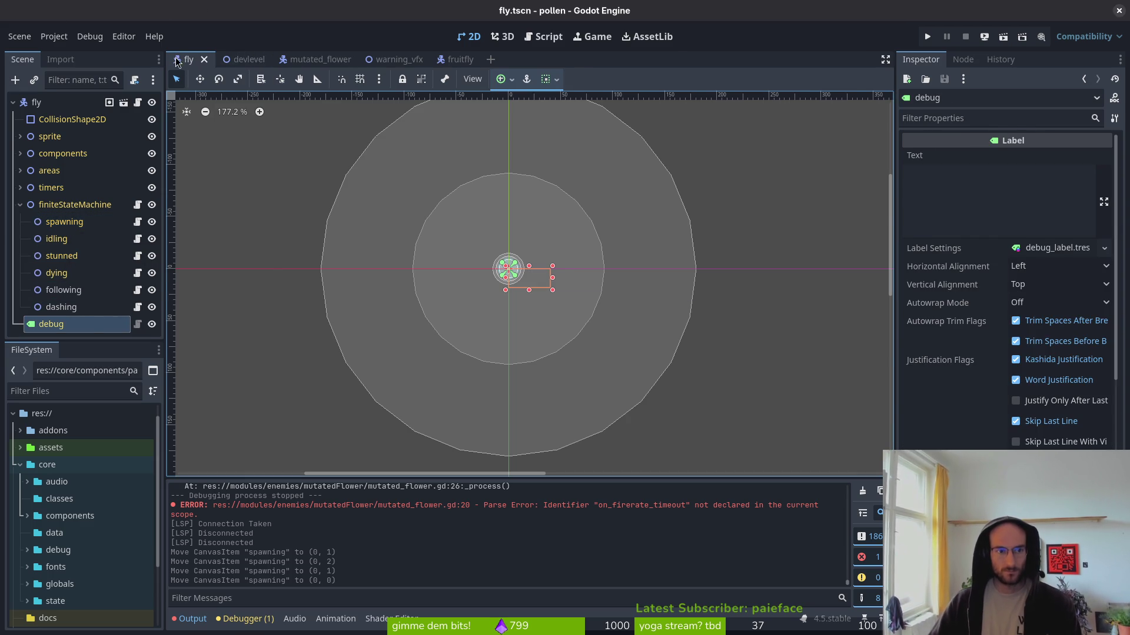
pyautogui.click(213, 59)
pyautogui.hotkey('alt', 'Tab')
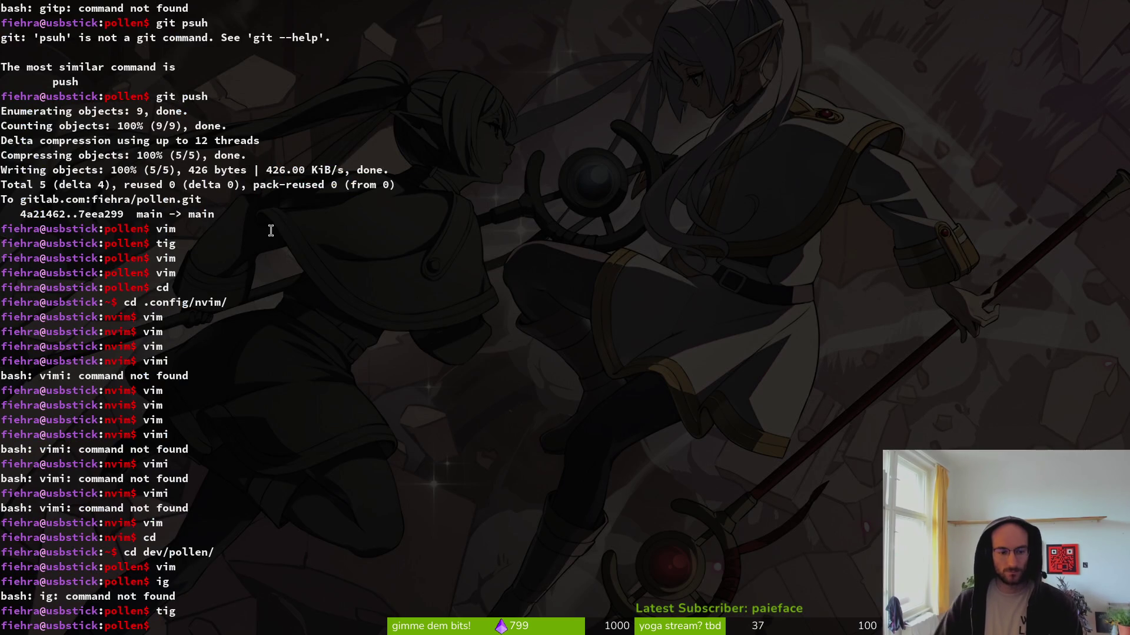
# Step: Run tig and stage the mutatedFlower script and scene files, starting with dying.gd and idling.gd
pyautogui.write('g')
pyautogui.press('Return')
pyautogui.press('Down')
pyautogui.press('Down')
pyautogui.press('Down')
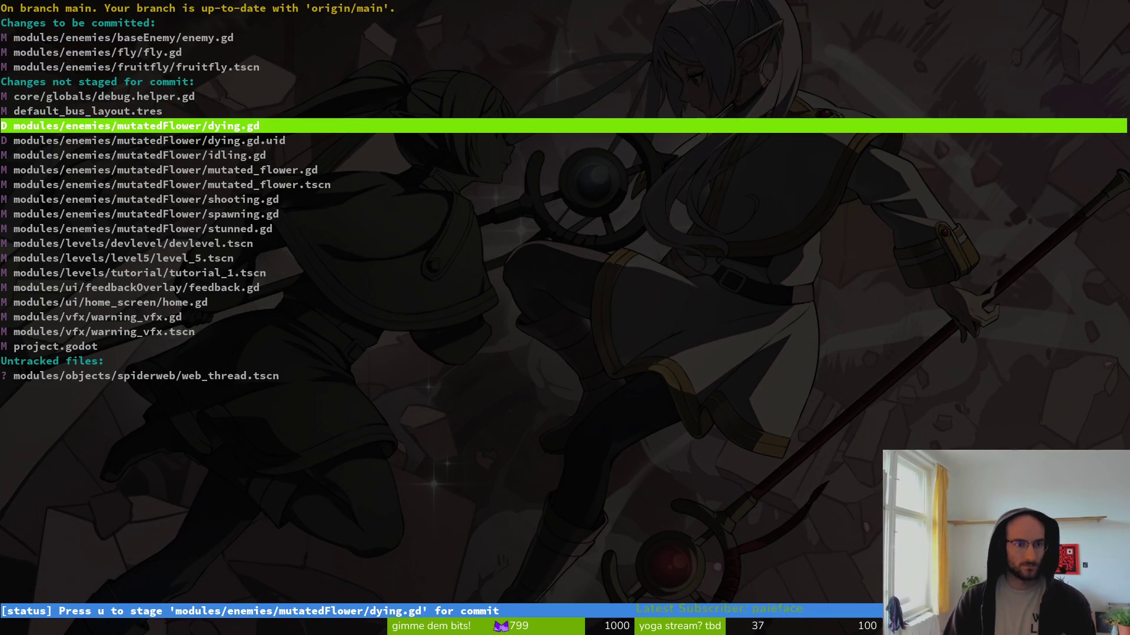
pyautogui.press('Return')
pyautogui.press('u')
pyautogui.press('q')
pyautogui.press('Down')
pyautogui.press('u')
pyautogui.press('Down')
pyautogui.press('u')
pyautogui.press('Down')
pyautogui.press('u')
pyautogui.press('u')
pyautogui.press('u')
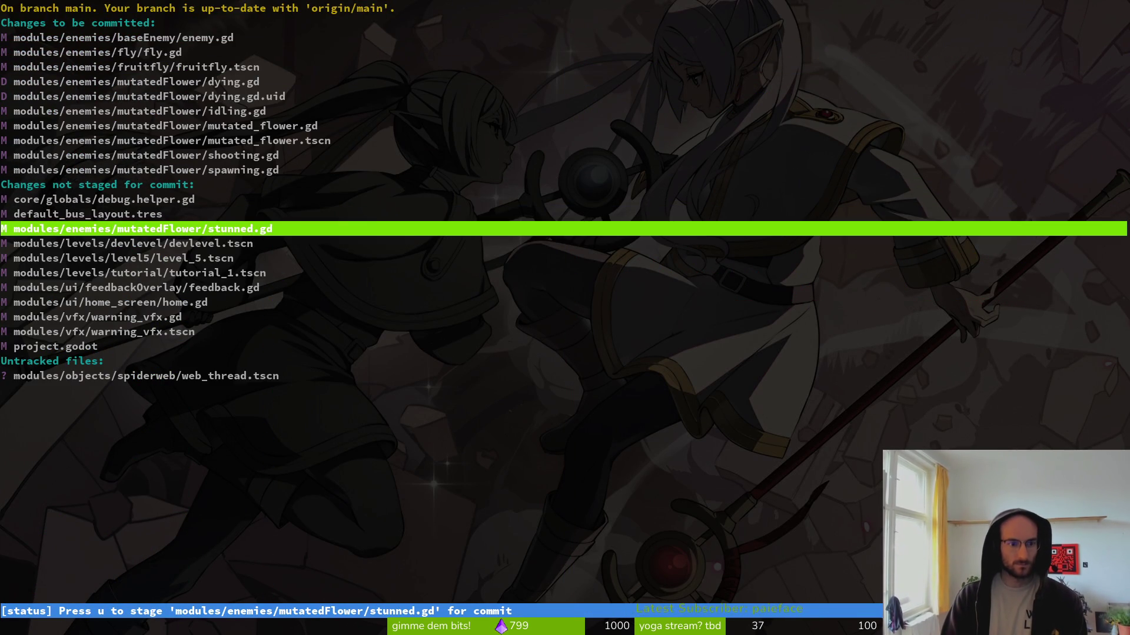
# Step: Discard the uncommitted changes to warning_vfx.gd in tig
pyautogui.press('Down')
pyautogui.press('Down')
pyautogui.press('Down')
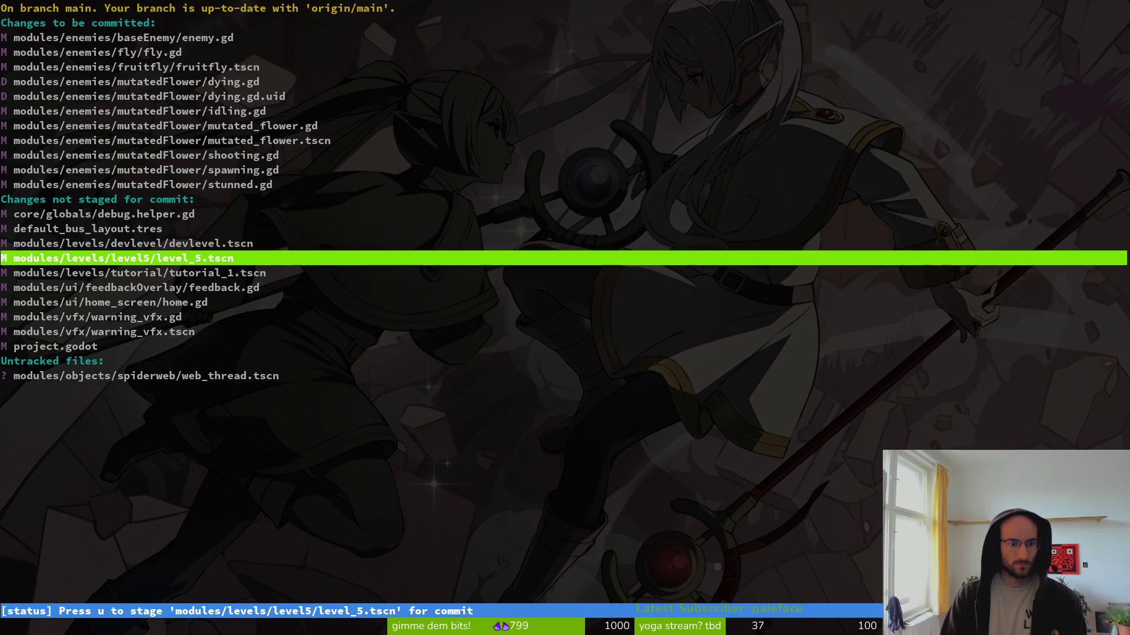
pyautogui.press('Up')
pyautogui.press('Down')
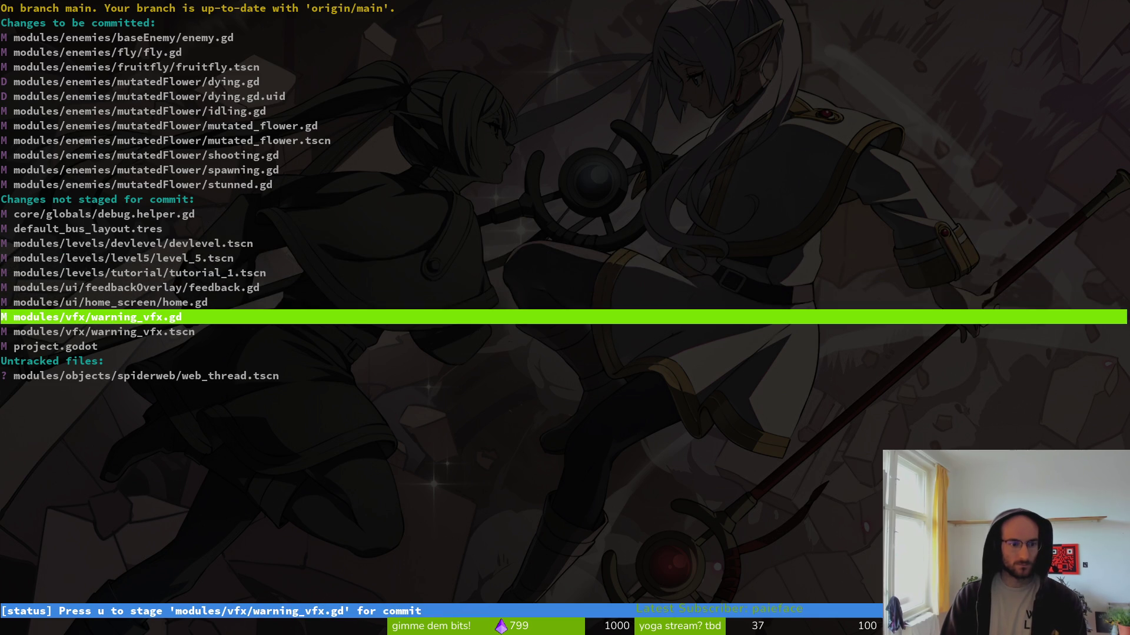
pyautogui.press('Return')
pyautogui.press('!')
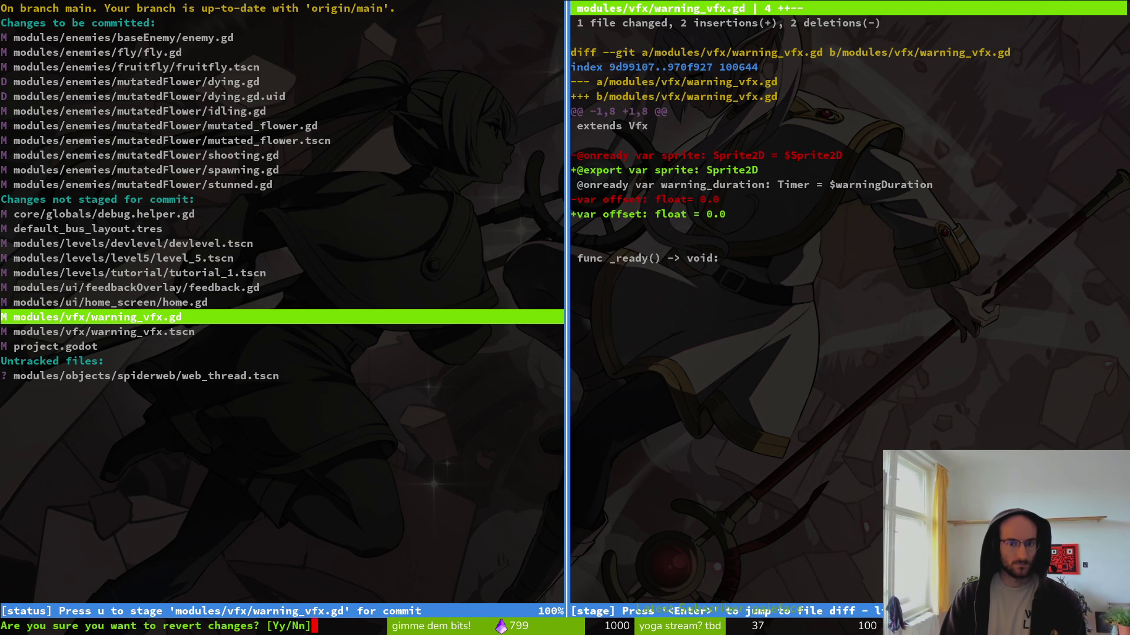
pyautogui.press('y')
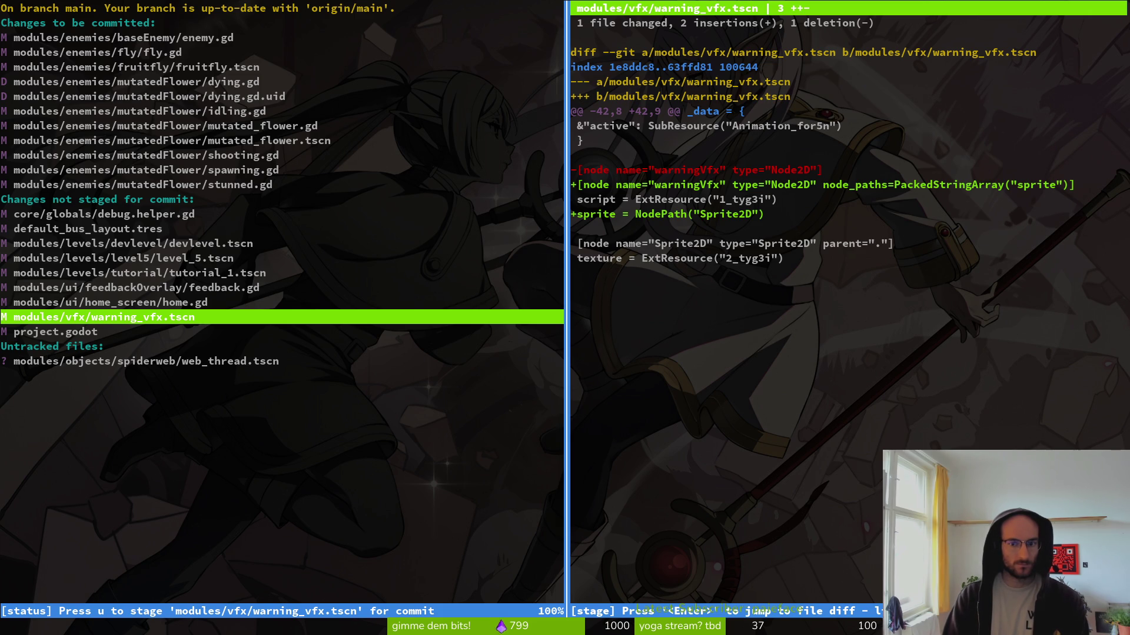
pyautogui.press('!')
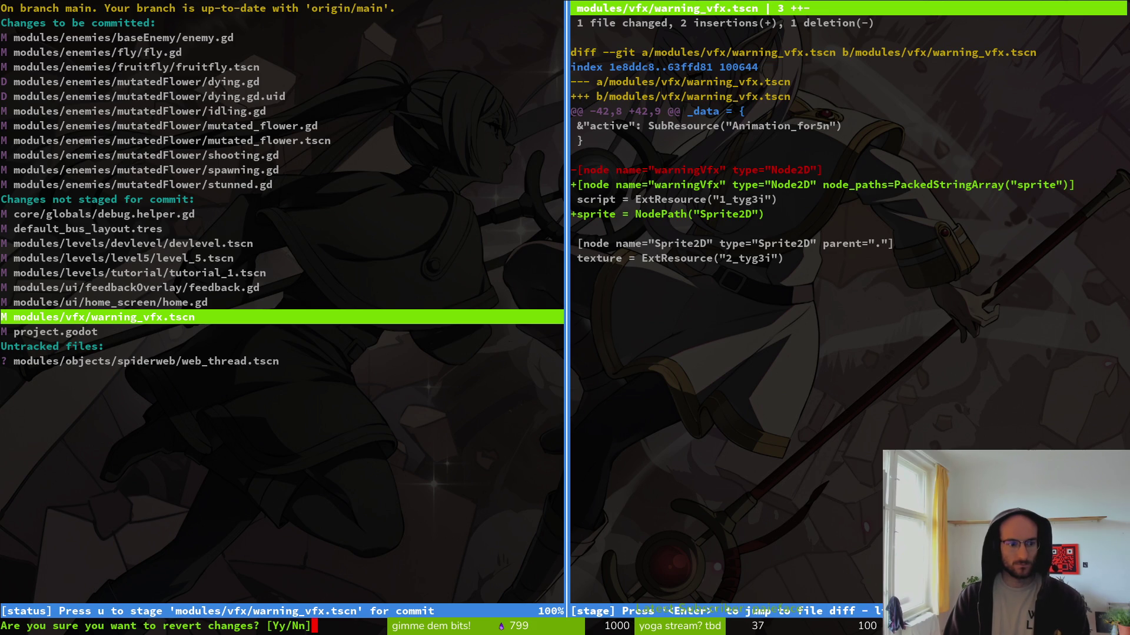
pyautogui.press('y')
# Step: Open the warning_vfx scene in the Godot editor
pyautogui.hotkey('alt', 'Tab')
pyautogui.hotkey('ctrl', 'alt', 'o')
pyautogui.press('Escape')
pyautogui.click(350, 60)
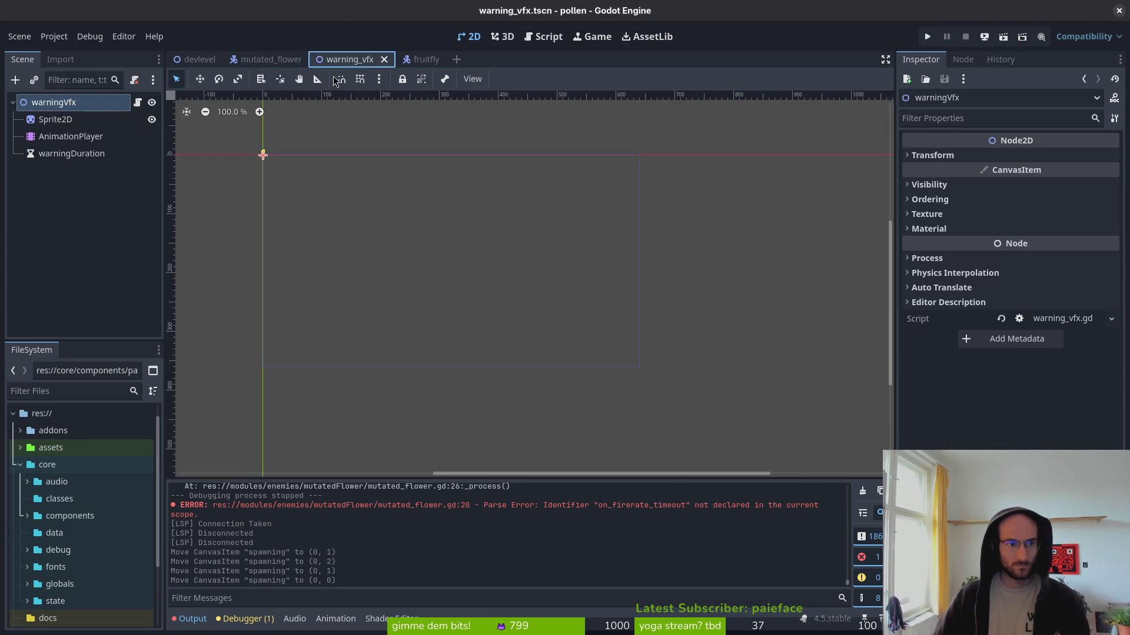
# Step: Check the warningVfx scene tree, then discard the warning_vfx.tscn changes in tig
pyautogui.click(52, 105)
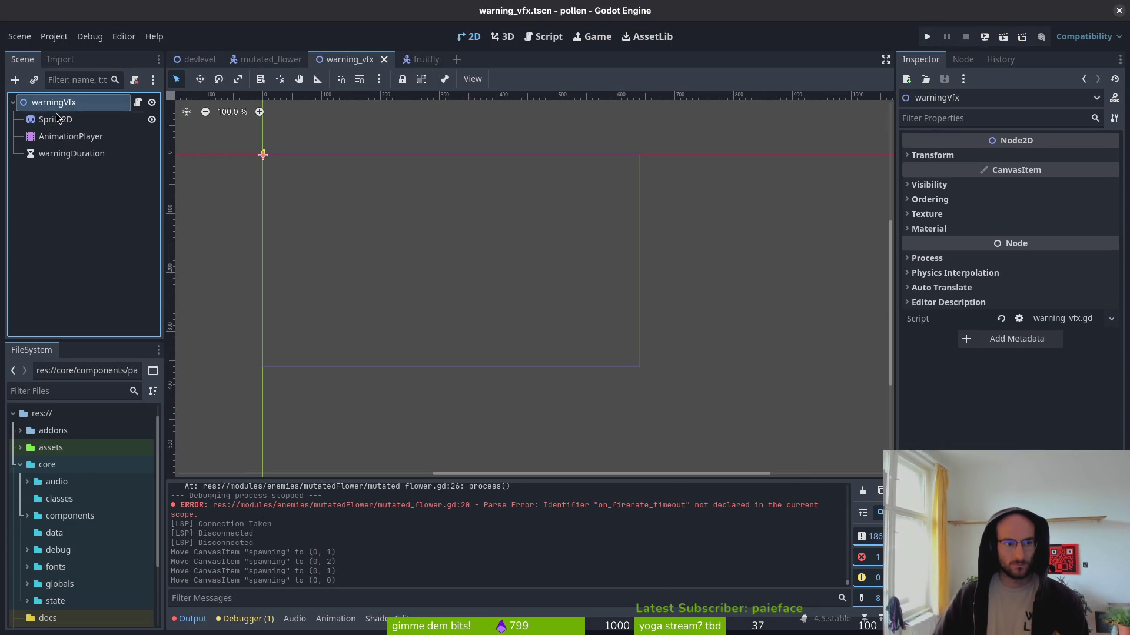
pyautogui.hotkey('alt', 'Tab')
pyautogui.press('!')
pyautogui.press('y')
# Step: Quit tig and begin typing a git commit -m command with a message at the shell
pyautogui.press('k')
pyautogui.press('q')
pyautogui.press('k')
pyautogui.press('k')
pyautogui.press('k')
pyautogui.press('k')
pyautogui.press('k')
pyautogui.press('k')
pyautogui.write('qgit commit')
pyautogui.press('BackSpace')
pyautogui.press('BackSpace')
pyautogui.press('BackSpace')
pyautogui.write('commiit -m')
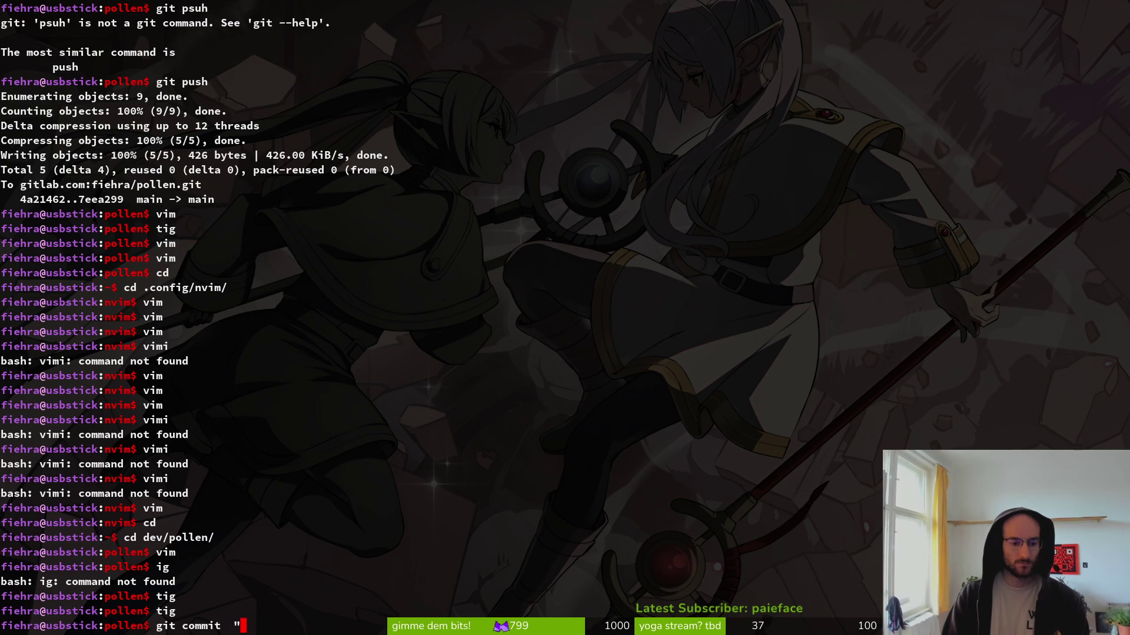
pyautogui.write('-m "')
pyautogui.write('actor')
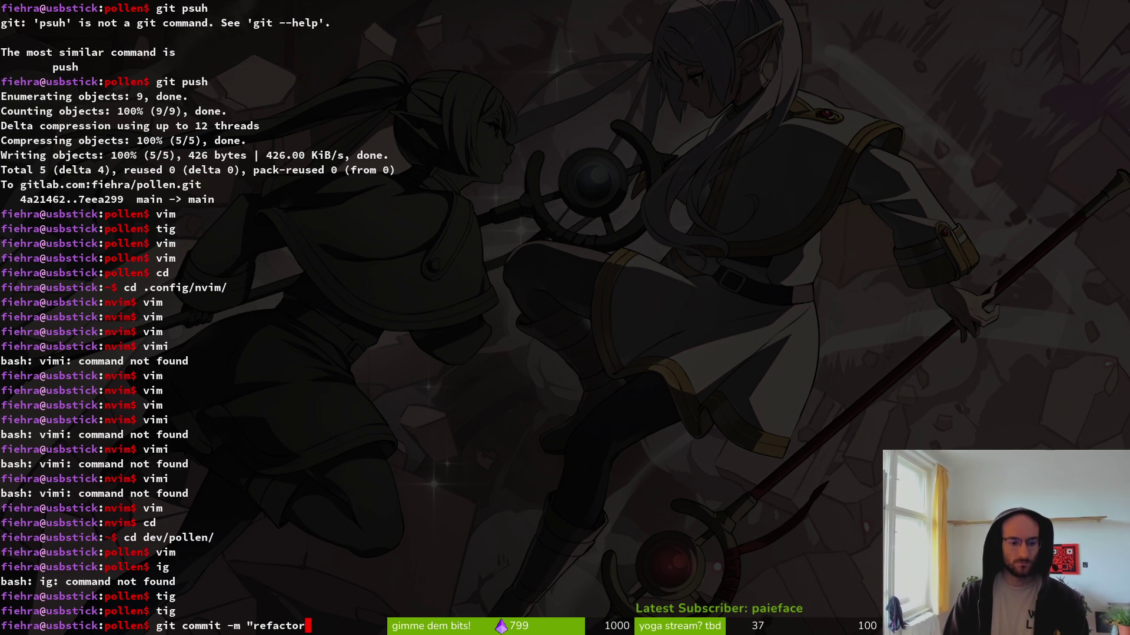
pyautogui.write(' flower sta')
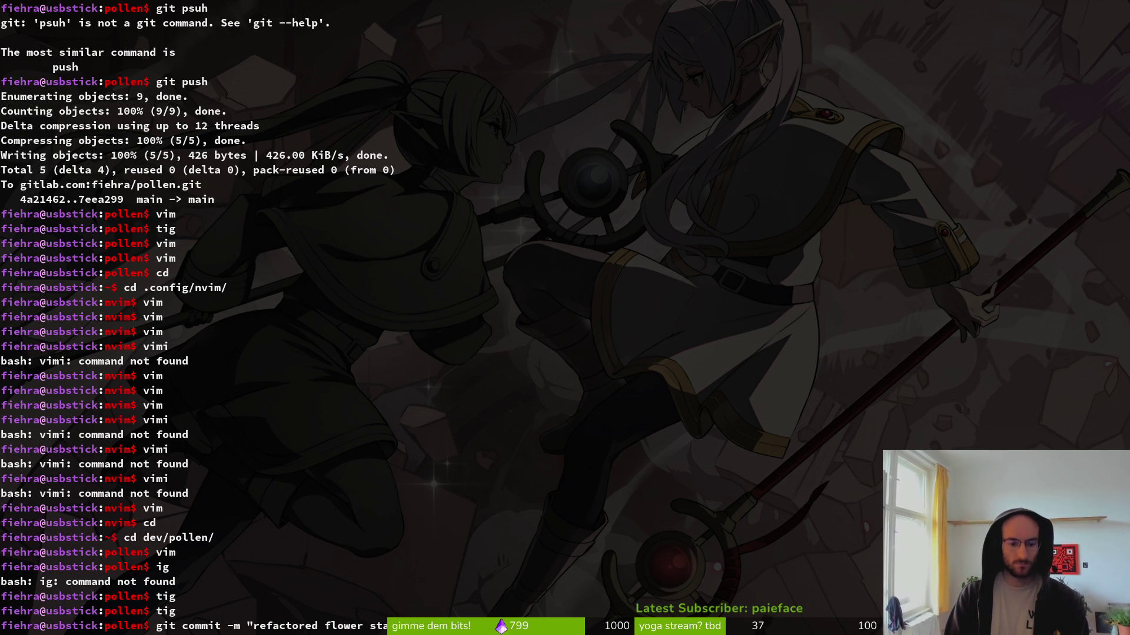
pyautogui.write('te"')
# Step: Commit the staged changes as "refactored flower state" and push them to main
pyautogui.press('Return')
pyautogui.write('git push')
pyautogui.press('Return')
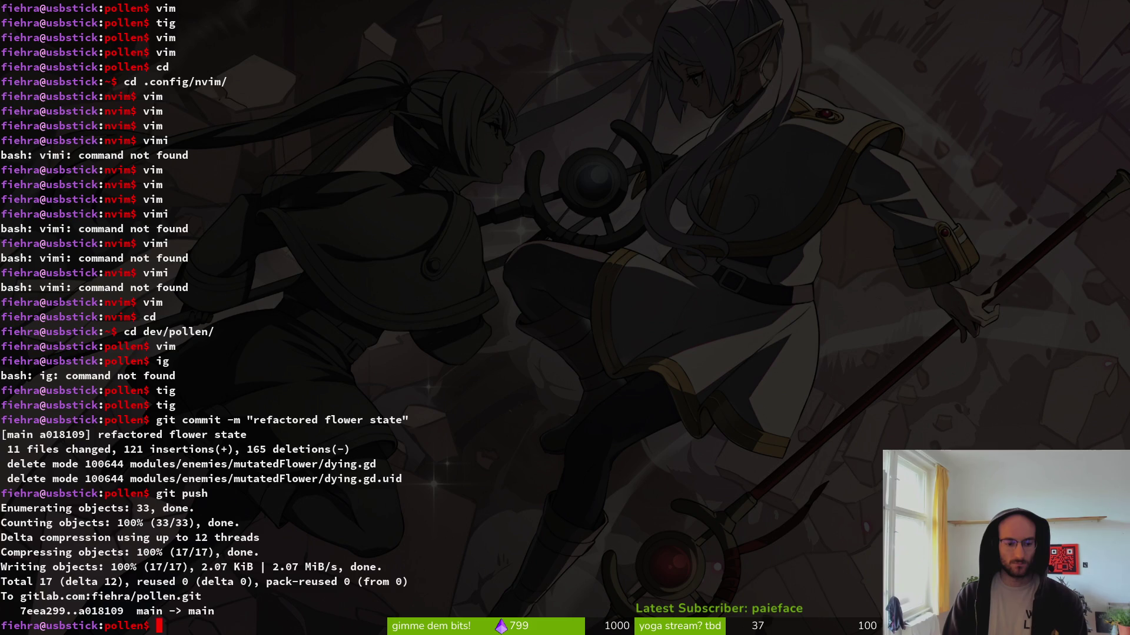
pyautogui.hotkey('alt', 'Tab')
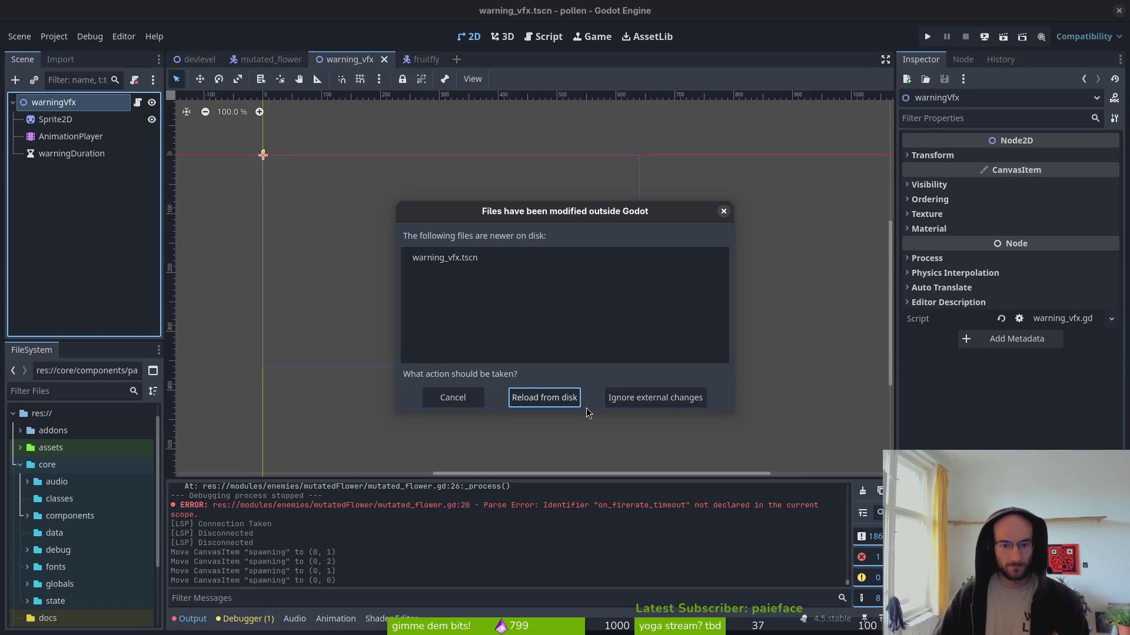
# Step: Reload the reverted scene from disk, move Marker2D2 from flower_spawns to wasp_spawns, and save devlevel.tscn
pyautogui.click(568, 397)
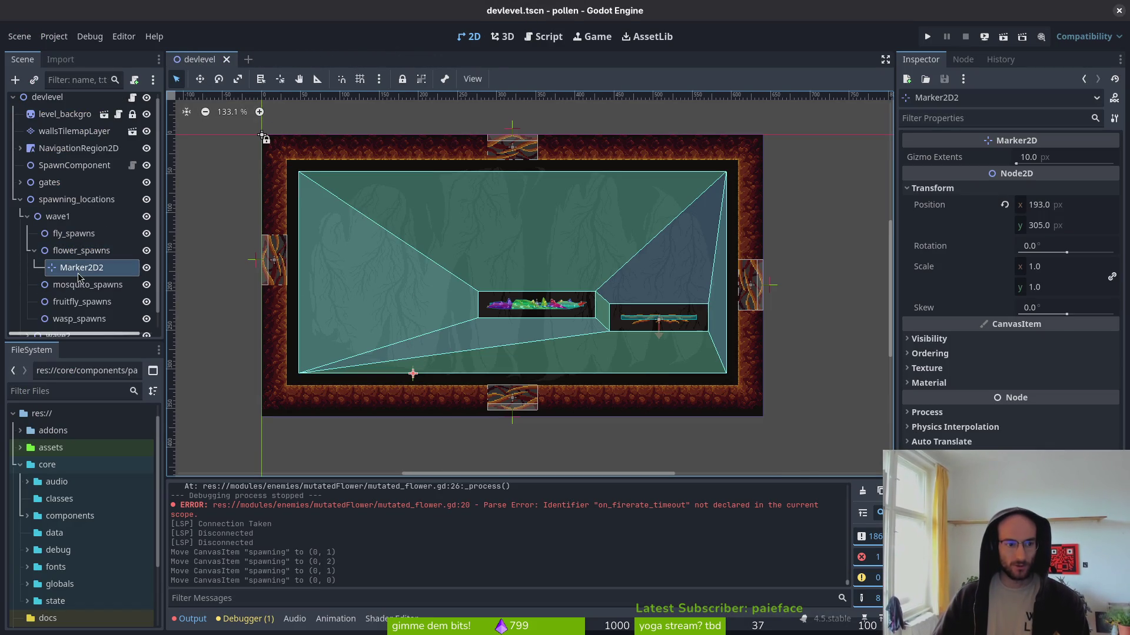
pyautogui.moveTo(82, 270)
pyautogui.mouseDown()
pyautogui.moveTo(76, 330)
pyautogui.moveTo(72, 313)
pyautogui.mouseUp()
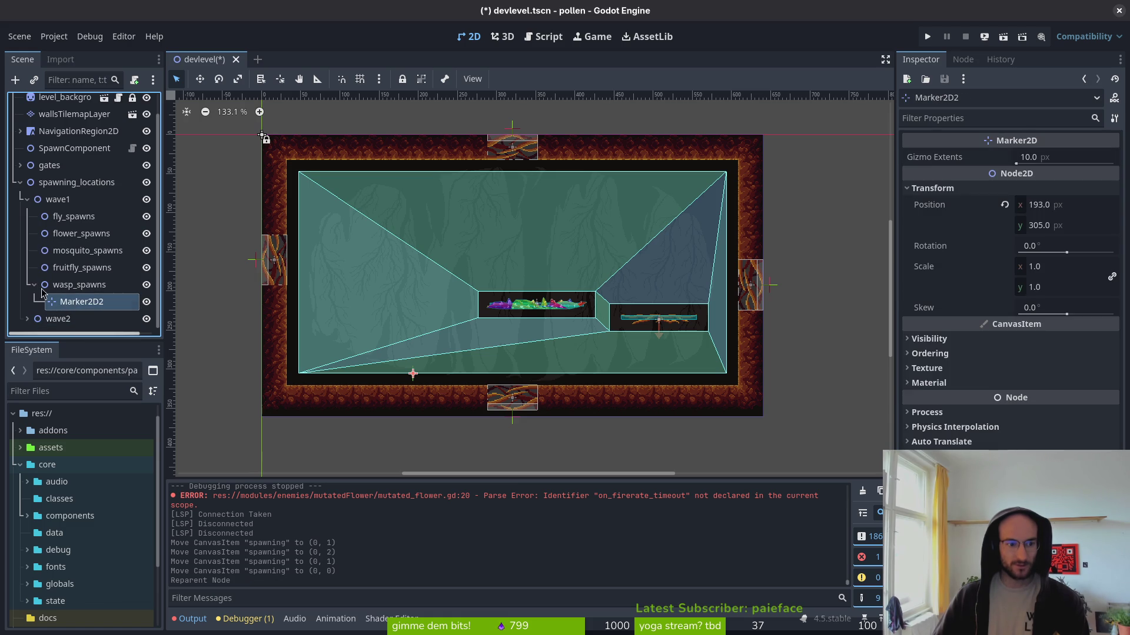
pyautogui.click(33, 286)
pyautogui.hotkey('ctrl', 's')
# Step: Run the game briefly to test the change, then stop it
pyautogui.press('Left')
pyautogui.press('Left')
pyautogui.click(927, 37)
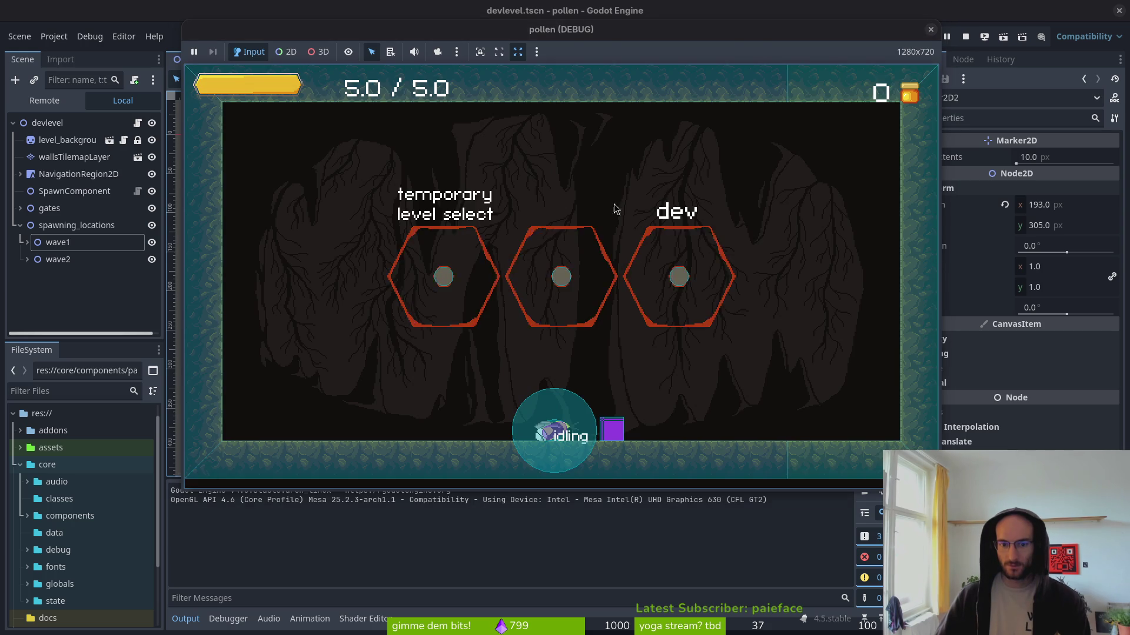
pyautogui.press('F8')
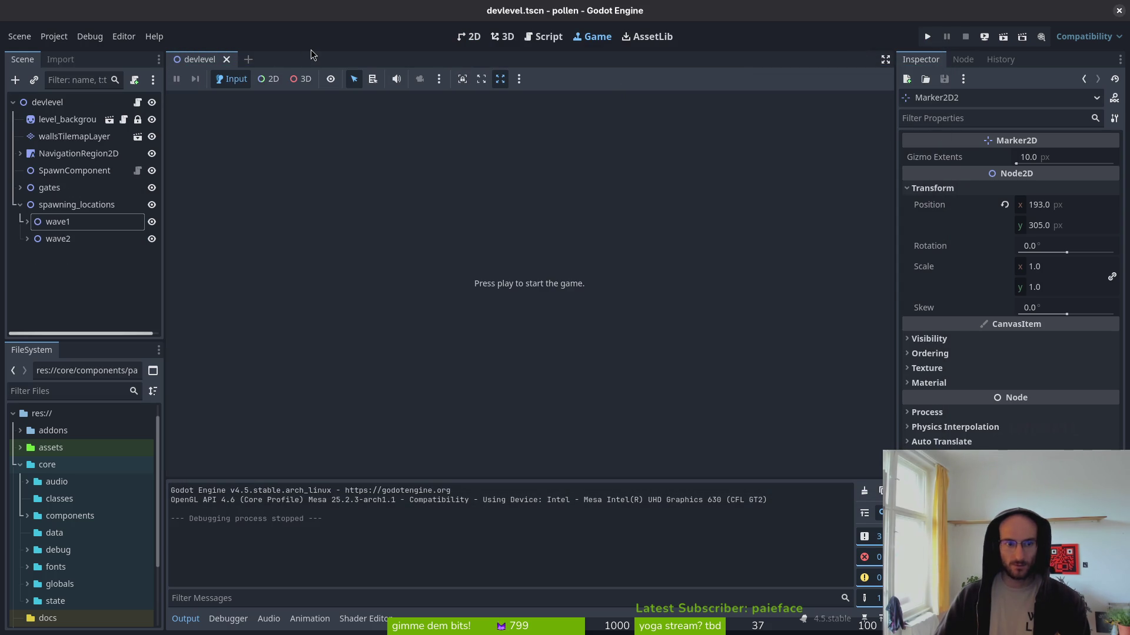
# Step: Search the project resources for 'wave', then dismiss the wasp scene's load errors
pyautogui.hotkey('shift', 'alt', 'o')
pyautogui.write('wave')
pyautogui.press('Escape')
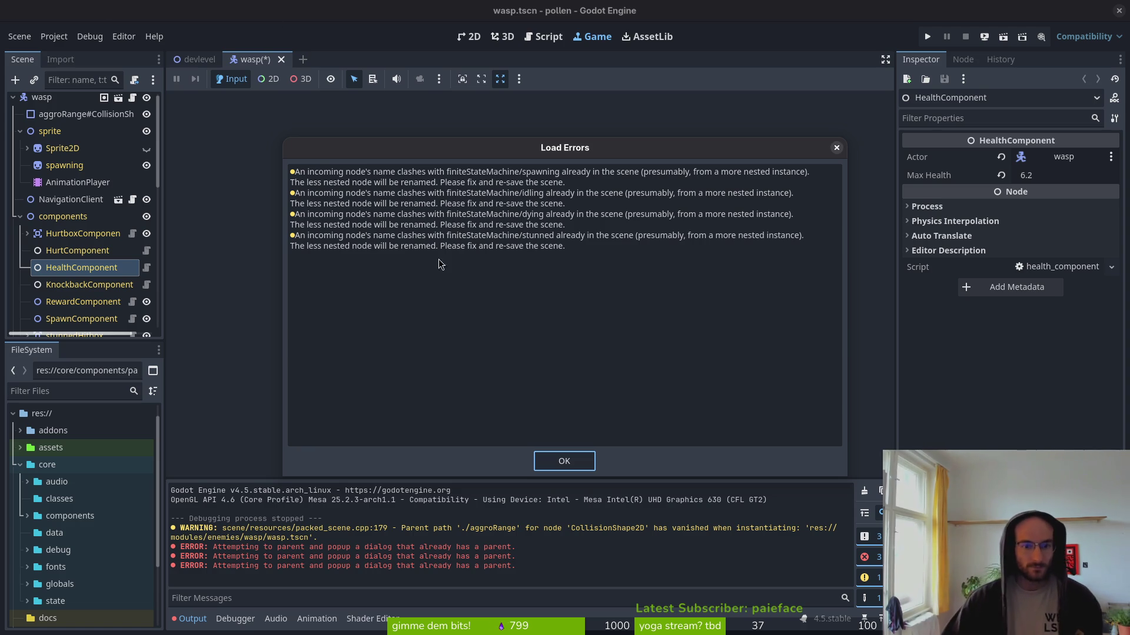
pyautogui.click(565, 459)
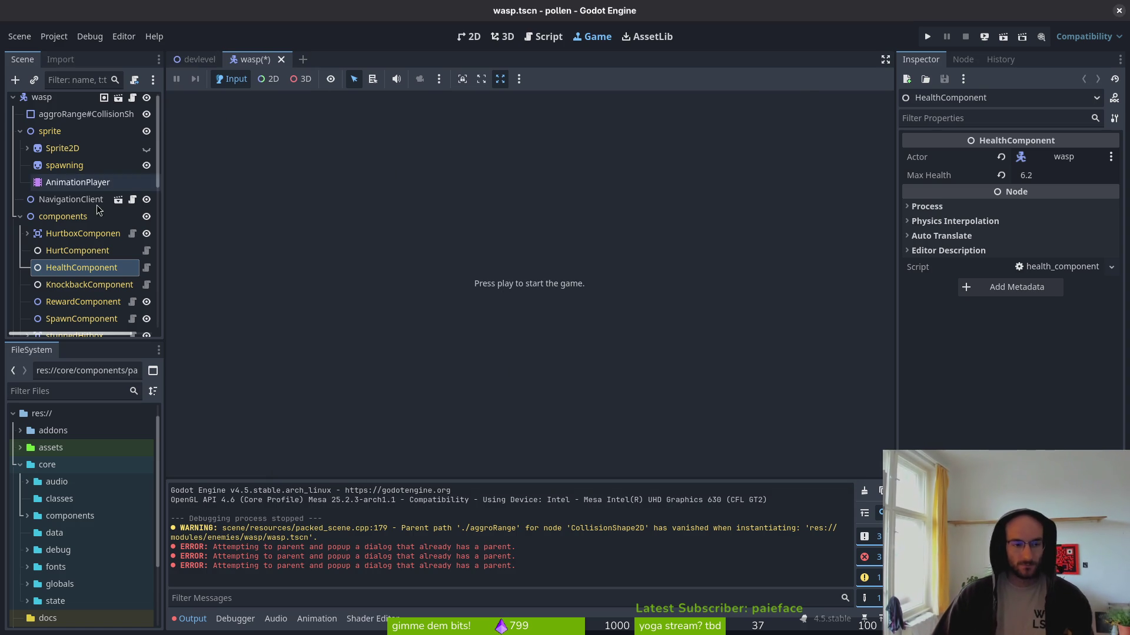
# Step: Inspect the root aggroRange CollisionShape2D's 192 px circle in the Inspector and zoomed 2D view
pyautogui.click(72, 118)
pyautogui.scroll(1, 74, 124)
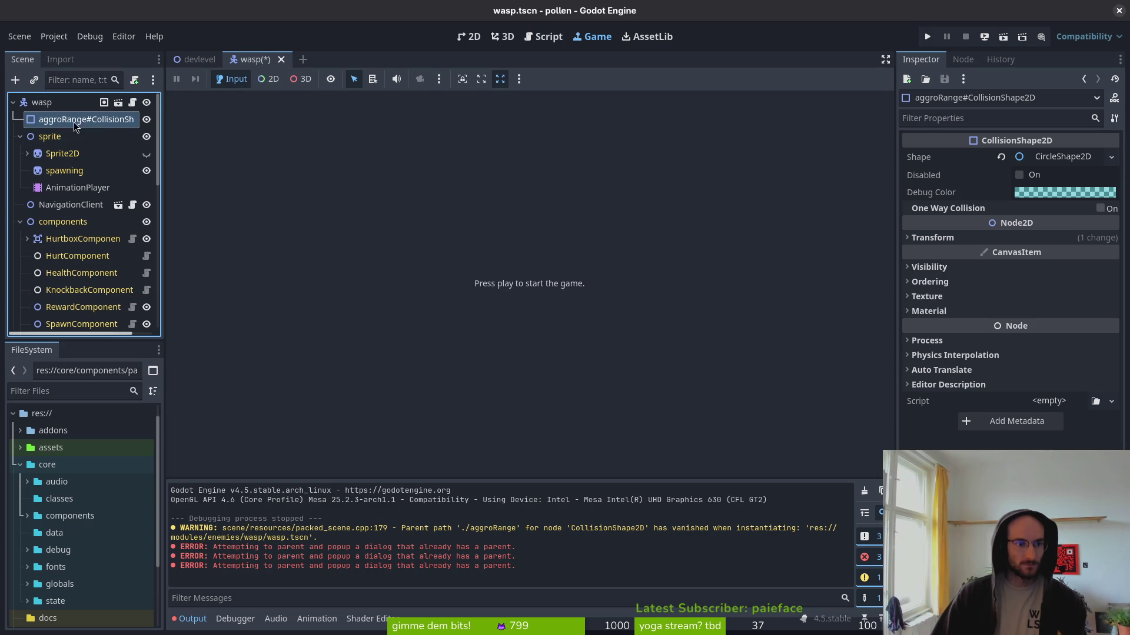
pyautogui.click(1051, 158)
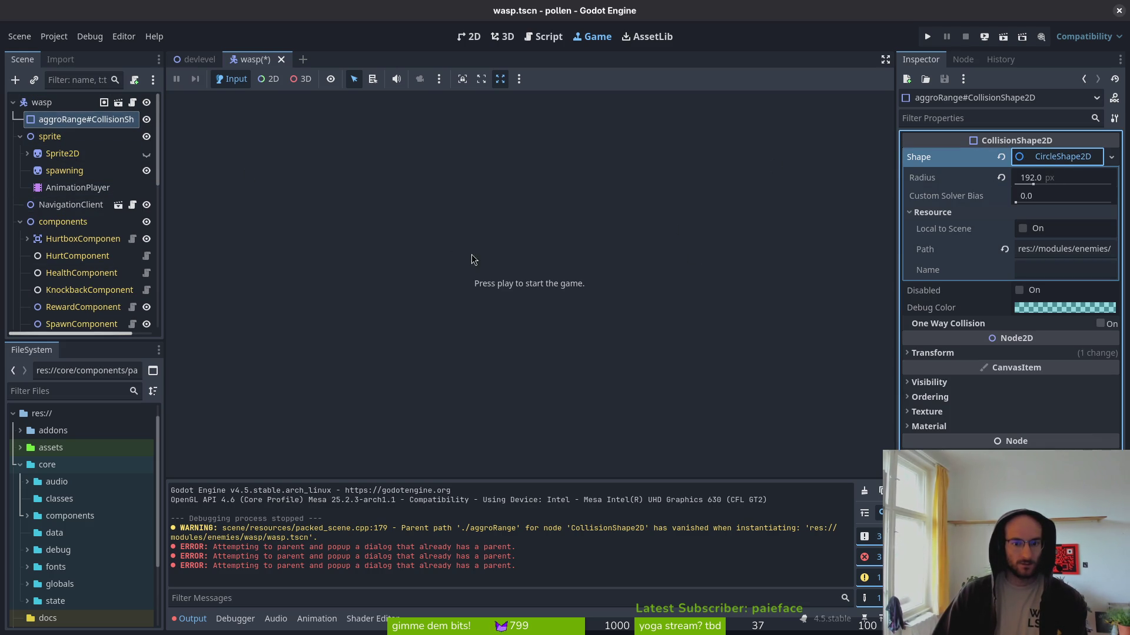
pyautogui.click(469, 37)
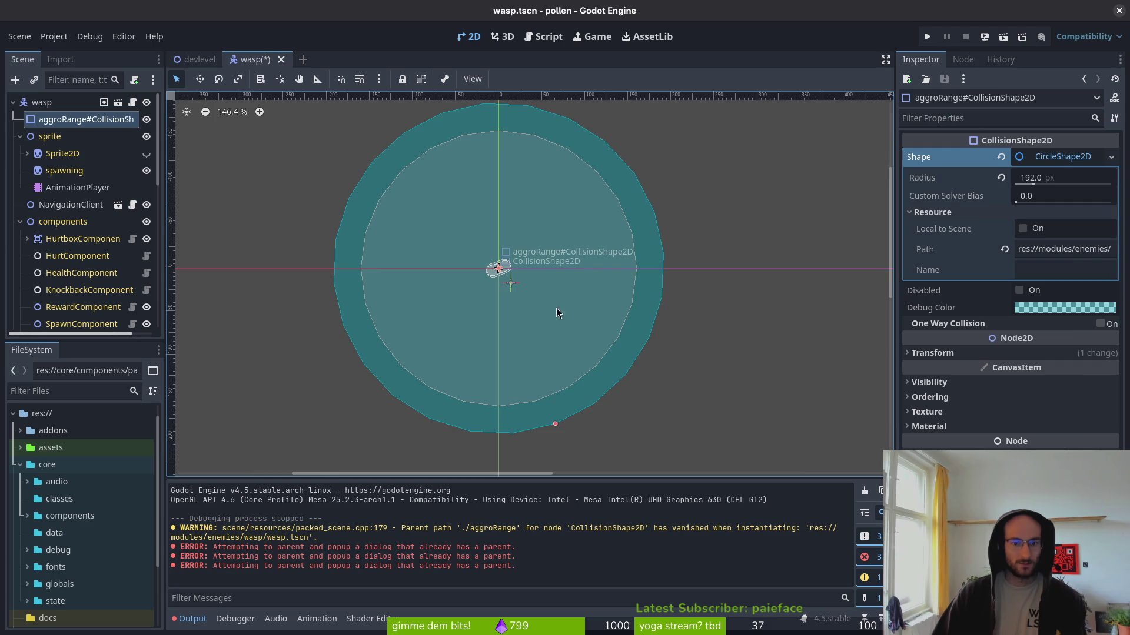
pyautogui.scroll(10, 506, 264)
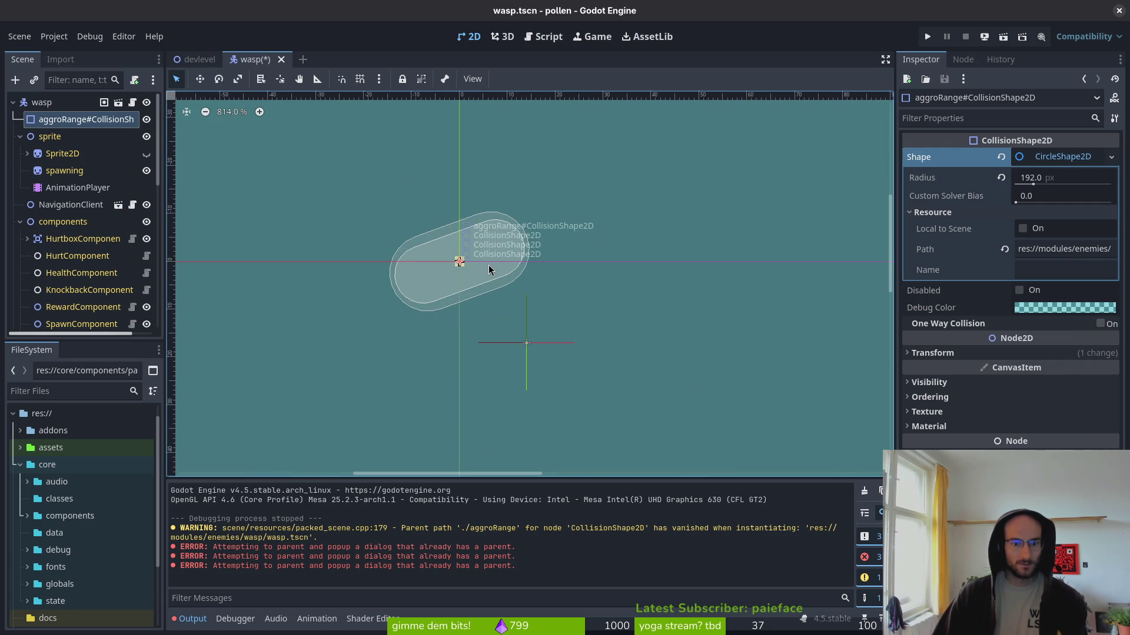
pyautogui.click(64, 120)
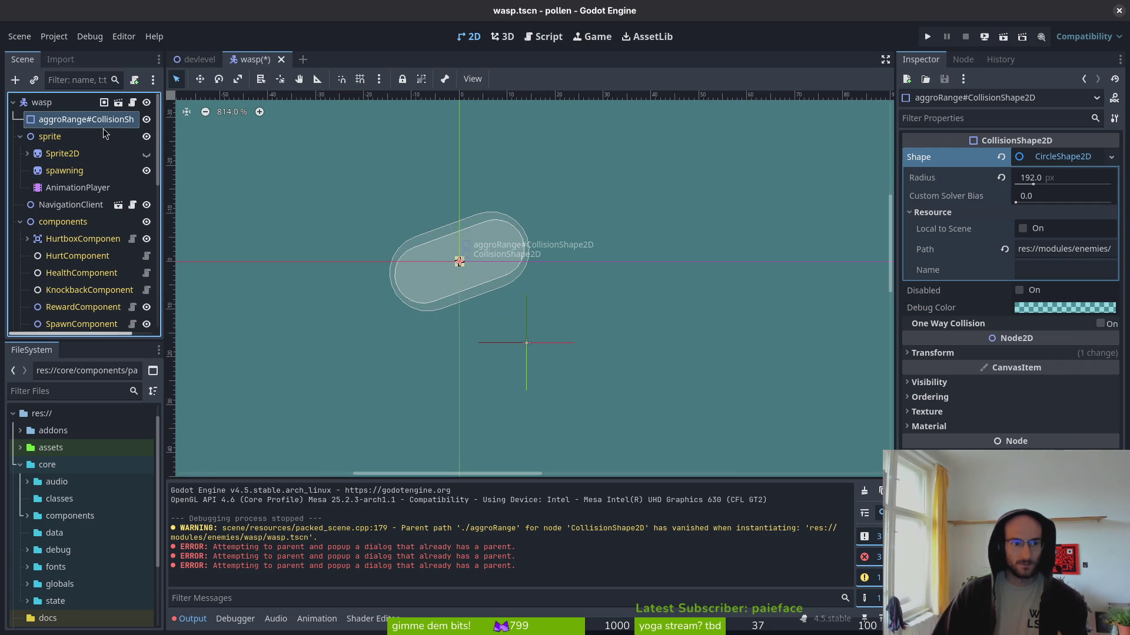
pyautogui.press('super+1')
pyautogui.write('vim')
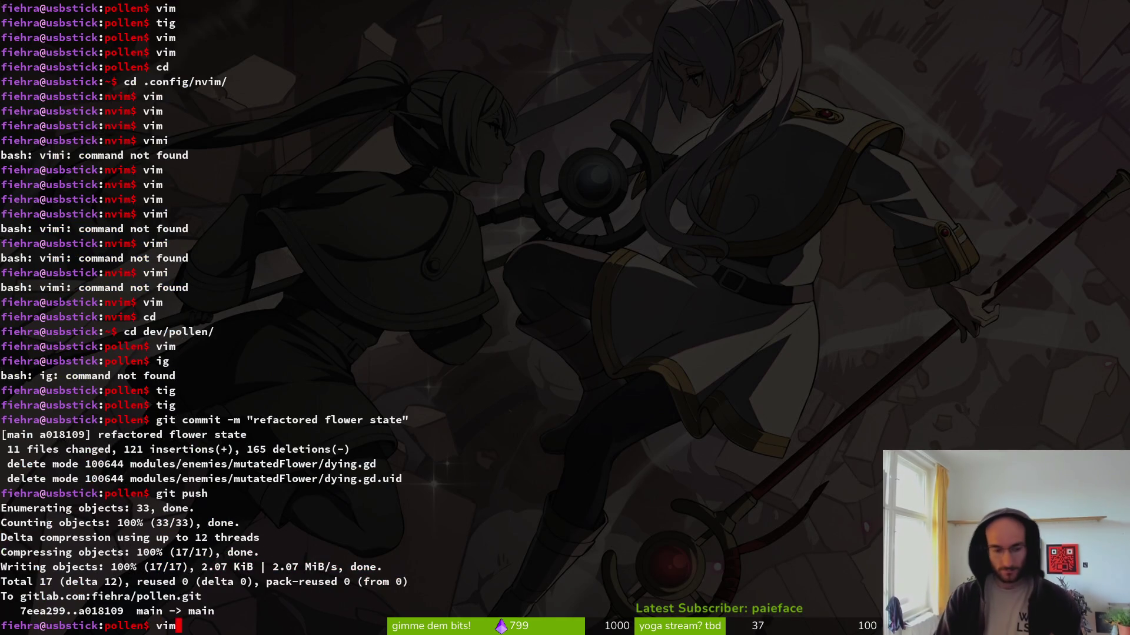
pyautogui.press('Return')
pyautogui.press('space')
pyautogui.press('g')
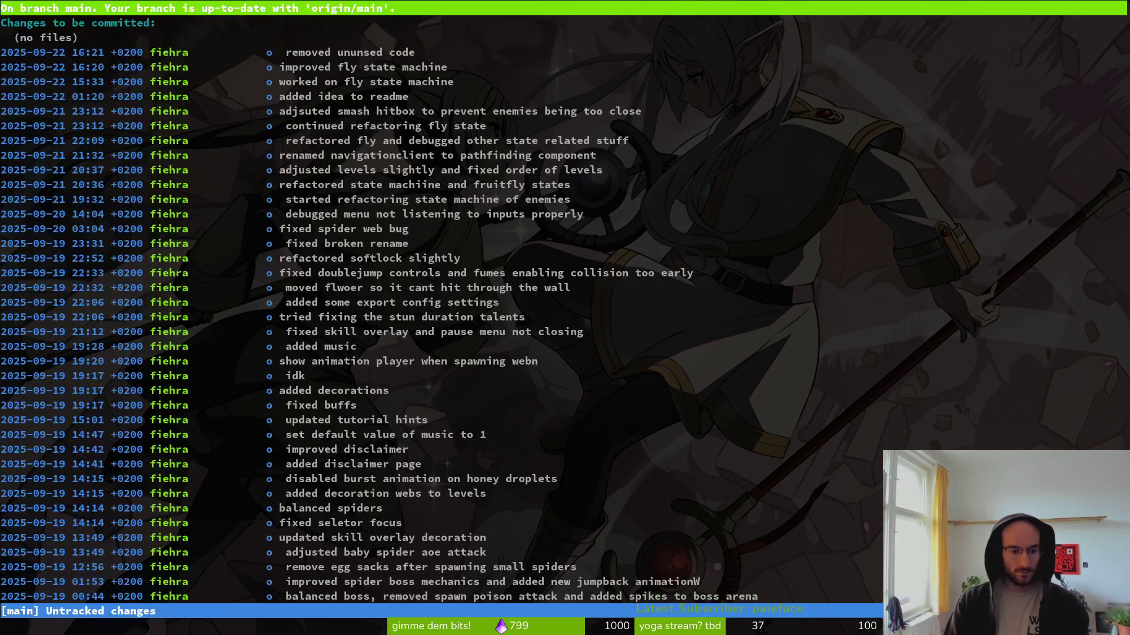
pyautogui.press('Return')
pyautogui.press('j')
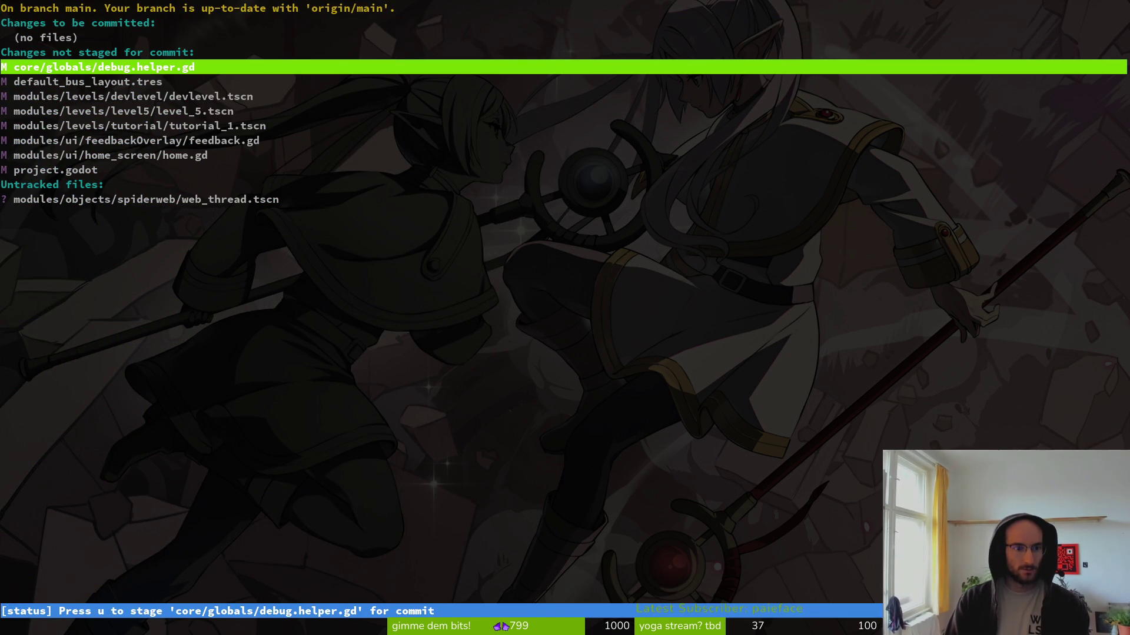
pyautogui.press('j')
pyautogui.press('j')
pyautogui.press('k')
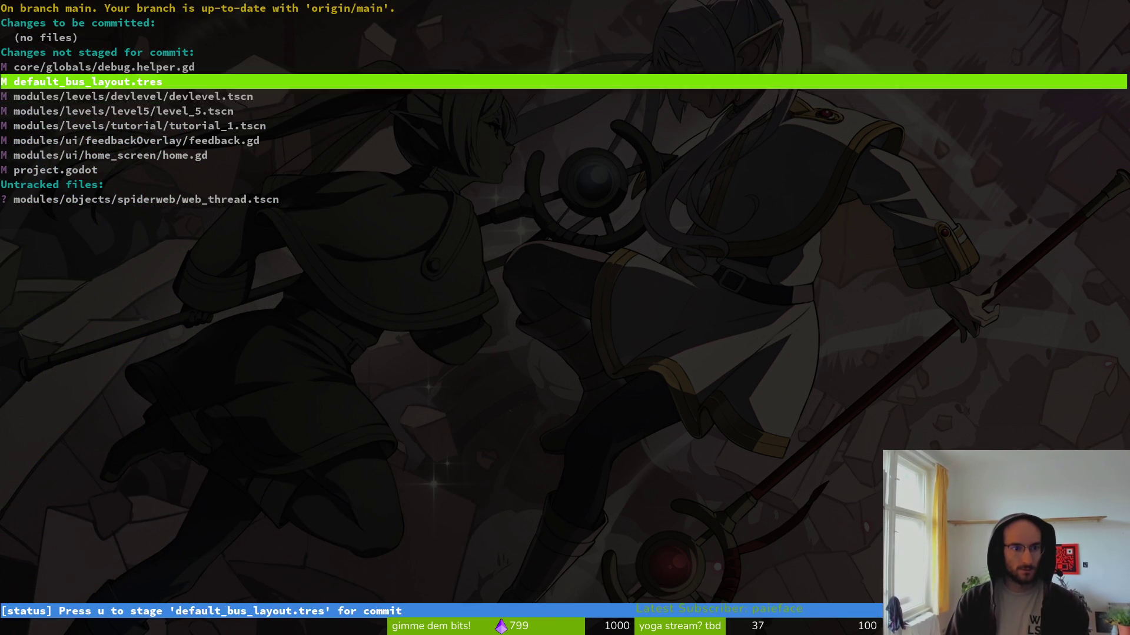
pyautogui.press('super+2')
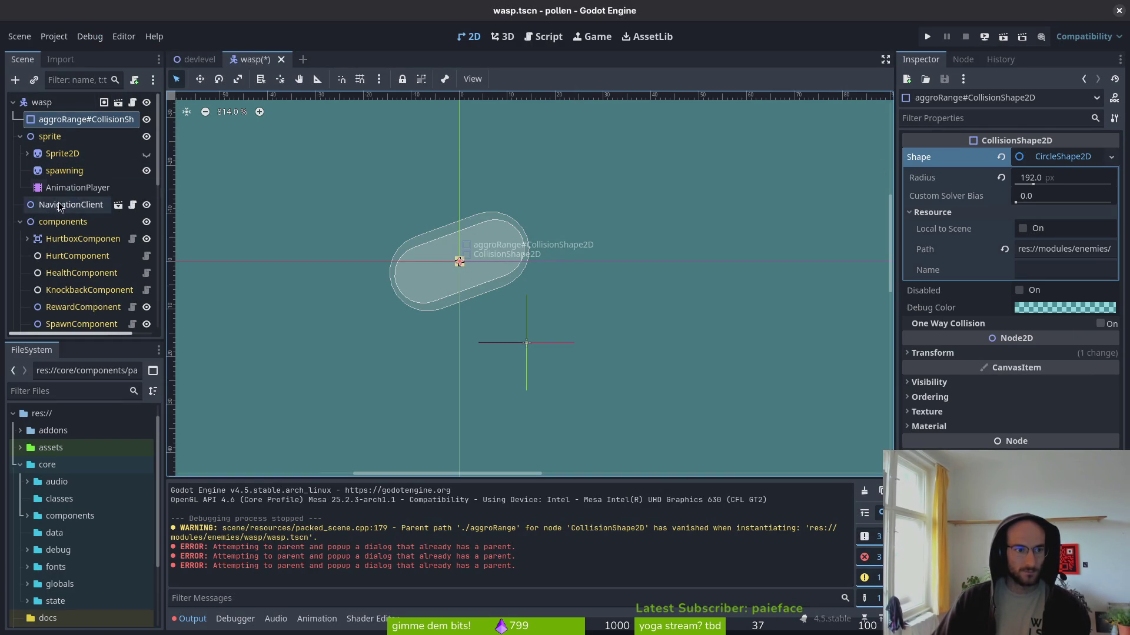
# Step: Compare the root aggroRange collision shape with the empty CollisionShape2D under aggroRange
pyautogui.scroll(-3, 16, 172)
pyautogui.click(20, 163)
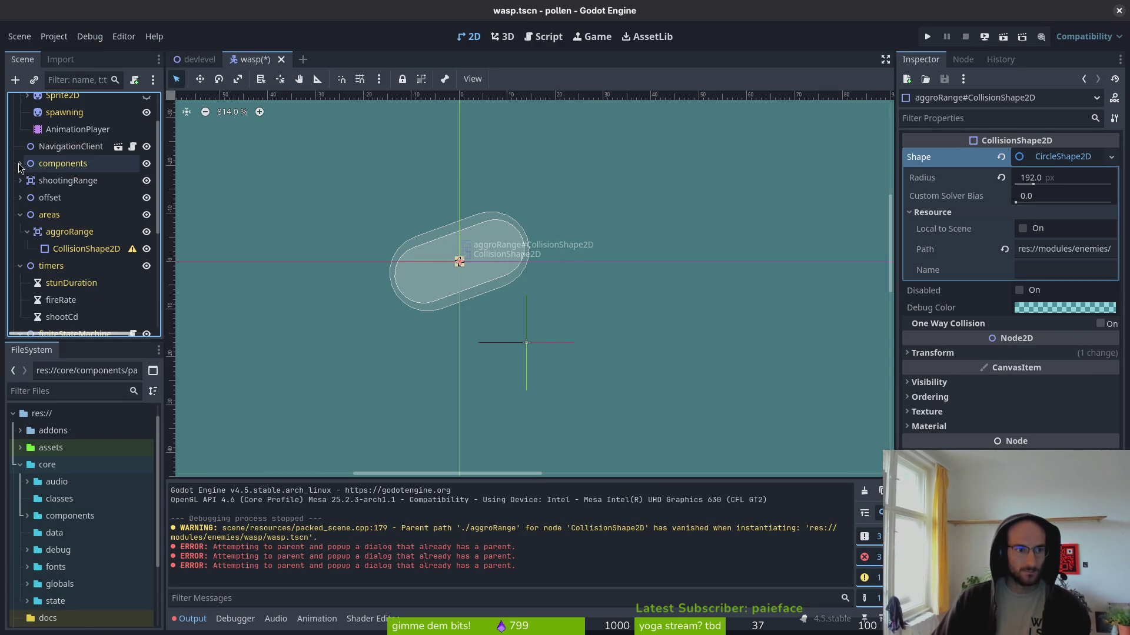
pyautogui.click(81, 250)
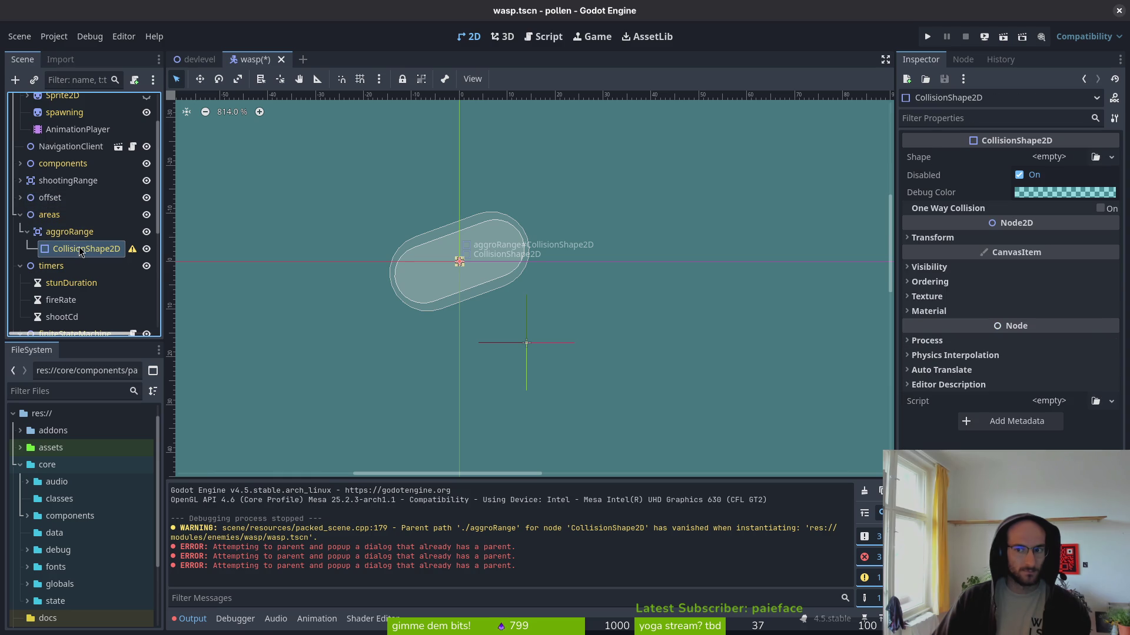
pyautogui.scroll(4, 82, 176)
pyautogui.click(69, 124)
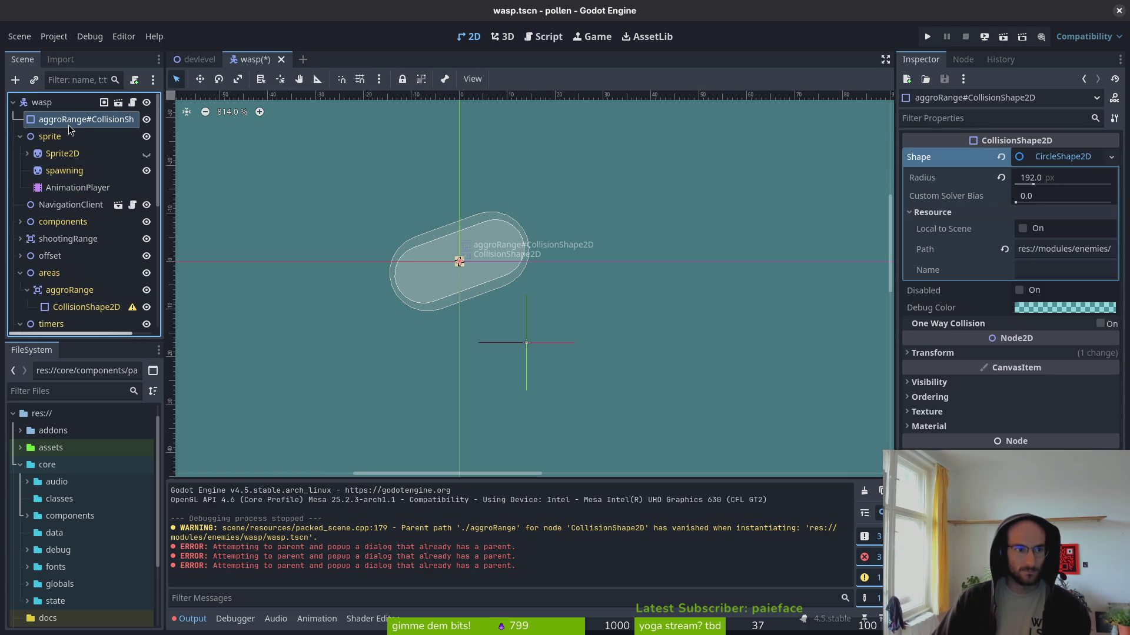
pyautogui.click(86, 307)
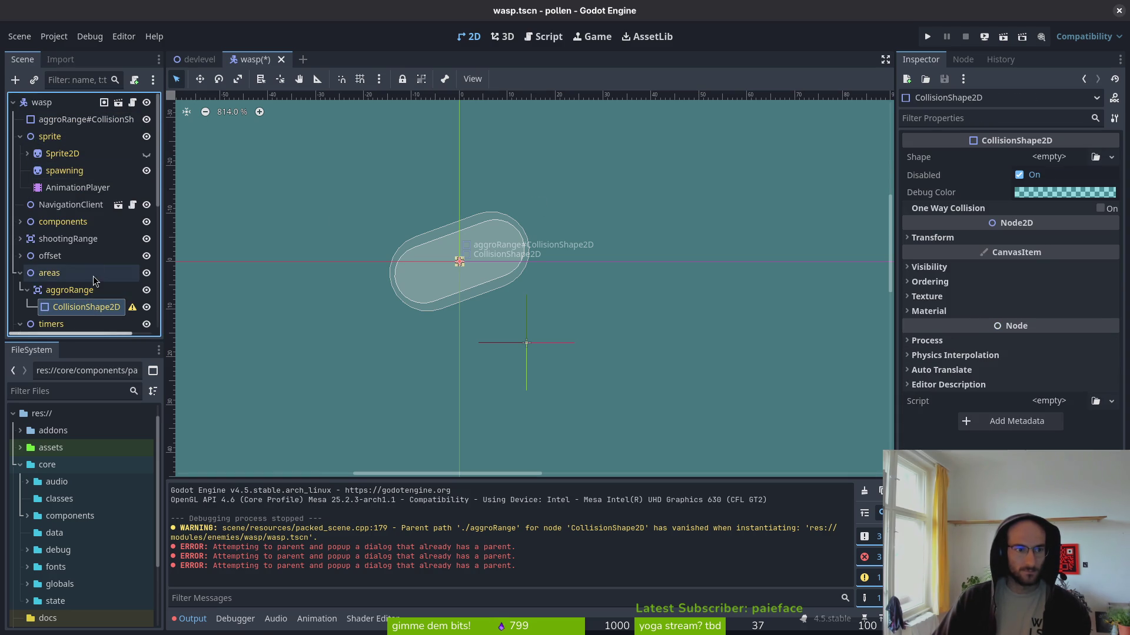
# Step: Give the empty CollisionShape2D a new CircleShape2D with radius 192 and save the wasp scene
pyautogui.click(1063, 167)
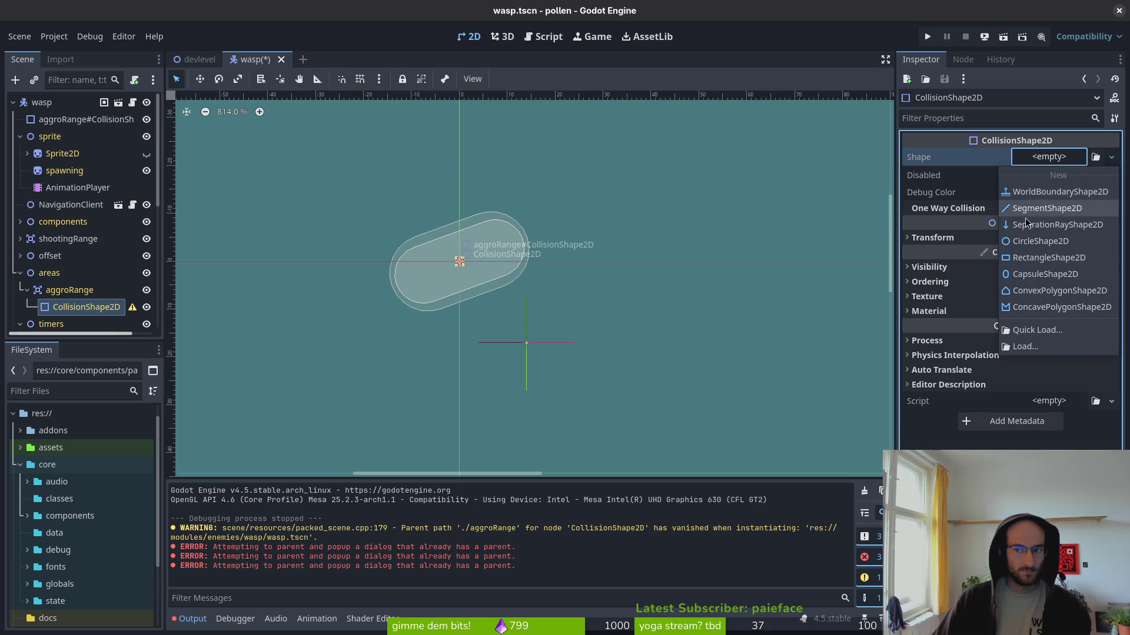
pyautogui.click(1053, 244)
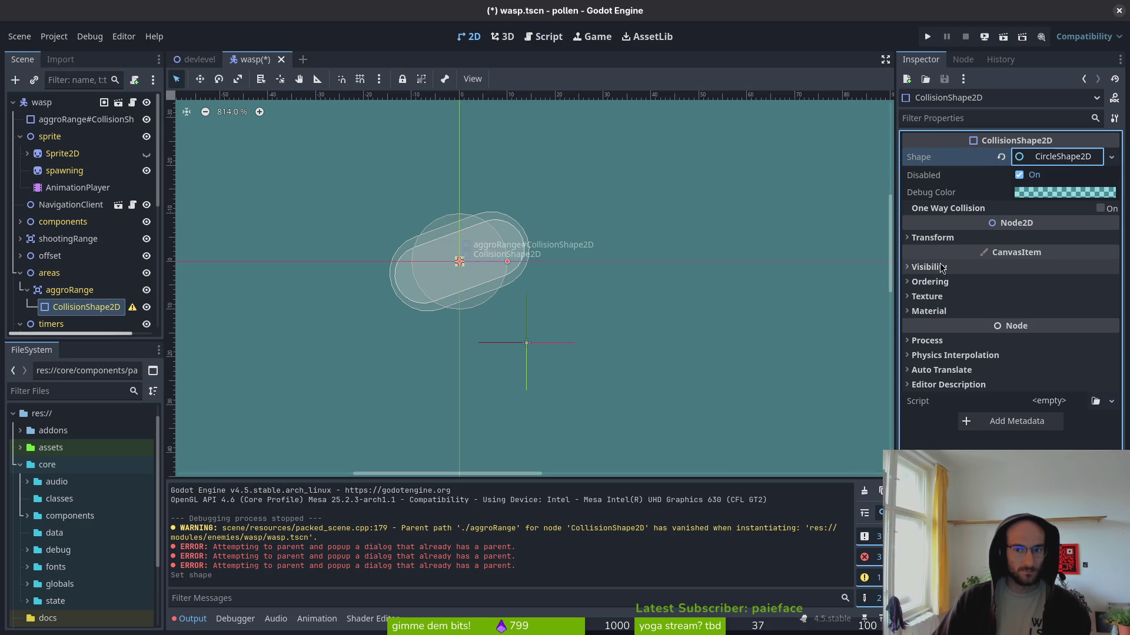
pyautogui.click(1059, 157)
pyautogui.click(1078, 183)
pyautogui.write('192')
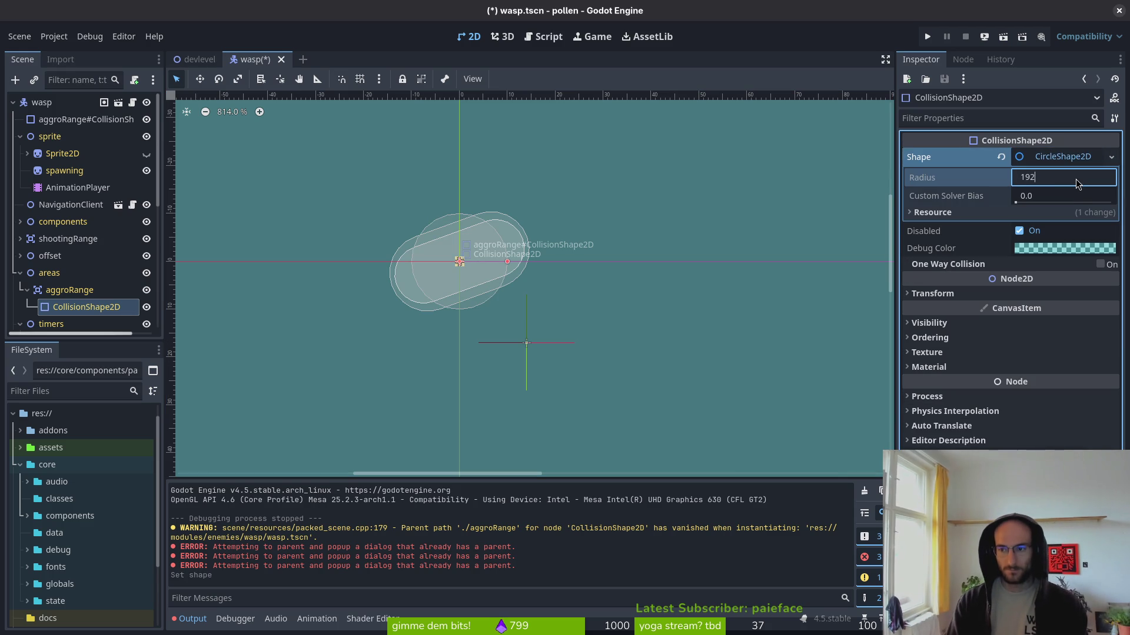
pyautogui.press('Return')
pyautogui.hotkey('ctrl', 's')
pyautogui.scroll(-8, 529, 265)
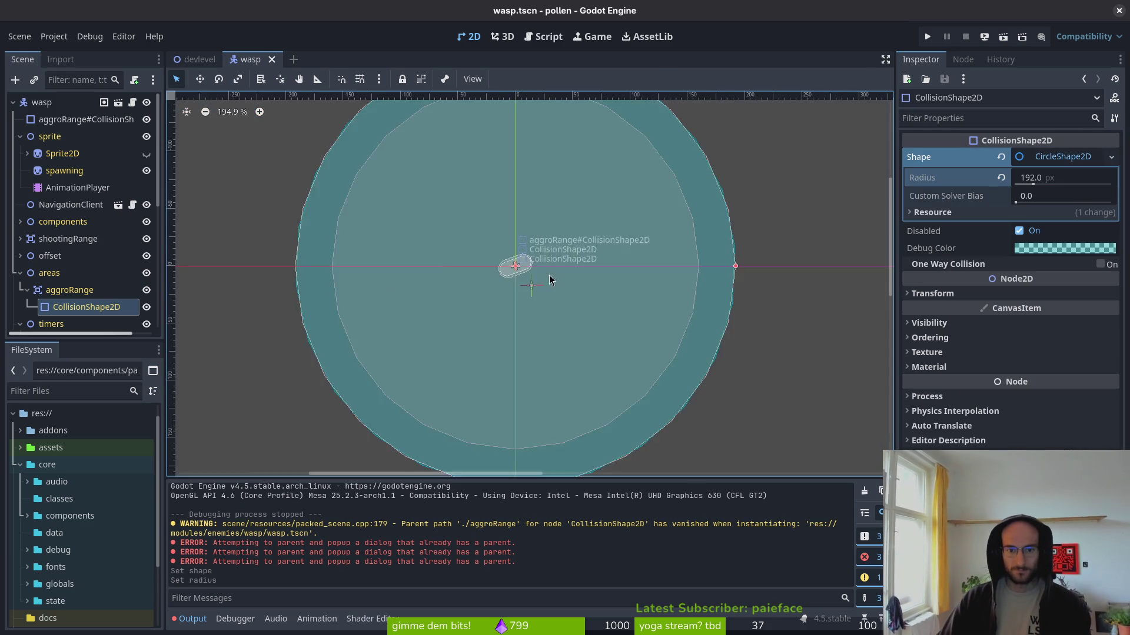
pyautogui.hotkey('ctrl', 's')
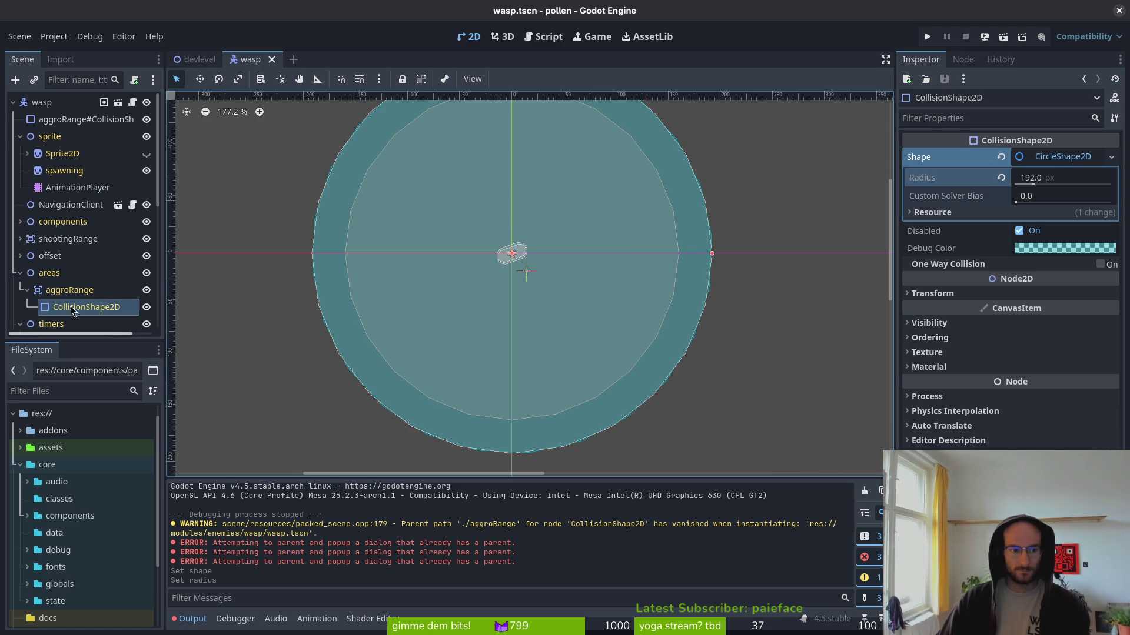
# Step: Toggle visibility of the areas group and root collision circle to compare them, then save
pyautogui.click(27, 291)
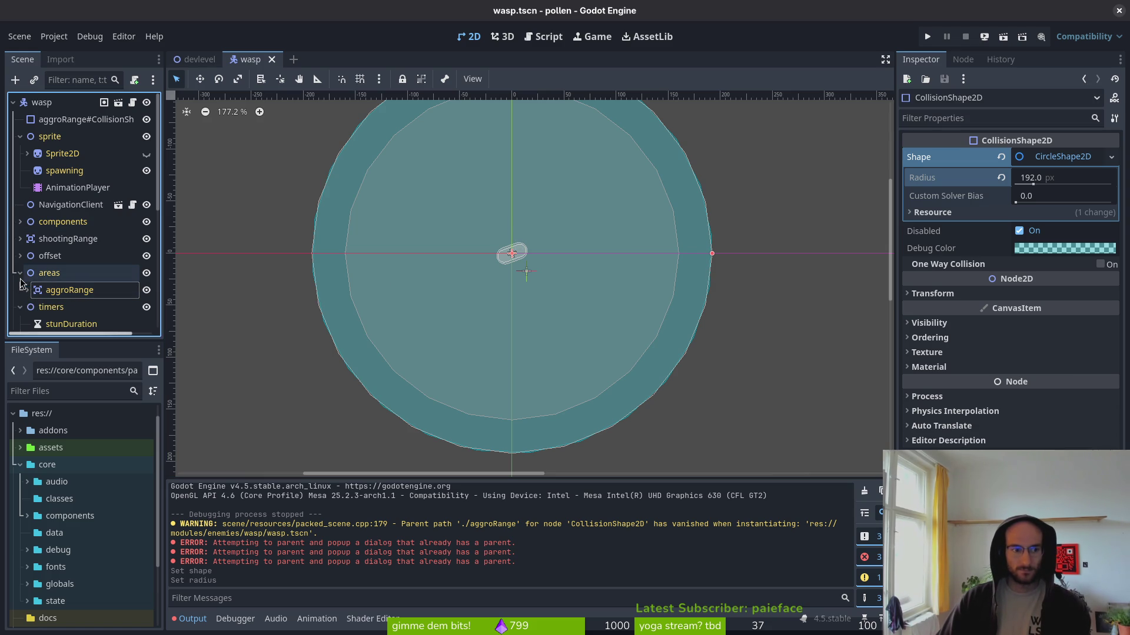
pyautogui.click(147, 274)
pyautogui.click(146, 274)
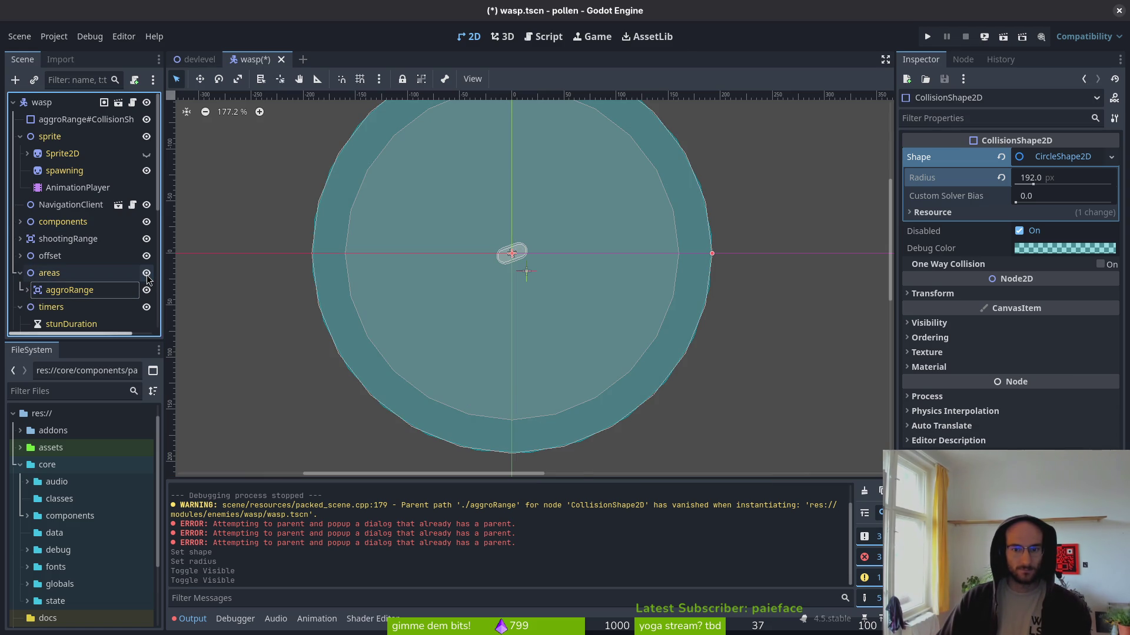
pyautogui.click(147, 119)
pyautogui.click(146, 119)
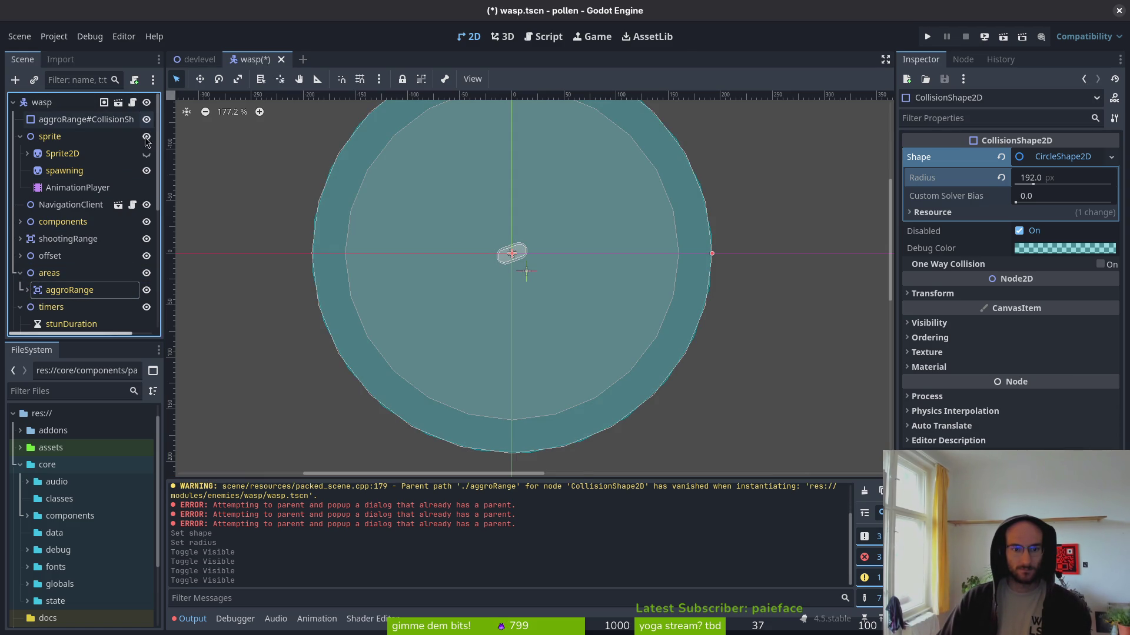
pyautogui.click(20, 273)
pyautogui.hotkey('ctrl', 's')
pyautogui.click(67, 122)
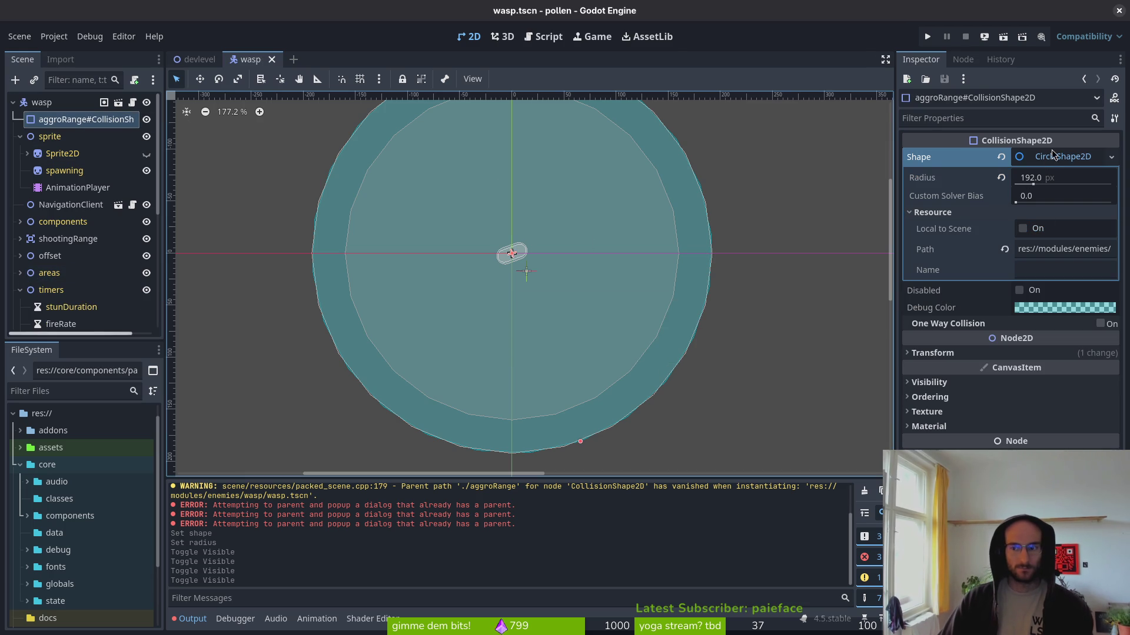
# Step: Show the wasp sprite on the canvas and confirm the root circle's 192 px radius
pyautogui.click(1071, 179)
pyautogui.scroll(11, 520, 262)
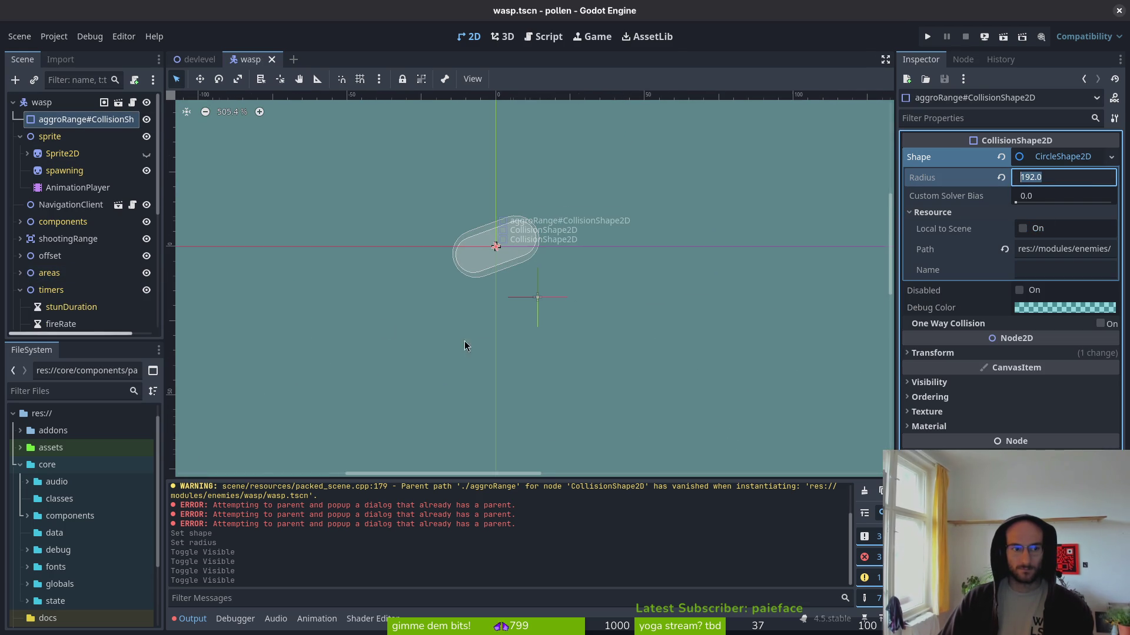
pyautogui.click(146, 154)
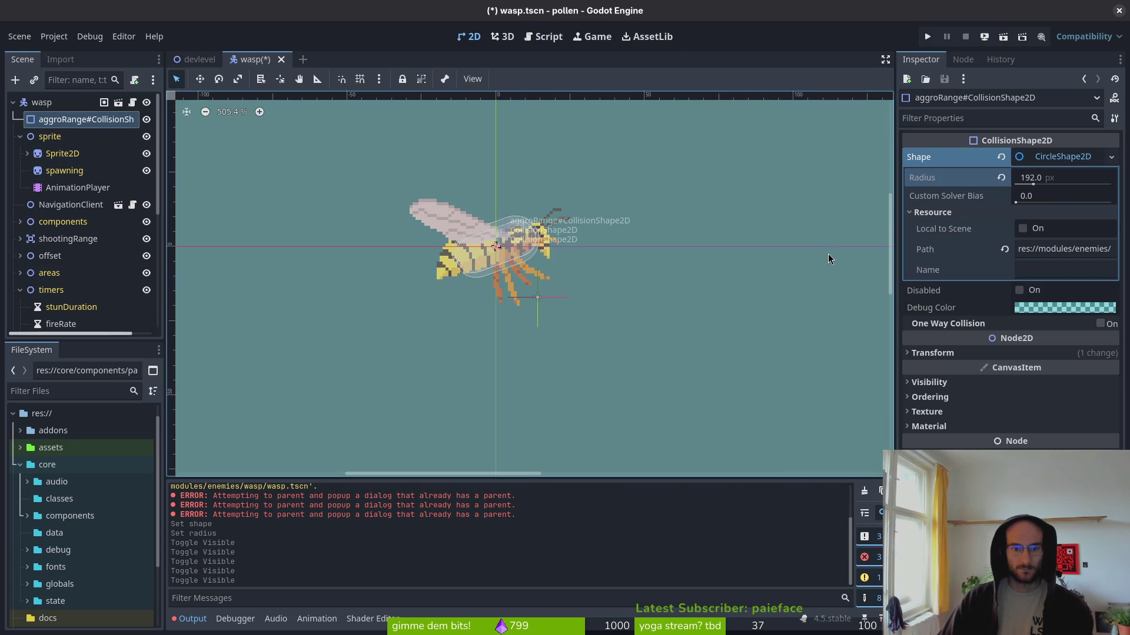
pyautogui.click(1065, 179)
pyautogui.scroll(10, 503, 250)
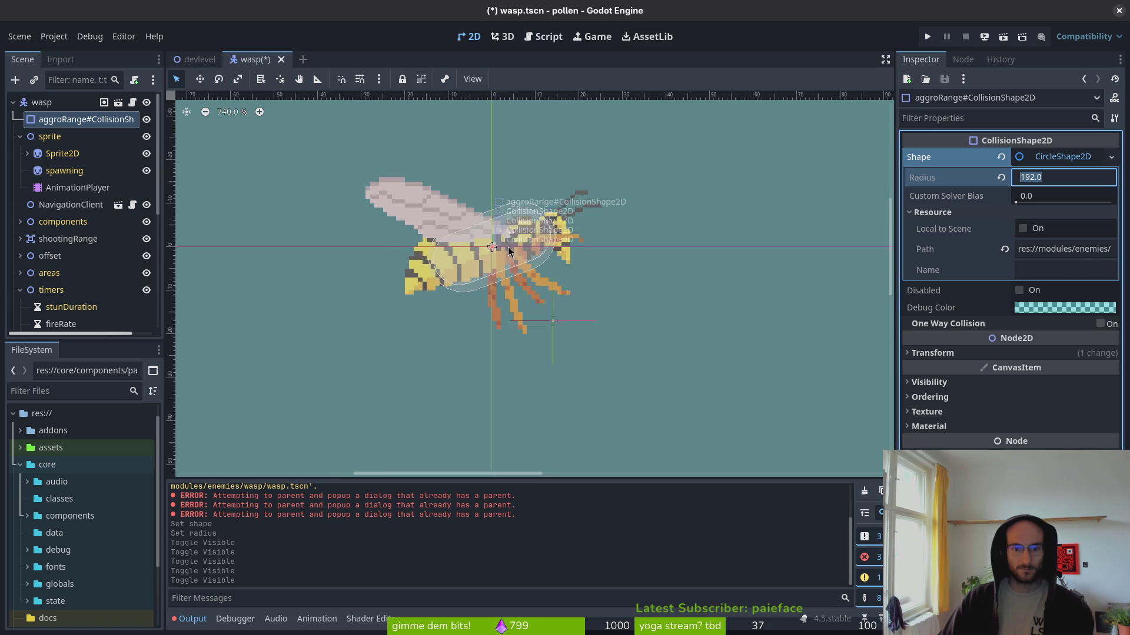
pyautogui.scroll(5, 498, 256)
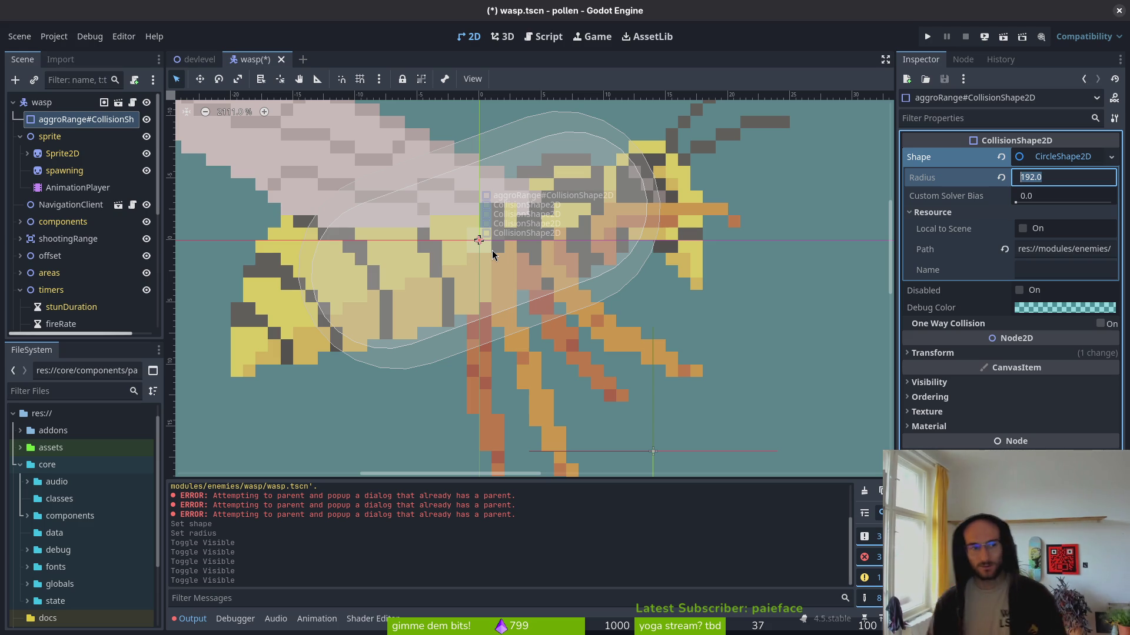
pyautogui.press('Return')
# Step: Quick-open mosquito.tscn and dismiss the Load Errors report
pyautogui.hotkey('shift', 'alt', 'o')
pyautogui.write('mos')
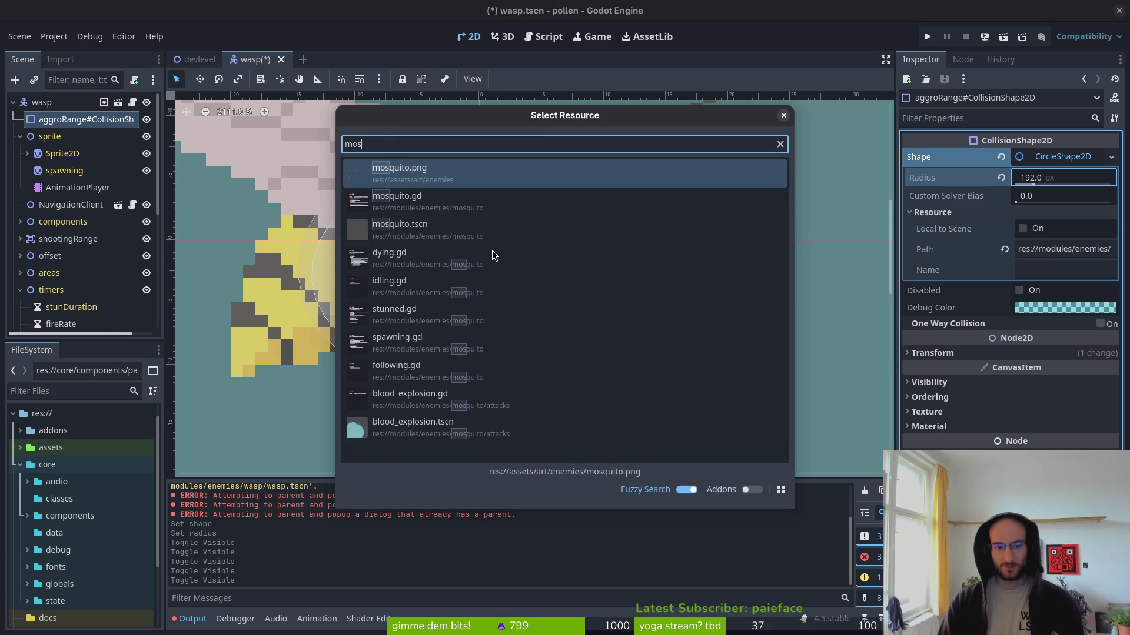
pyautogui.write('t')
pyautogui.press('Down')
pyautogui.press('Down')
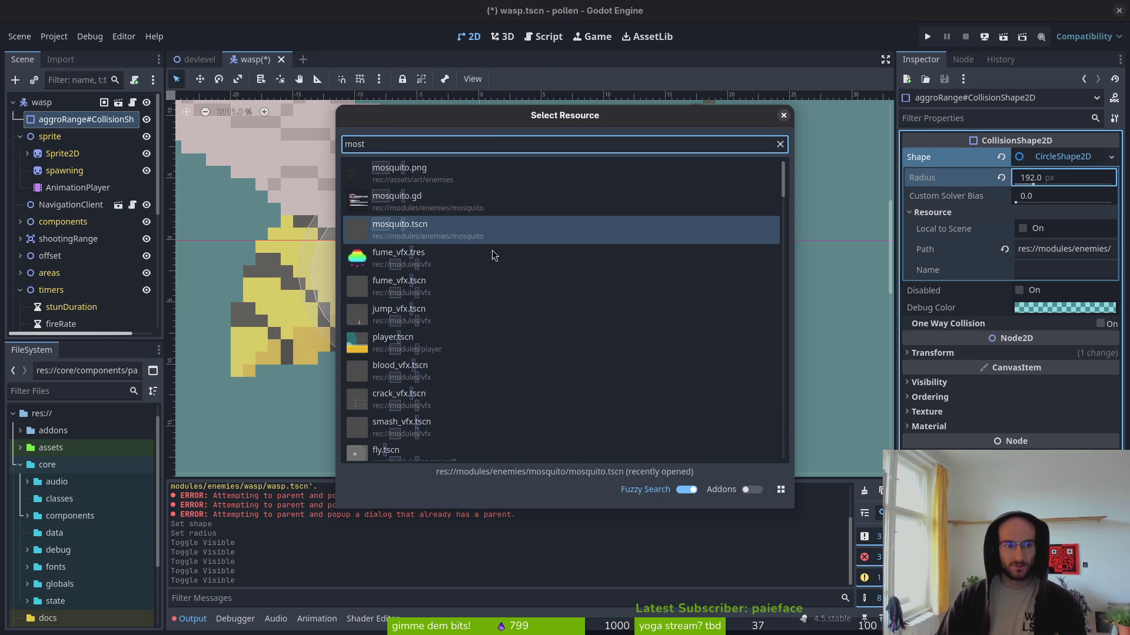
pyautogui.press('Return')
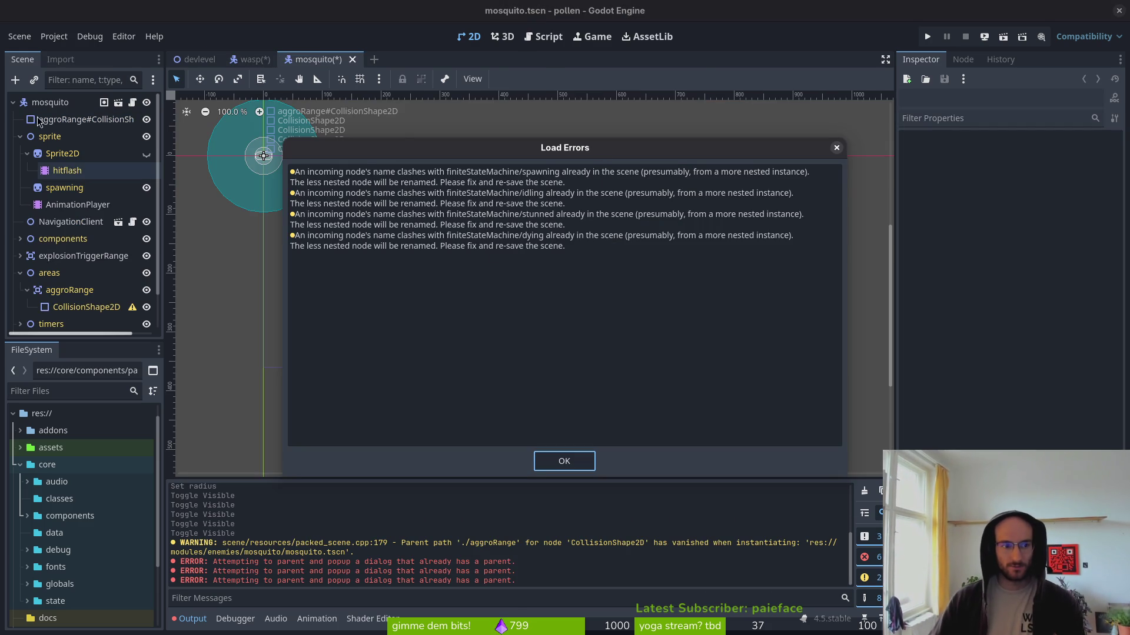
pyautogui.click(563, 462)
# Step: Inspect the mosquito's aggroRange CollisionShape2D and its 96 px circle radius
pyautogui.scroll(5, 220, 153)
pyautogui.hscroll(-5, 668, 271)
pyautogui.scroll(4, 671, 272)
pyautogui.scroll(5, 498, 230)
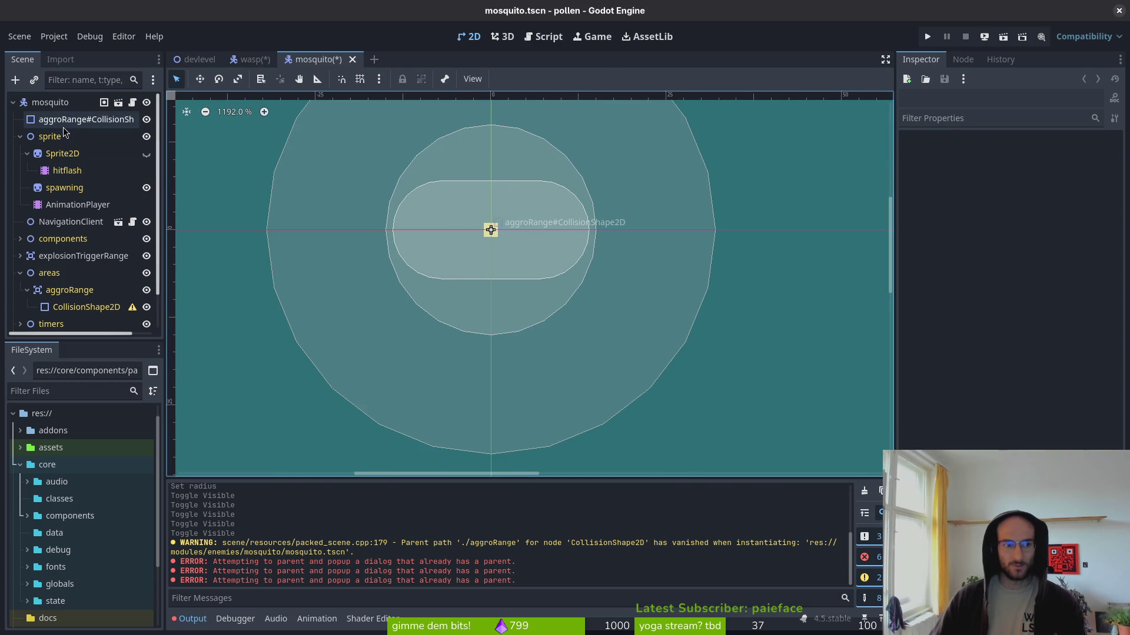
pyautogui.click(492, 232)
pyautogui.click(1057, 158)
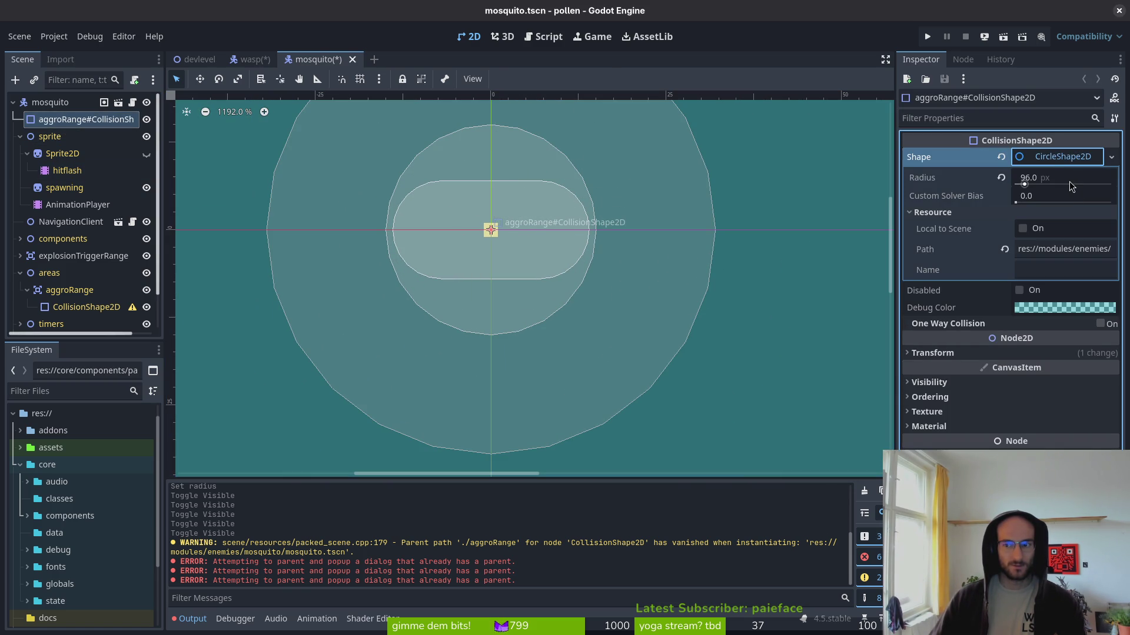
pyautogui.click(1063, 157)
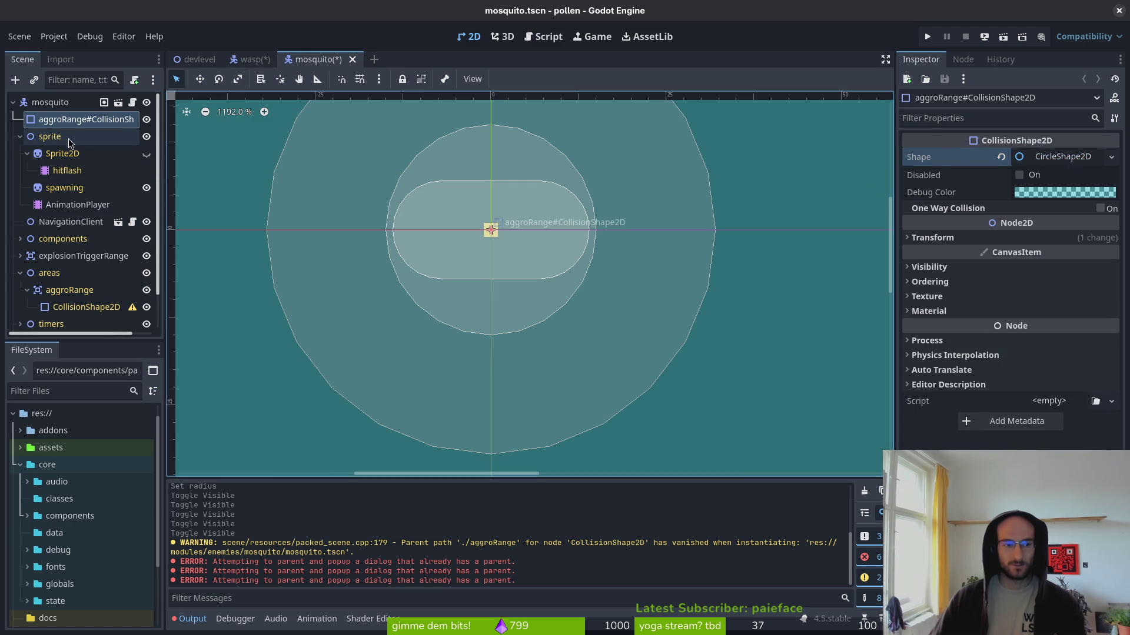
# Step: Review the mosquito's sprite, areas, components and hitbox nodes, then close the scene
pyautogui.click(20, 136)
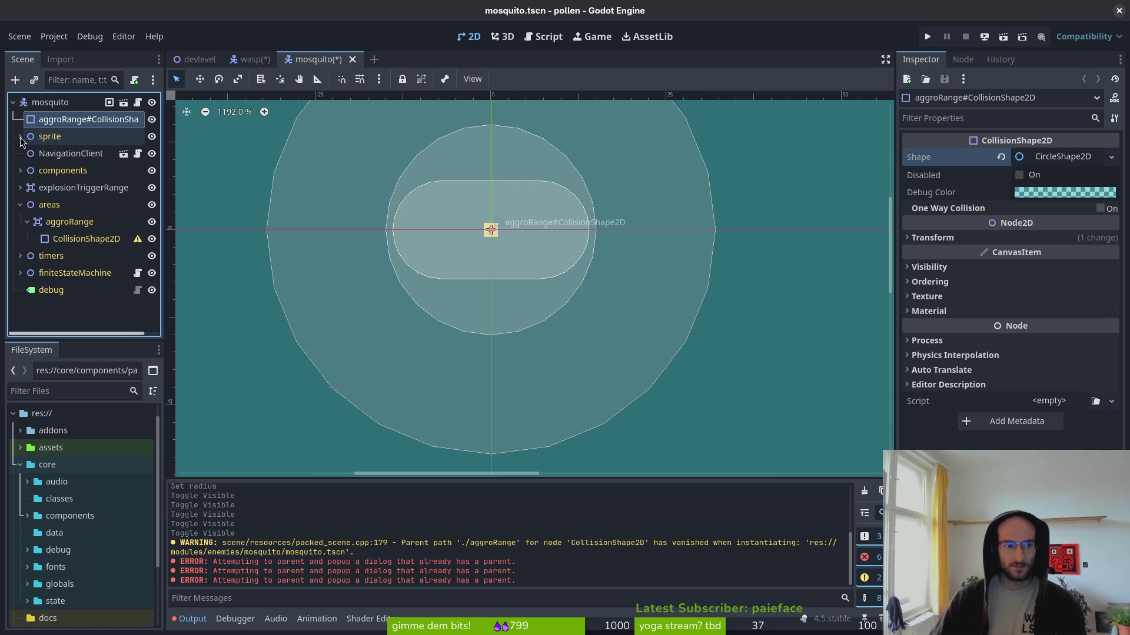
pyautogui.click(20, 204)
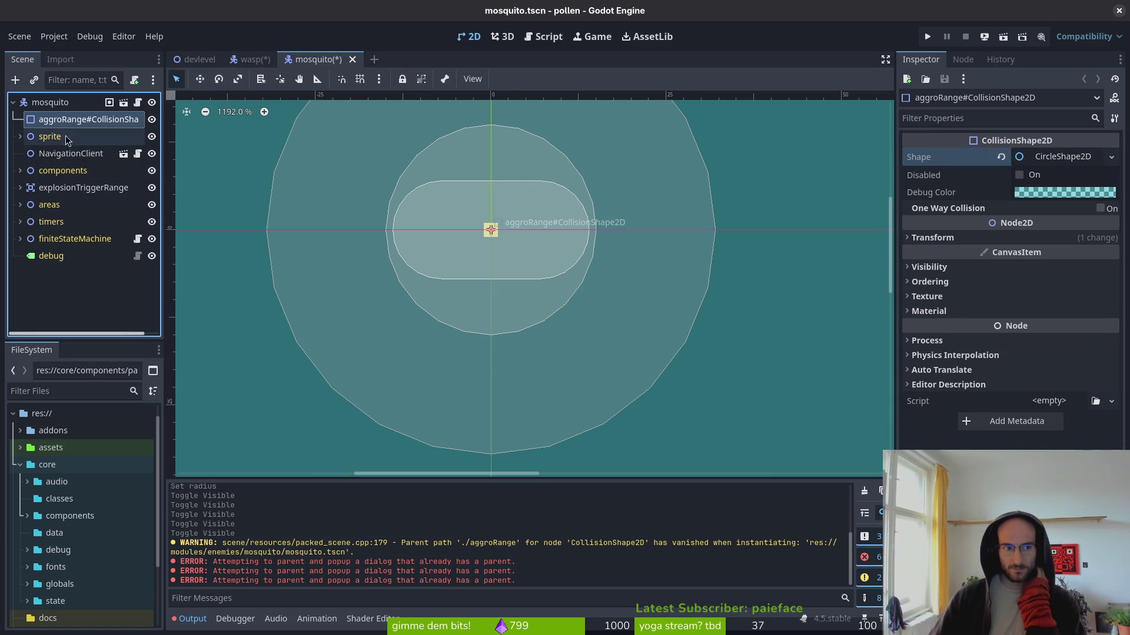
pyautogui.click(20, 170)
pyautogui.click(27, 187)
pyautogui.click(27, 291)
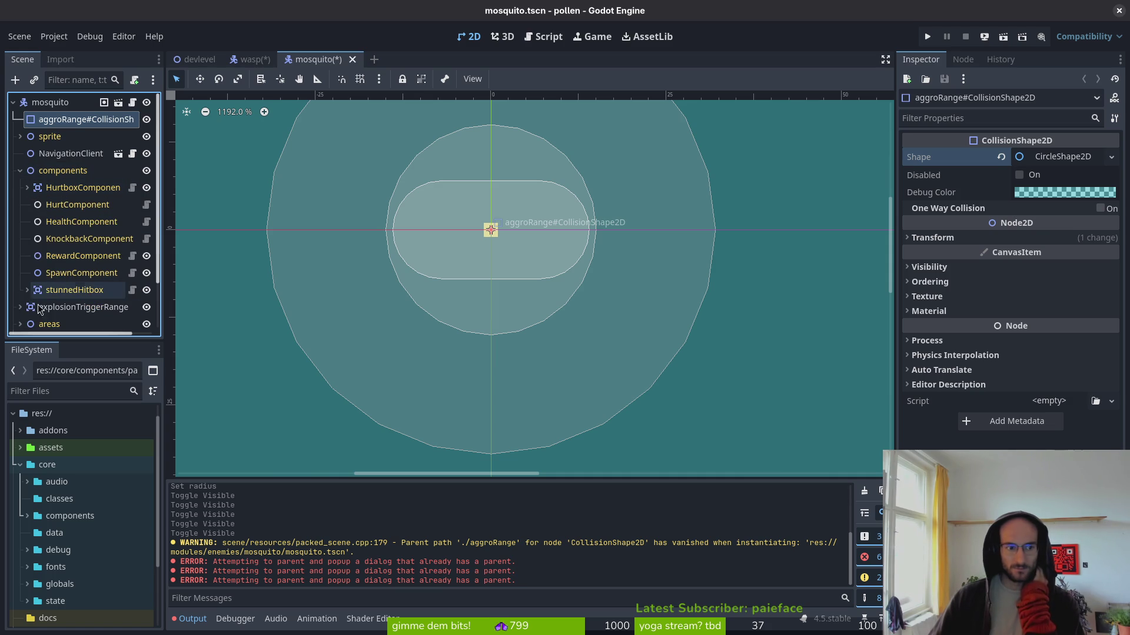
pyautogui.scroll(-2, 82, 265)
pyautogui.scroll(2, 82, 235)
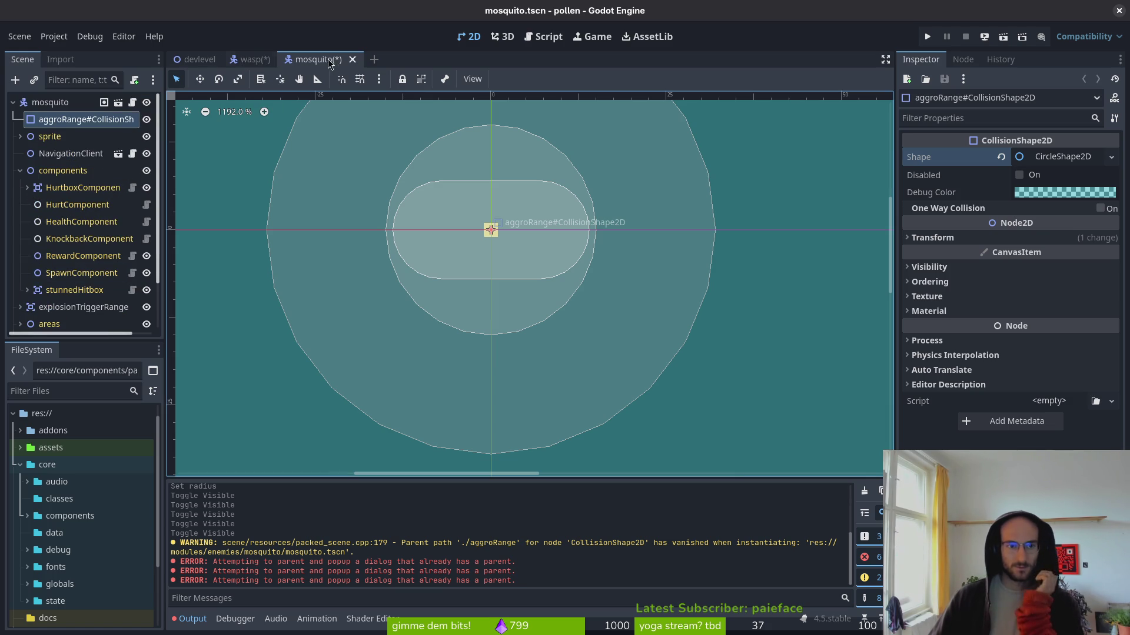
pyautogui.middleClick(312, 62)
# Step: Discard the mosquito scene and set the wasp's collision circle radius to 16
pyautogui.click(469, 350)
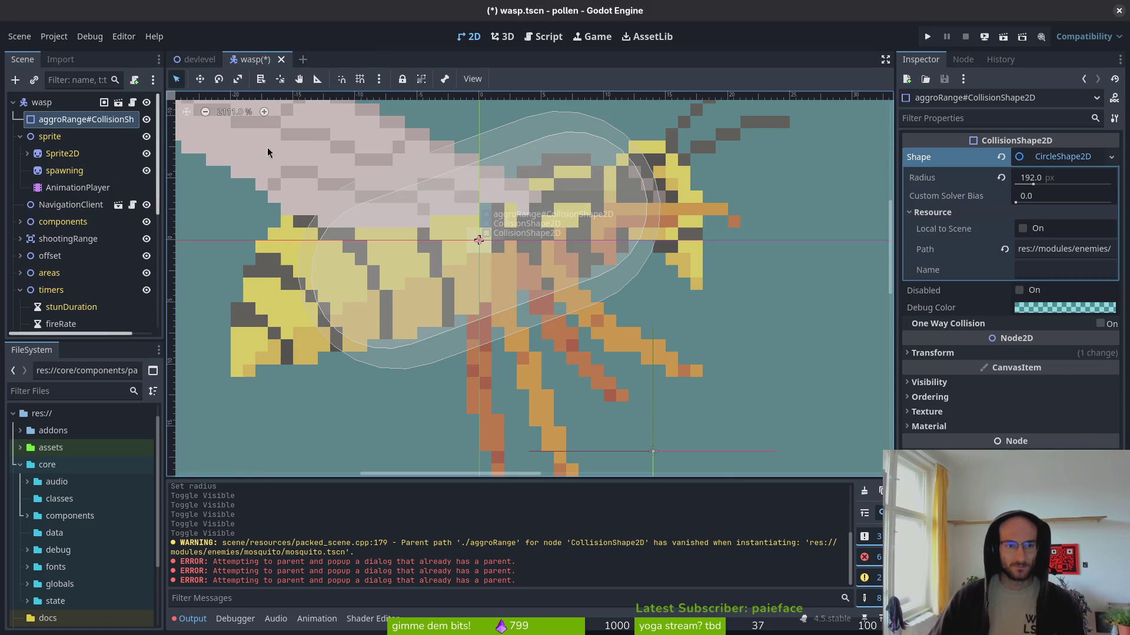
pyautogui.scroll(-2, 556, 239)
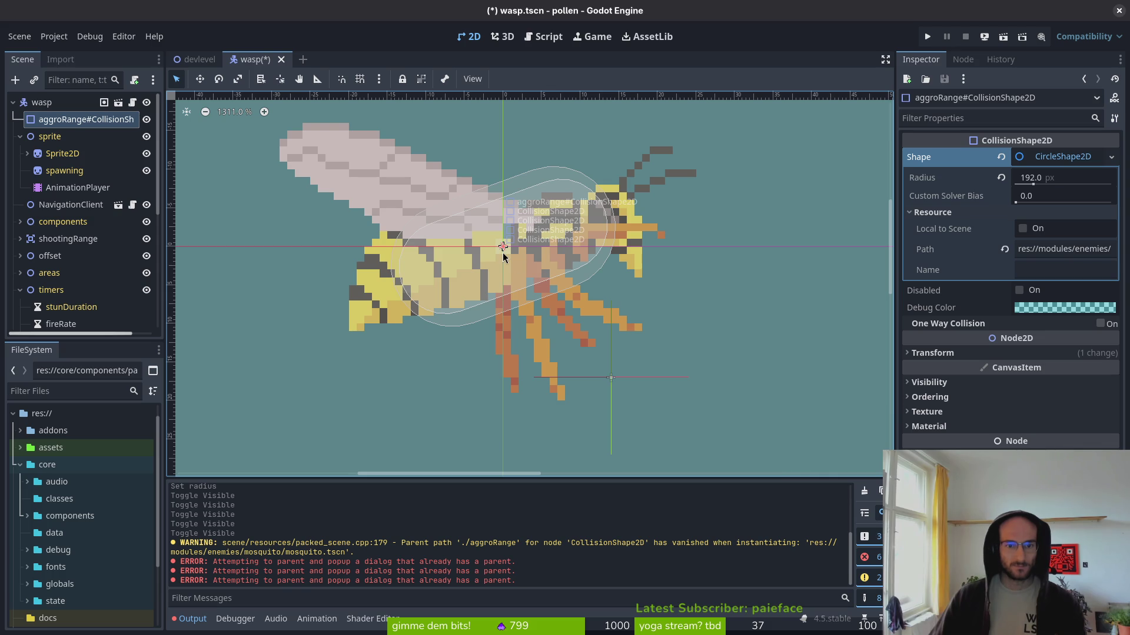
pyautogui.click(1069, 180)
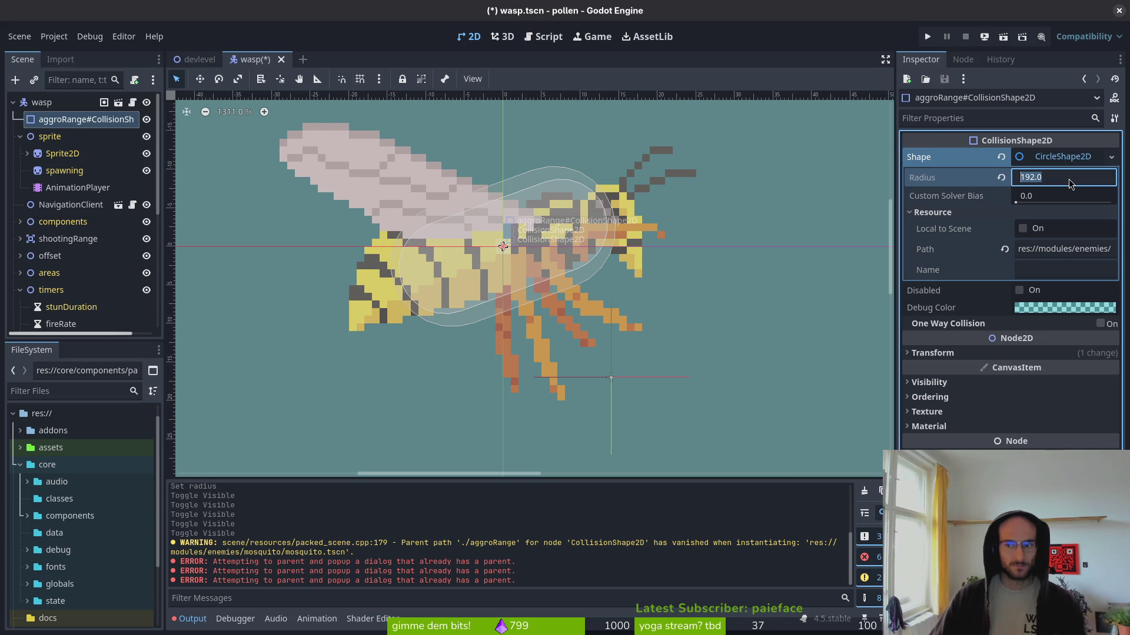
pyautogui.write('16')
pyautogui.press('Return')
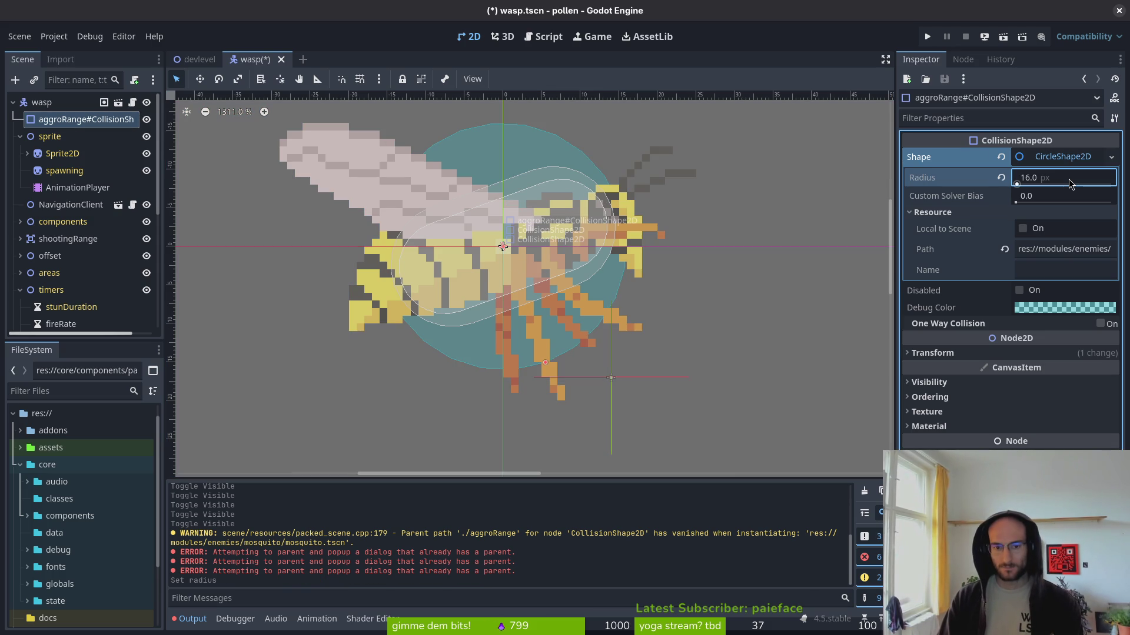
# Step: Shrink the wasp's collision circle radius to 8, then to 6 px
pyautogui.click(1068, 179)
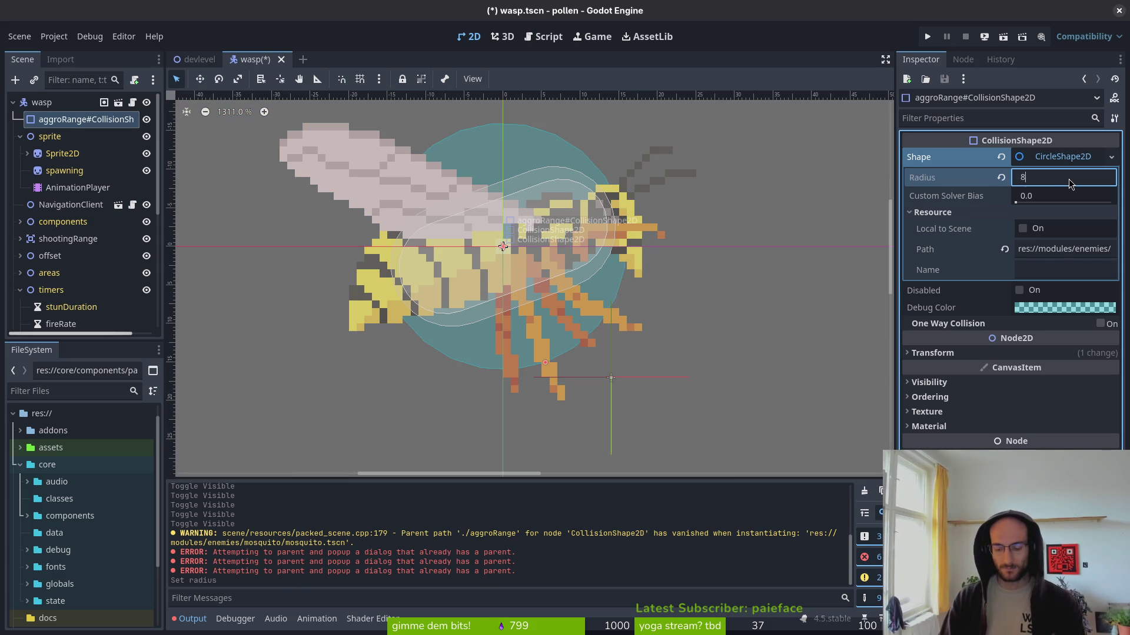
pyautogui.write('8')
pyautogui.press('Return')
pyautogui.scroll(3, 547, 260)
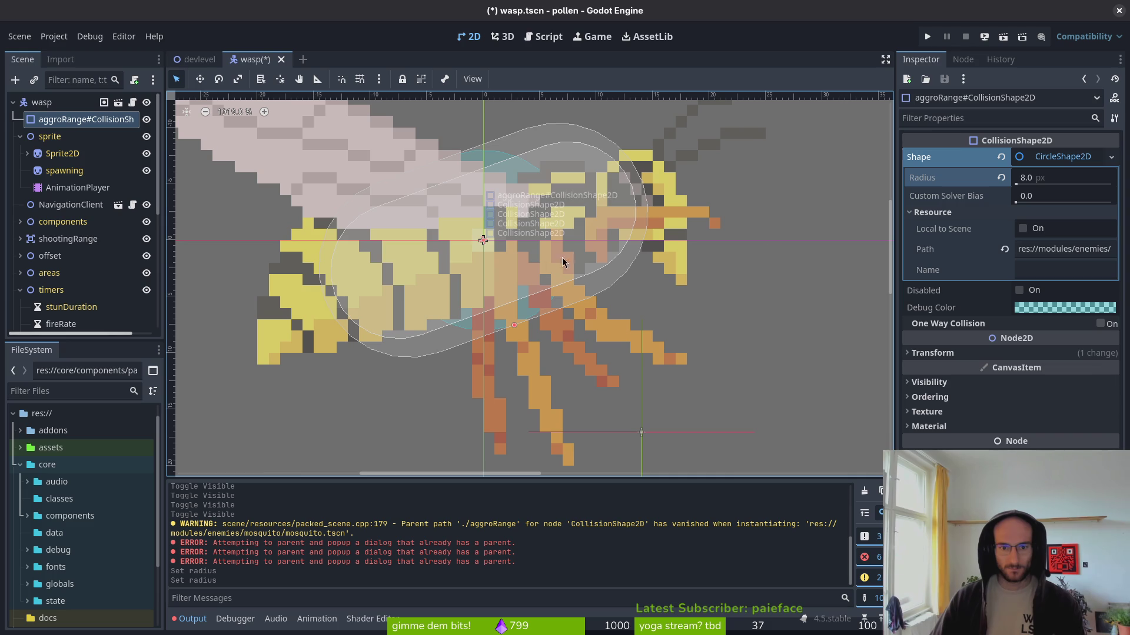
pyautogui.click(1072, 179)
pyautogui.write('6')
pyautogui.press('Return')
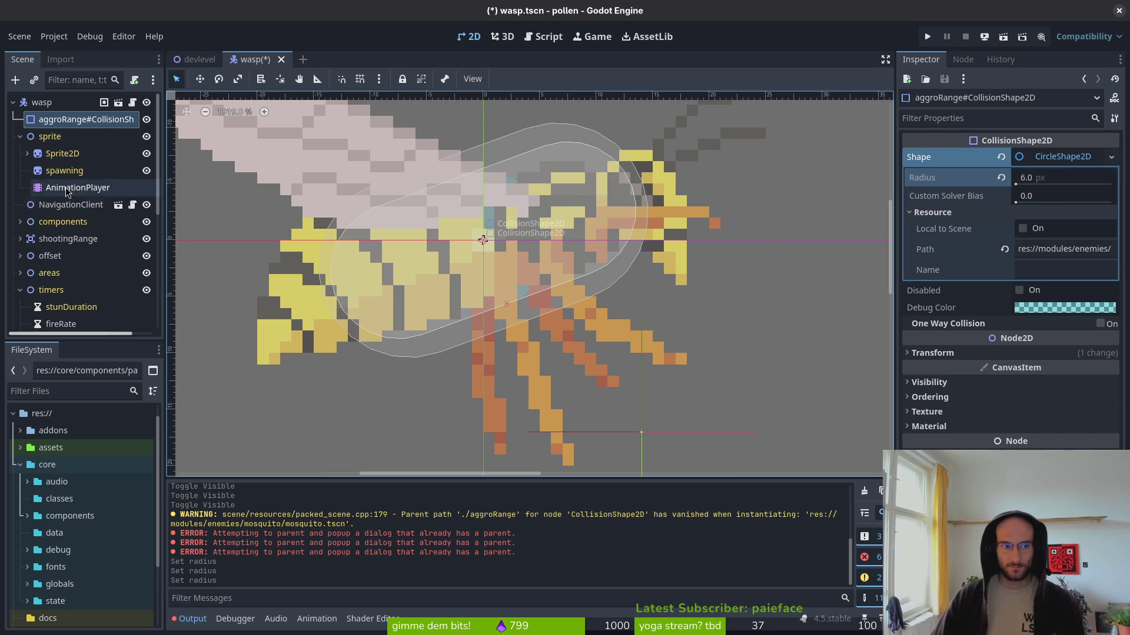
# Step: Delete the aggroRange CollisionShape2D and add a new CollisionShape2D under the wasp root
pyautogui.press('Delete')
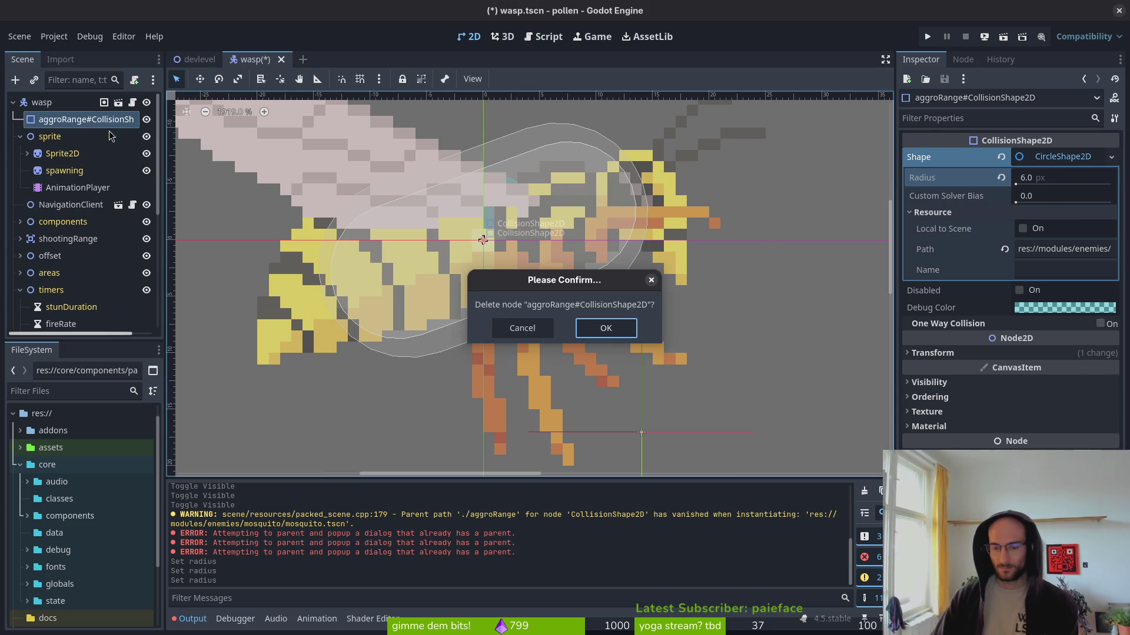
pyautogui.click(597, 328)
pyautogui.click(56, 105)
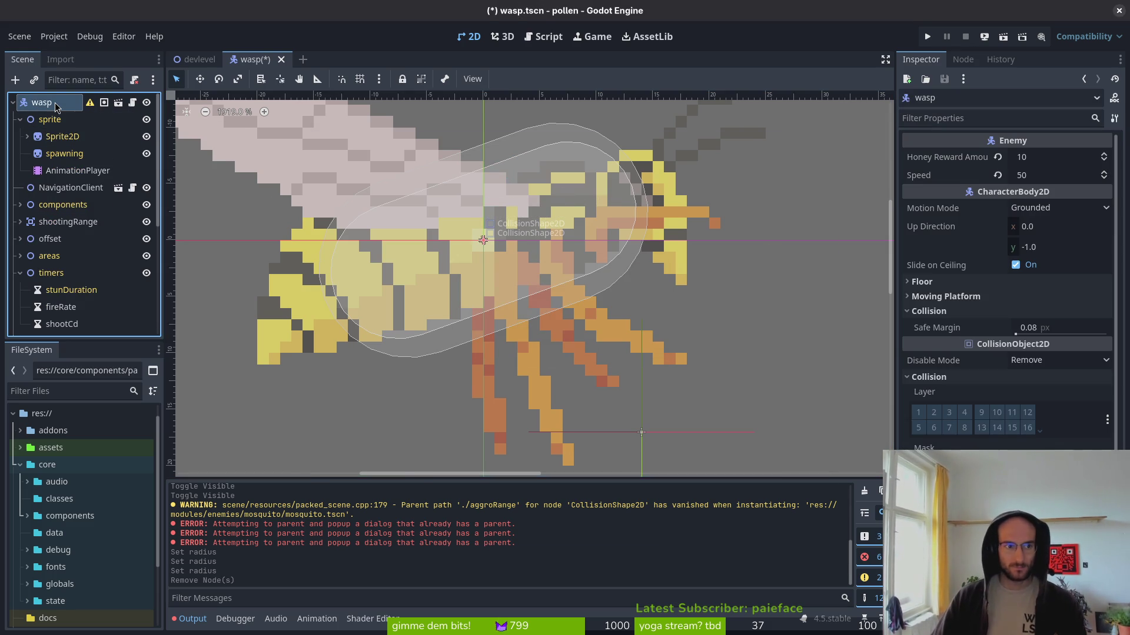
pyautogui.hotkey('ctrl', 'a')
pyautogui.write('colshap')
pyautogui.press('Return')
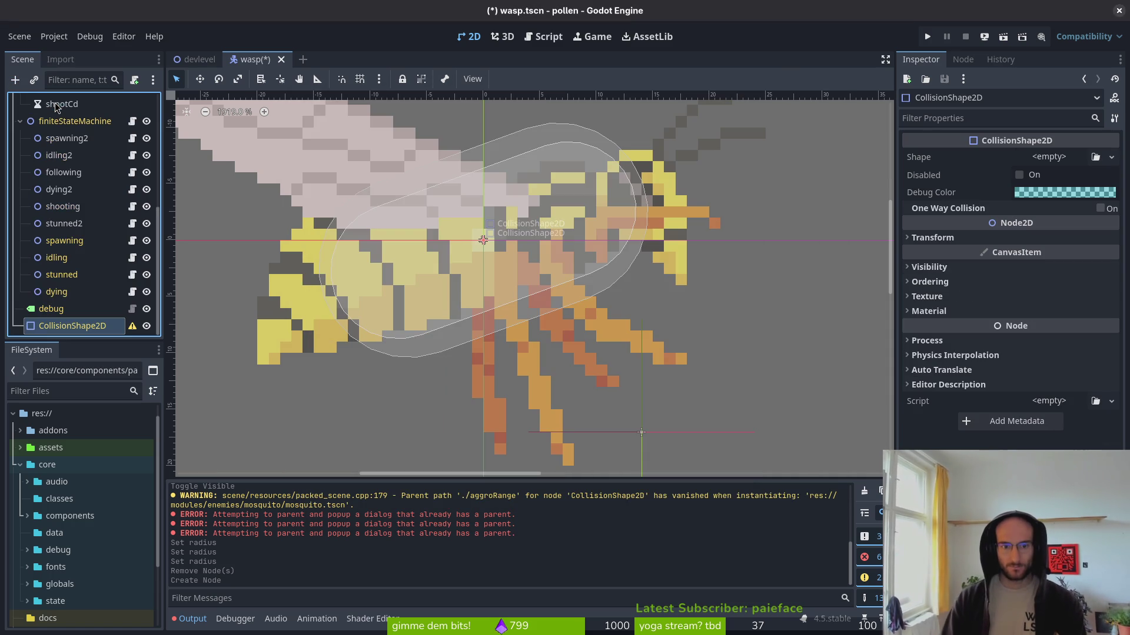
pyautogui.moveTo(61, 329); pyautogui.dragTo(69, 329)
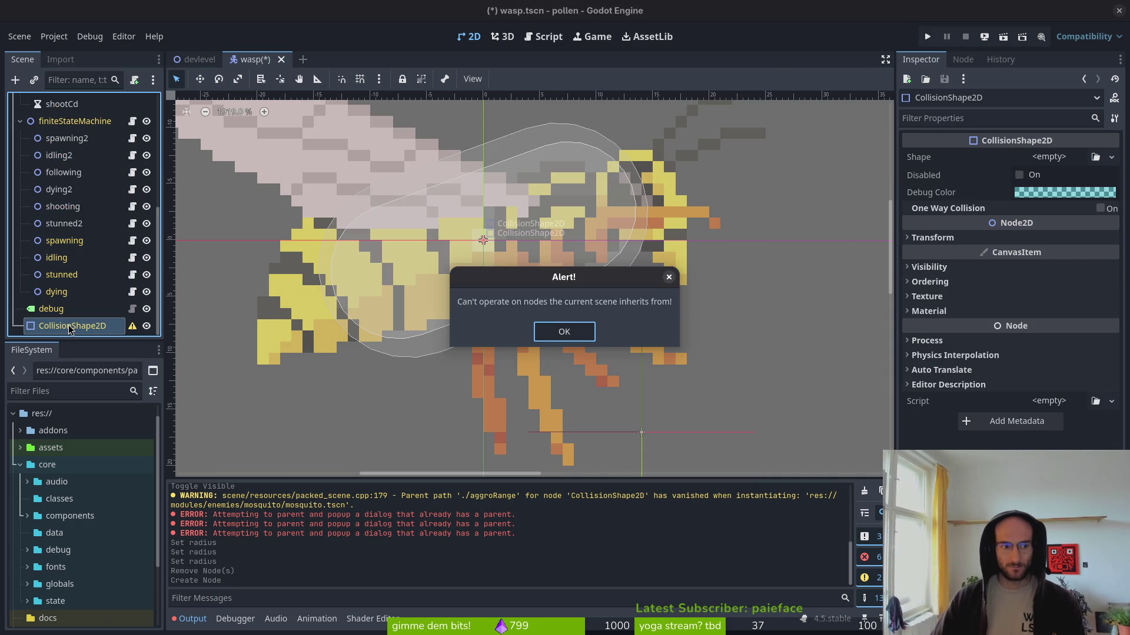
pyautogui.click(669, 278)
pyautogui.scroll(3, 89, 265)
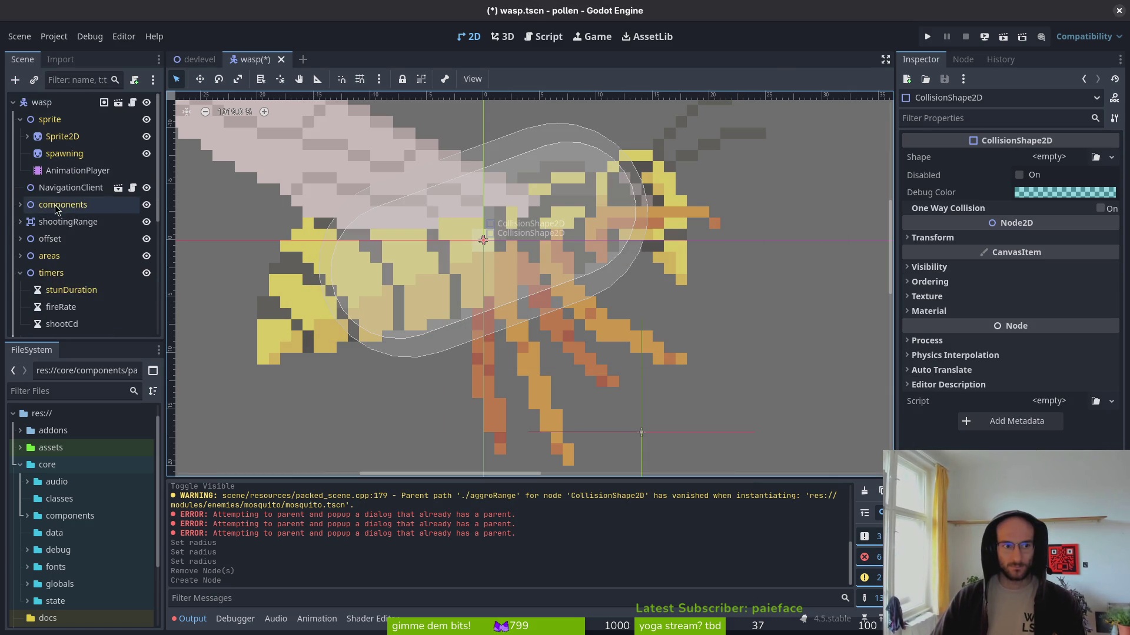
pyautogui.scroll(-3, 82, 288)
# Step: Save the wasp scene and open enemy.tscn
pyautogui.hotkey('ctrl', 's')
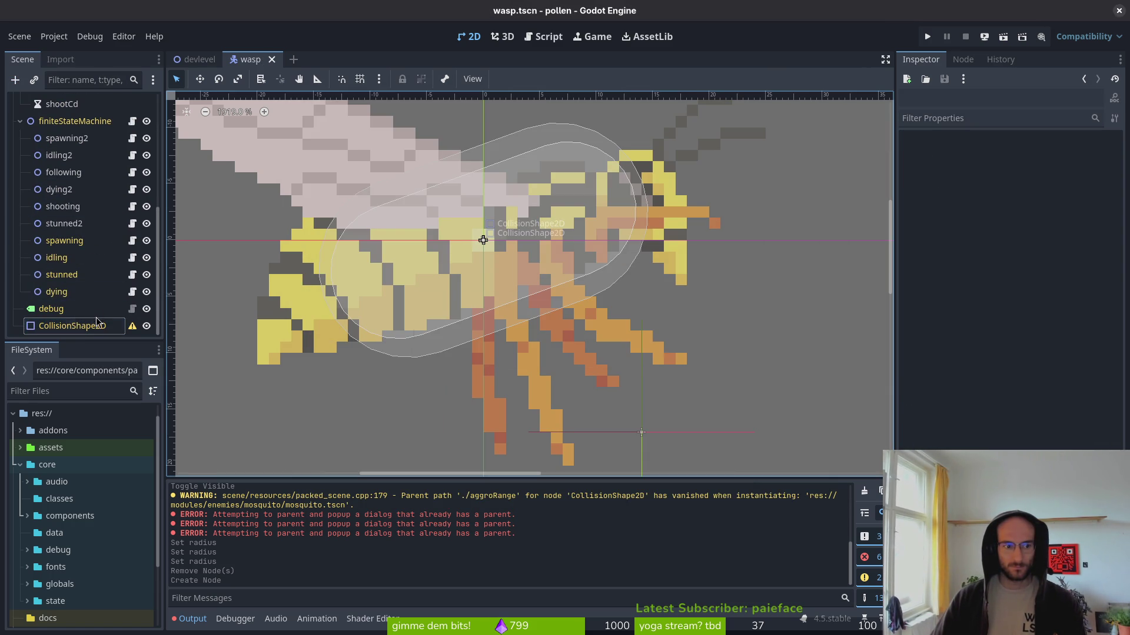
pyautogui.write('enemy')
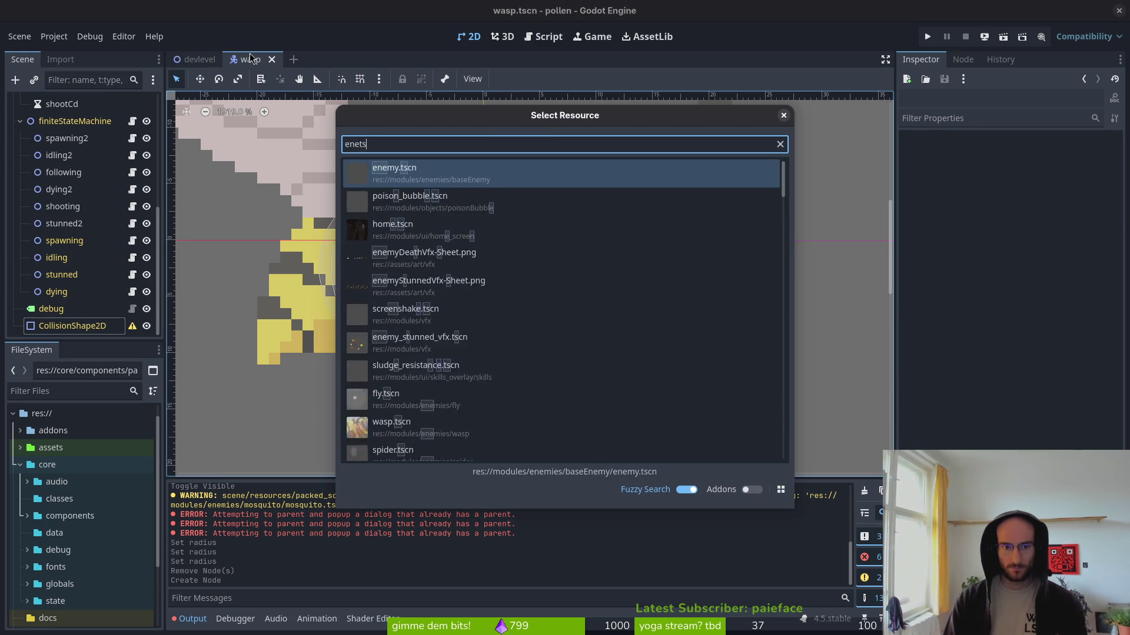
pyautogui.press('Return')
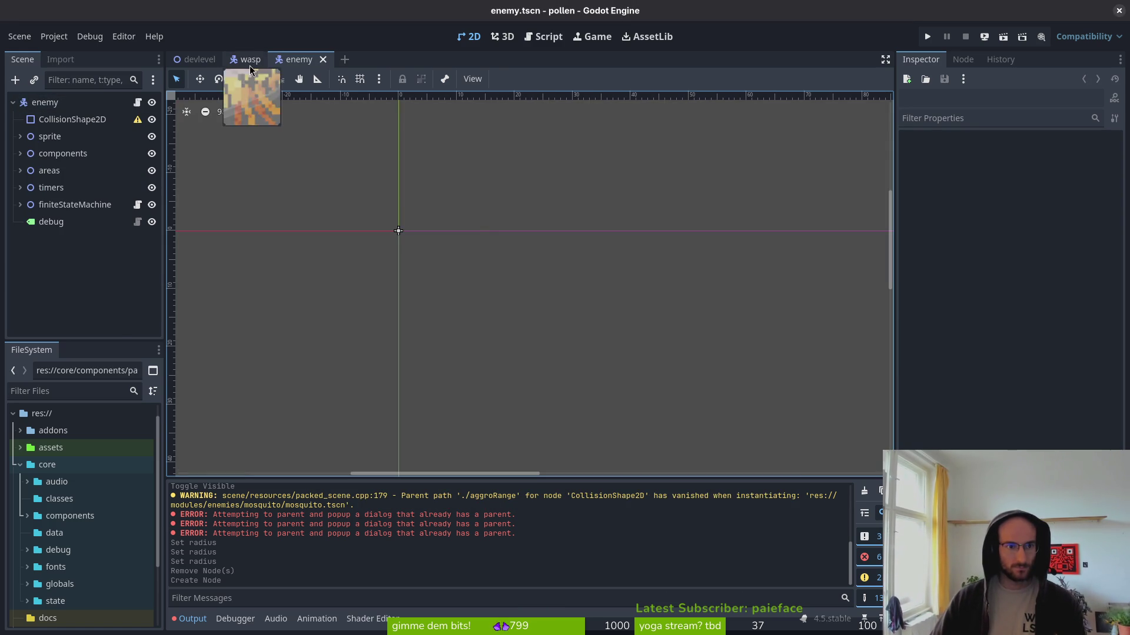
# Step: In the wasp scene, undo the changes and delete the restored aggroRange collision node again
pyautogui.click(250, 63)
pyautogui.scroll(5, 88, 237)
pyautogui.hotkey('ctrl', 'z')
pyautogui.hotkey('ctrl', 'z')
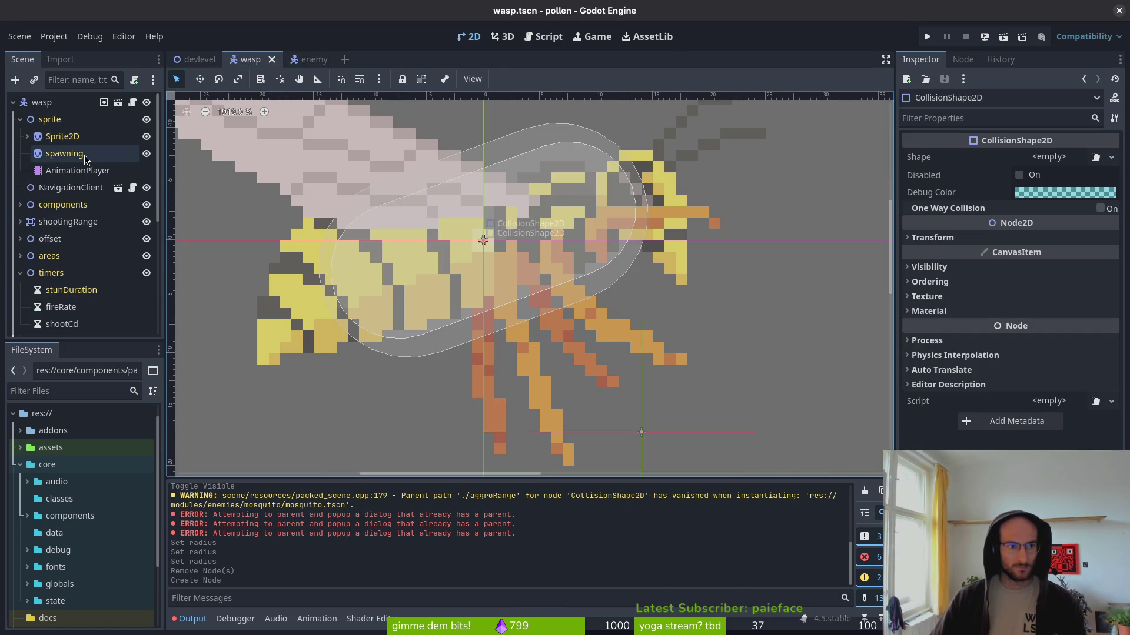
pyautogui.click(64, 120)
pyautogui.press('Delete')
pyautogui.press('Return')
pyautogui.scroll(-5, 80, 210)
pyautogui.scroll(5, 80, 210)
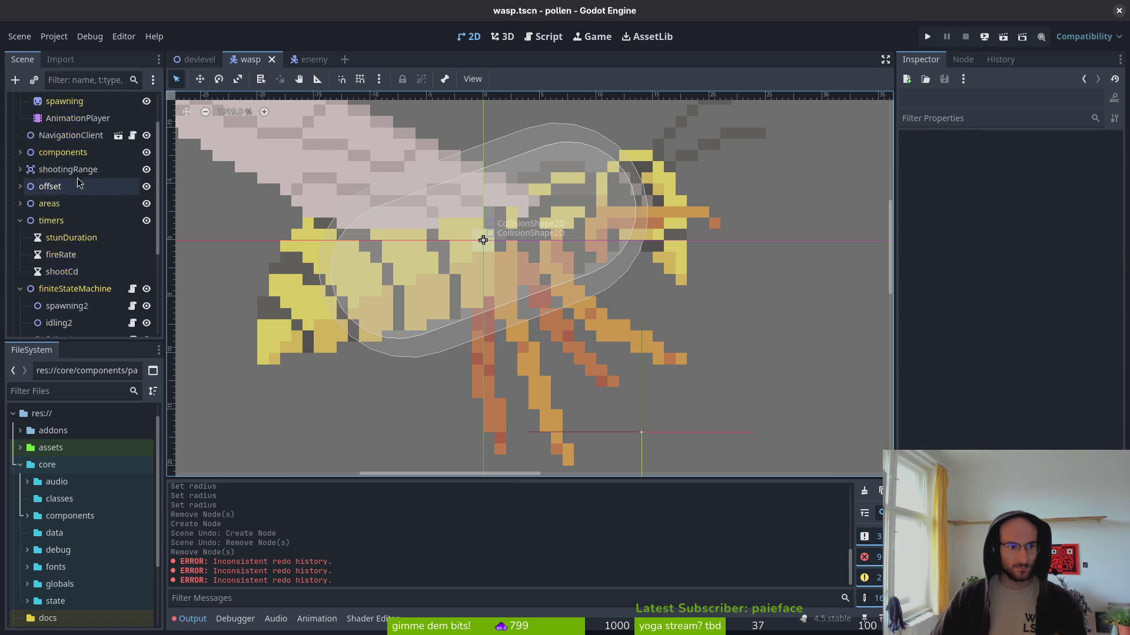
# Step: Compare the wasp root with the enemy scene's root CollisionShape2D
pyautogui.click(72, 104)
pyautogui.moveTo(89, 104)
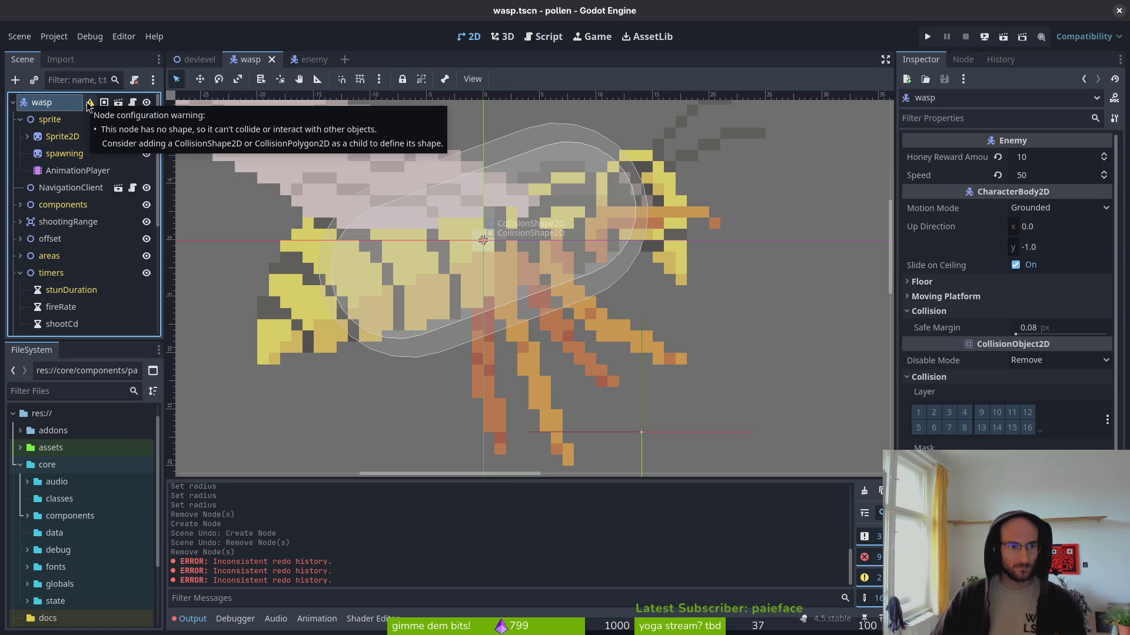
pyautogui.click(294, 60)
pyautogui.click(72, 119)
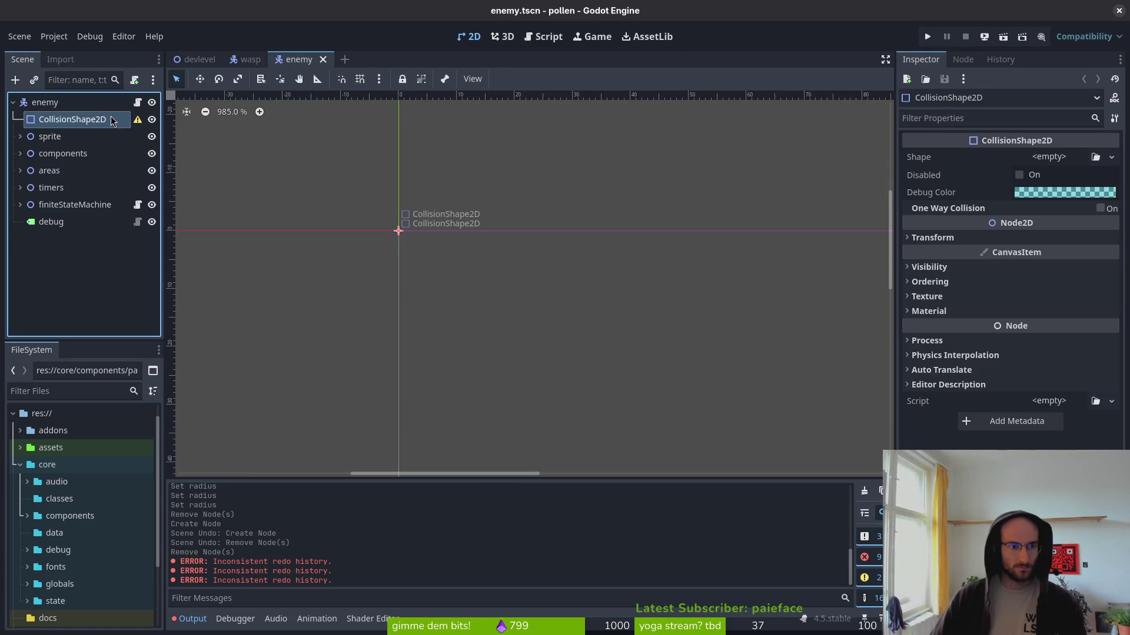
# Step: Give the wasp's root CollisionShape2D a new CircleShape2D with radius 8
pyautogui.click(244, 59)
pyautogui.hotkey('ctrl', 'v')
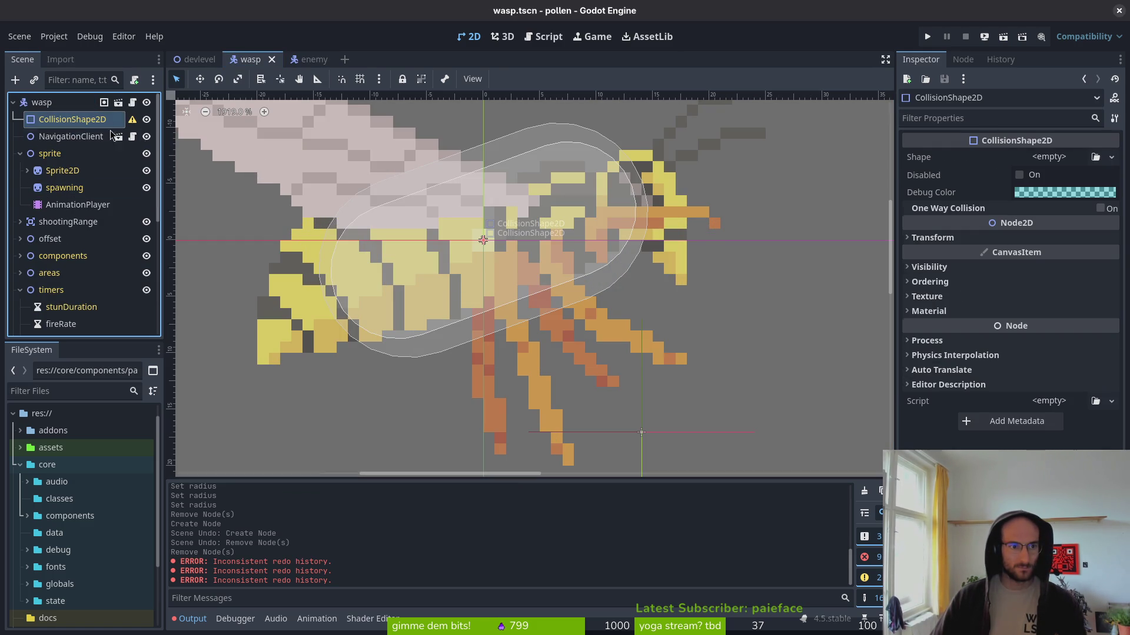
pyautogui.scroll(-3, 27, 143)
pyautogui.scroll(3, 27, 143)
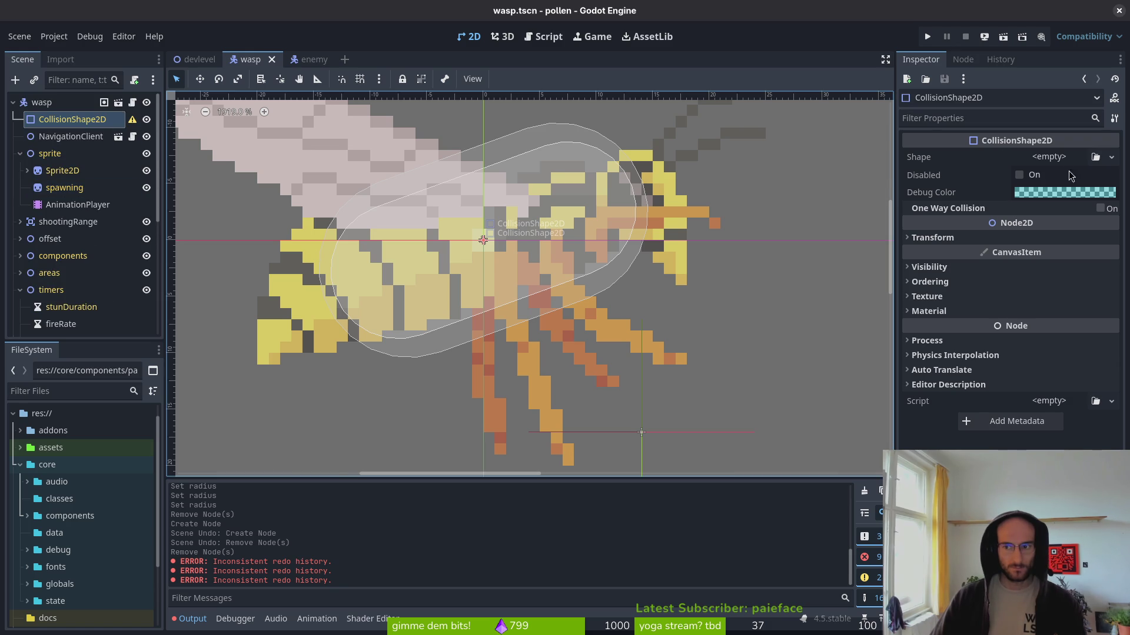
pyautogui.click(1020, 174)
pyautogui.click(1066, 160)
pyautogui.click(1019, 175)
pyautogui.click(1019, 175)
pyautogui.click(1053, 158)
pyautogui.click(1044, 241)
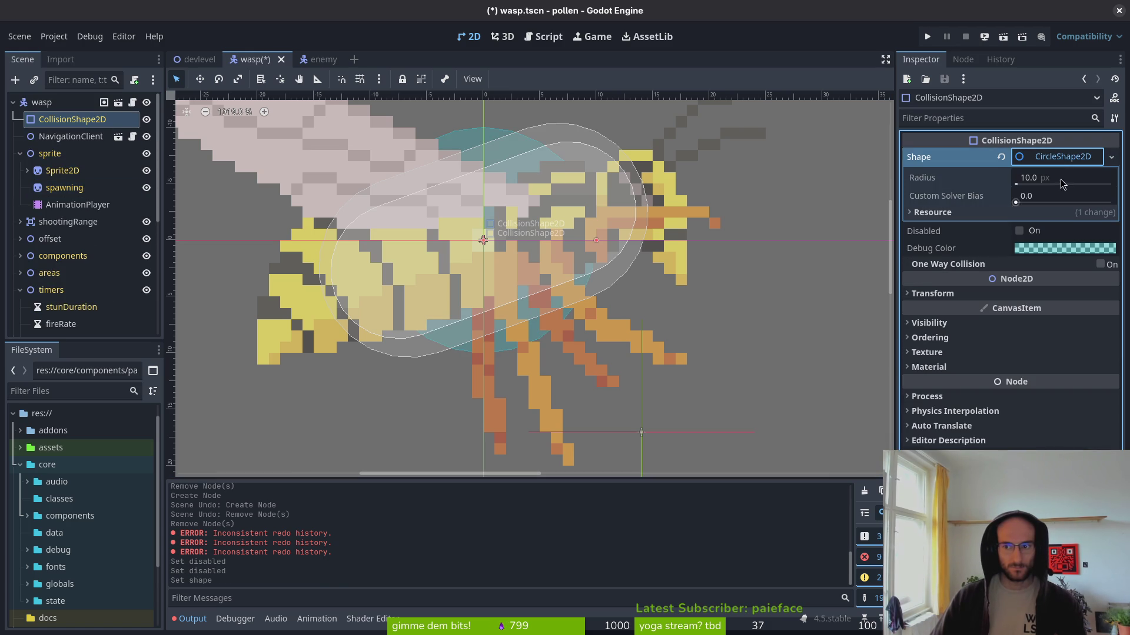
pyautogui.click(1058, 181)
pyautogui.write('8')
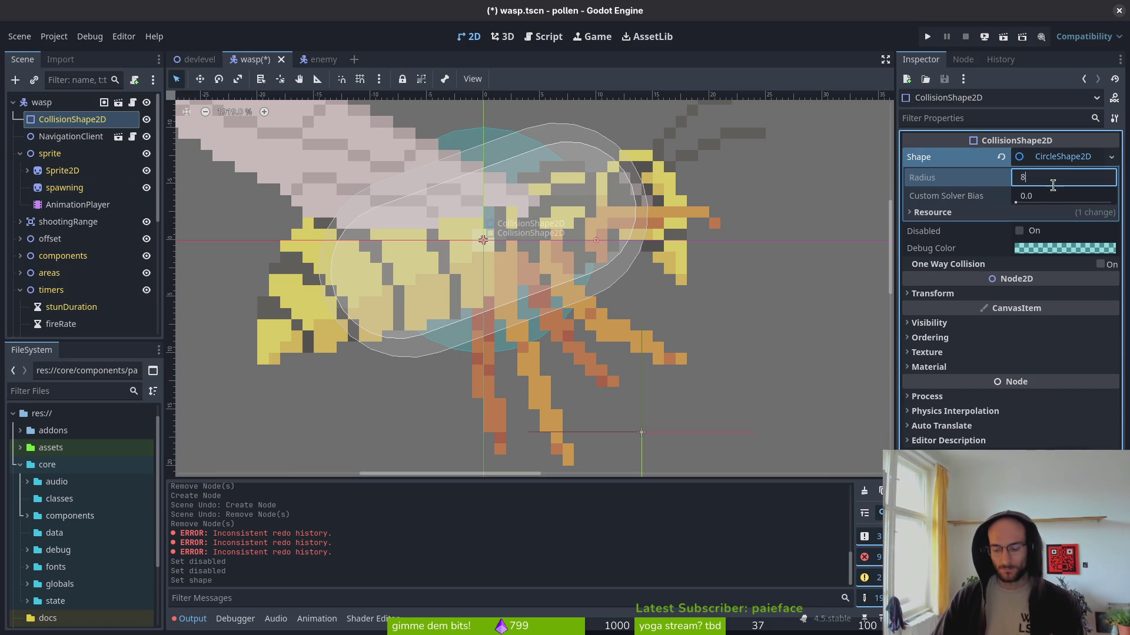
pyautogui.press('Return')
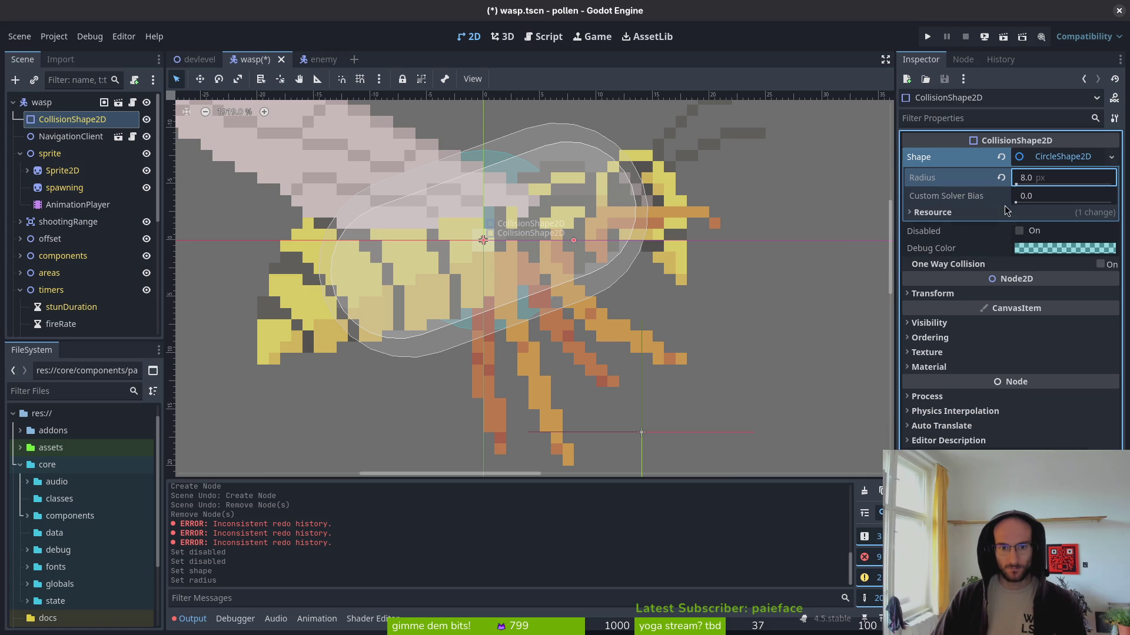
# Step: Save the wasp scene and collapse the sprite, timers and finiteStateMachine branches
pyautogui.hotkey('ctrl', 's')
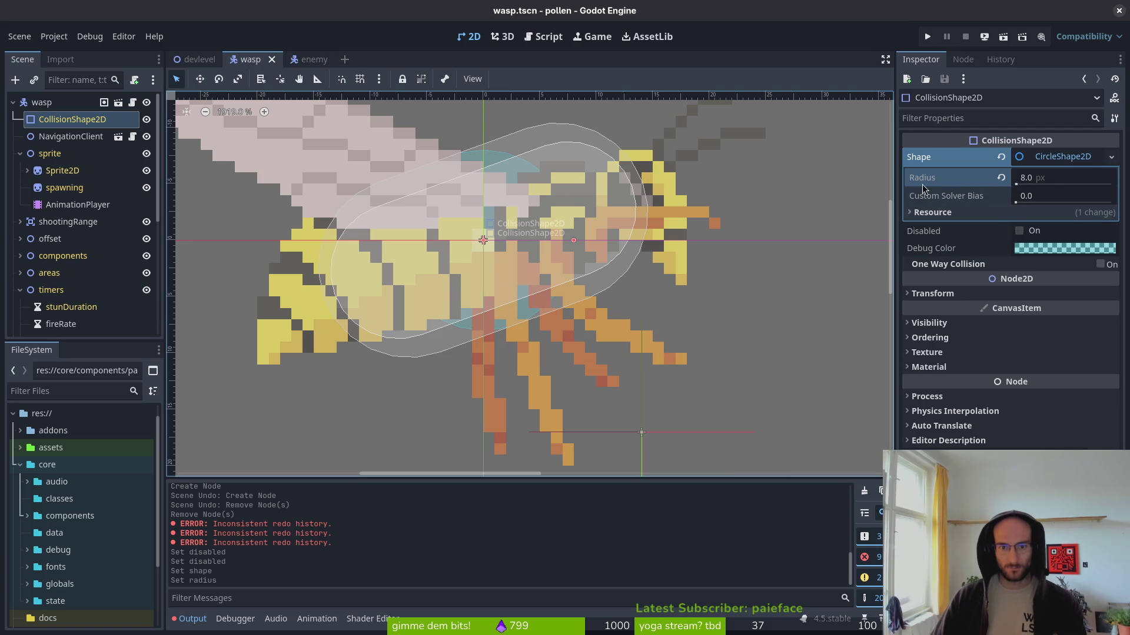
pyautogui.click(1046, 159)
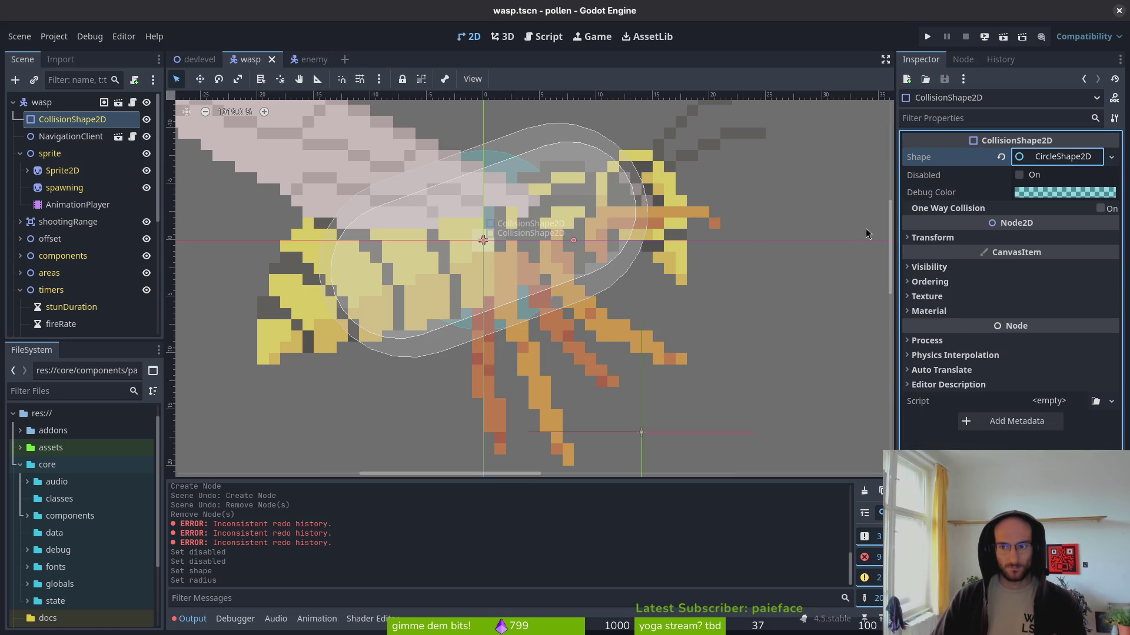
pyautogui.click(20, 154)
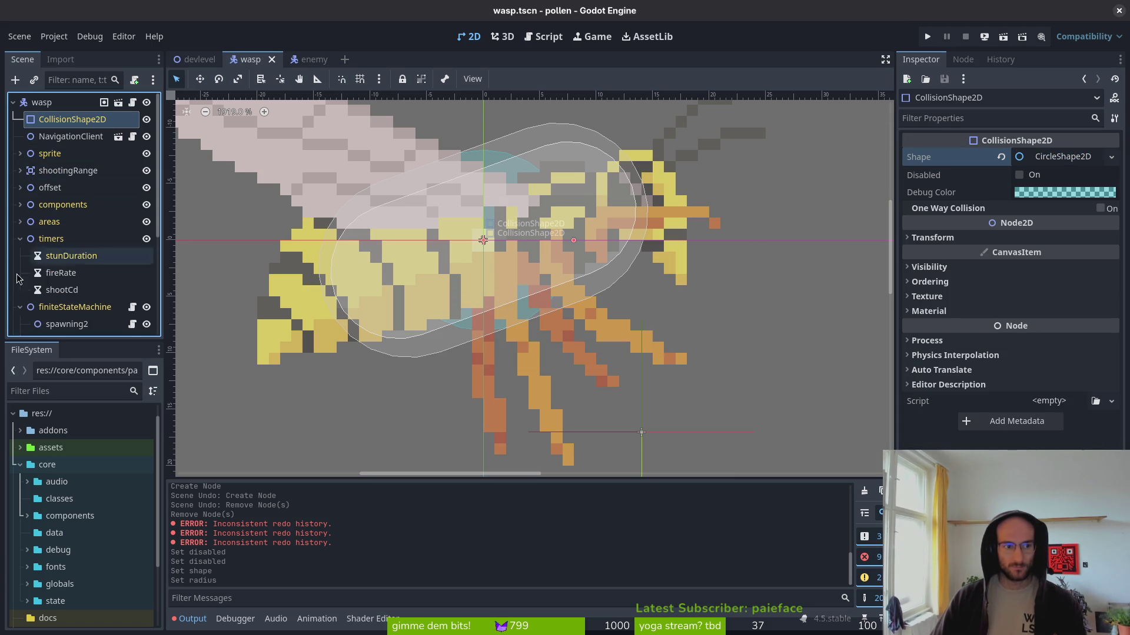
pyautogui.click(20, 307)
pyautogui.click(20, 239)
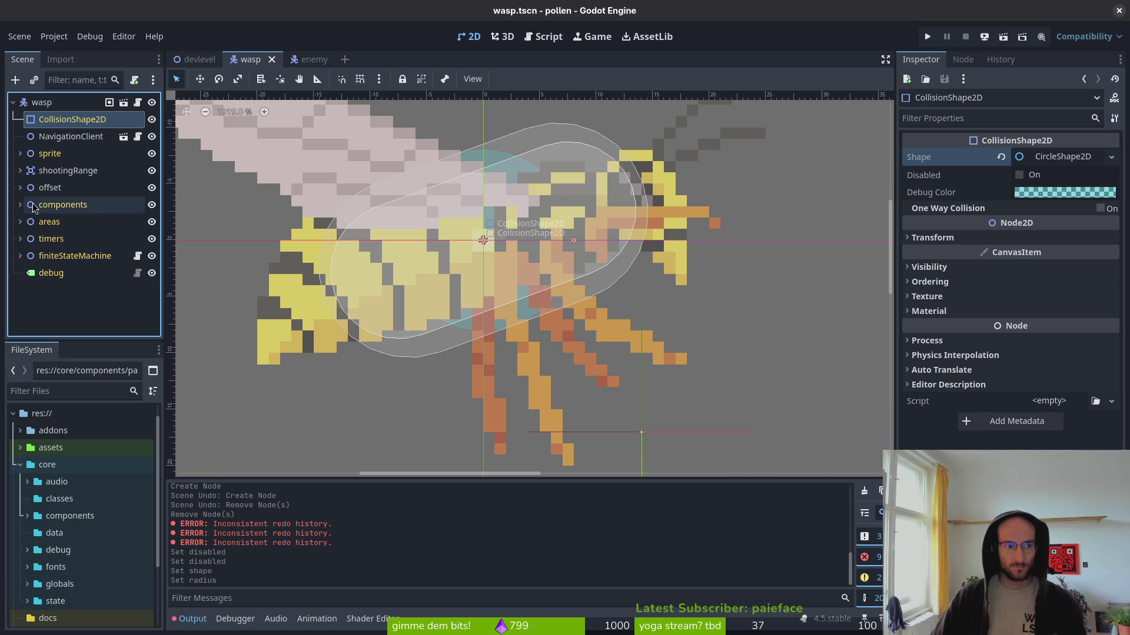
# Step: Move shootingRange under the areas node beside aggroRange and check it
pyautogui.moveTo(37, 177)
pyautogui.mouseDown()
pyautogui.moveTo(59, 197)
pyautogui.moveTo(52, 222)
pyautogui.mouseUp()
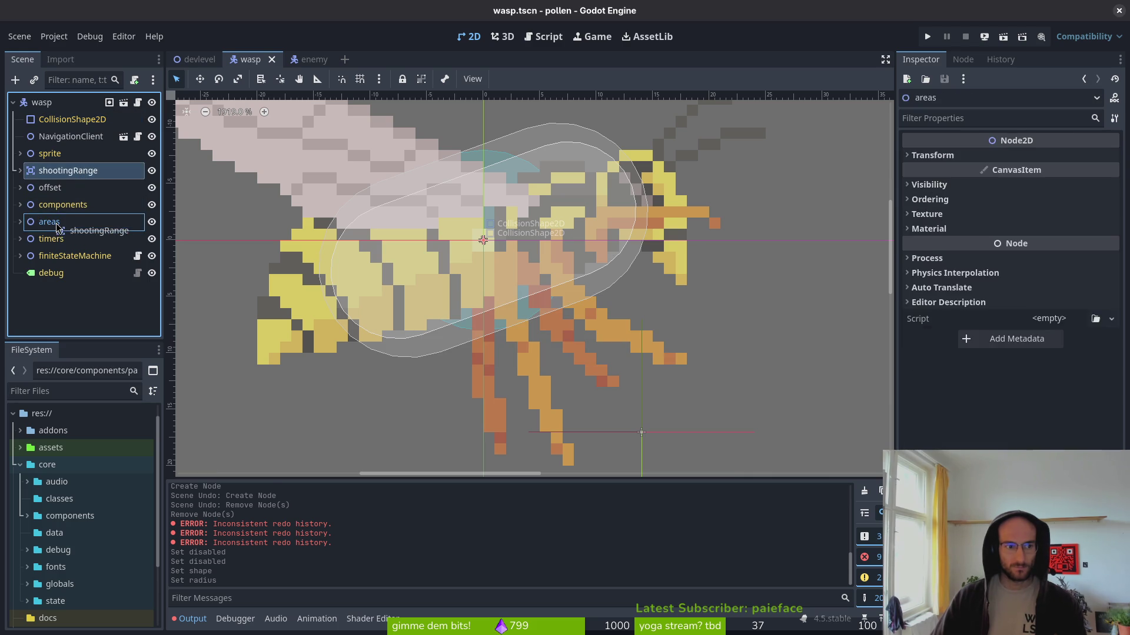
pyautogui.click(65, 222)
pyautogui.click(67, 239)
pyautogui.scroll(-10, 576, 285)
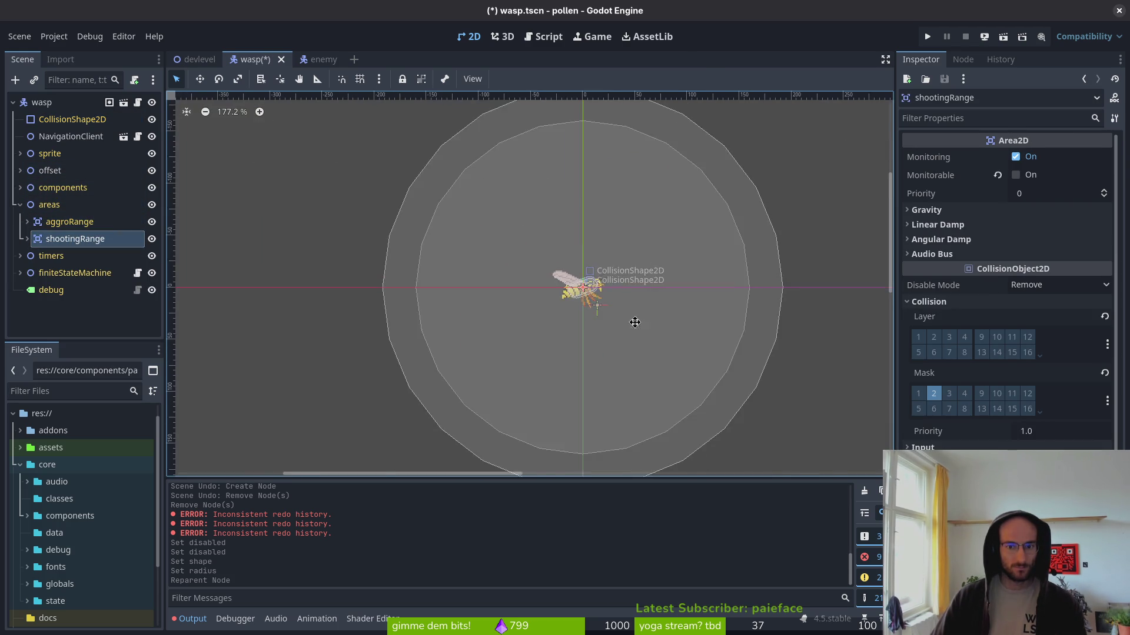
pyautogui.hotkey('alt', 'Tab')
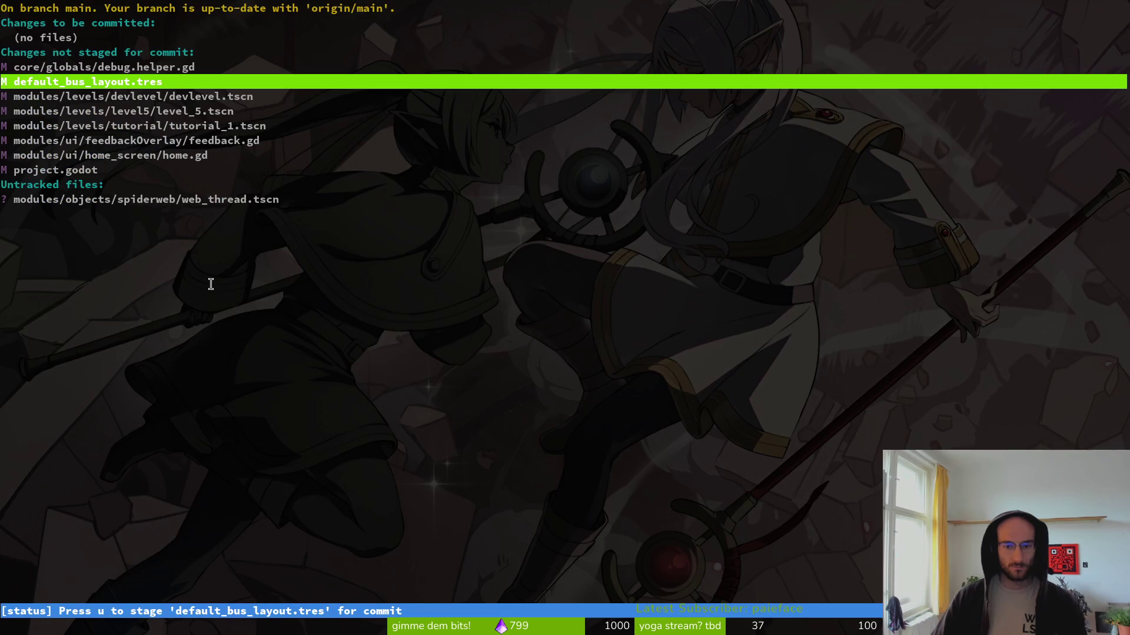
# Step: Open wasp.gd in Neovim through the project file finder
pyautogui.press('q')
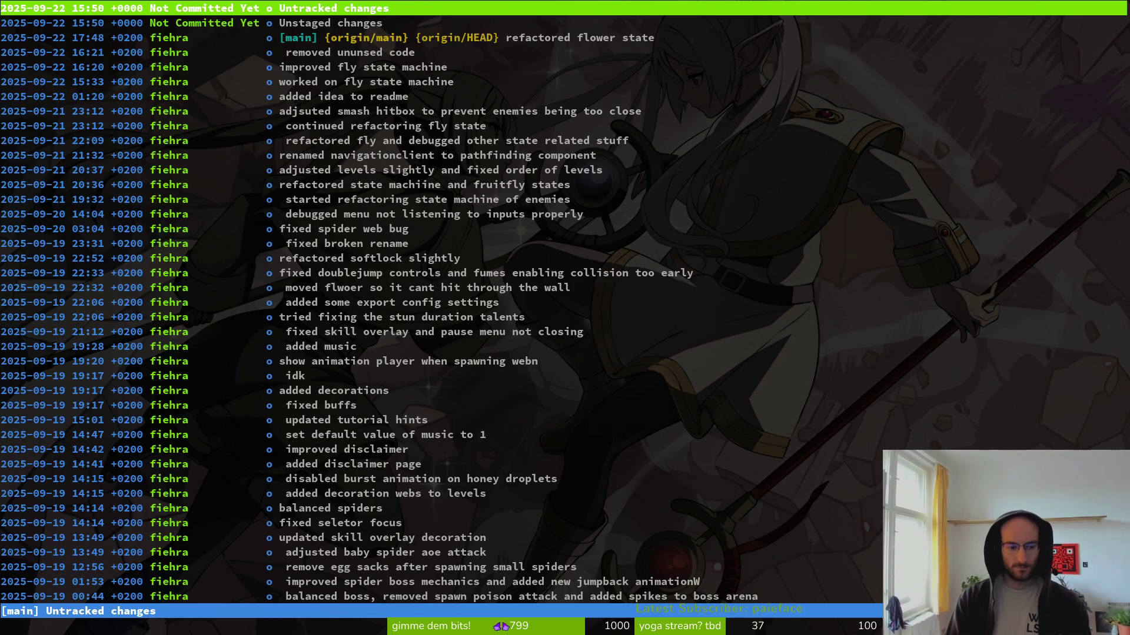
pyautogui.write('qvim')
pyautogui.press('Return')
pyautogui.write('was')
pyautogui.press('Return')
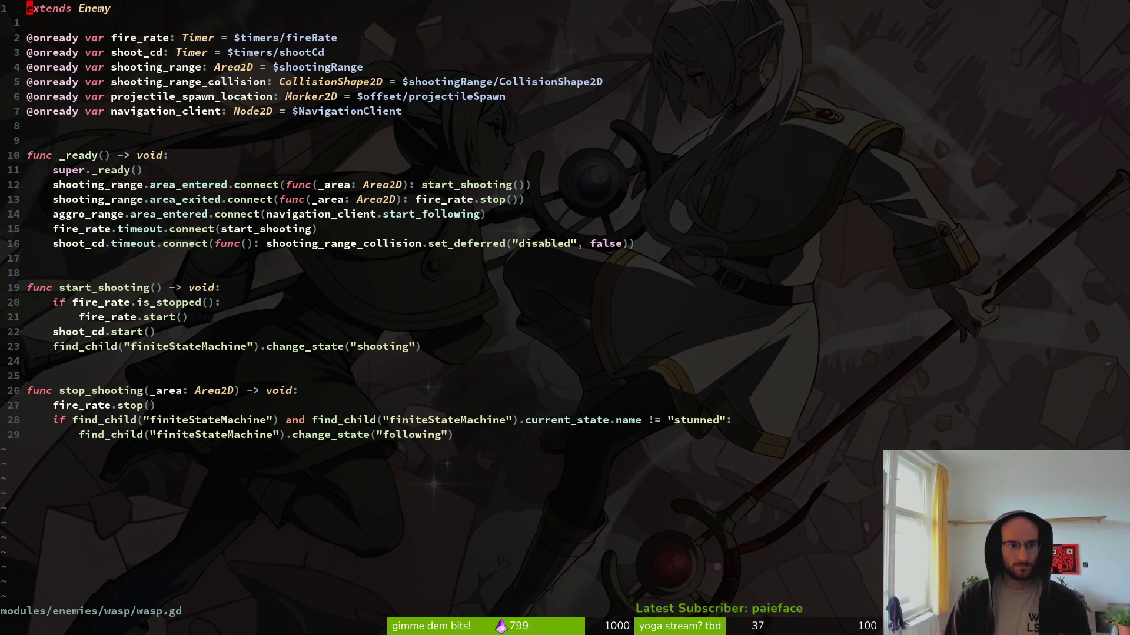
# Step: Add 'class_name Wasp' to wasp.gd and save
pyautogui.write('oclasnj')
pyautogui.press('BackSpace')
pyautogui.press('BackSpace')
pyautogui.write('s_name W')
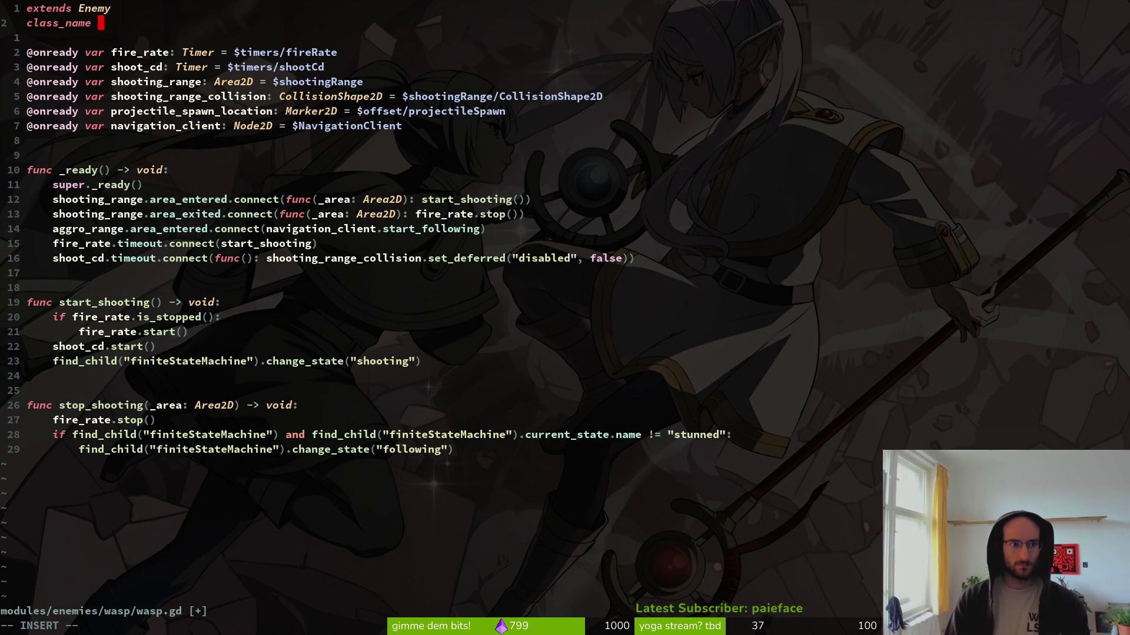
pyautogui.write('asp')
pyautogui.press('Escape')
pyautogui.write(':w')
pyautogui.press('Return')
pyautogui.press('j')
pyautogui.press('j')
pyautogui.press('j')
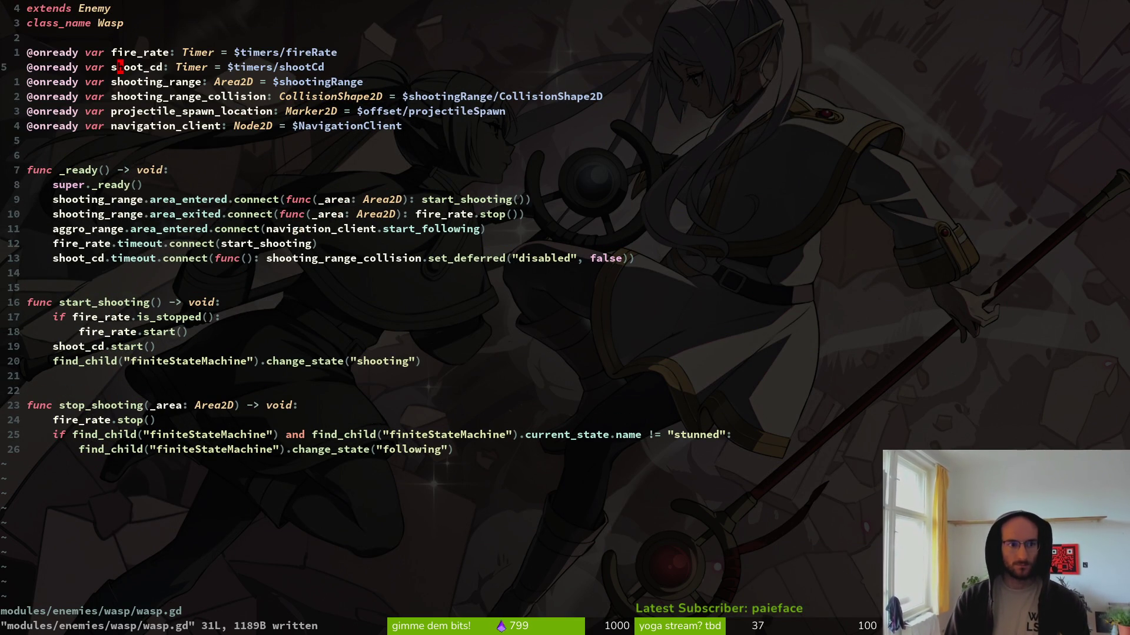
# Step: Prefix both shootingRange node paths with 'areas/' and save the script
pyautogui.press('w')
pyautogui.press('w')
pyautogui.press('w')
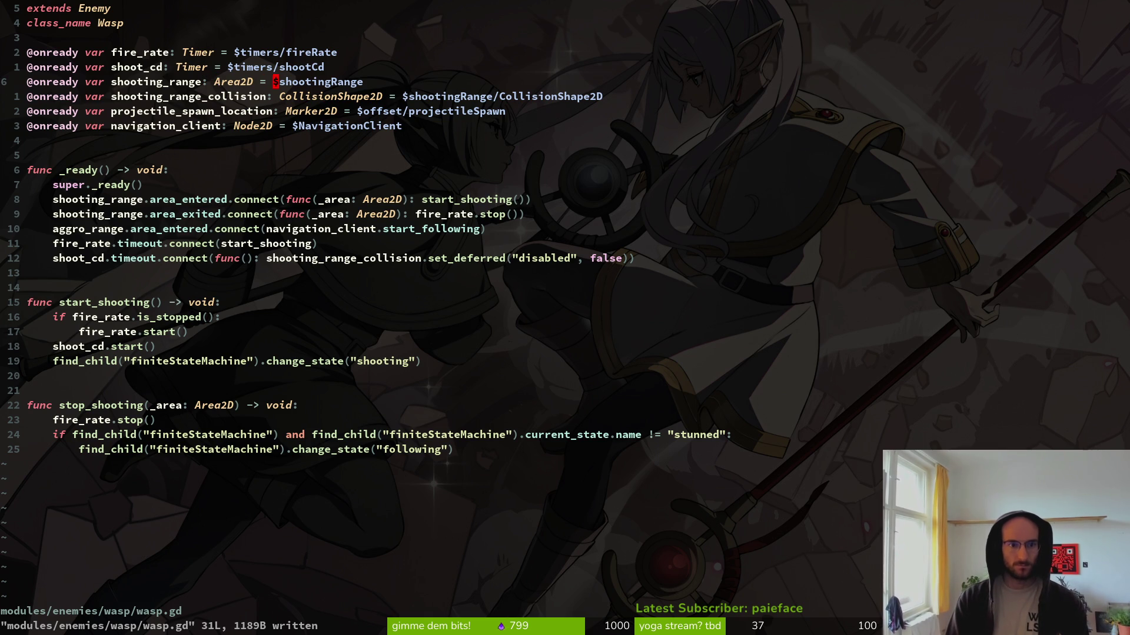
pyautogui.write('iareas/')
pyautogui.press('Escape')
pyautogui.write('jwwaareas/')
pyautogui.press('Escape')
pyautogui.write(':w')
pyautogui.press('Return')
pyautogui.press('j')
pyautogui.press('j')
pyautogui.press('j')
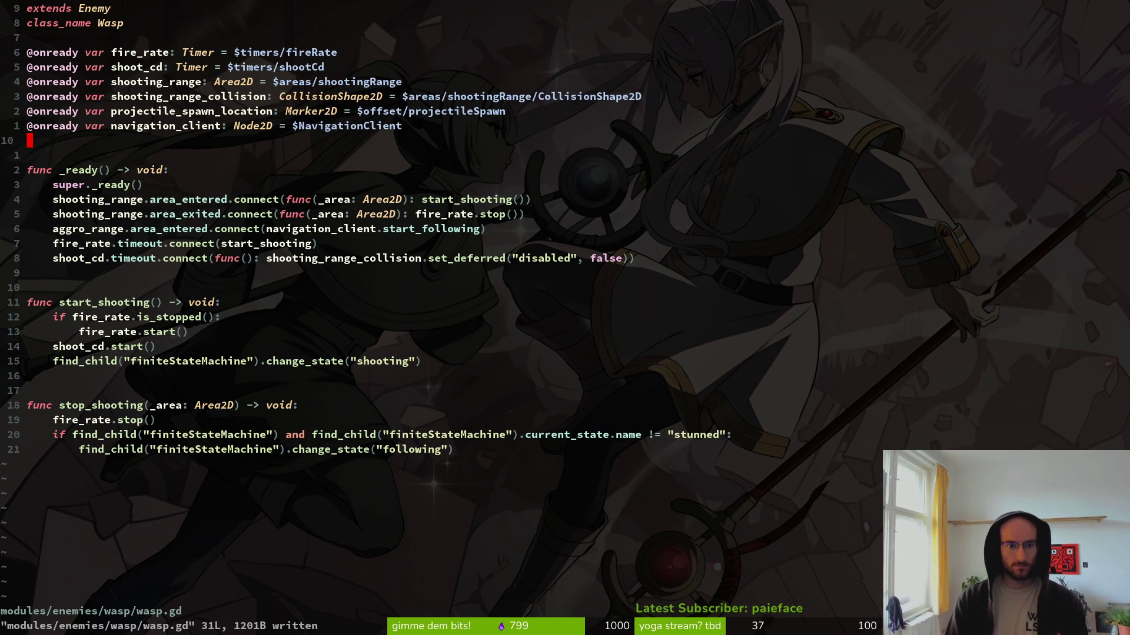
pyautogui.press('j')
pyautogui.press('j')
pyautogui.press('j')
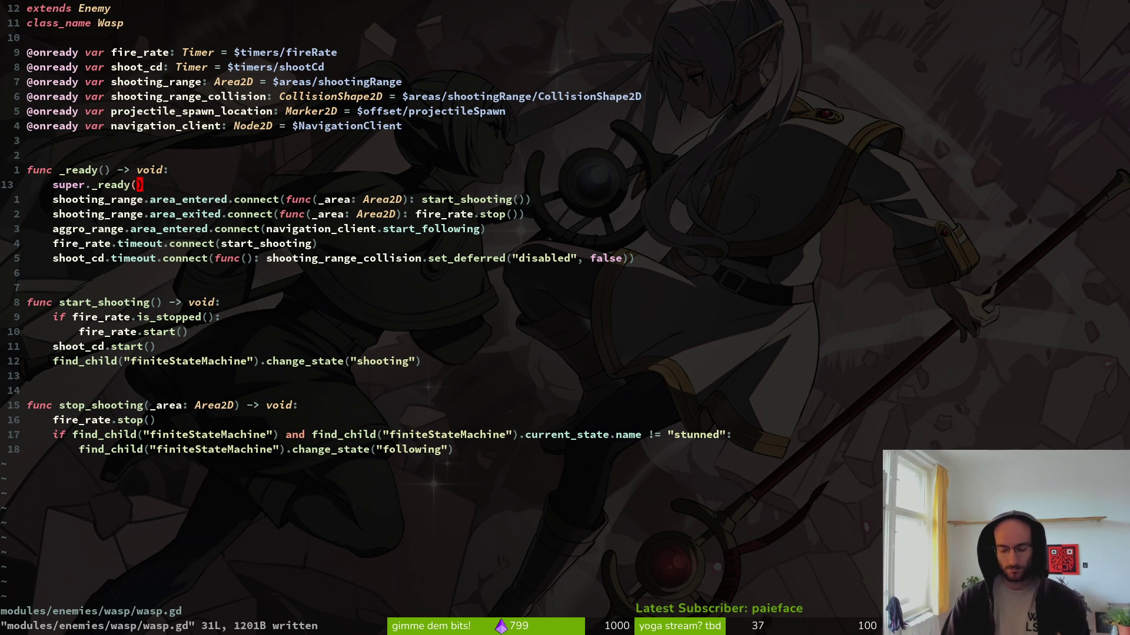
# Step: Check mutated_flower.gd for reference, then save wasp.gd and return to Godot
pyautogui.hotkey('ctrl', 'p')
pyautogui.write('mutated_flower')
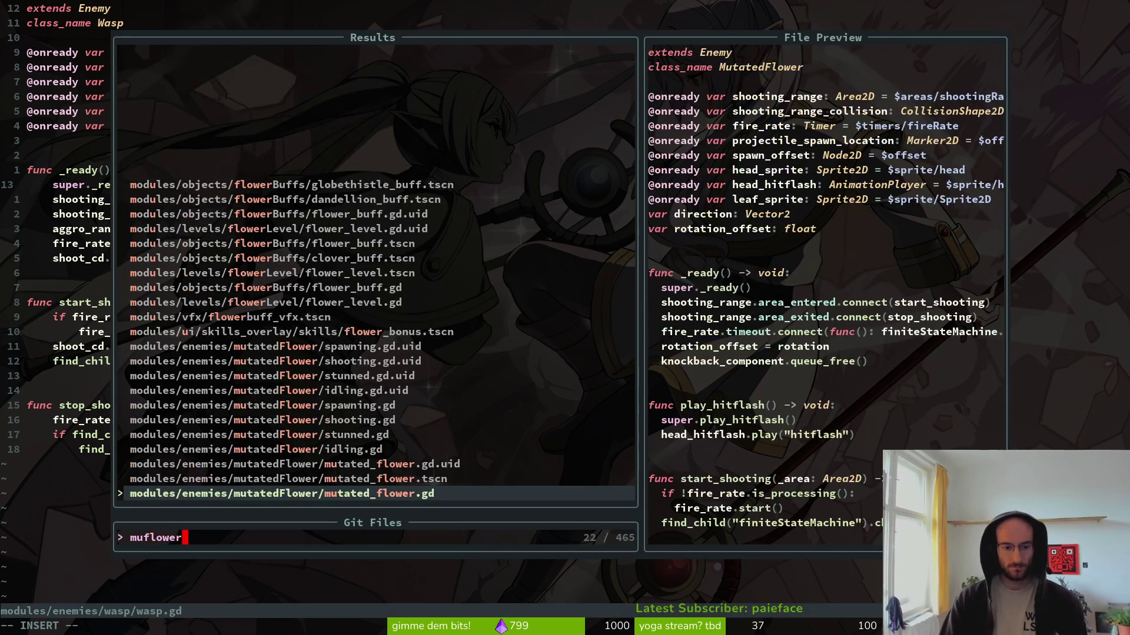
pyautogui.press('Return')
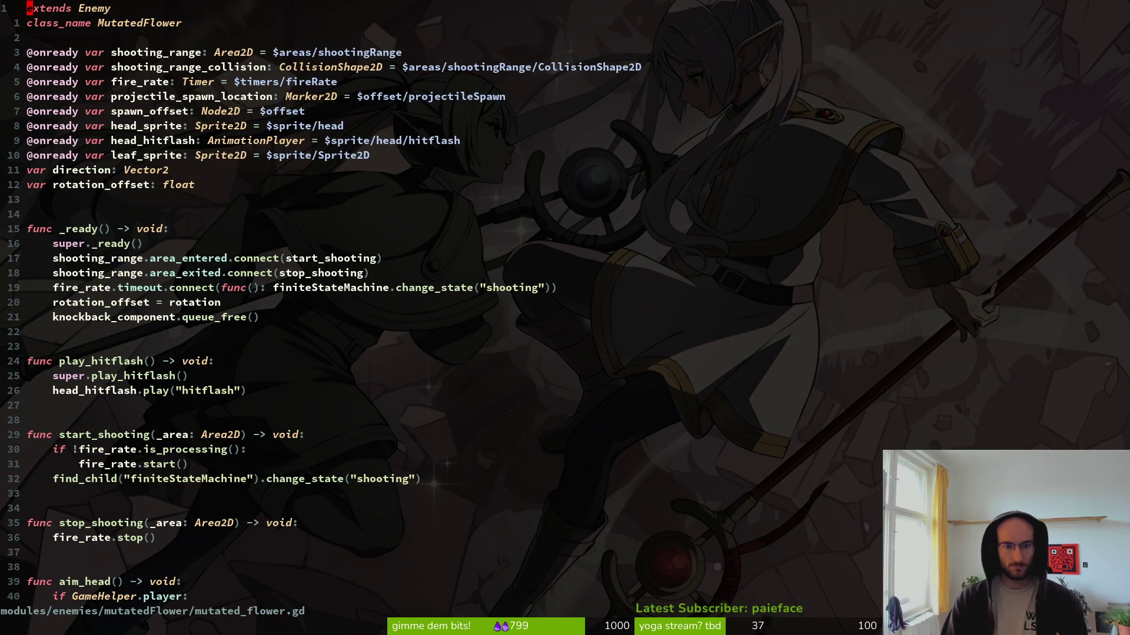
pyautogui.hotkey('ctrl', '6')
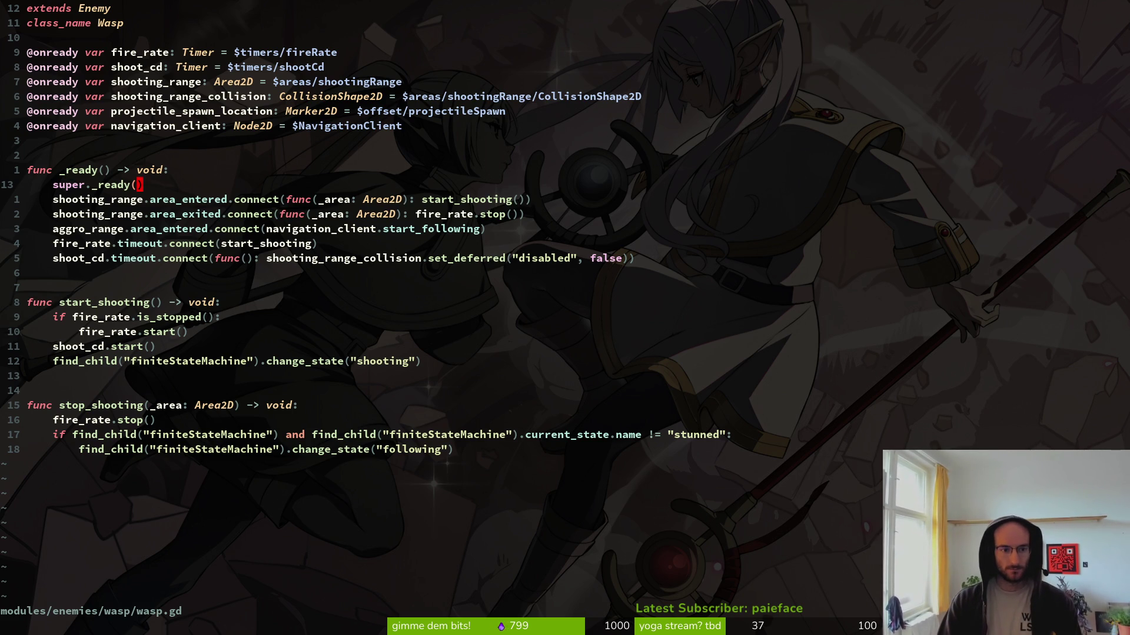
pyautogui.press('j')
pyautogui.press('j')
pyautogui.press('j')
pyautogui.write(':w')
pyautogui.press('Return')
pyautogui.hotkey('alt', 'Tab')
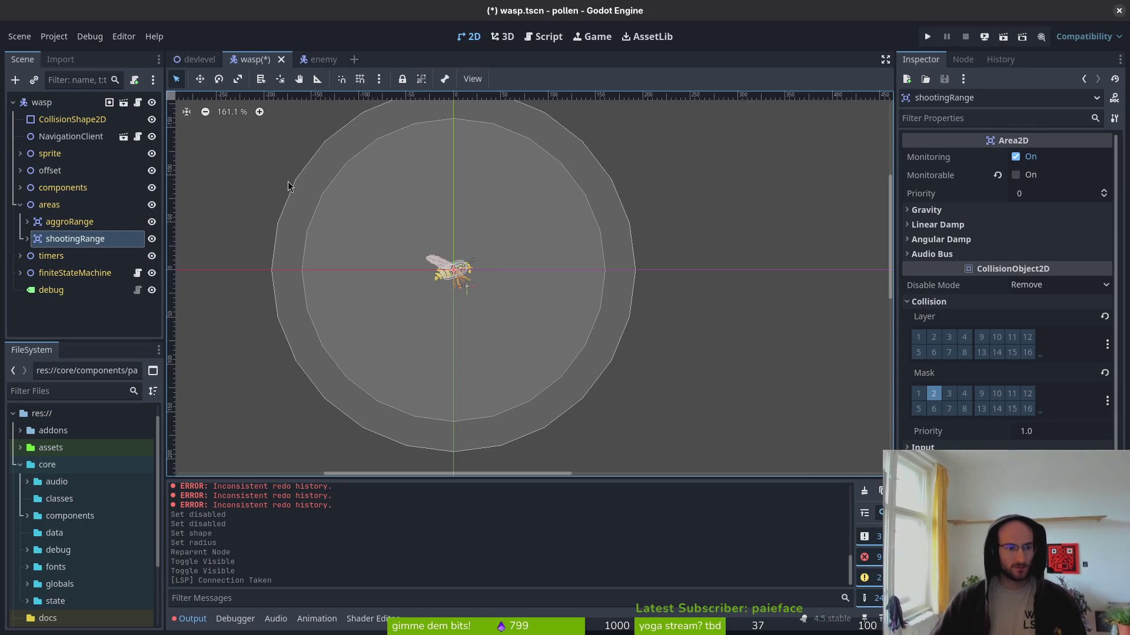
# Step: Detach the scripts from the spawning, idling, stunned and dying states and save
pyautogui.click(19, 272)
pyautogui.scroll(-4, 71, 235)
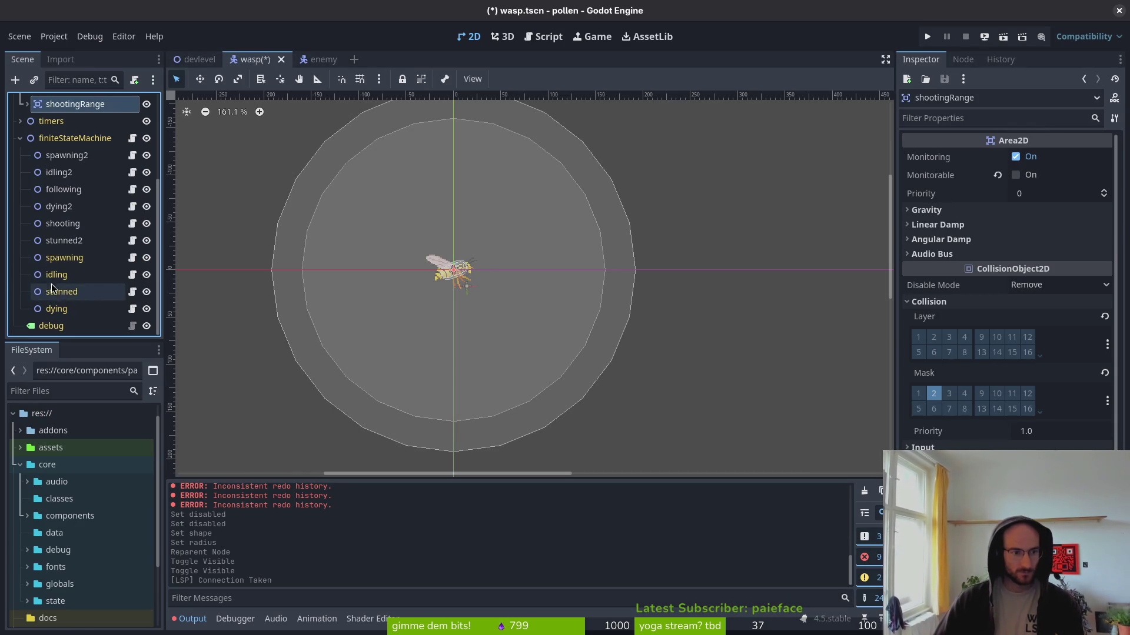
pyautogui.click(82, 257)
pyautogui.rightClick(96, 258)
pyautogui.rightClick(69, 275)
pyautogui.click(132, 388)
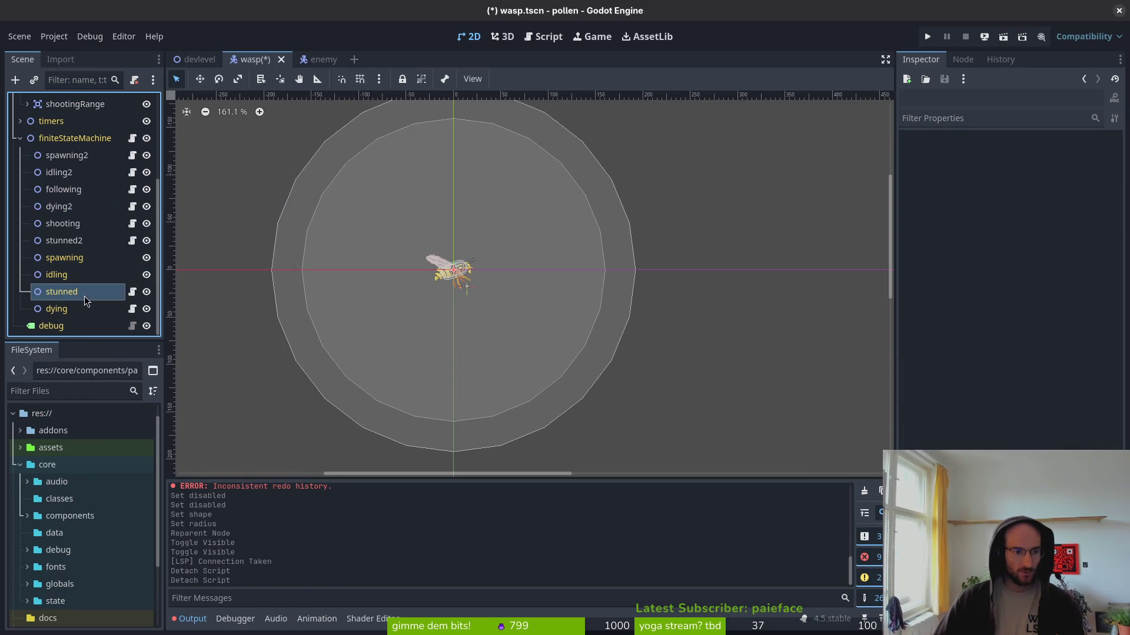
pyautogui.rightClick(85, 295)
pyautogui.click(152, 390)
pyautogui.rightClick(59, 309)
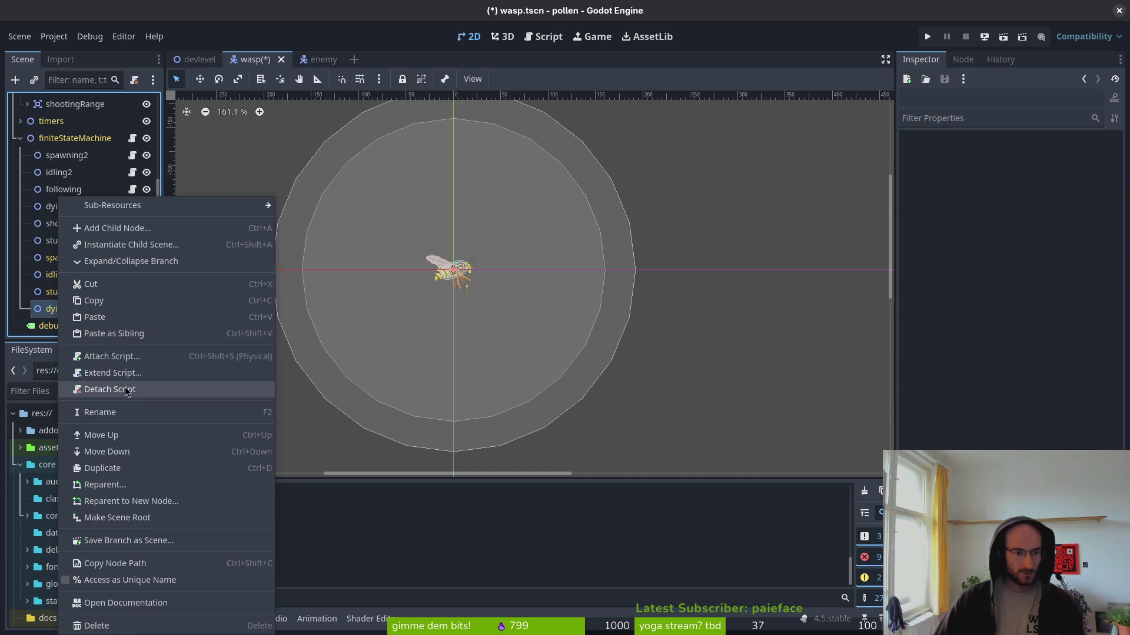
pyautogui.click(138, 390)
pyautogui.hotkey('ctrl', 's')
# Step: Delete the duplicate stunned2, dying2, spawning2 and idling2 state nodes
pyautogui.click(72, 240)
pyautogui.press('Delete')
pyautogui.press('Return')
pyautogui.click(81, 207)
pyautogui.click(79, 225)
pyautogui.press('Delete')
pyautogui.press('Return')
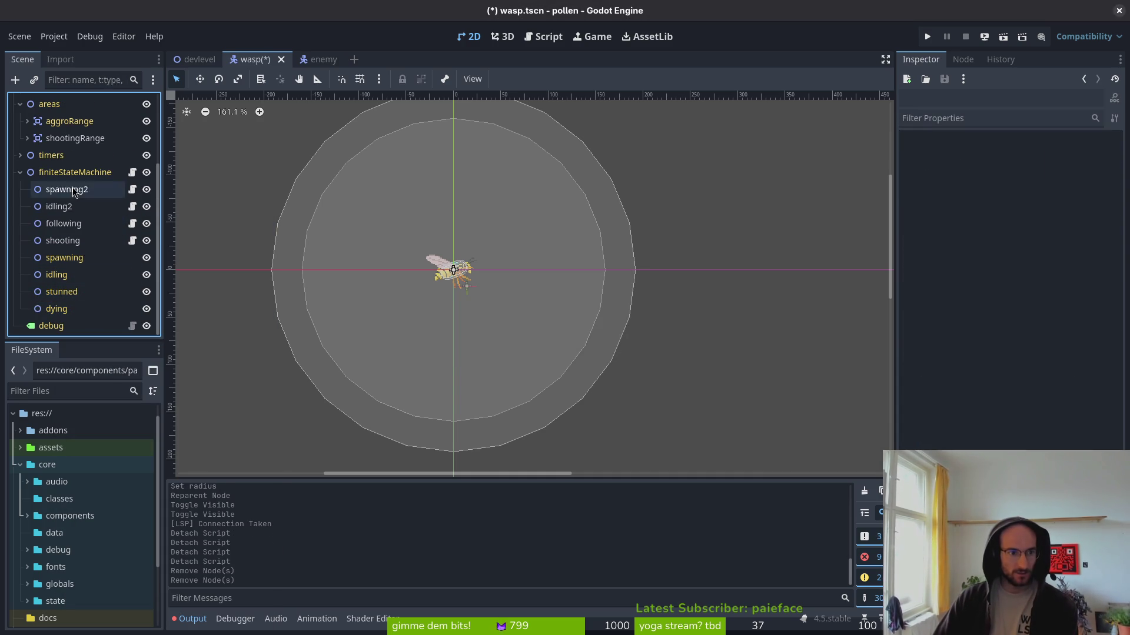
pyautogui.click(75, 188)
pyautogui.press('Delete')
pyautogui.press('Return')
pyautogui.click(75, 206)
pyautogui.press('Delete')
pyautogui.press('Return')
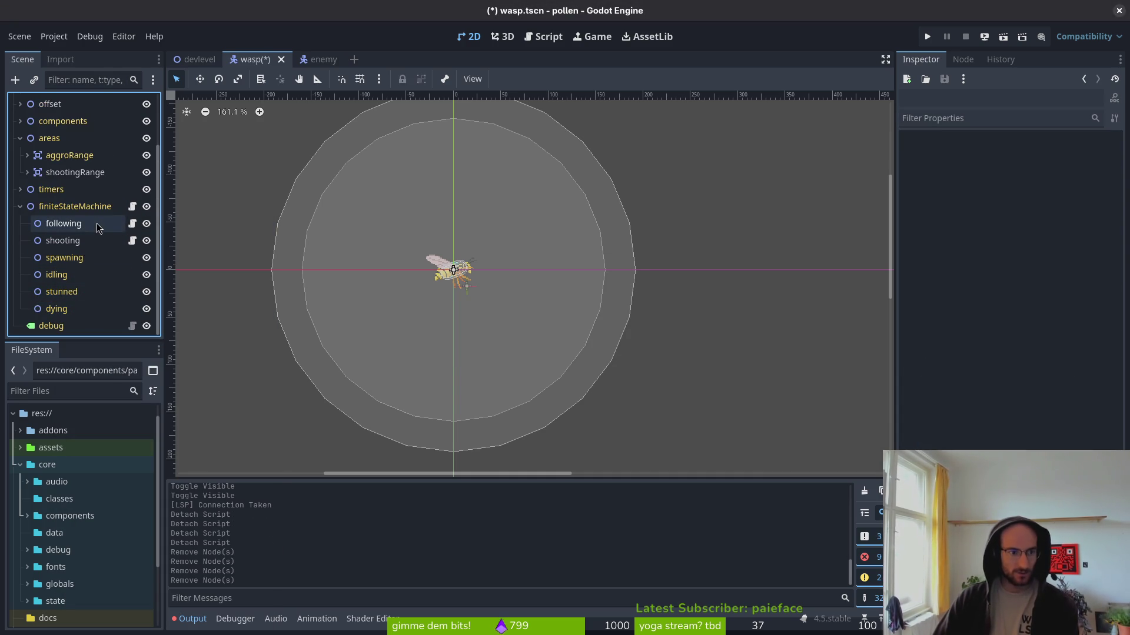
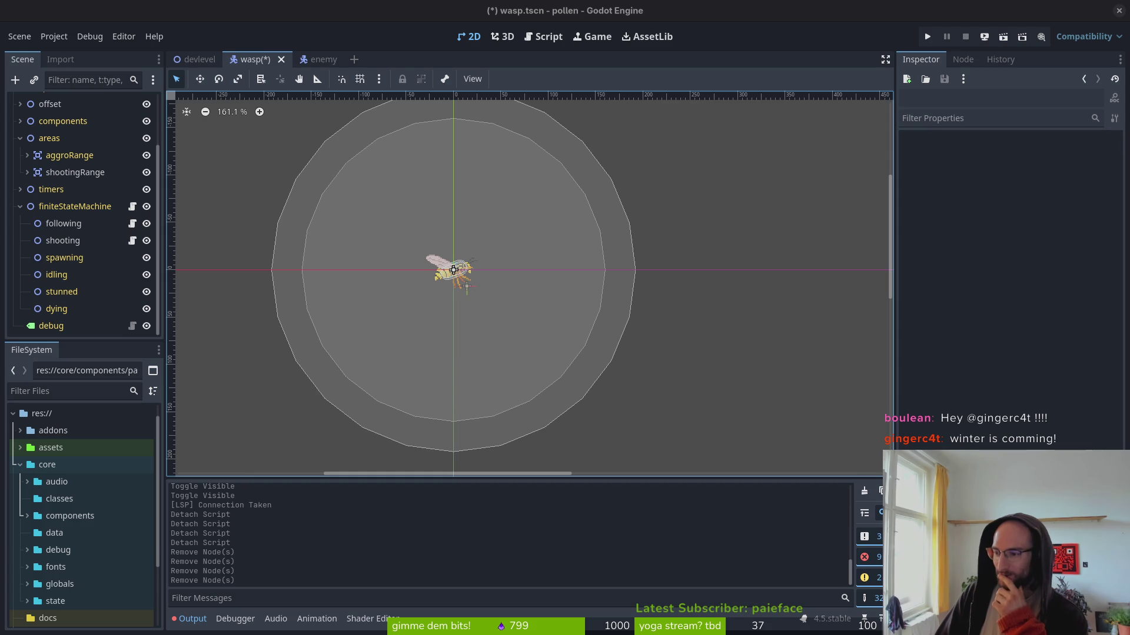
# Step: Detach the script from the wasp's following state node in finiteStateMachine
pyautogui.click(20, 206)
pyautogui.click(20, 273)
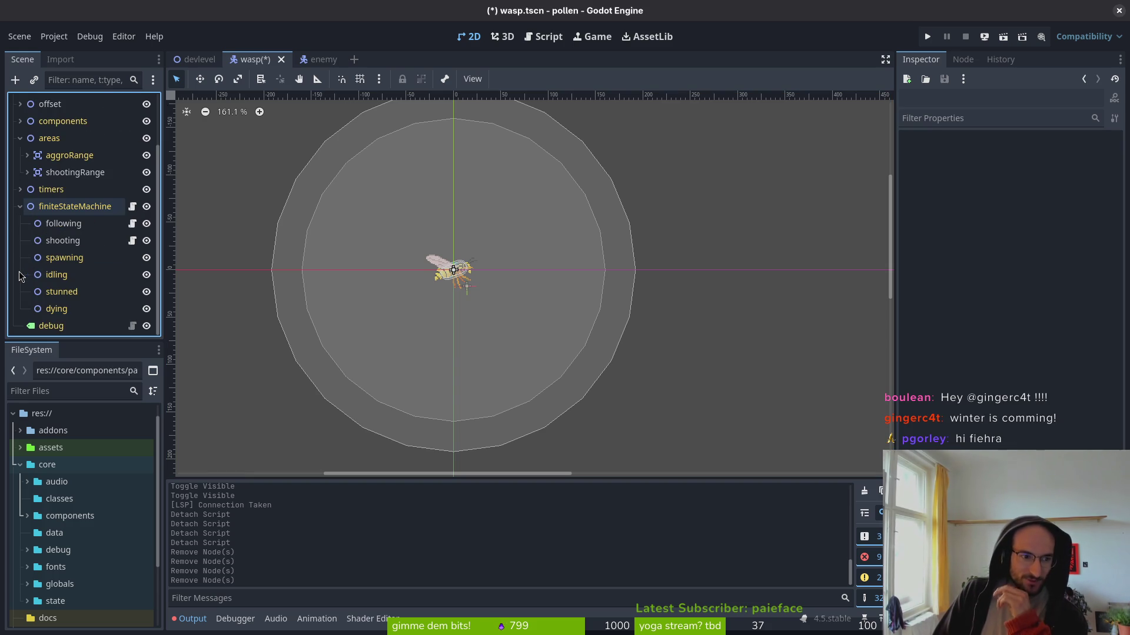
pyautogui.scroll(-3, 517, 259)
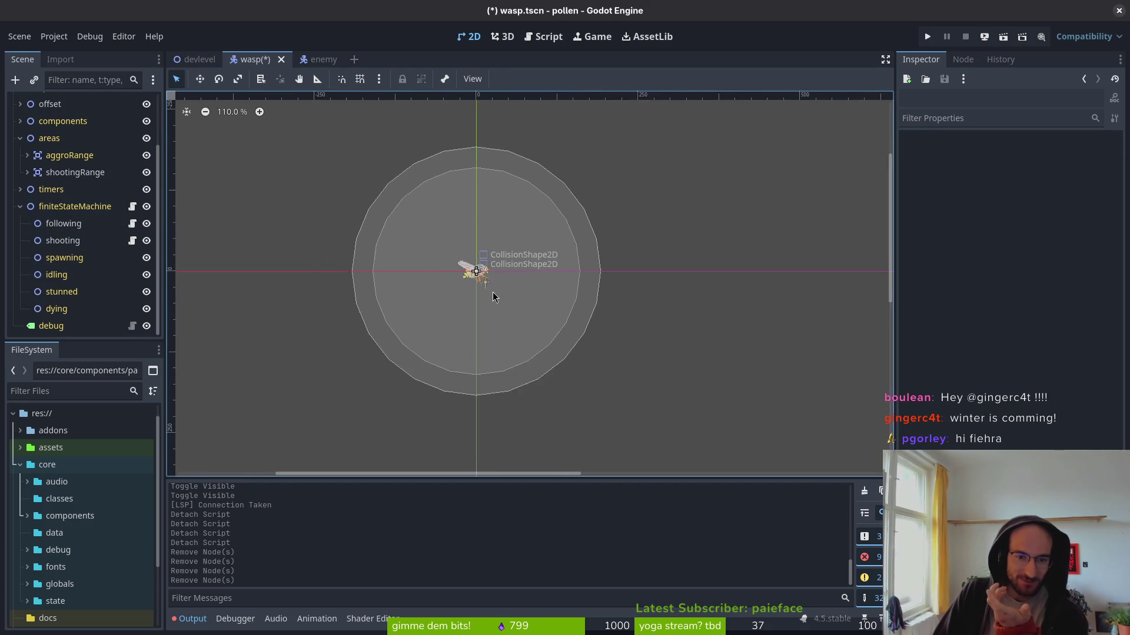
pyautogui.scroll(1, 518, 303)
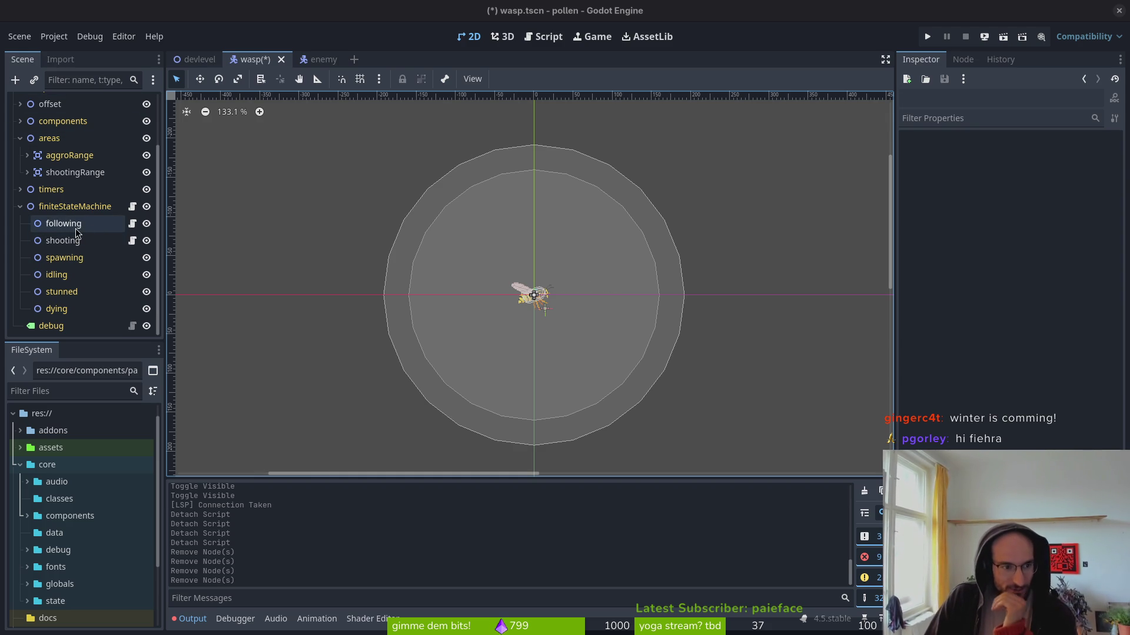
pyautogui.click(122, 225)
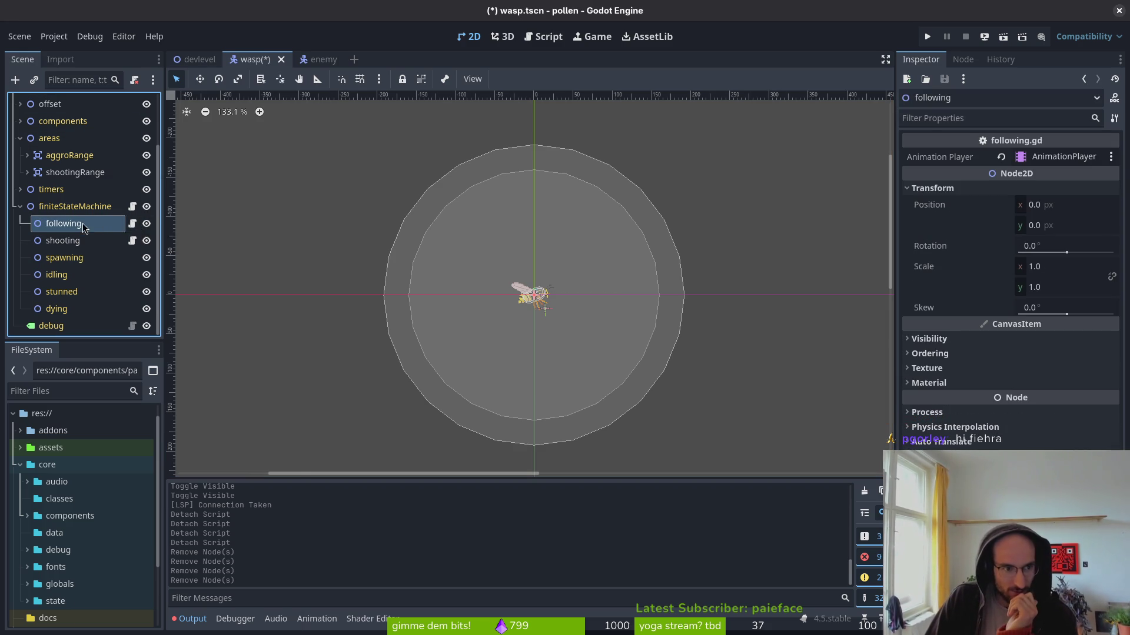
pyautogui.rightClick(82, 223)
pyautogui.click(160, 373)
# Step: Save the wasp.tscn scene and return to wasp.gd in the code editor
pyautogui.click(124, 246)
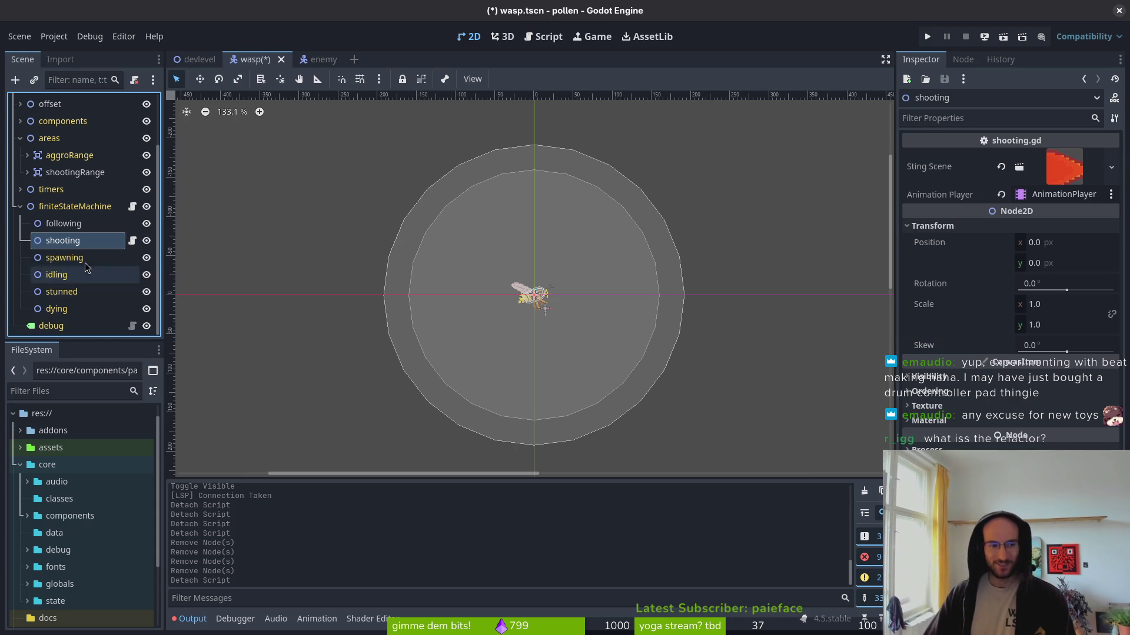
pyautogui.click(20, 207)
pyautogui.hotkey('ctrl', 's')
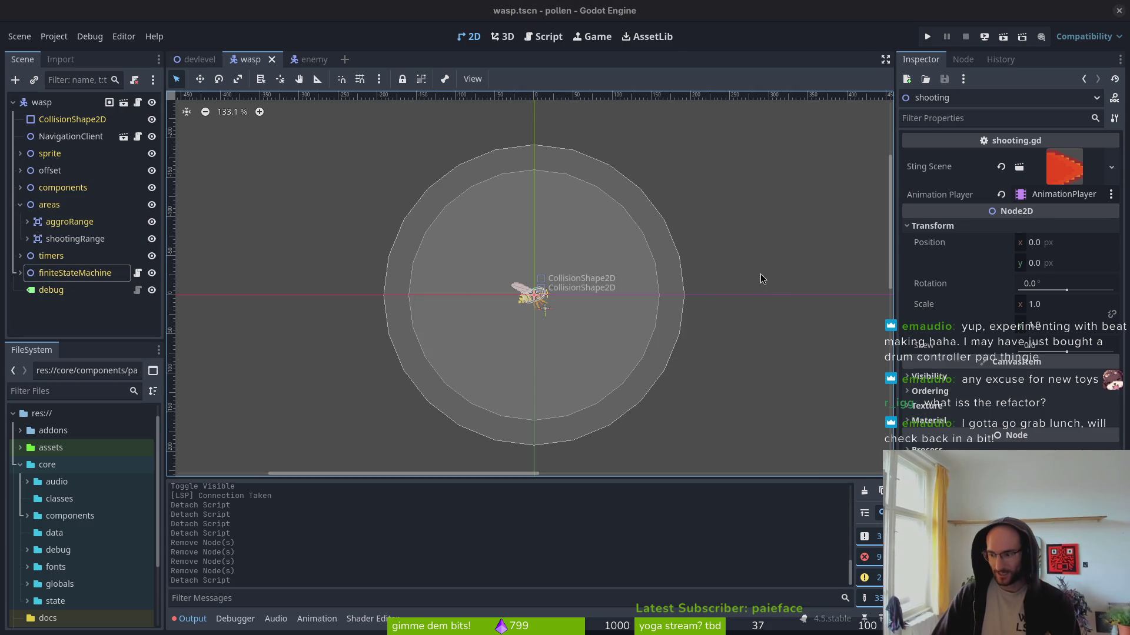
pyautogui.hotkey('alt', 'Tab')
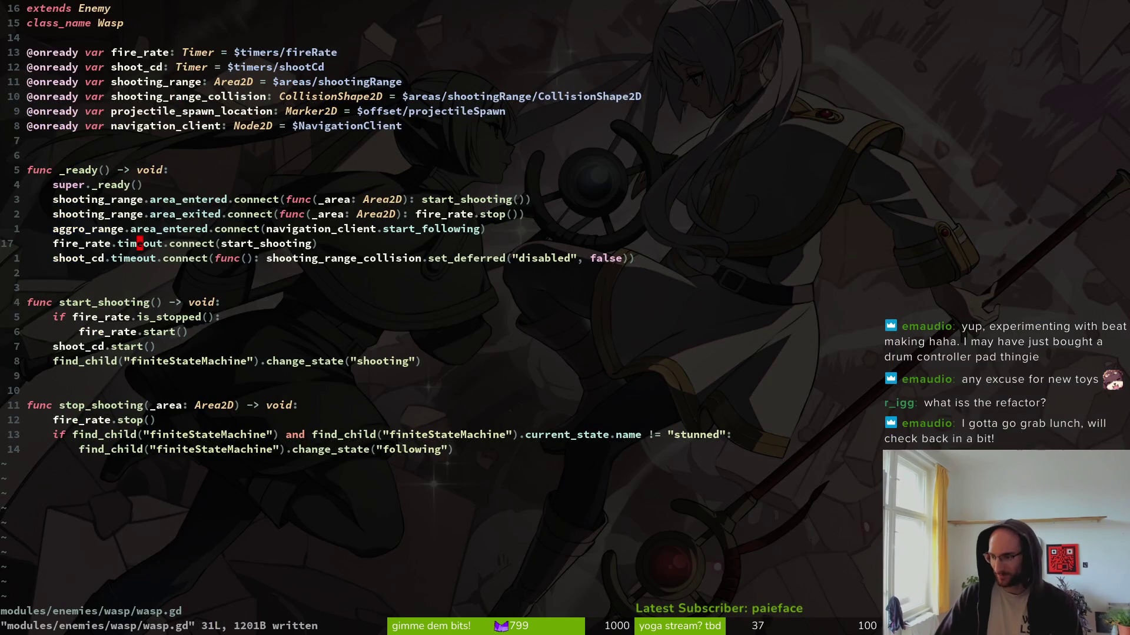
# Step: Open babySpider dying.gd, with wasp dying.gd beside it in a vertical split
pyautogui.hotkey('ctrl', 'p')
pyautogui.write('dying')
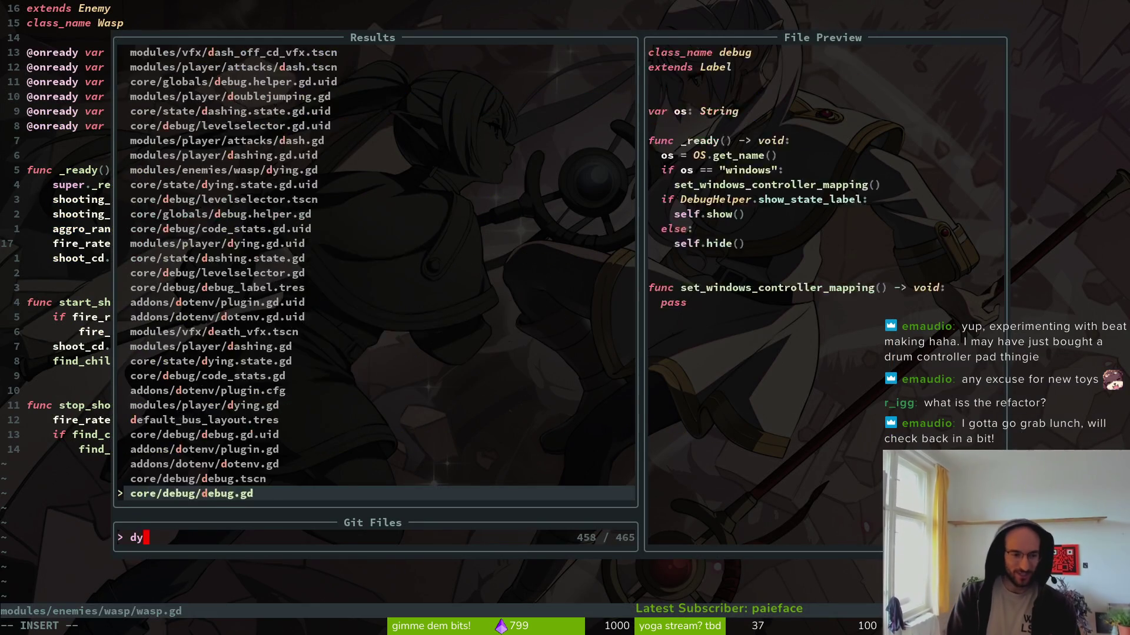
pyautogui.press('Up')
pyautogui.press('Up')
pyautogui.press('Up')
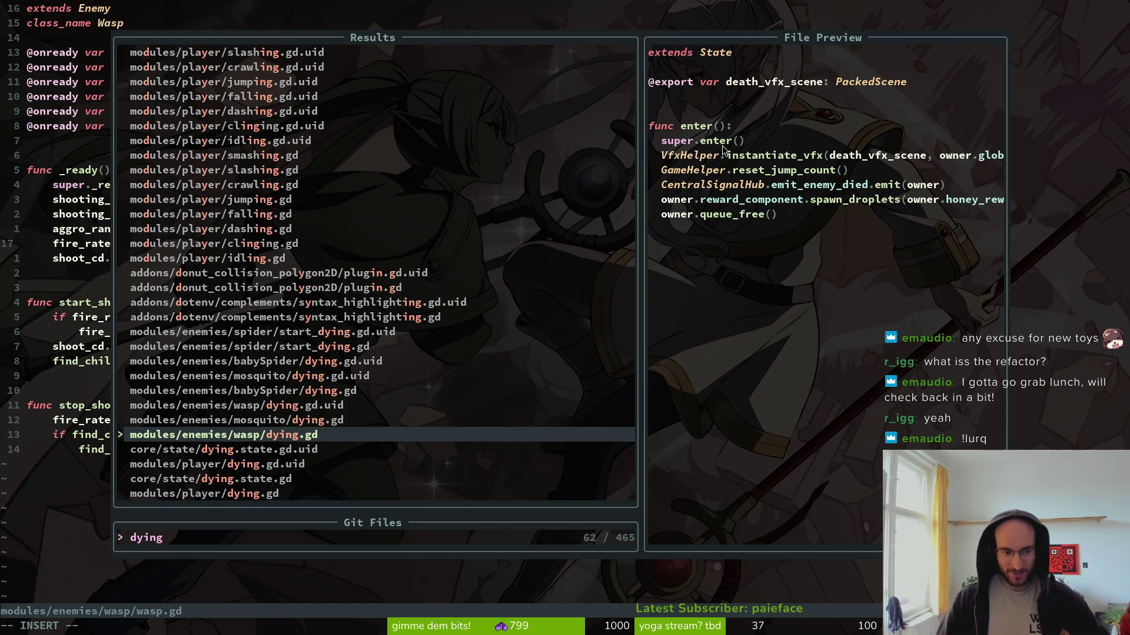
pyautogui.press('Up')
pyautogui.press('Up')
pyautogui.press('Up')
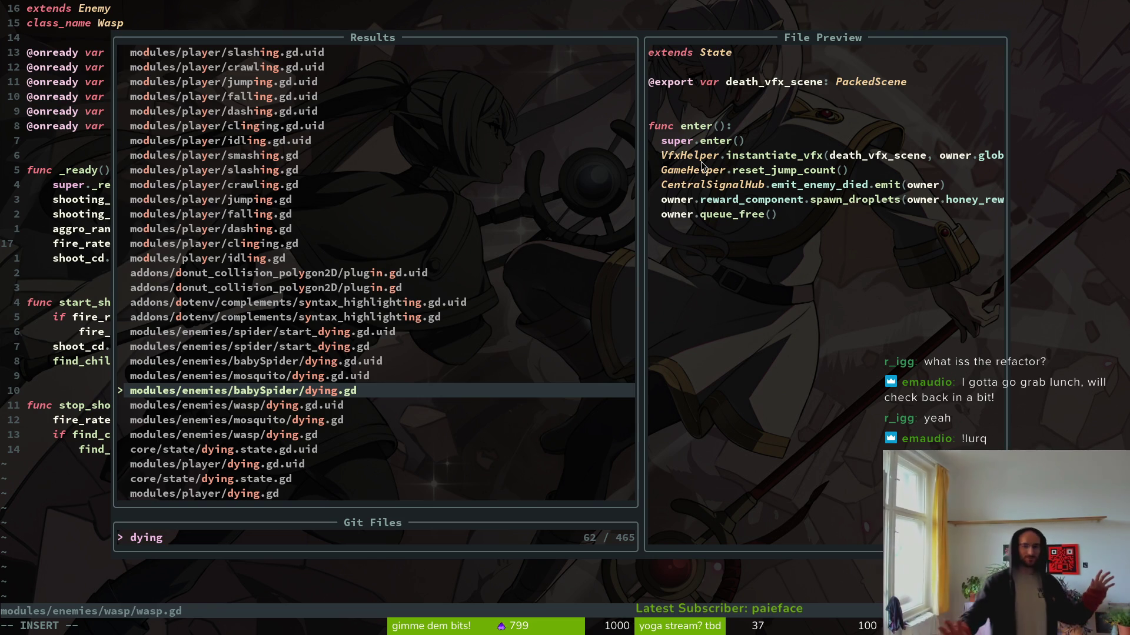
pyautogui.press('Return')
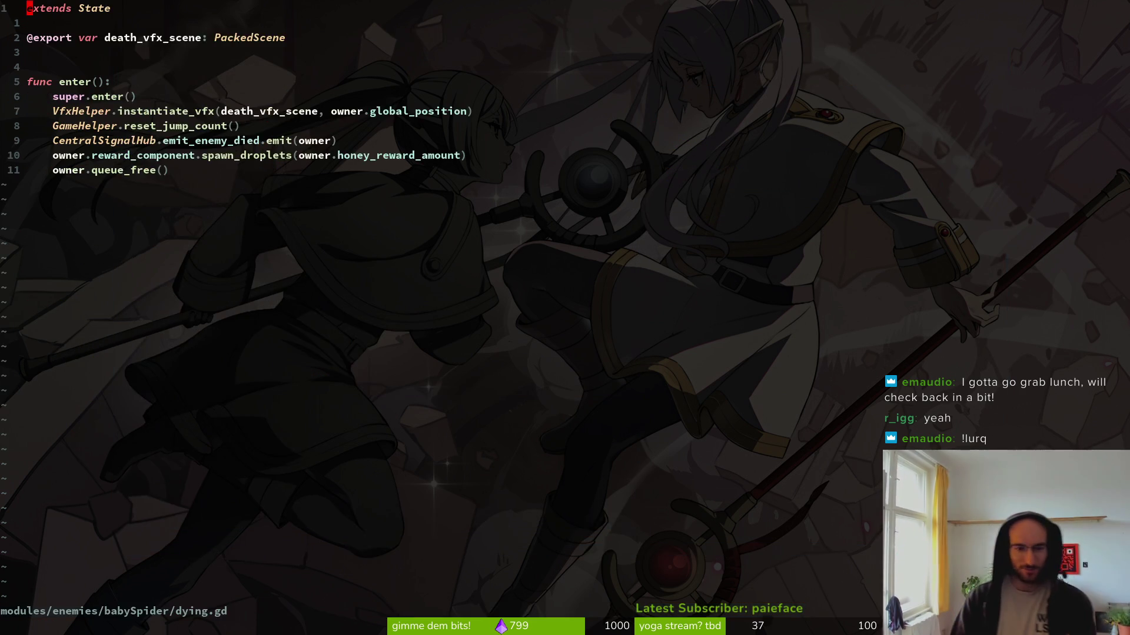
pyautogui.hotkey('ctrl', 'p')
pyautogui.write('wasdying')
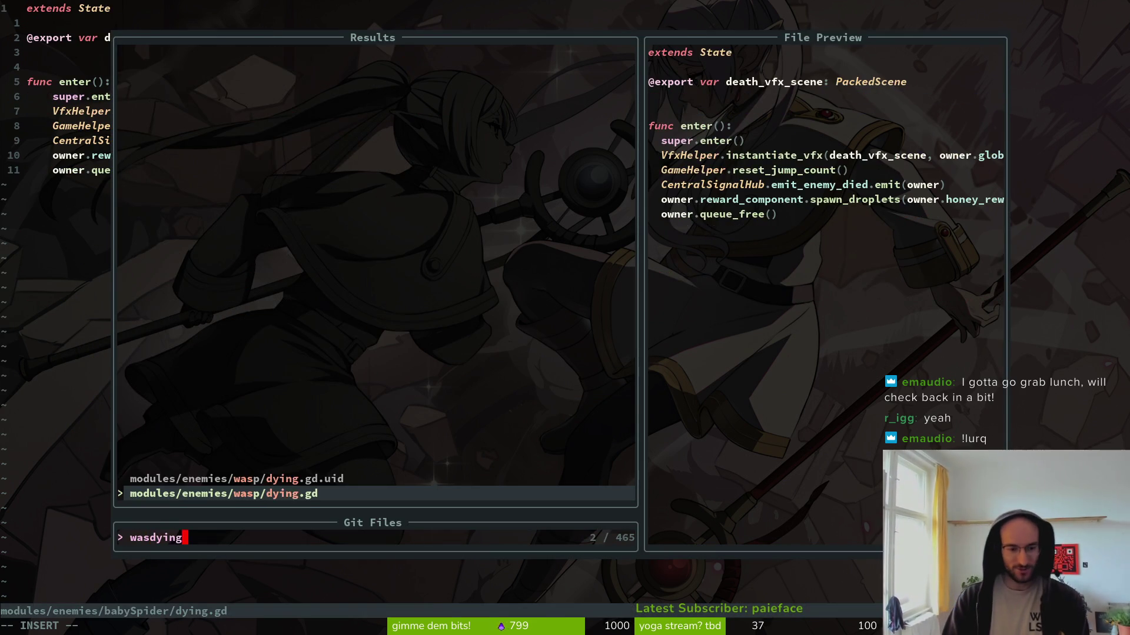
pyautogui.hotkey('ctrl', 'v')
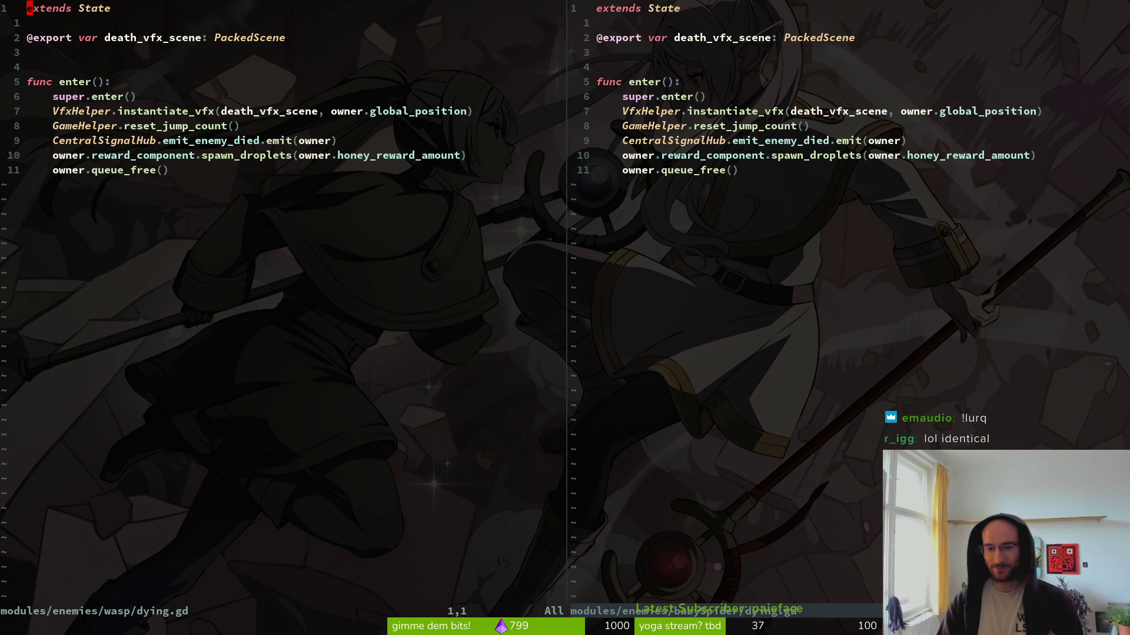
# Step: Confirm the enter functions match, close the wasp split, and select Godot's spawning node
pyautogui.press('j')
pyautogui.press('j')
pyautogui.press('j')
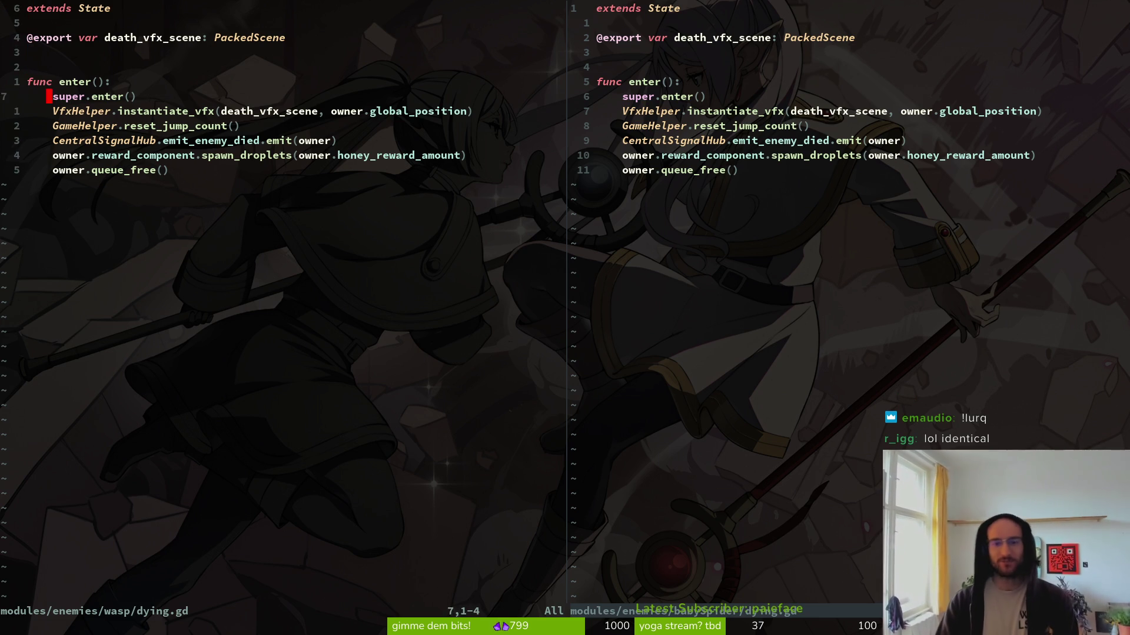
pyautogui.press('j')
pyautogui.press('k')
pyautogui.press('j')
pyautogui.press('j')
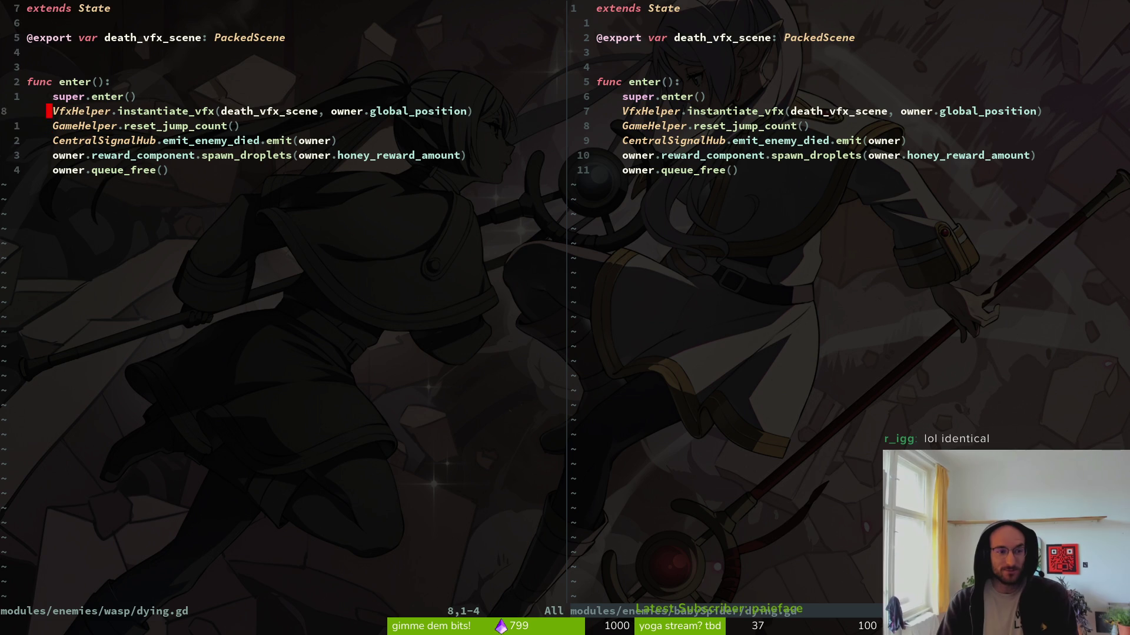
pyautogui.write(':q')
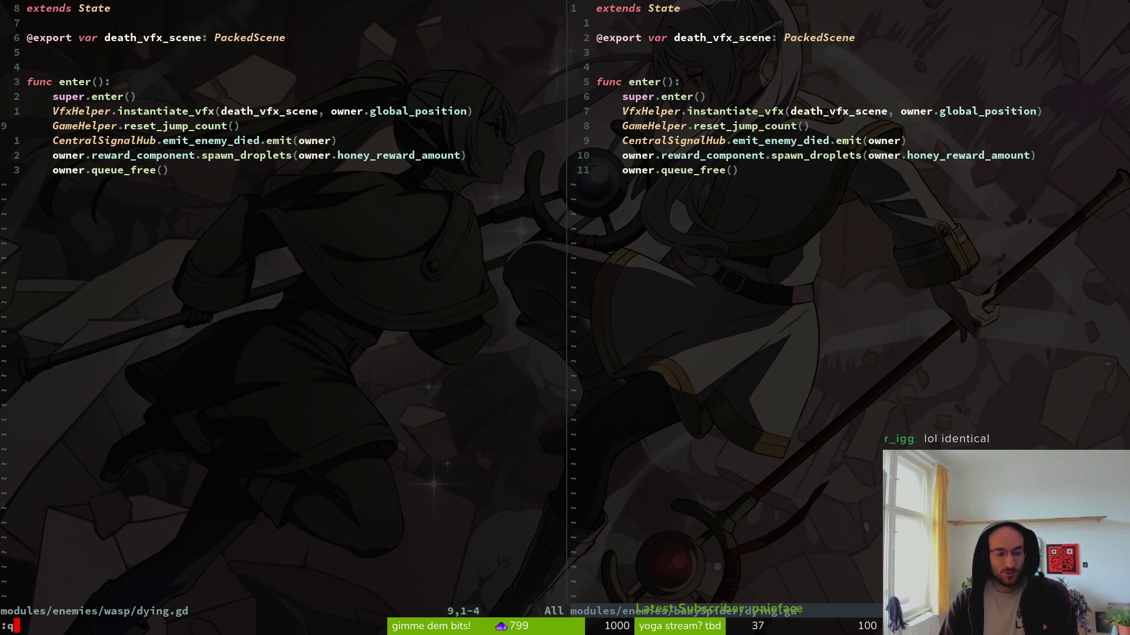
pyautogui.press('Return')
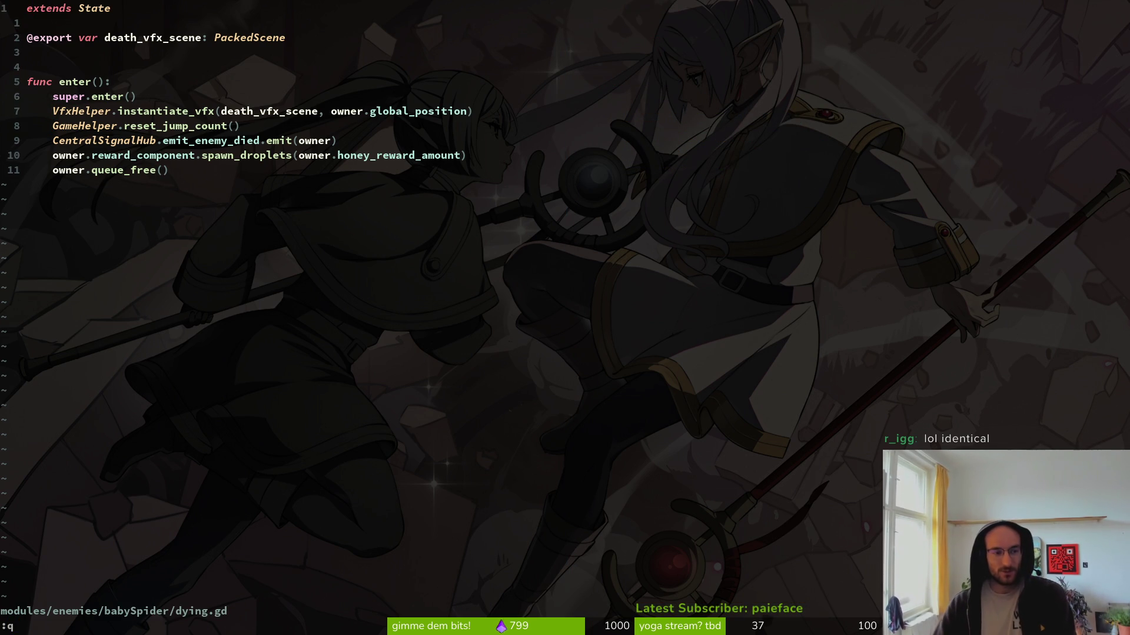
pyautogui.hotkey('alt', 'Tab')
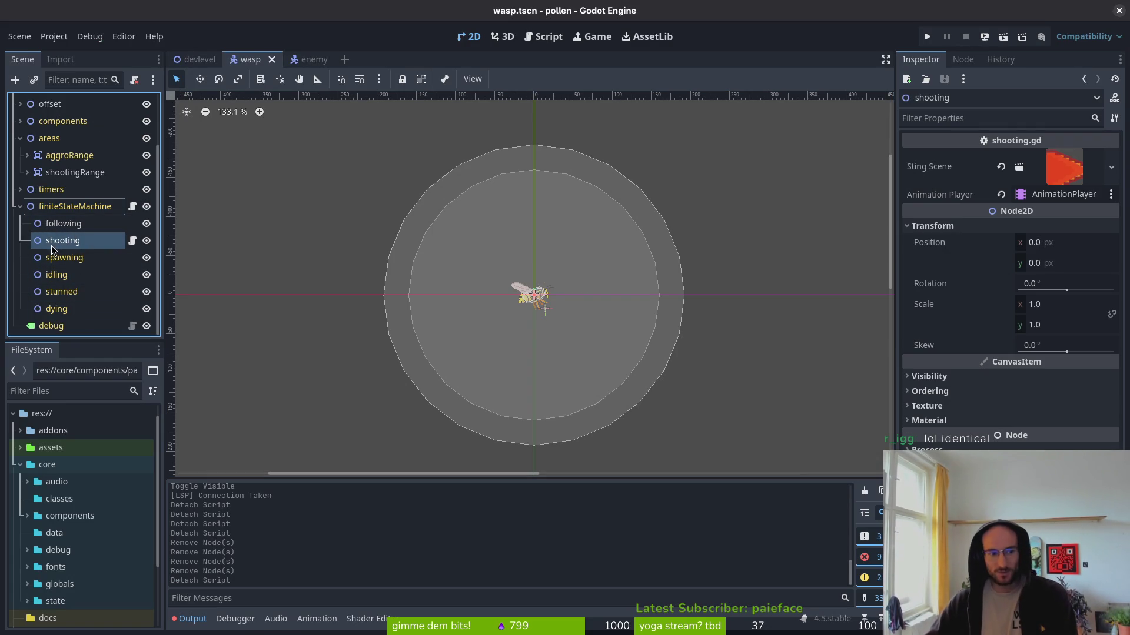
pyautogui.click(73, 259)
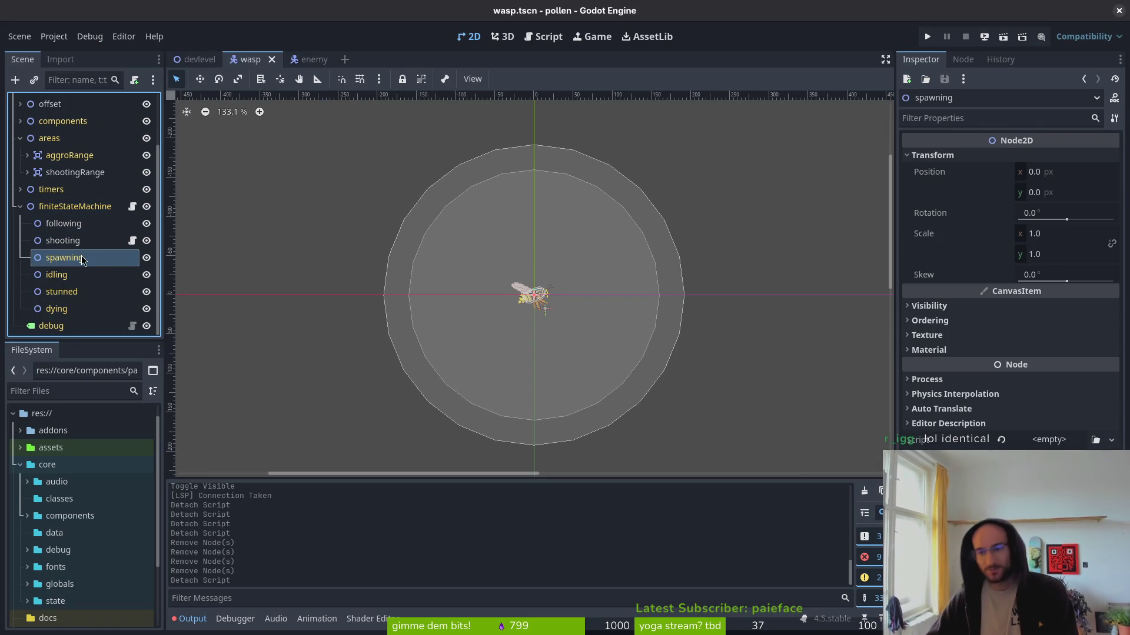
# Step: Open core spawning.state.gd, with mutatedFlower spawning.gd in a side split
pyautogui.hotkey('alt', 'Tab')
pyautogui.hotkey('ctrl', 'p')
pyautogui.write('spawning')
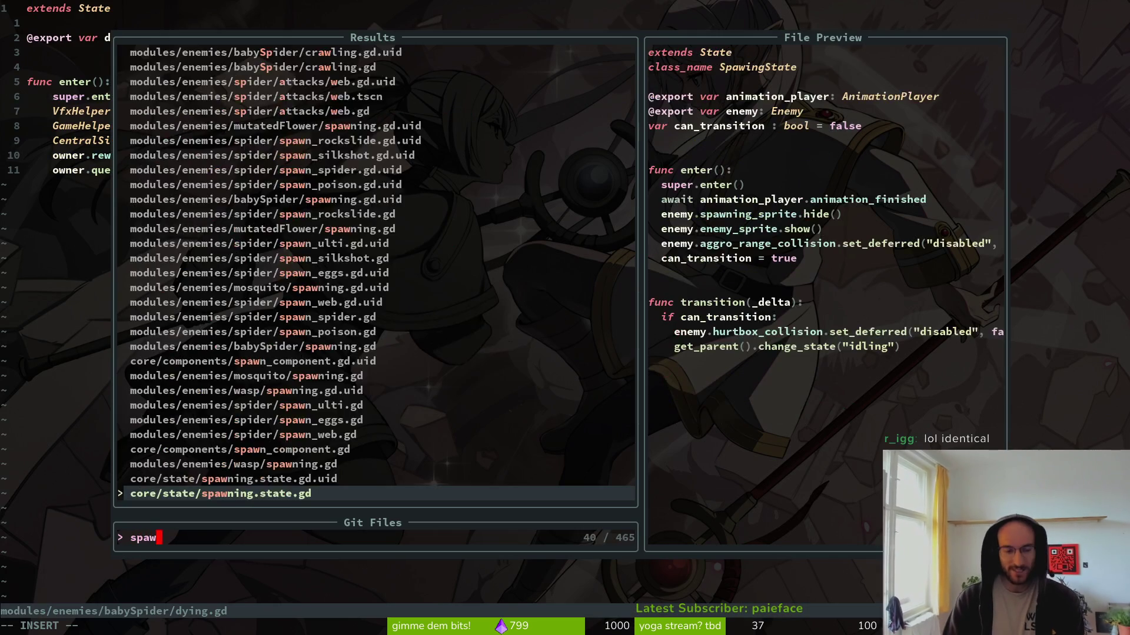
pyautogui.press('Return')
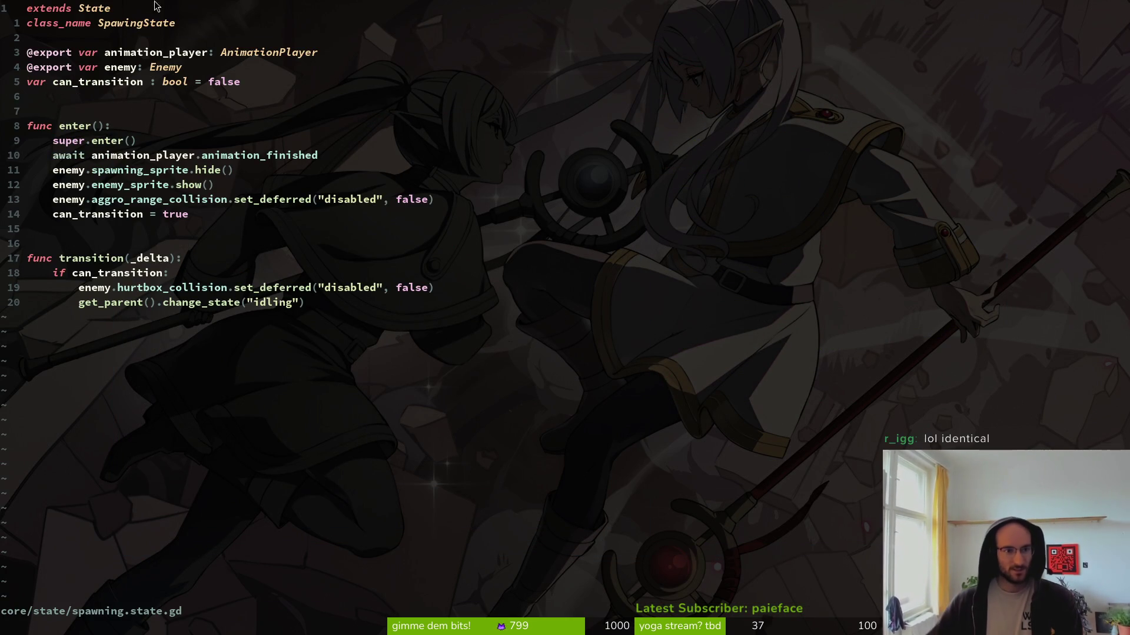
pyautogui.hotkey('ctrl', 'p')
pyautogui.write('spawing')
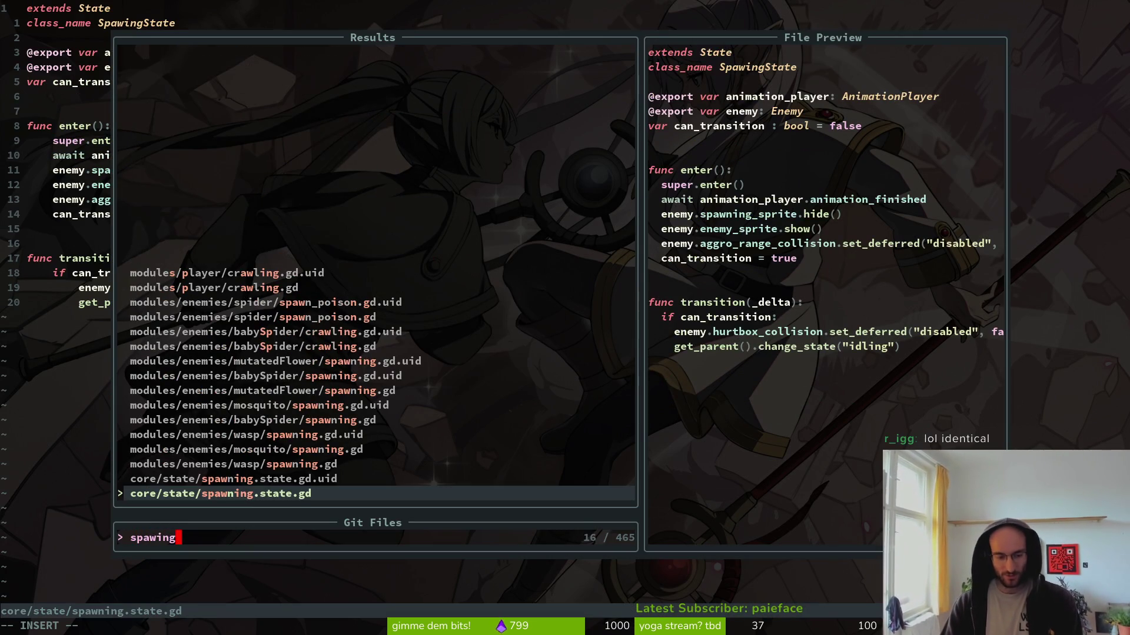
pyautogui.press('Up')
pyautogui.press('Up')
pyautogui.press('Up')
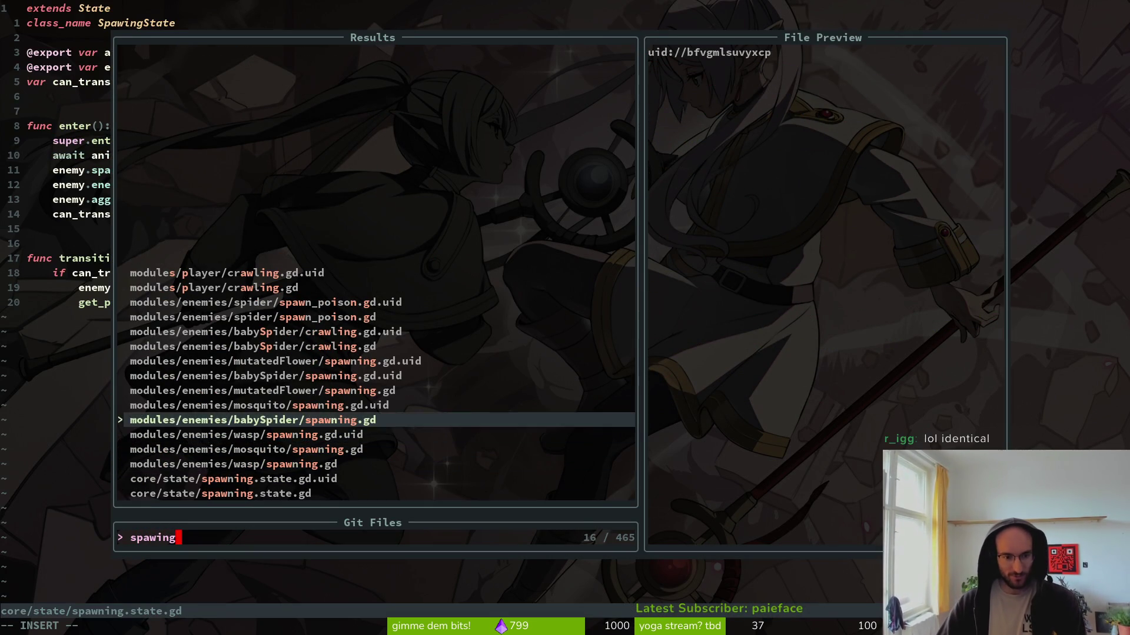
pyautogui.press('Up')
pyautogui.press('Up')
pyautogui.press('Up')
pyautogui.hotkey('ctrl', 'v')
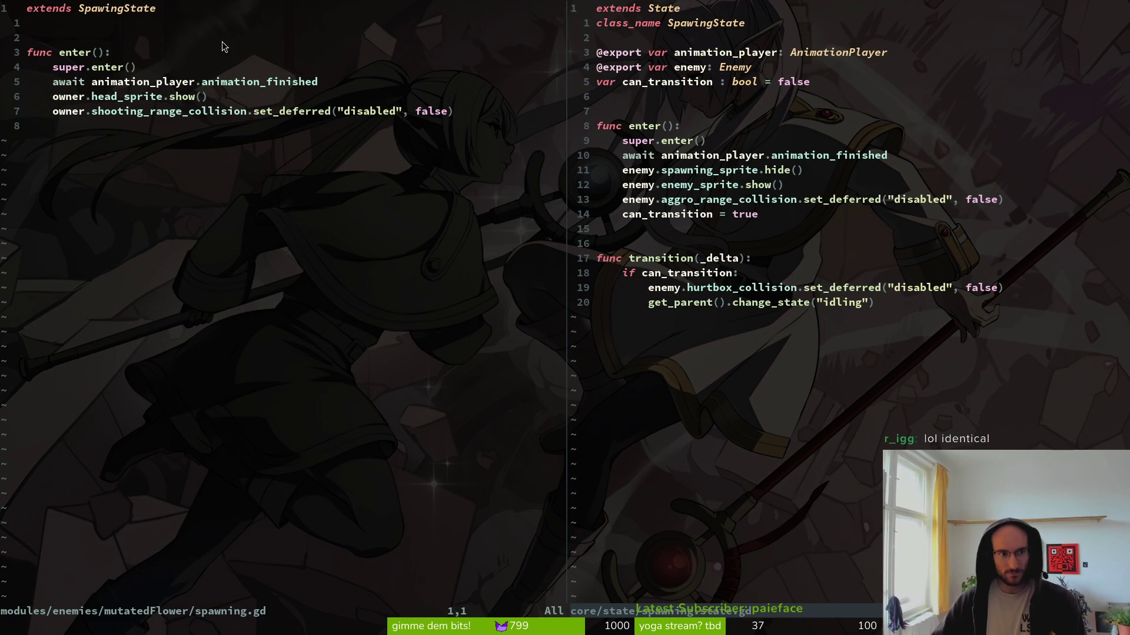
# Step: Compare mutatedFlower's enter function and animation_finished line with the core SpawingState script
pyautogui.hotkey('shift', 'v')
pyautogui.hotkey('shift', 'g')
pyautogui.click(192, 131)
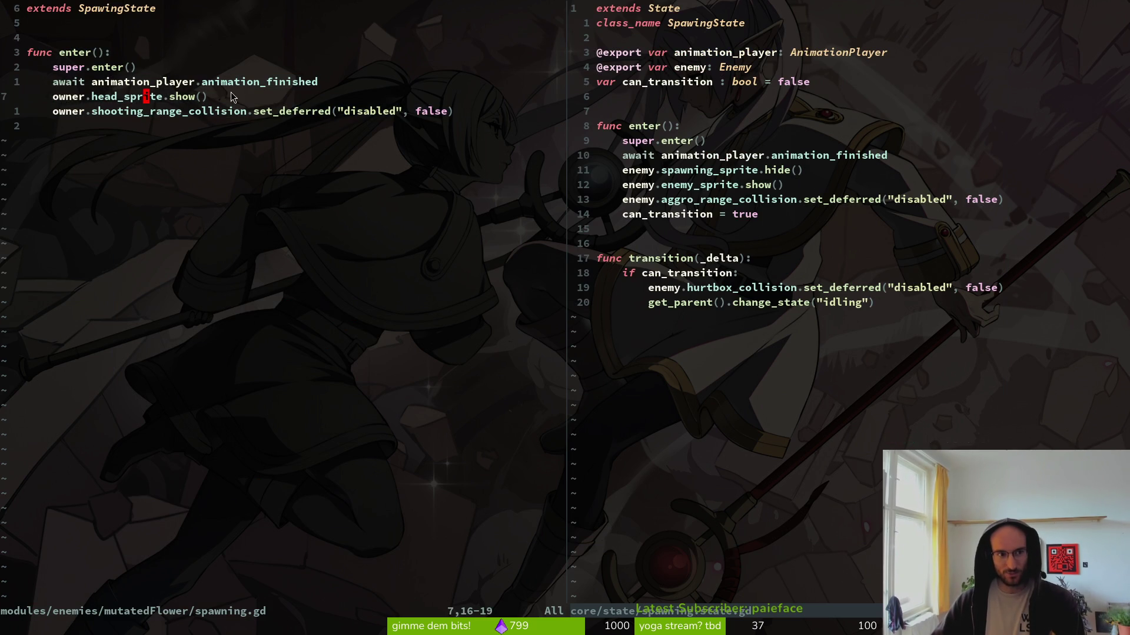
pyautogui.moveTo(473, 112); pyautogui.dragTo(3, 62)
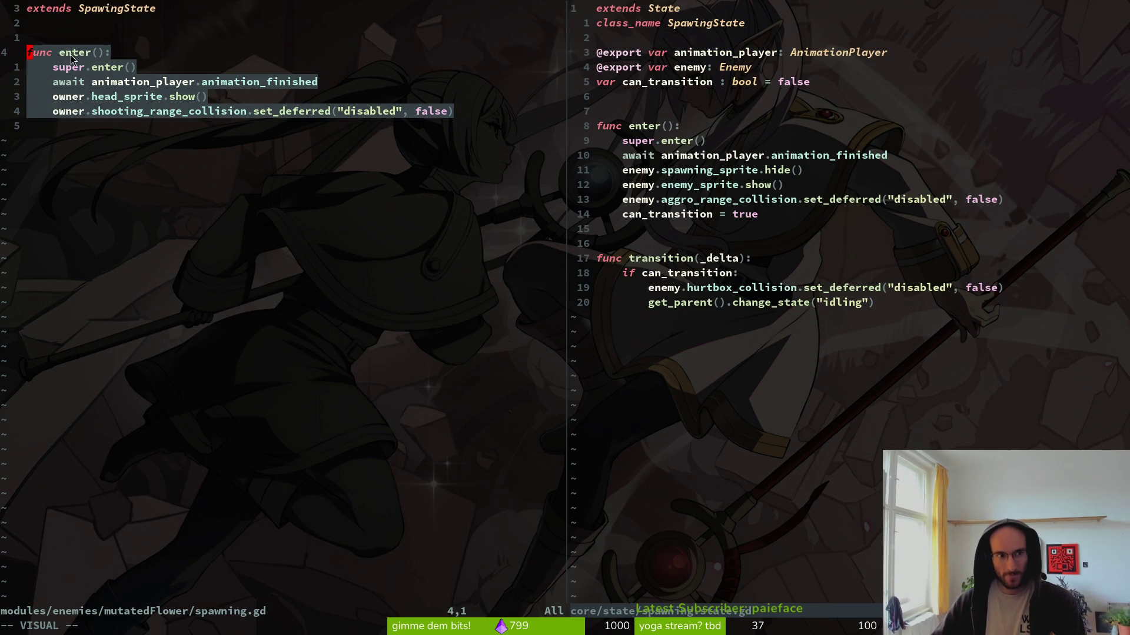
pyautogui.click(43, 11)
pyautogui.moveTo(33, 9); pyautogui.dragTo(353, 125)
pyautogui.click(211, 86)
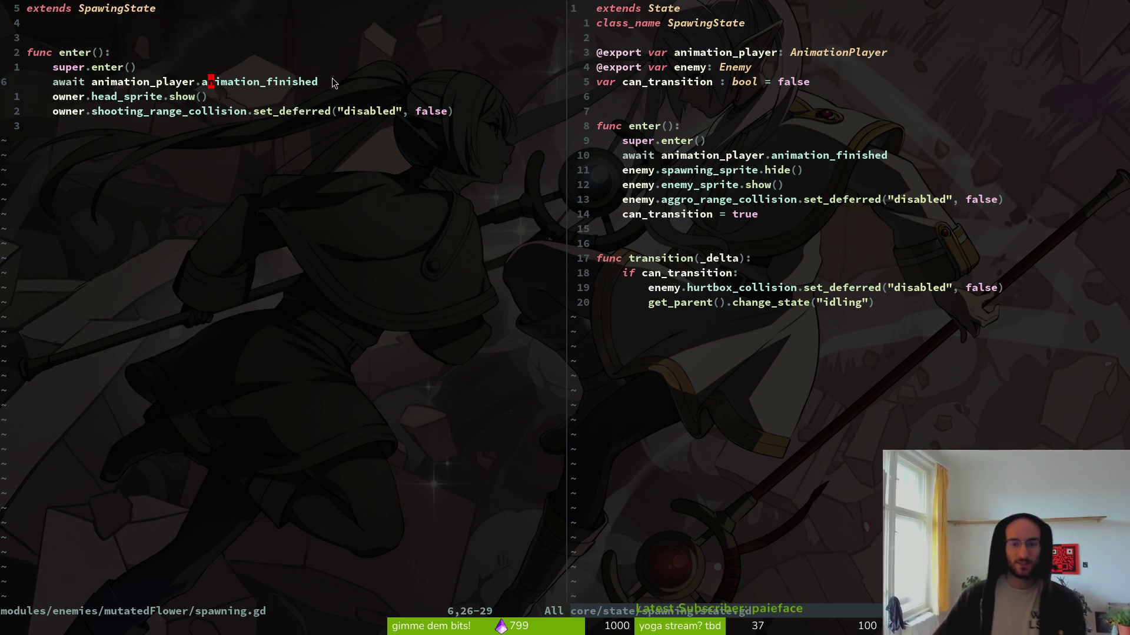
pyautogui.click(702, 142)
pyautogui.click(232, 54)
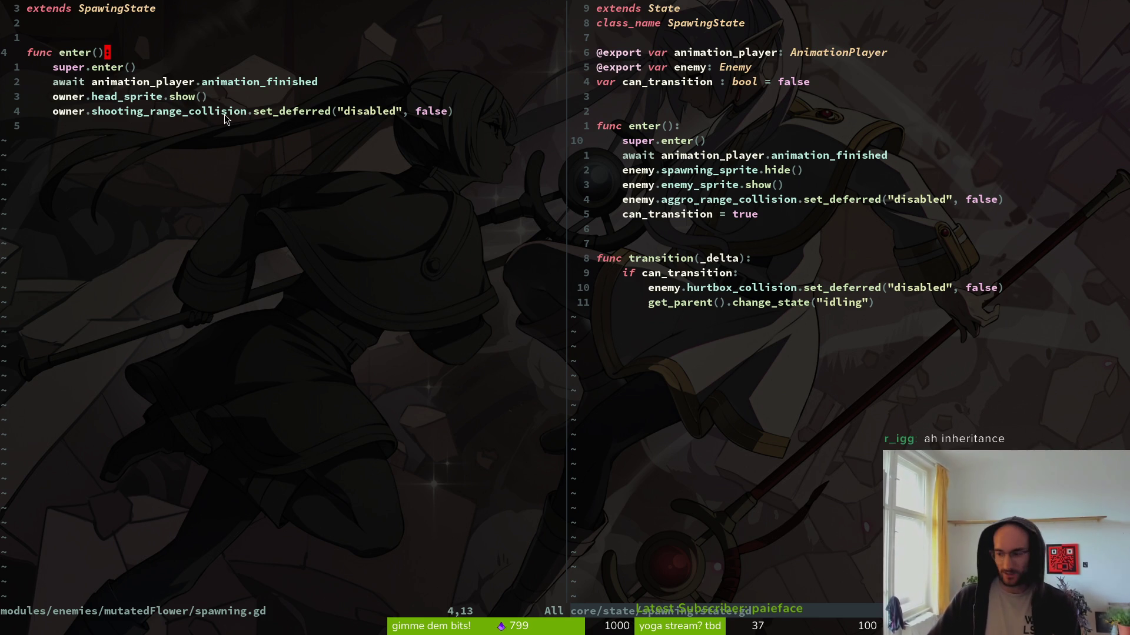
# Step: Save the mutatedFlower spawning script and quit both splits back to the shell
pyautogui.hotkey('ctrl', 's')
pyautogui.write(':q')
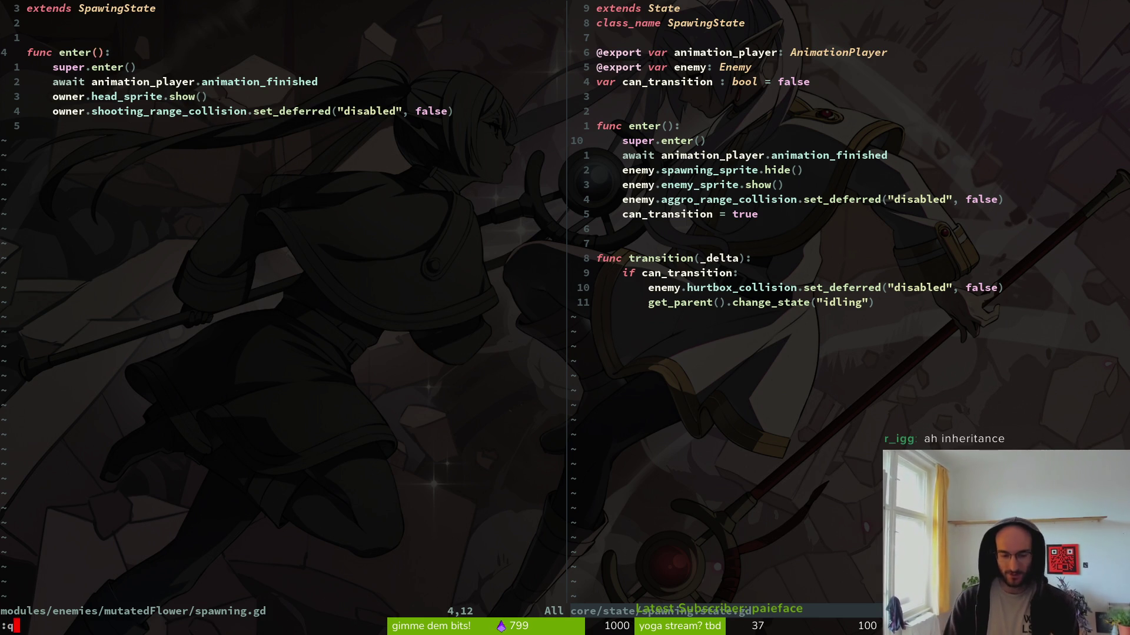
pyautogui.press('Return')
pyautogui.write(':q')
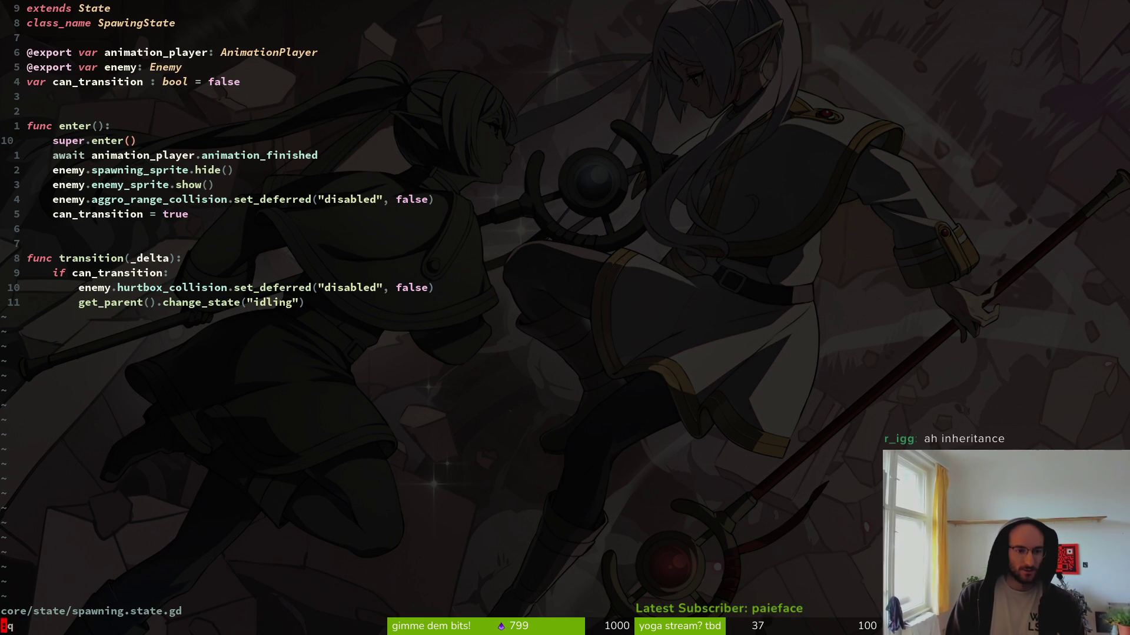
pyautogui.press('Return')
# Step: Launch vim, open wasp/stunned.gd beside core stunned.state.gd, then select Godot's following node
pyautogui.write('vim')
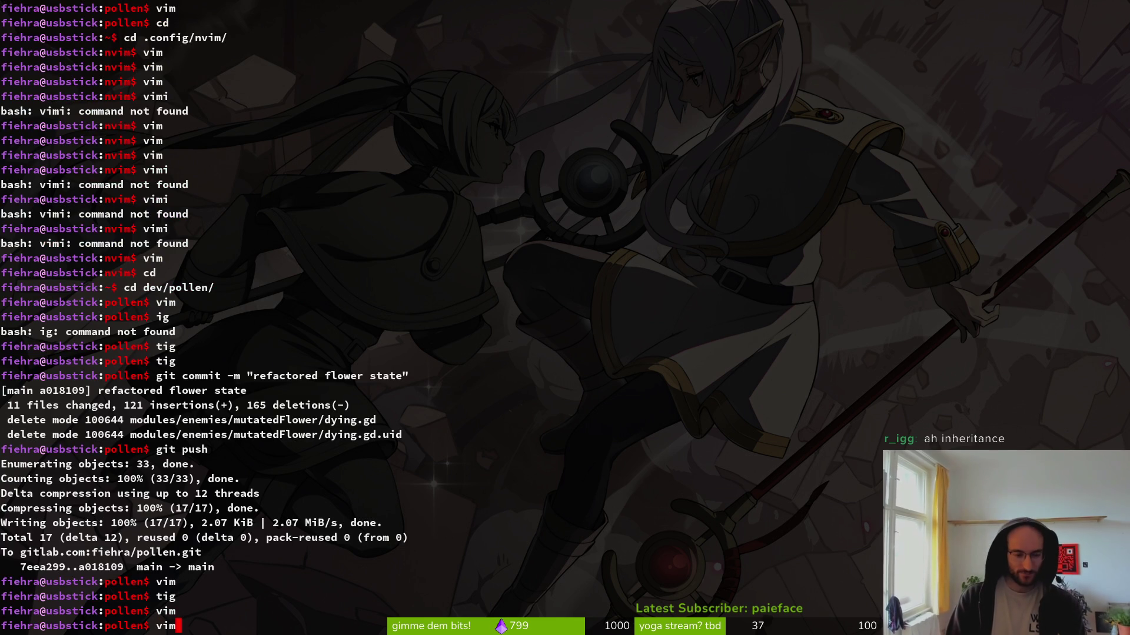
pyautogui.press('Return')
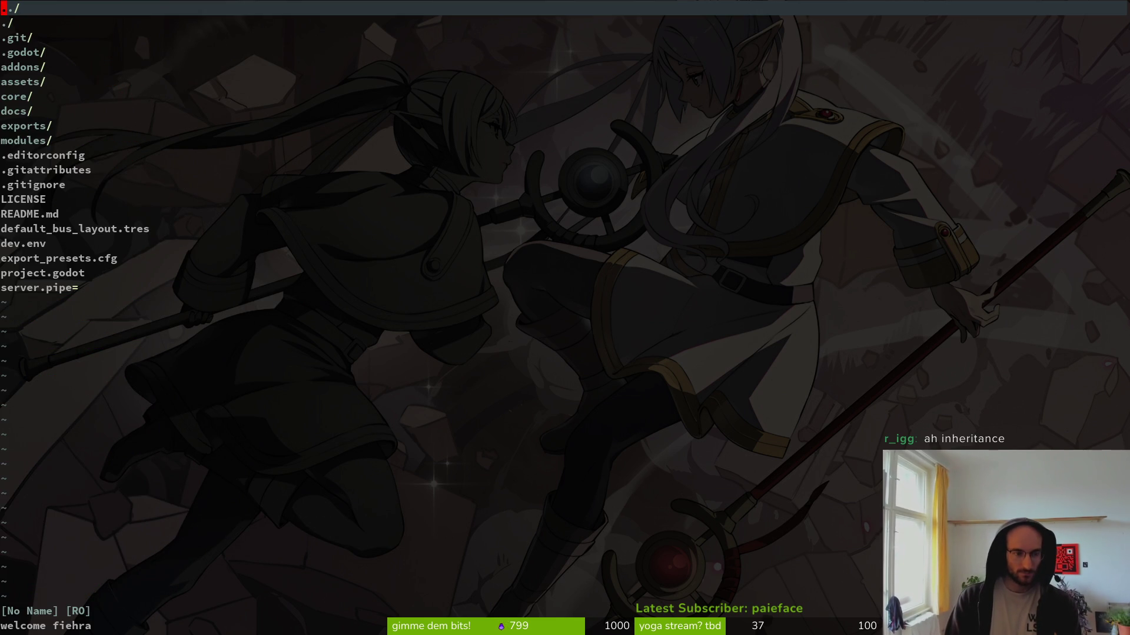
pyautogui.hotkey('ctrl', 'p')
pyautogui.write('wasp/s')
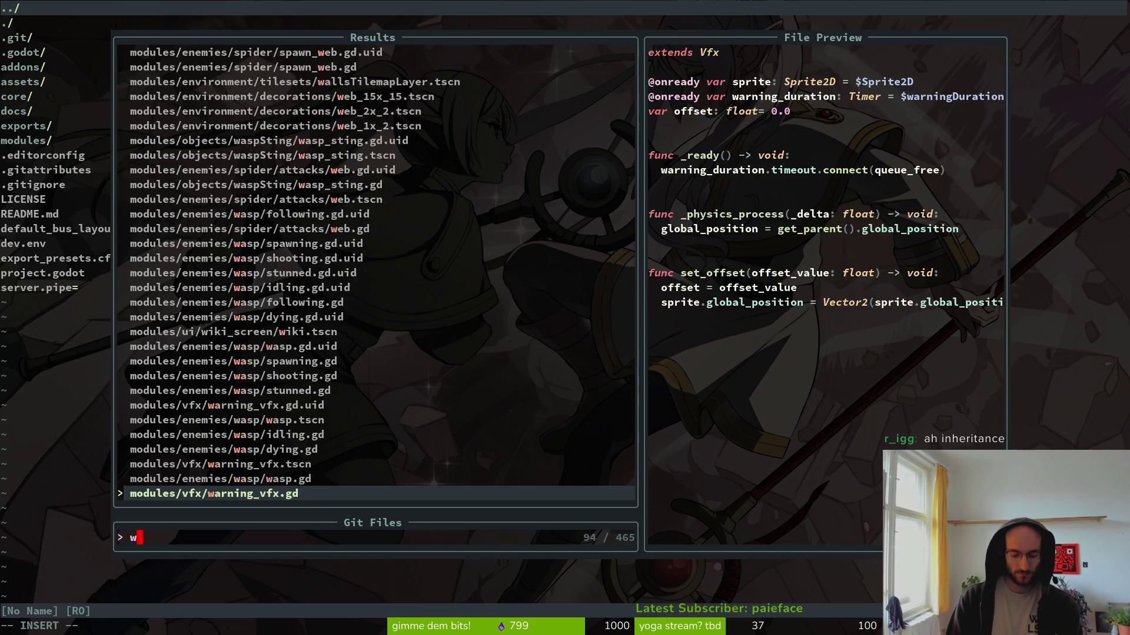
pyautogui.write('tun')
pyautogui.press('Return')
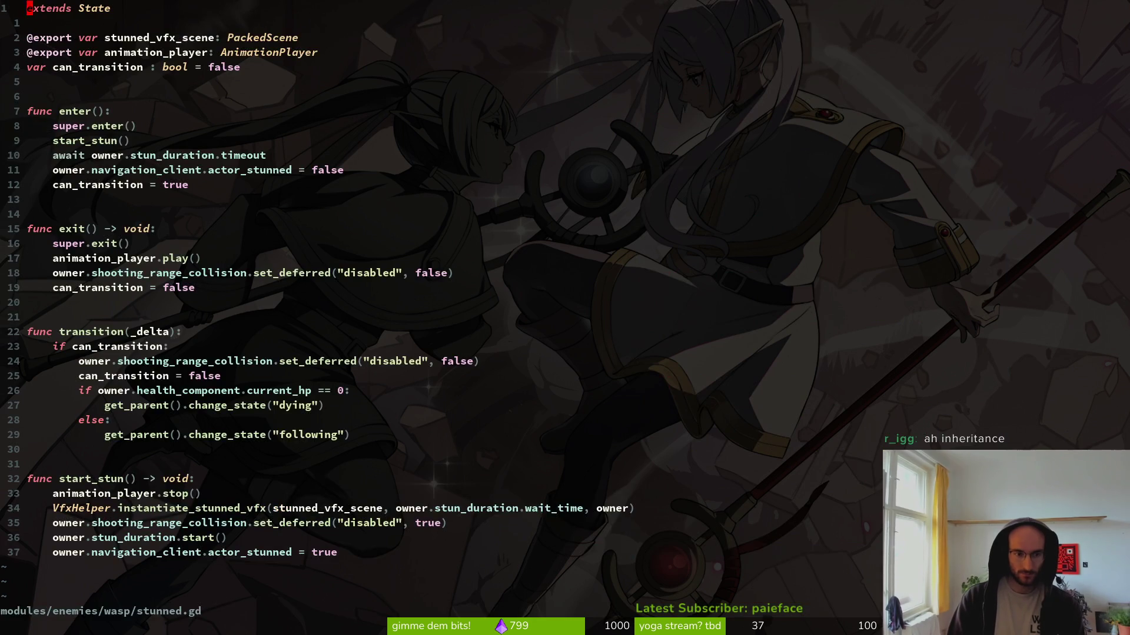
pyautogui.hotkey('ctrl', 'p')
pyautogui.write('stunned')
pyautogui.hotkey('ctrl', 'v')
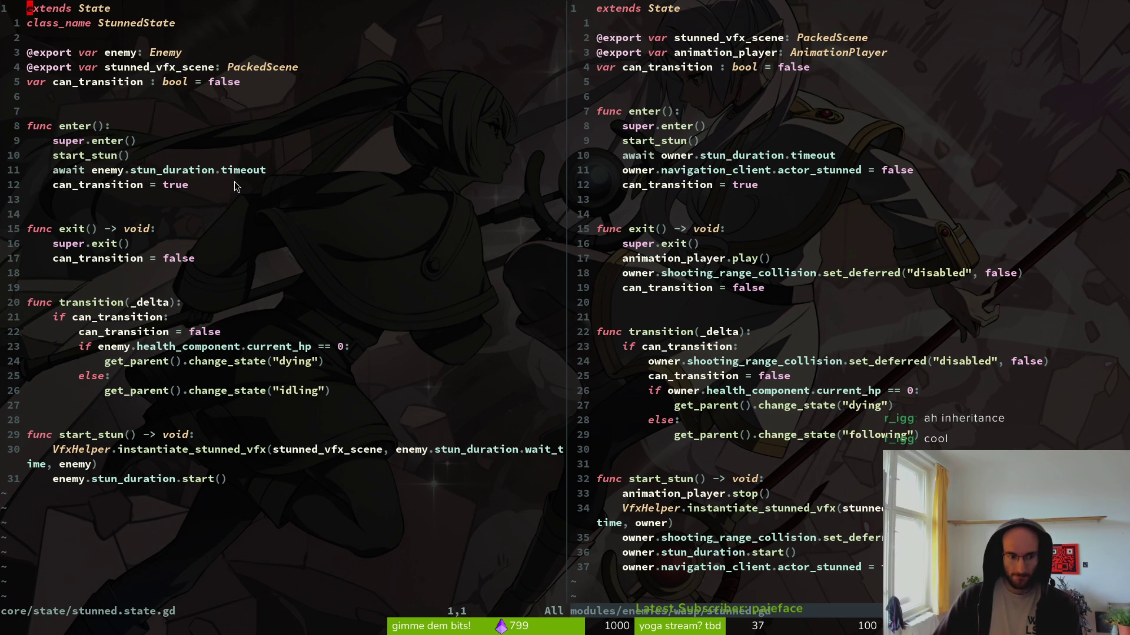
pyautogui.hotkey('alt', 'Tab')
pyautogui.click(68, 227)
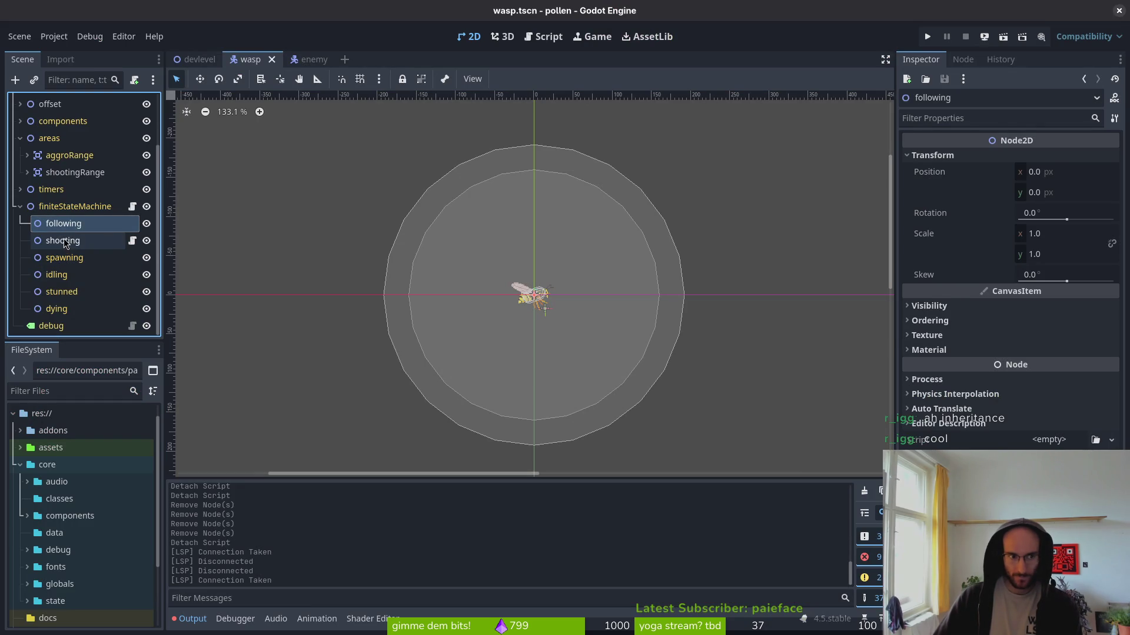
# Step: Drag following and shooting below dying in the state machine, then select spawning
pyautogui.keyDown('ctrl'); pyautogui.click(65, 244); pyautogui.keyUp('ctrl')
pyautogui.moveTo(72, 228)
pyautogui.mouseDown()
pyautogui.moveTo(76, 324)
pyautogui.moveTo(94, 284)
pyautogui.mouseUp()
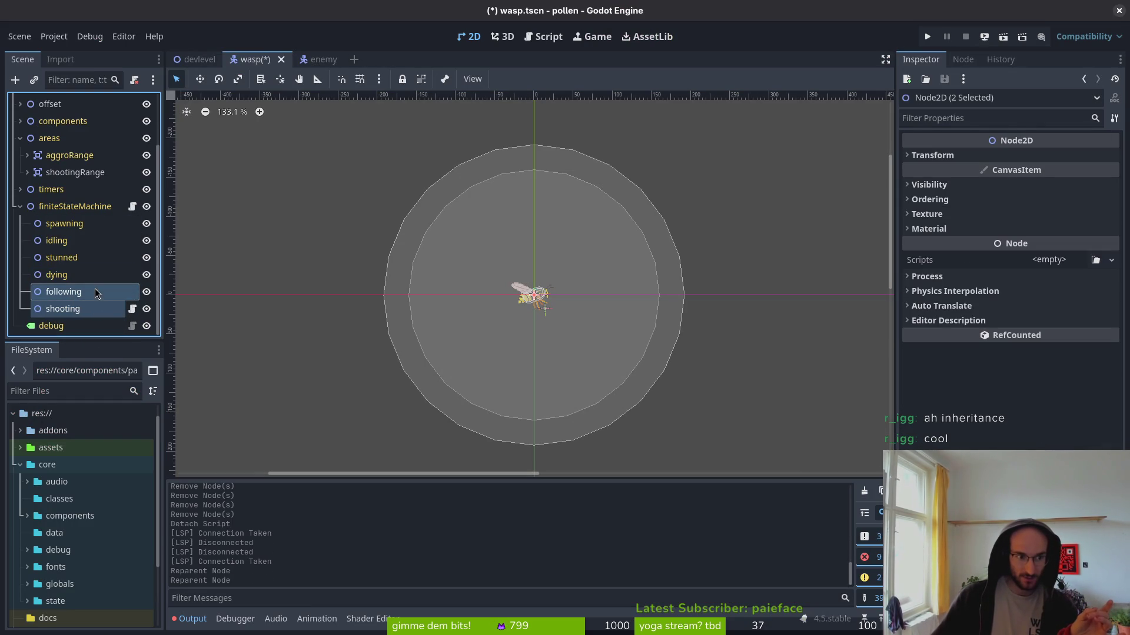
pyautogui.click(75, 226)
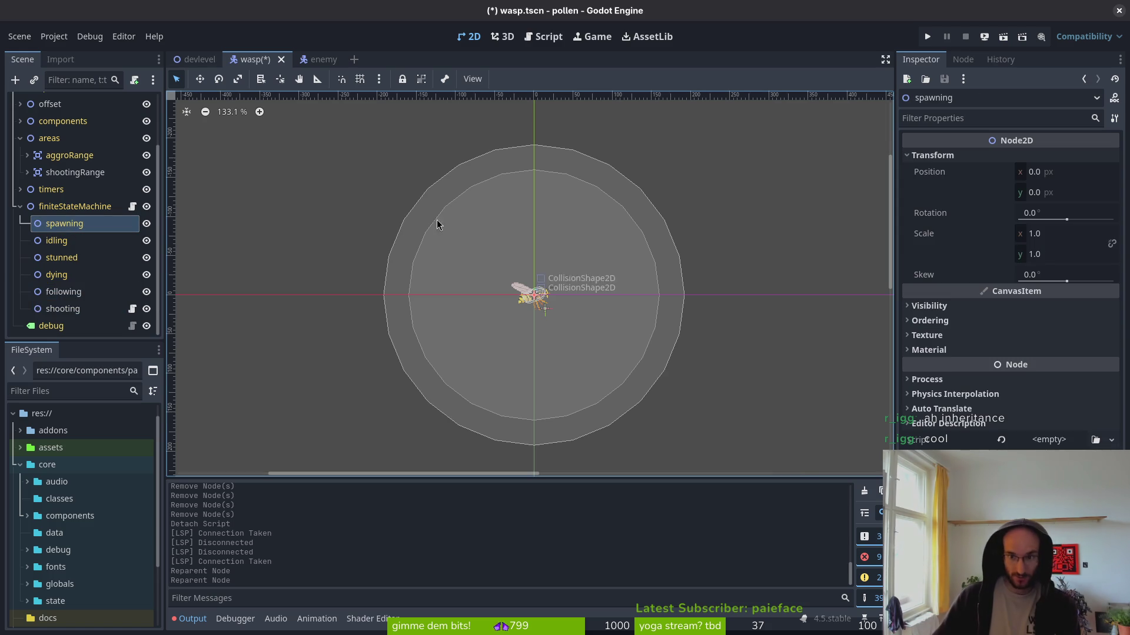
pyautogui.hotkey('alt', 'Tab')
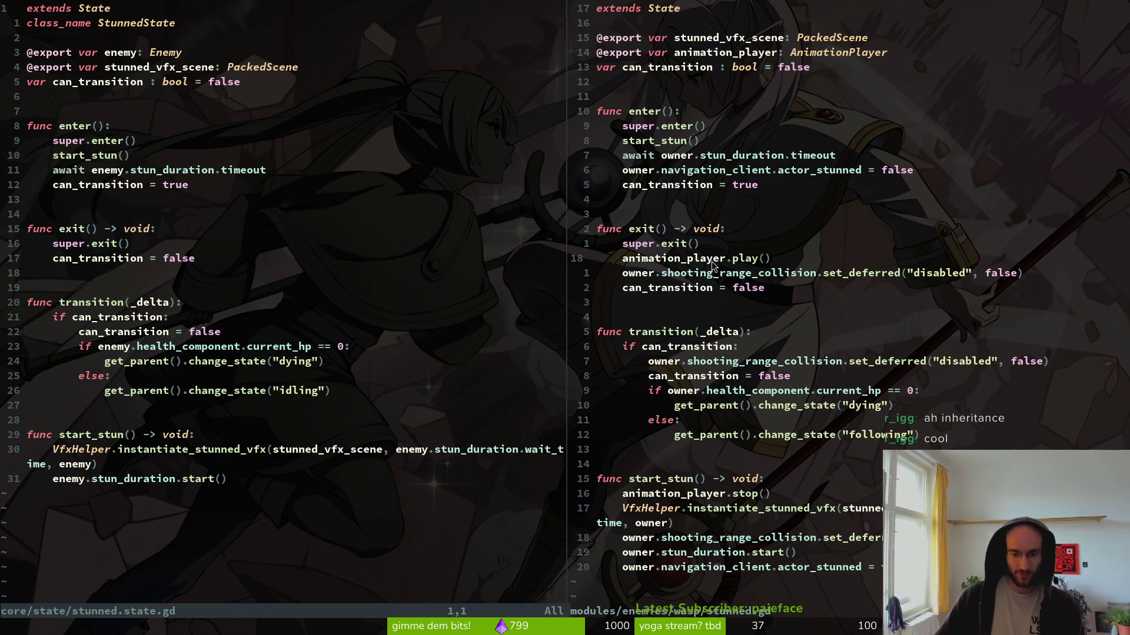
# Step: Open core spawning.state.gd on the right and wasp/spawning.gd on the left
pyautogui.hotkey('ctrl', 'p')
pyautogui.write('spawing')
pyautogui.press('Return')
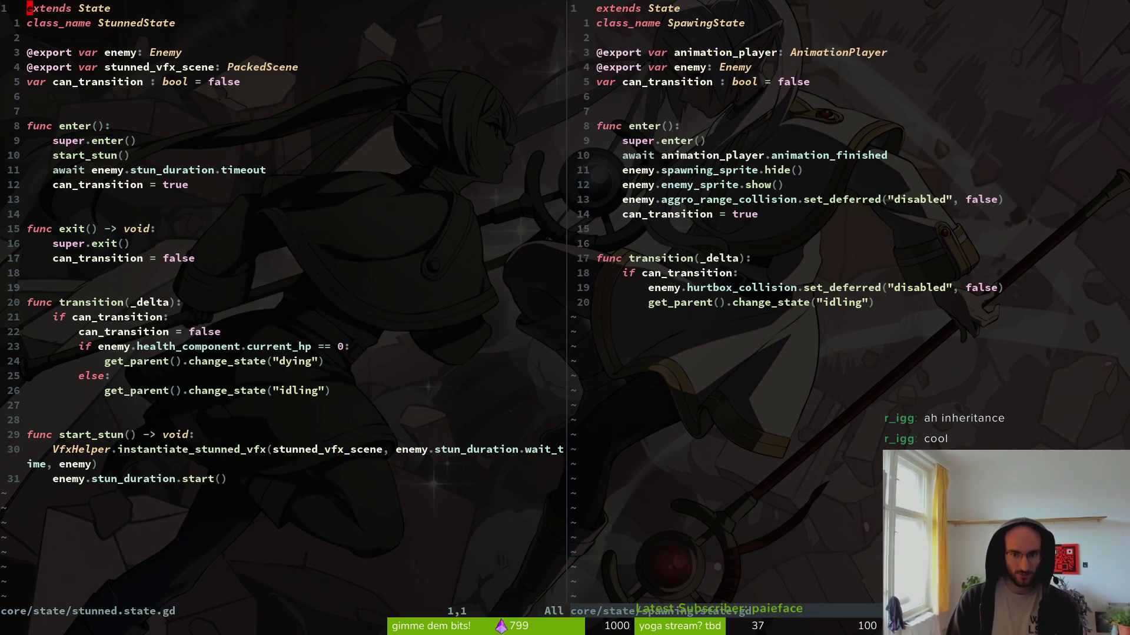
pyautogui.hotkey('ctrl', 'p')
pyautogui.write('wasp/spaw')
pyautogui.write('n')
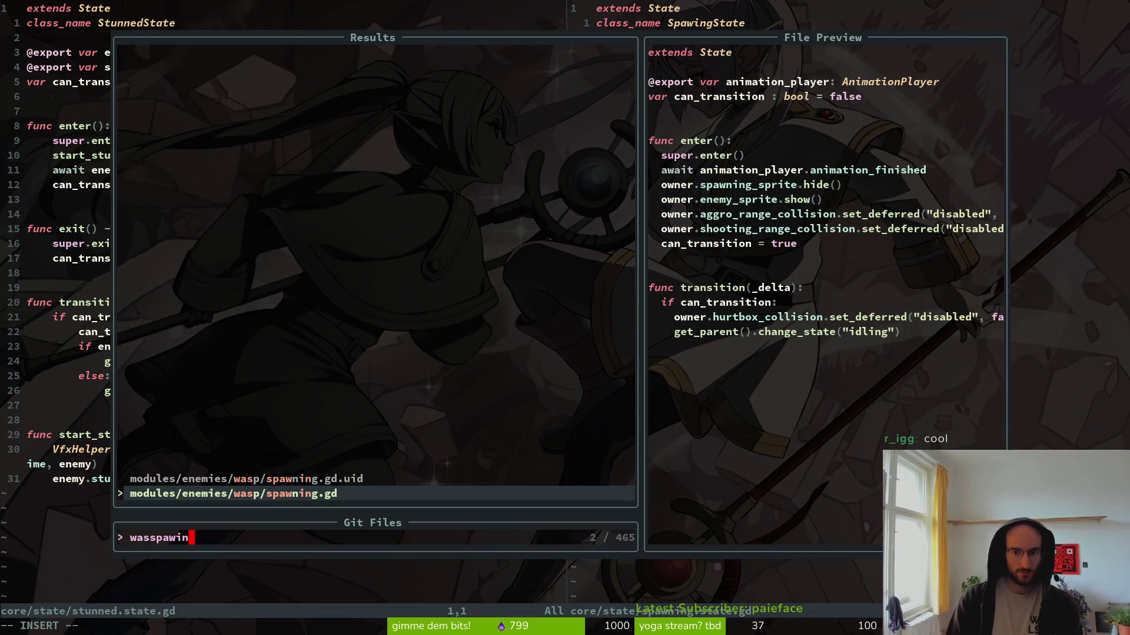
pyautogui.press('Return')
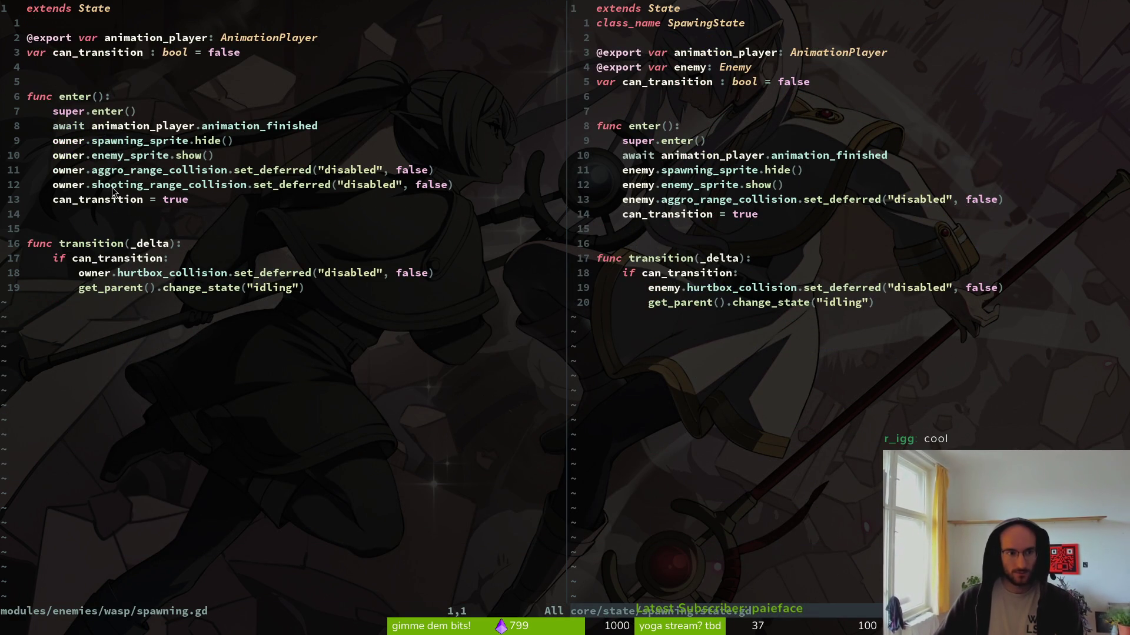
# Step: Compare the wasp's shooting range line with the core script's aggro range line
pyautogui.click(301, 186)
pyautogui.click(782, 203)
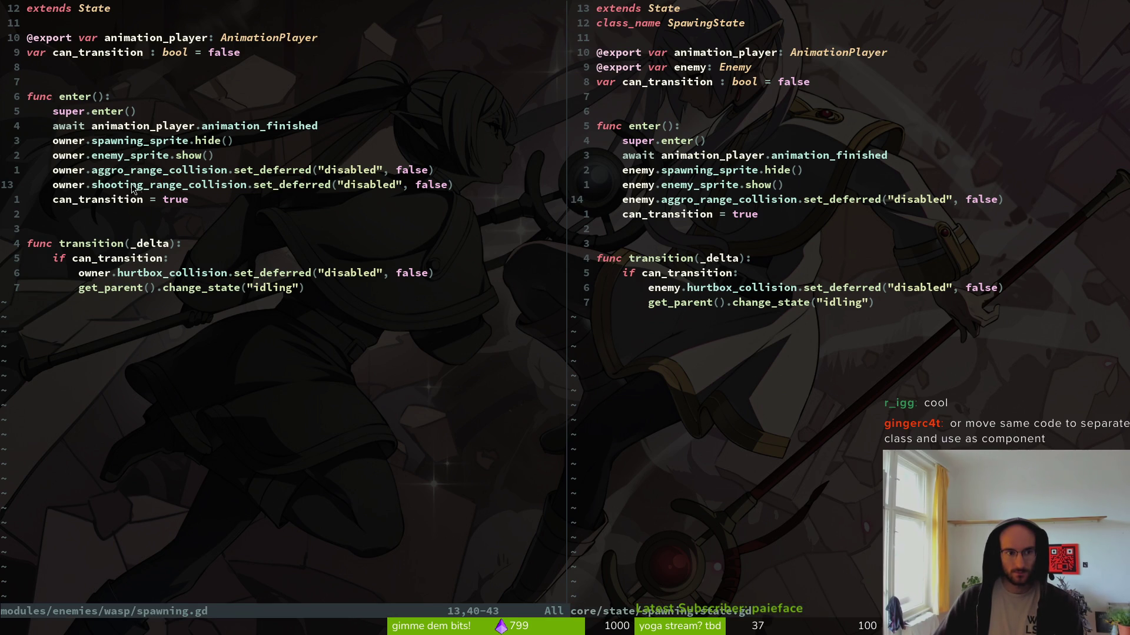
pyautogui.click(128, 186)
pyautogui.click(794, 200)
pyautogui.hotkey('ctrl', 'p')
pyautogui.write('mutflowerspaw')
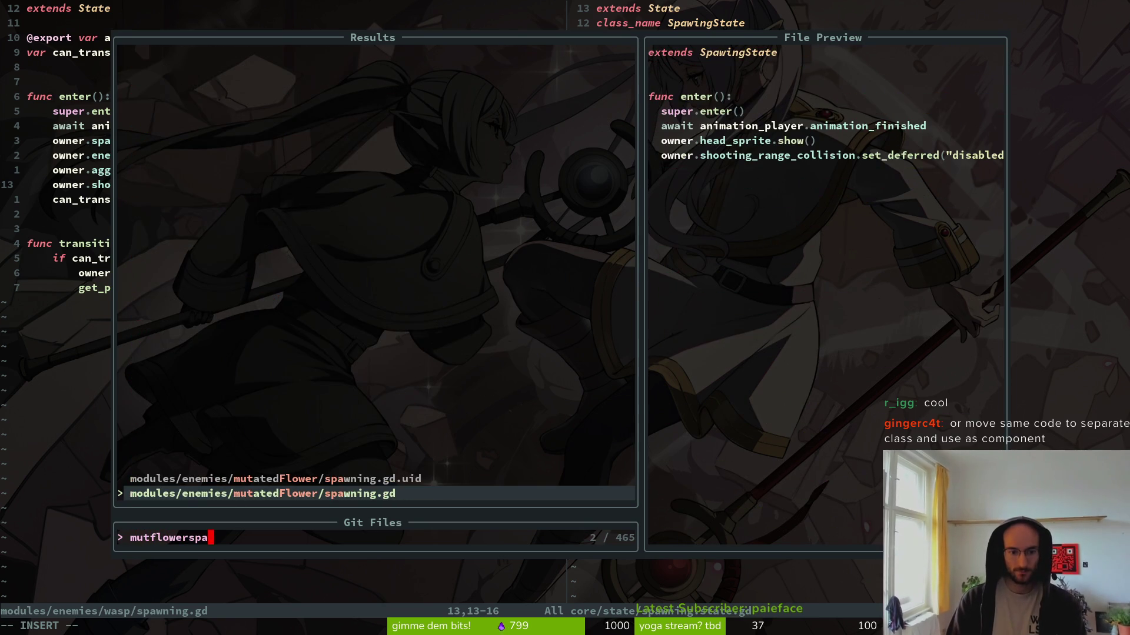
pyautogui.press('Escape')
pyautogui.press('Escape')
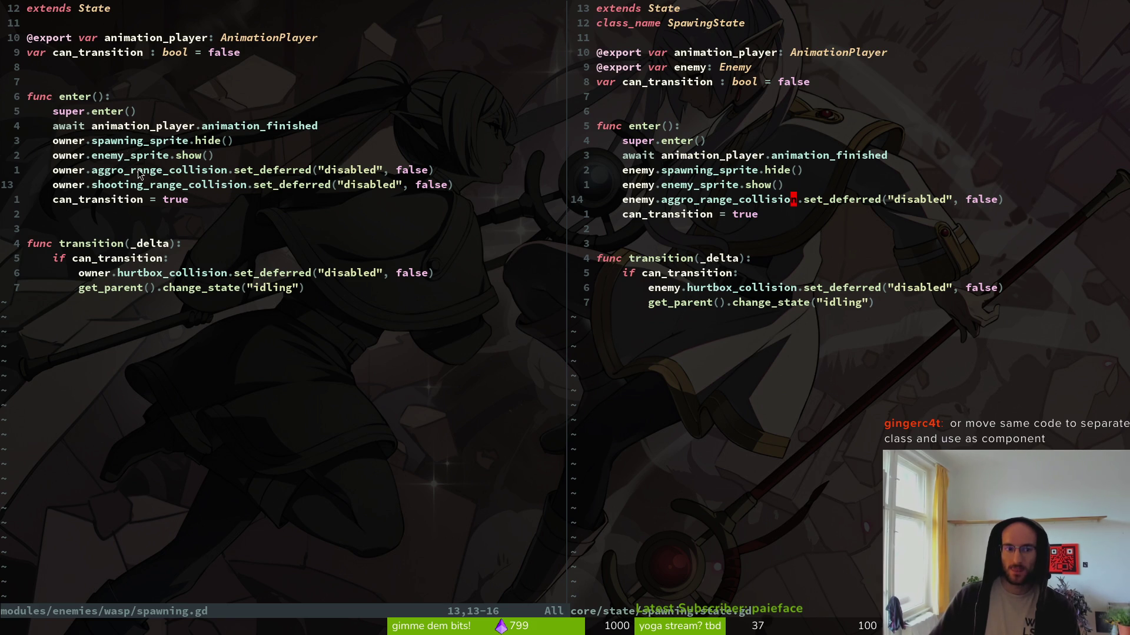
pyautogui.hotkey('alt', 'Tab')
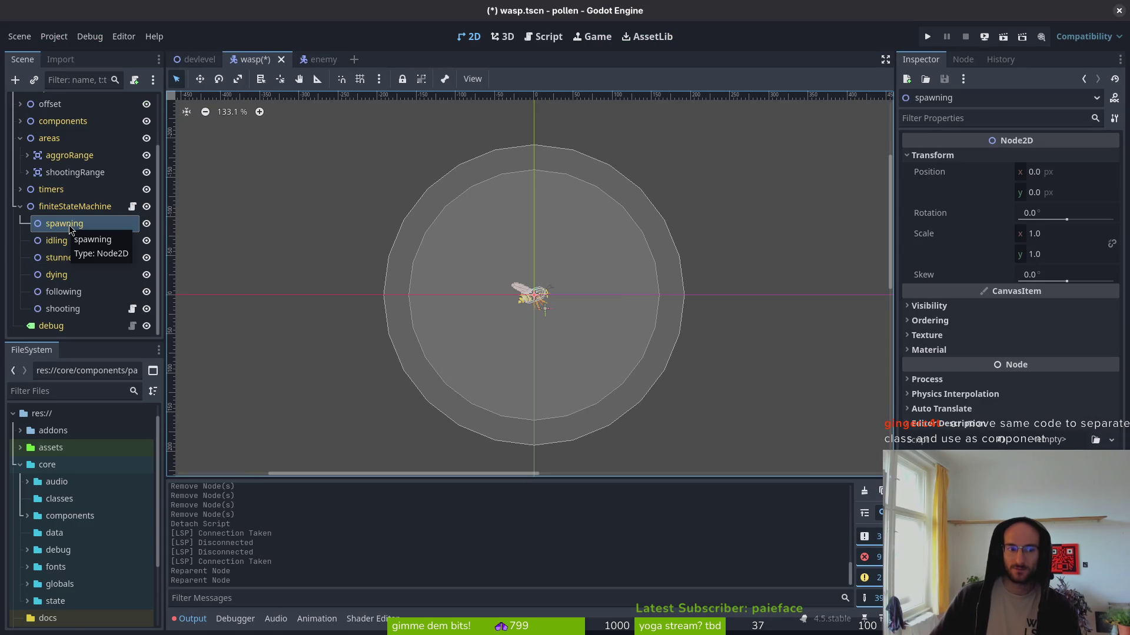
# Step: Check the spawning node's context menu, then review the scripts in Neovim
pyautogui.rightClick(85, 229)
pyautogui.press('Escape')
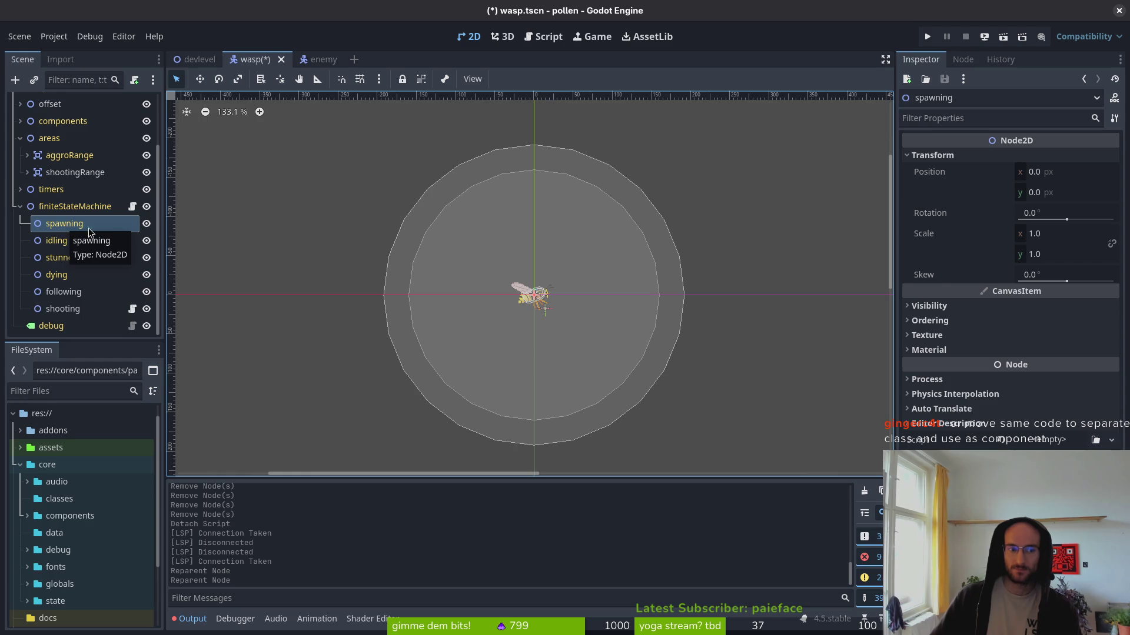
pyautogui.hotkey('alt', 'Tab')
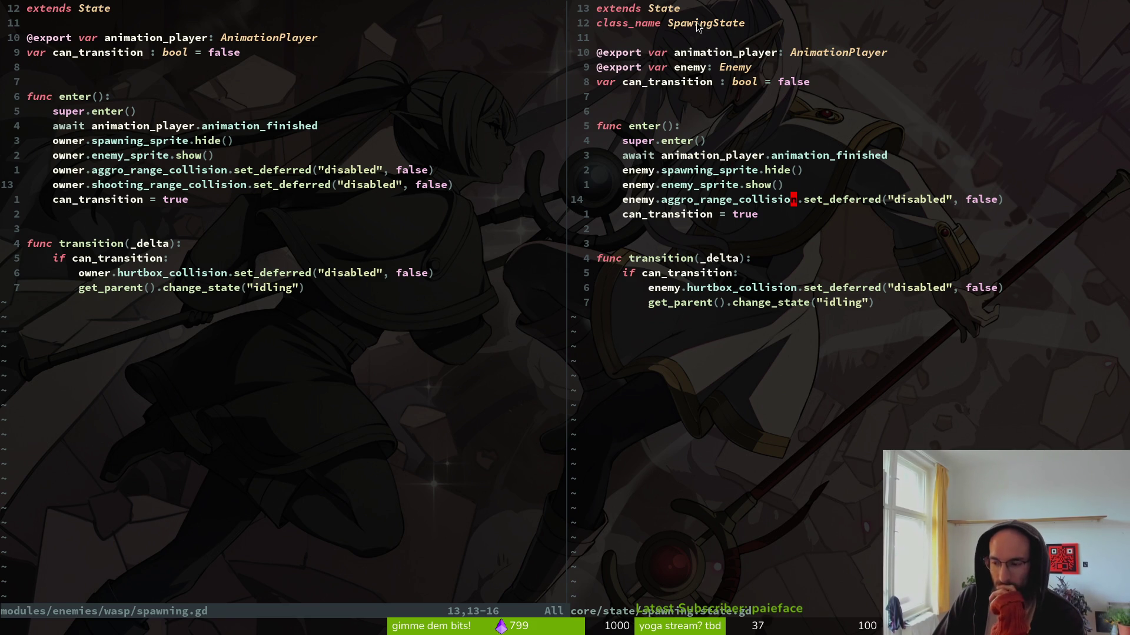
pyautogui.hotkey('alt', 'Tab')
# Step: Expand core/state in the FileSystem dock and open spawning.state.gd in the code editor
pyautogui.scroll(-2, 88, 512)
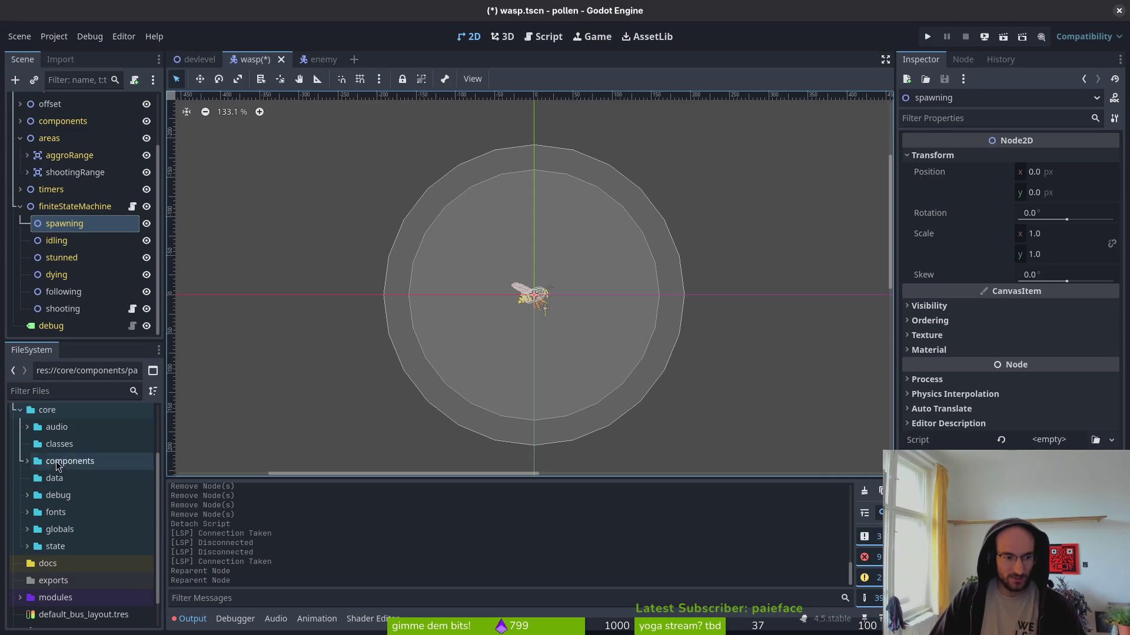
pyautogui.click(28, 547)
pyautogui.scroll(-3, 35, 553)
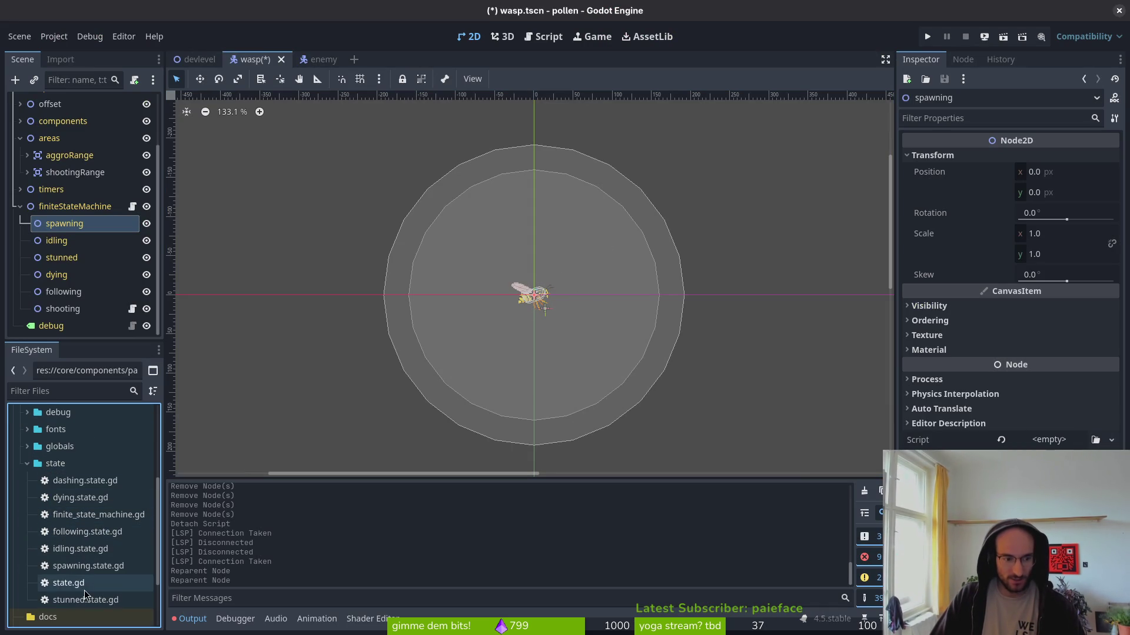
pyautogui.click(79, 548)
pyautogui.click(91, 566)
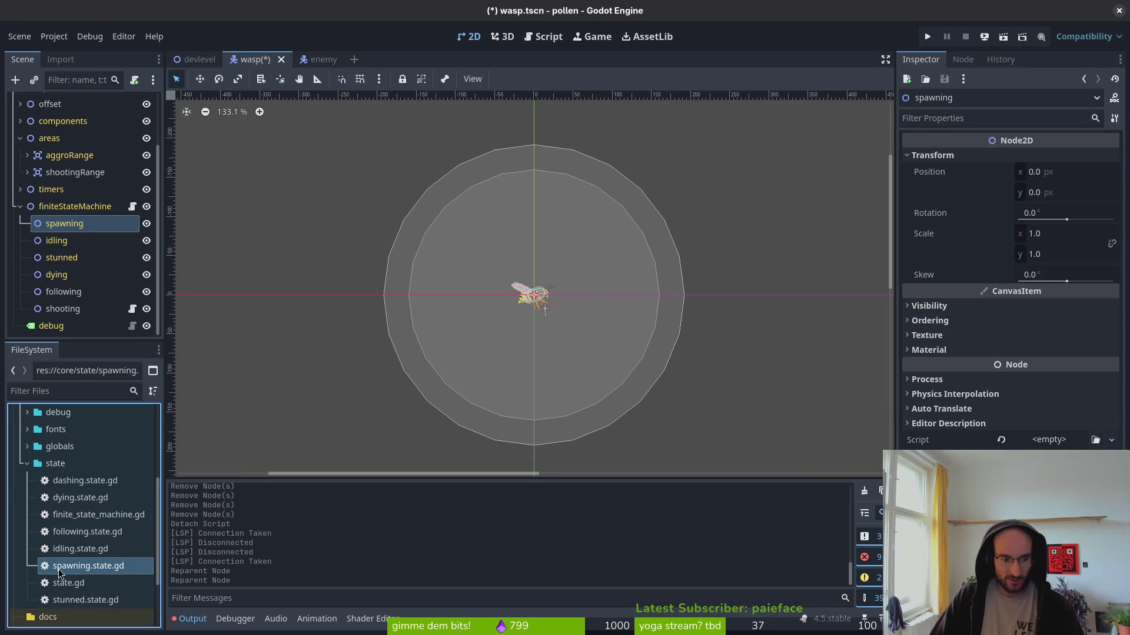
pyautogui.doubleClick(99, 567)
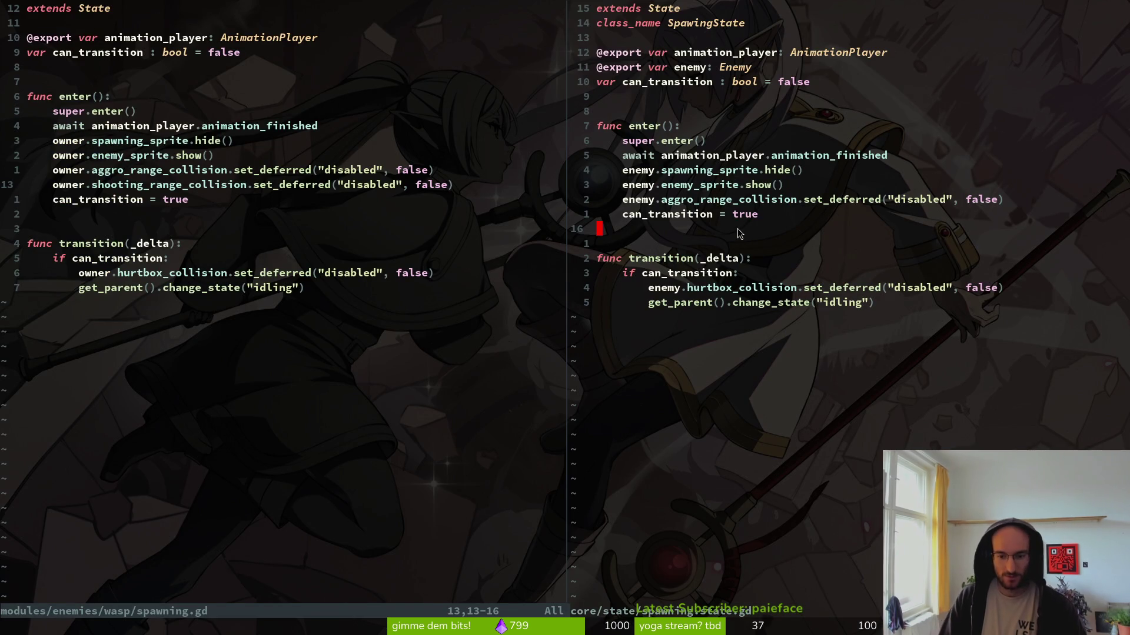
# Step: Compare the wasp spawning.gd body line by line against core spawning.state.gd
pyautogui.moveTo(59, 23); pyautogui.dragTo(278, 353)
pyautogui.click(123, 228)
pyautogui.moveTo(217, 298); pyautogui.dragTo(30, 22)
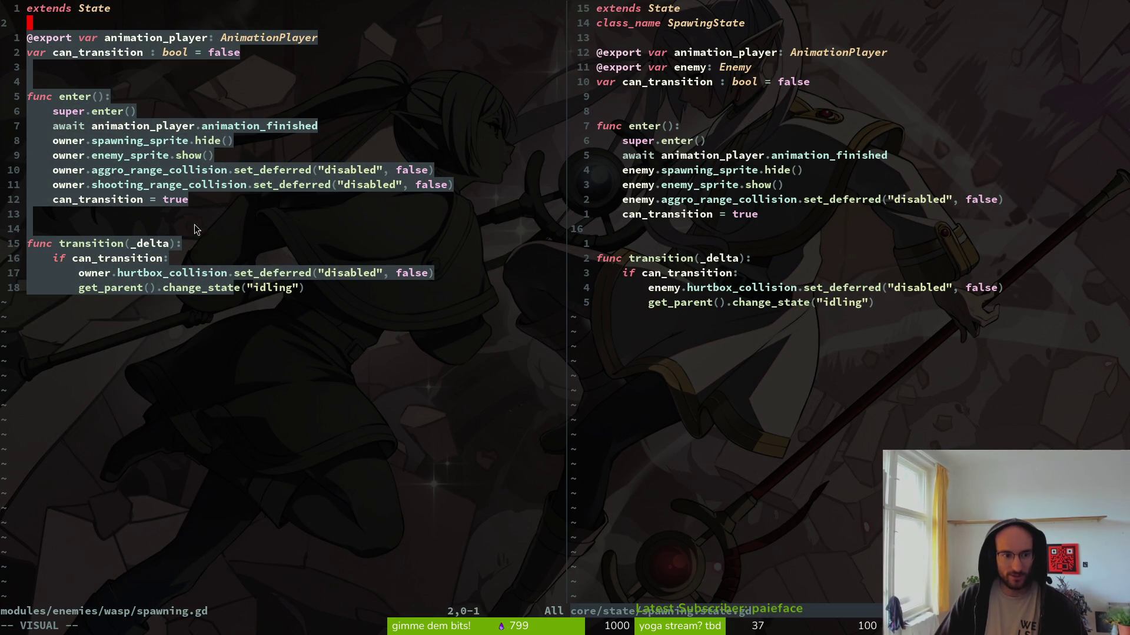
pyautogui.click(849, 393)
pyautogui.moveTo(752, 338); pyautogui.dragTo(598, 8)
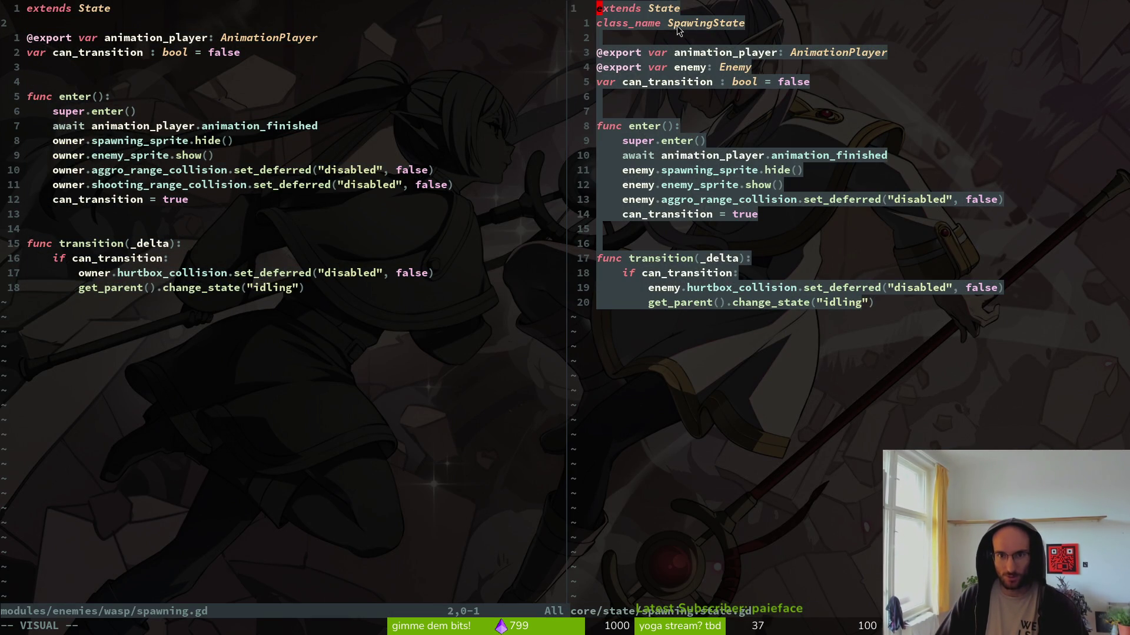
pyautogui.moveTo(793, 330)
pyautogui.mouseDown()
pyautogui.moveTo(647, 53)
pyautogui.moveTo(597, 8)
pyautogui.mouseUp()
pyautogui.click(729, 185)
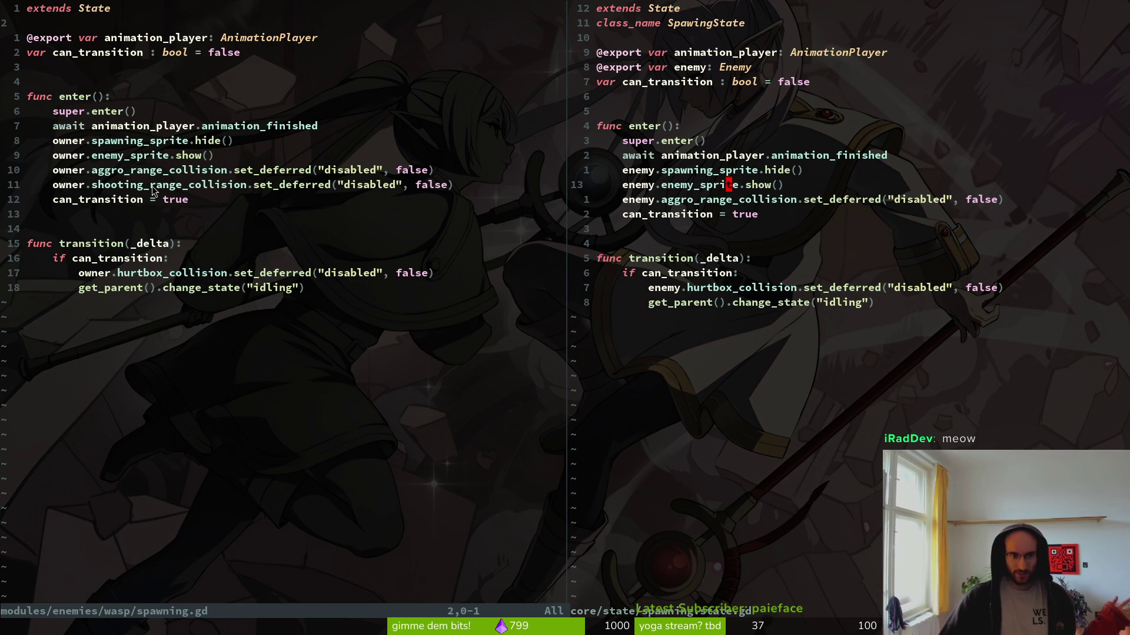
pyautogui.moveTo(55, 187); pyautogui.dragTo(458, 190)
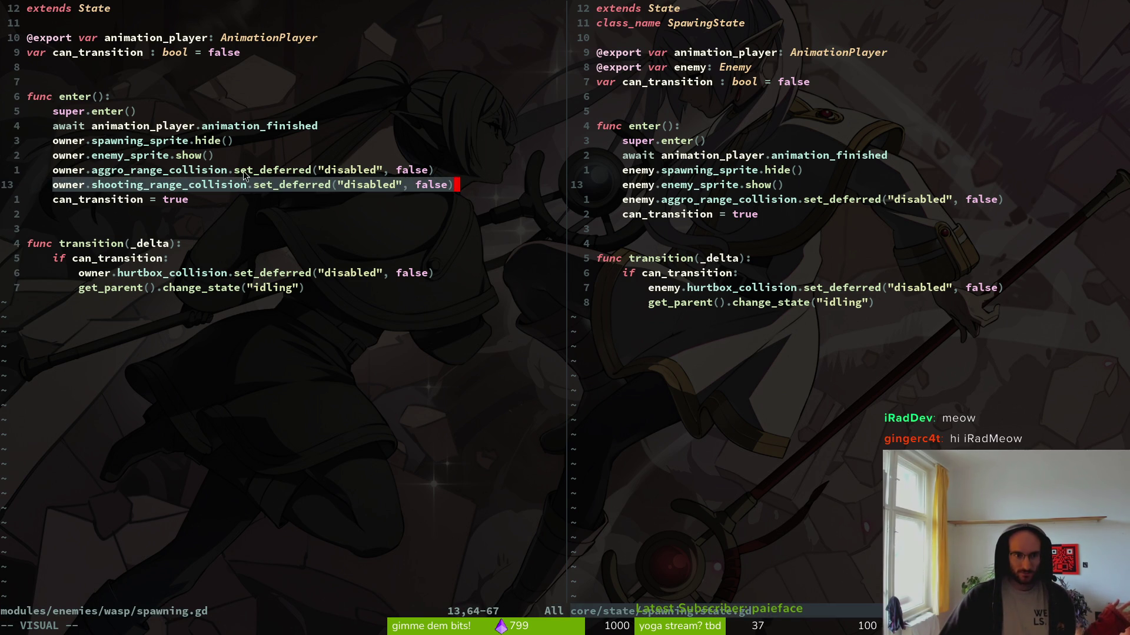
pyautogui.click(106, 96)
# Step: Change the wasp script's extends line to SpawingState and save
pyautogui.click(111, 32)
pyautogui.click(108, 9)
pyautogui.write('ciwspaw')
pyautogui.press('Return')
pyautogui.press('Escape')
pyautogui.write(':w')
pyautogui.press('Return')
# Step: Delete the duplicated export lines and the sprite, aggro and can_transition lines, saving
pyautogui.press('j')
pyautogui.press('j')
pyautogui.press('d')
pyautogui.press('d')
pyautogui.press('d')
pyautogui.press('d')
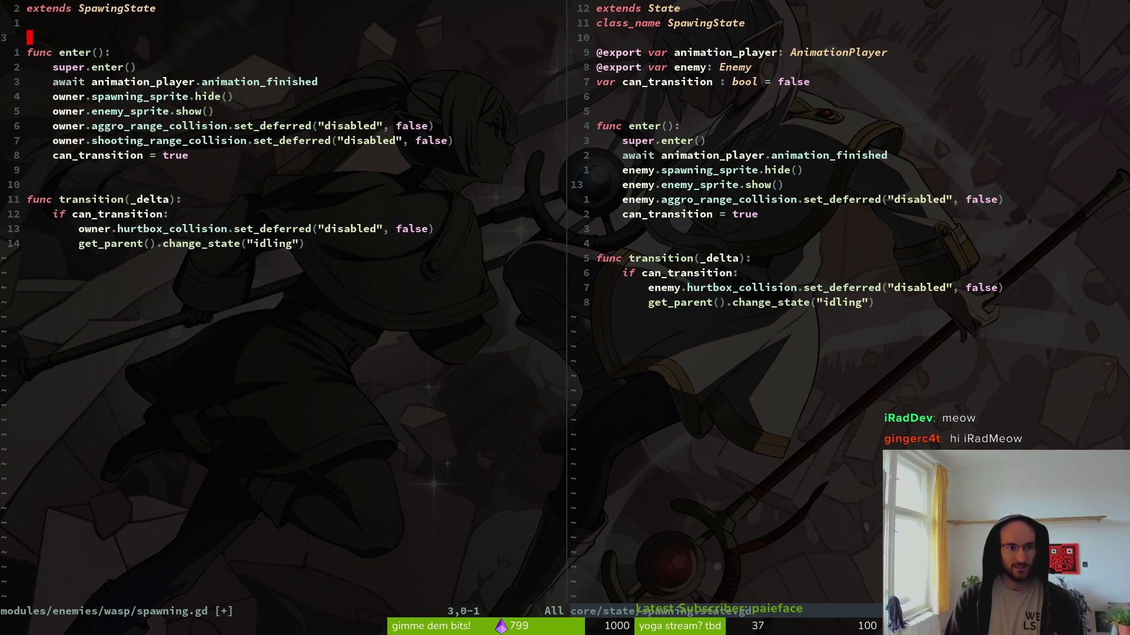
pyautogui.write(':w')
pyautogui.press('Return')
pyautogui.press('j')
pyautogui.press('j')
pyautogui.press('j')
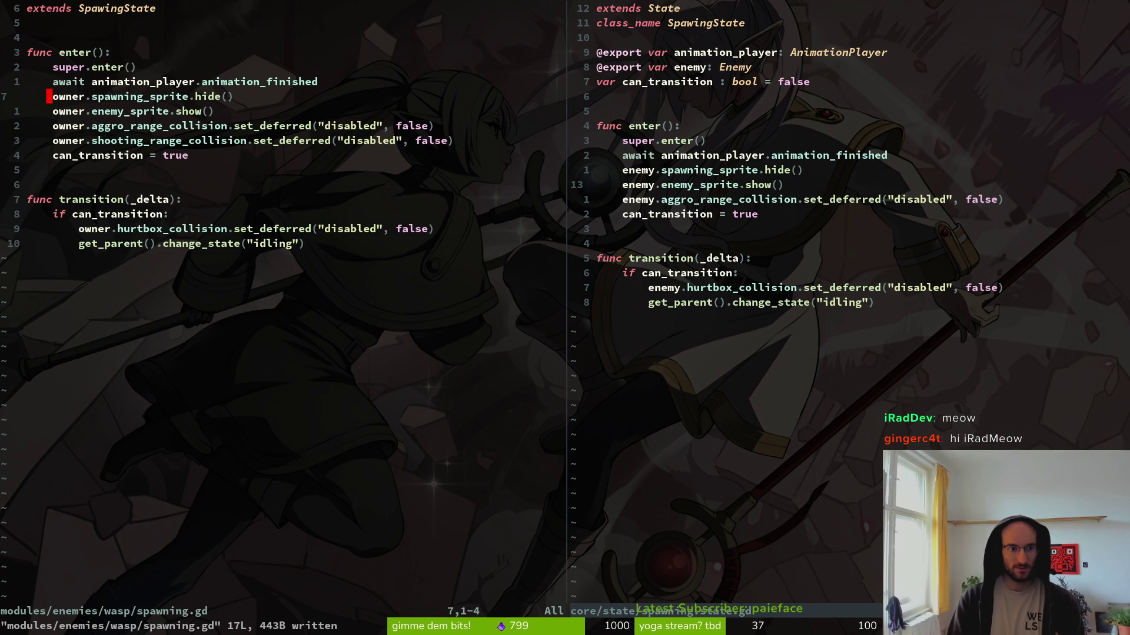
pyautogui.press('d')
pyautogui.press('d')
pyautogui.press('d')
pyautogui.press('d')
pyautogui.press('d')
pyautogui.press('j')
pyautogui.press('d')
pyautogui.press('d')
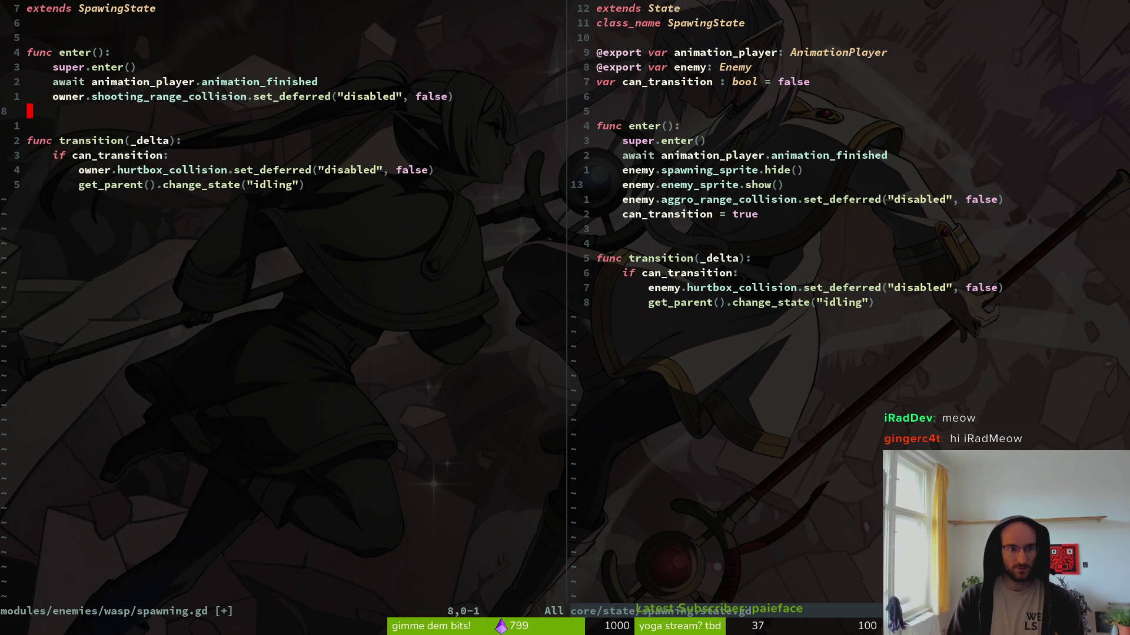
pyautogui.write(':w')
pyautogui.press('Return')
# Step: Delete the whole transition function and save the 9-line wasp spawning.gd
pyautogui.press('j')
pyautogui.press('j')
pyautogui.hotkey('shift', 'v')
pyautogui.write('jj')
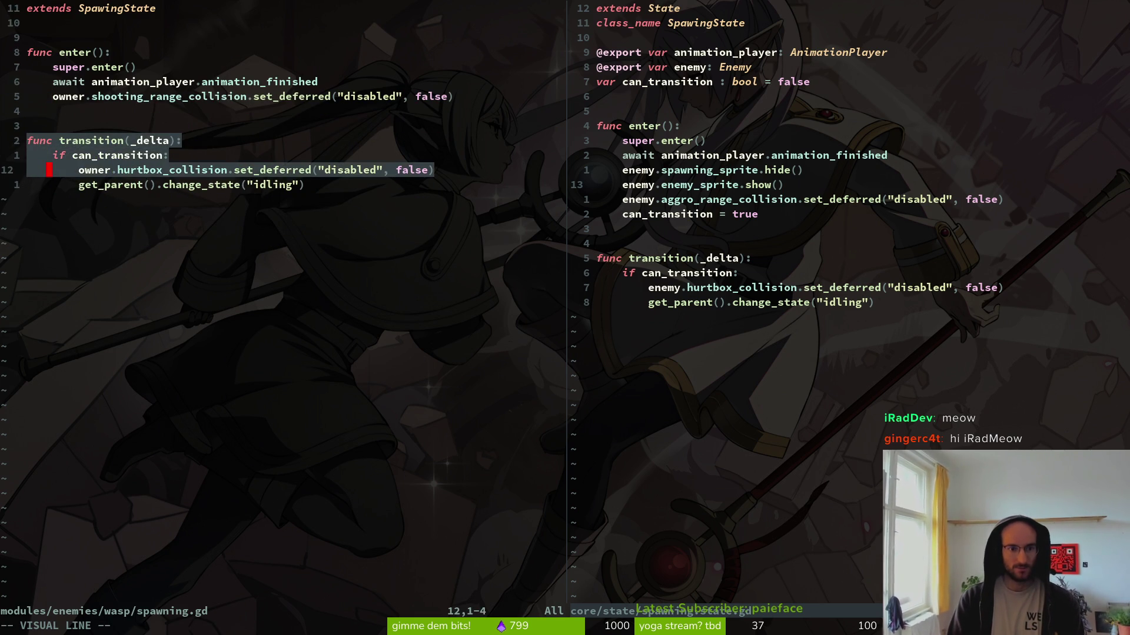
pyautogui.write('jd:w')
pyautogui.press('Return')
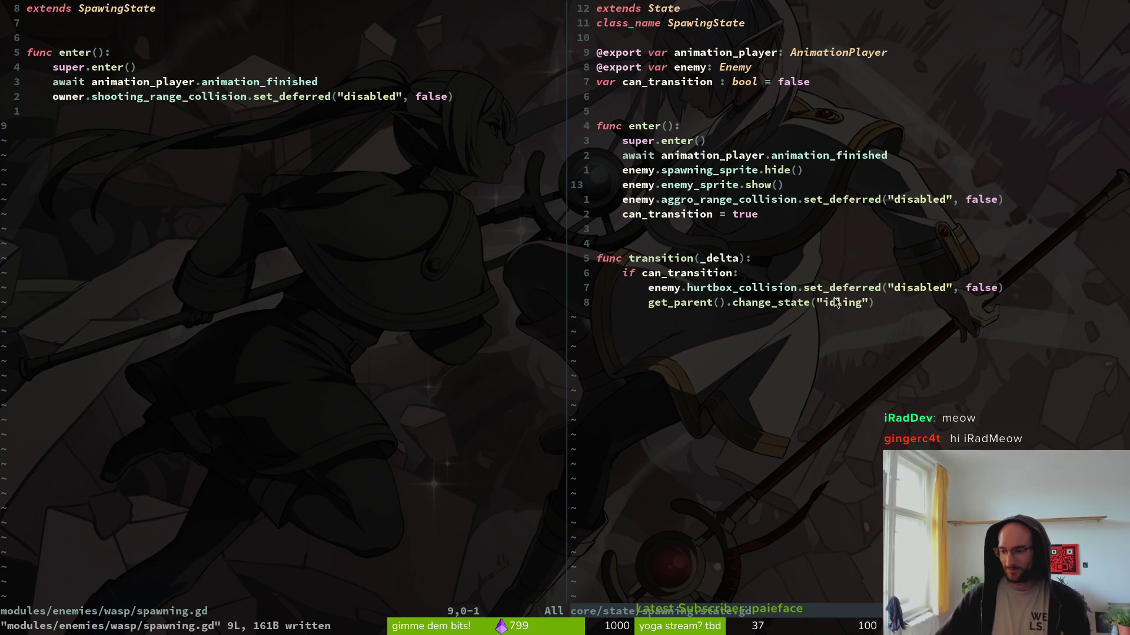
pyautogui.hotkey('alt', 'Tab')
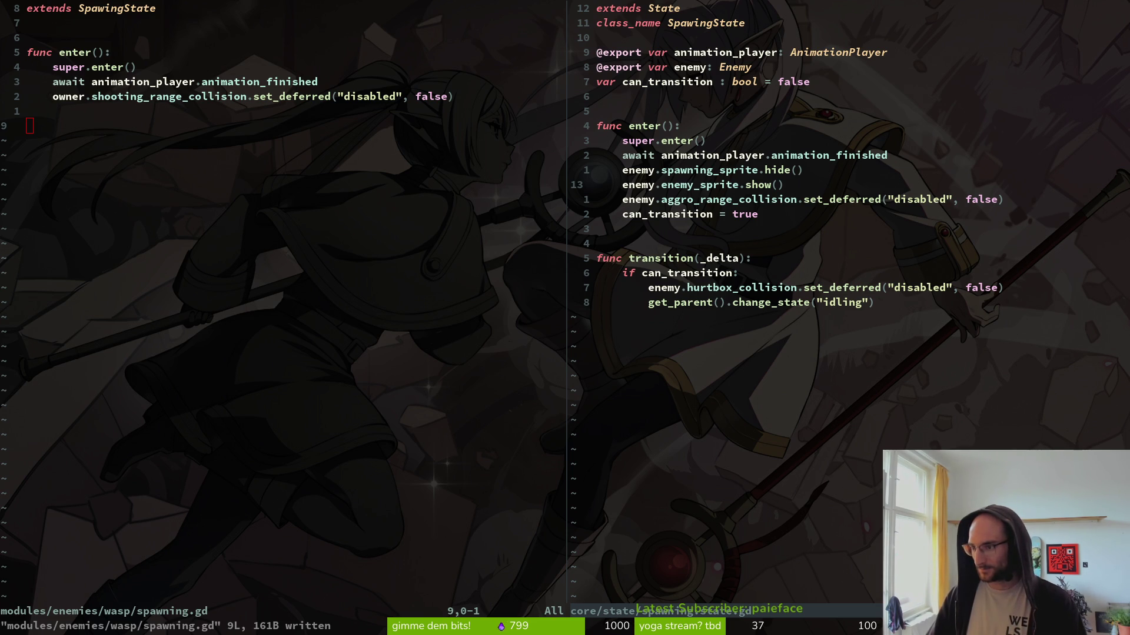
pyautogui.click(31, 112)
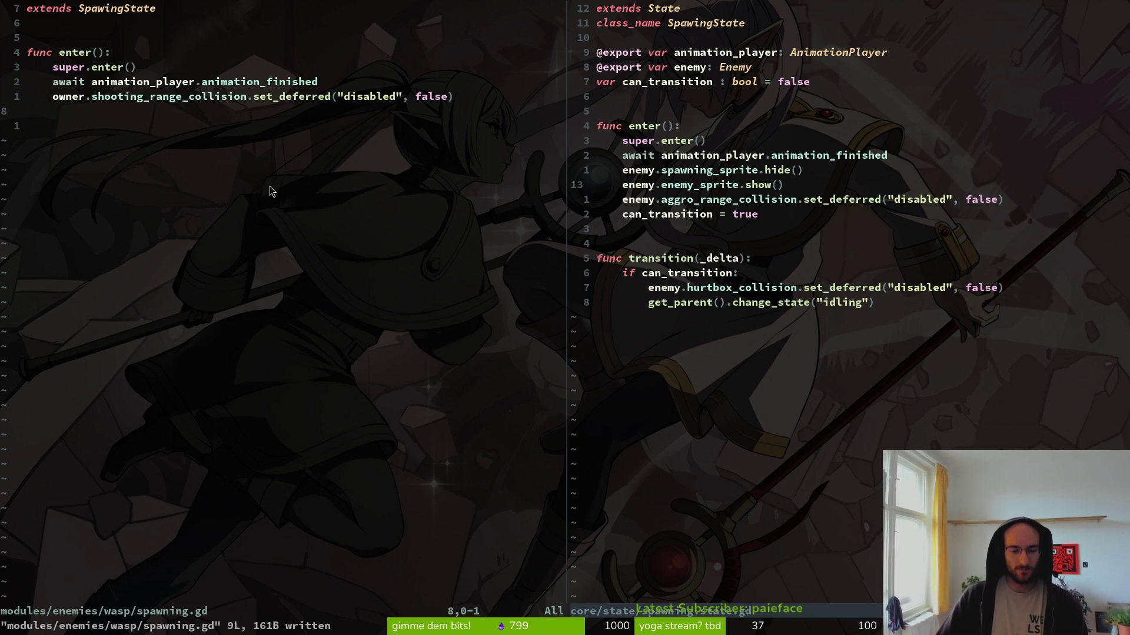
pyautogui.hotkey('ctrl', 'p')
pyautogui.write('spawing')
pyautogui.press('Up')
pyautogui.press('Up')
pyautogui.press('Up')
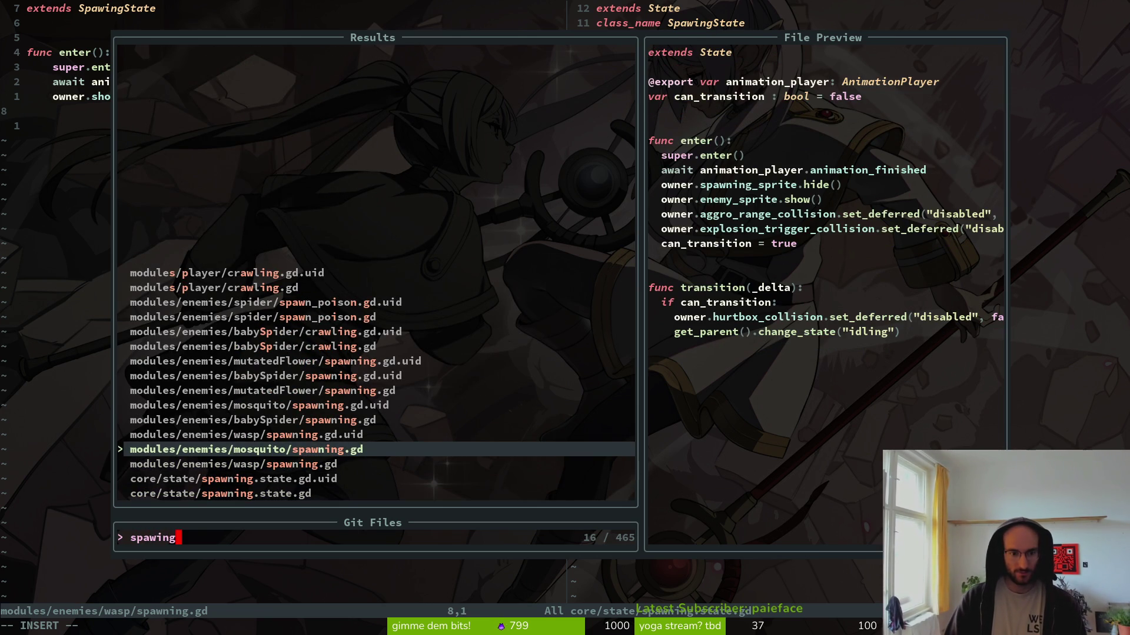
pyautogui.press('Up')
pyautogui.press('Up')
pyautogui.press('Up')
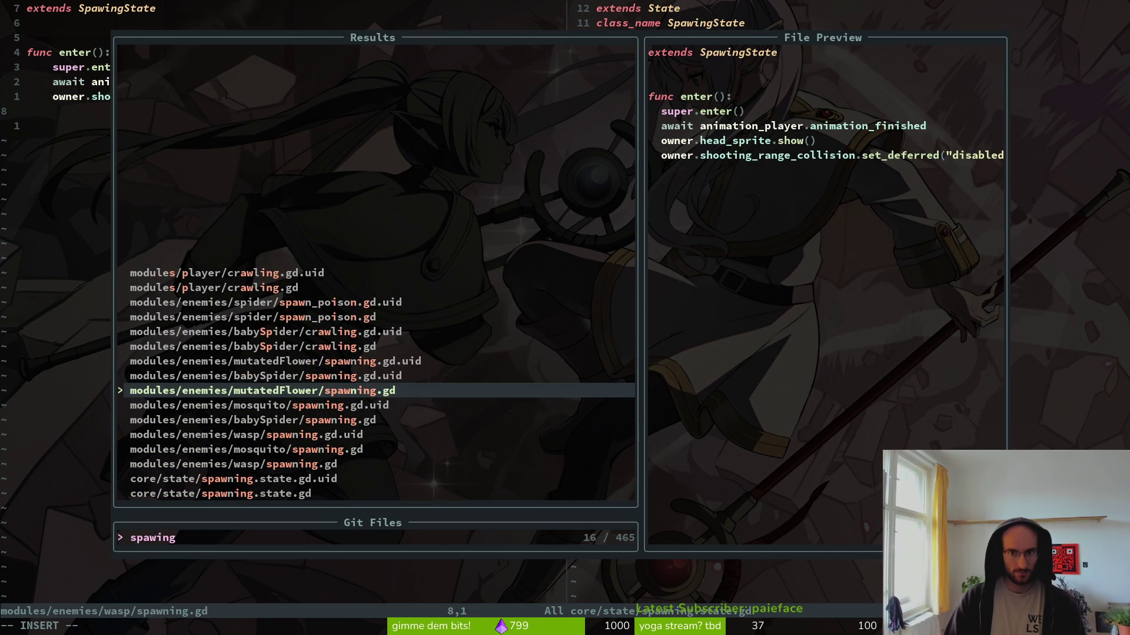
pyautogui.press('Escape')
pyautogui.hotkey('ctrl', 's')
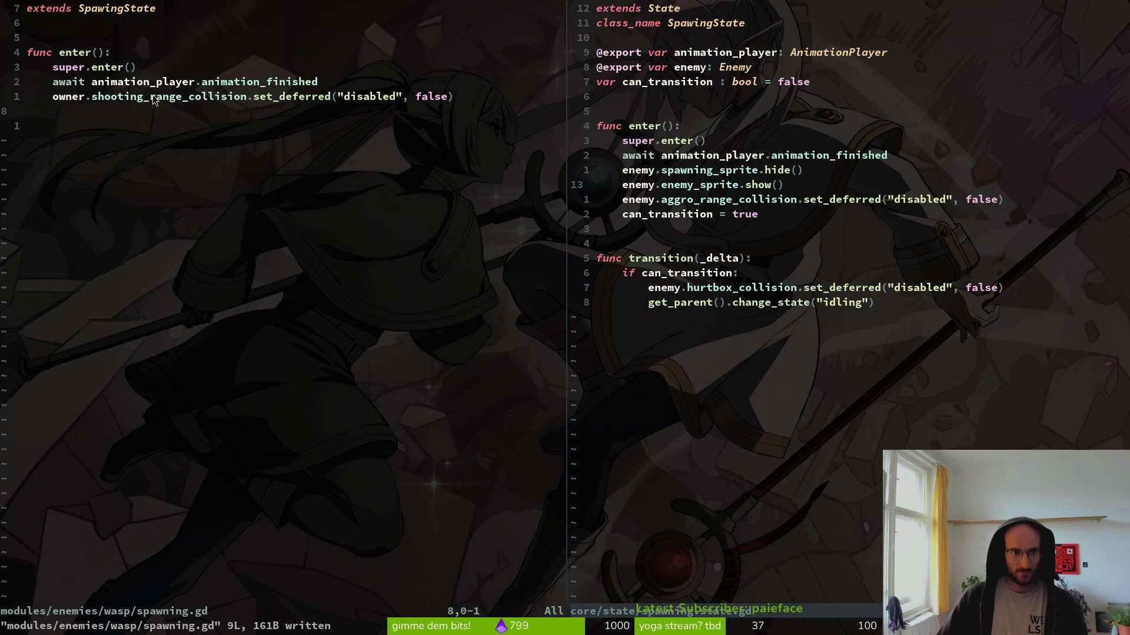
pyautogui.click(887, 156)
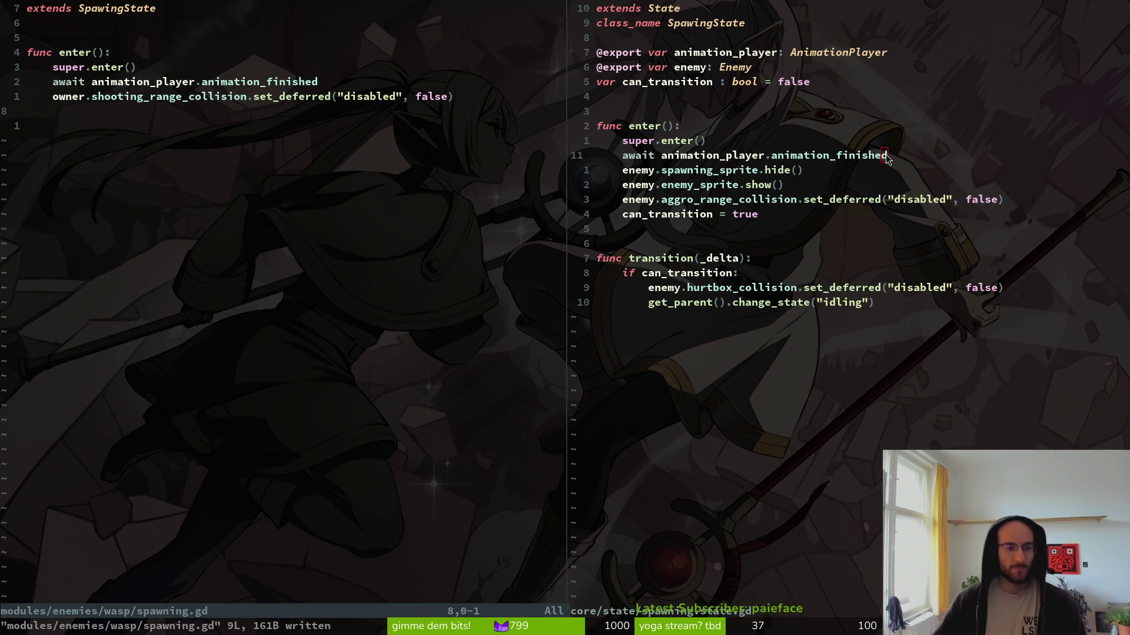
pyautogui.hotkey('alt', 'Tab')
# Step: Attach the core state.gd script to the spawning node using a pasted path
pyautogui.rightClick(74, 229)
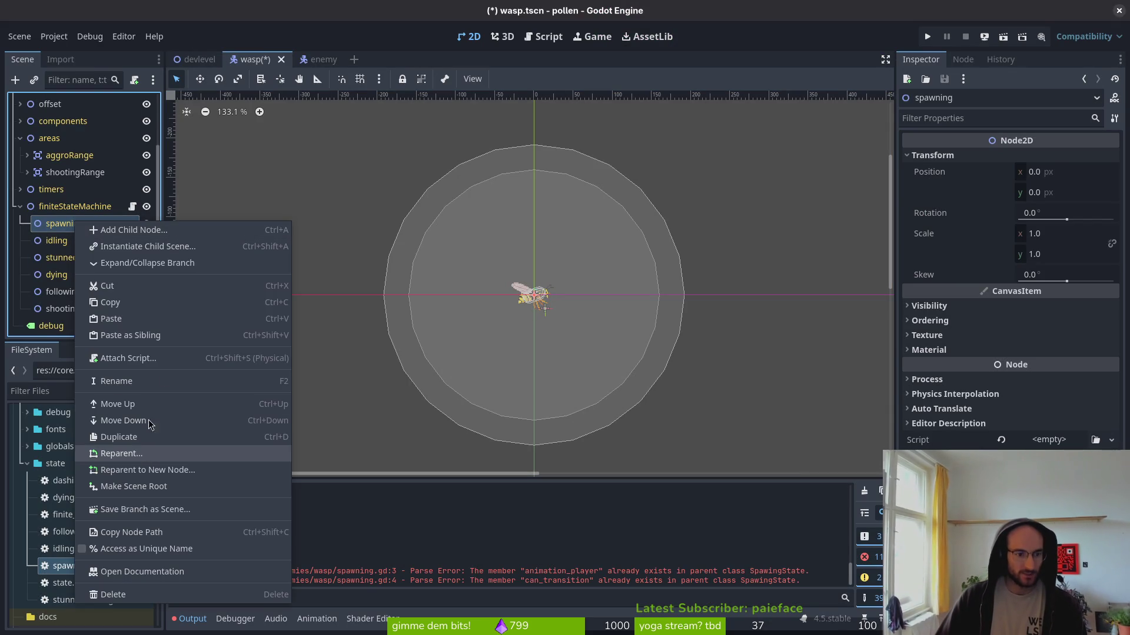
pyautogui.click(146, 360)
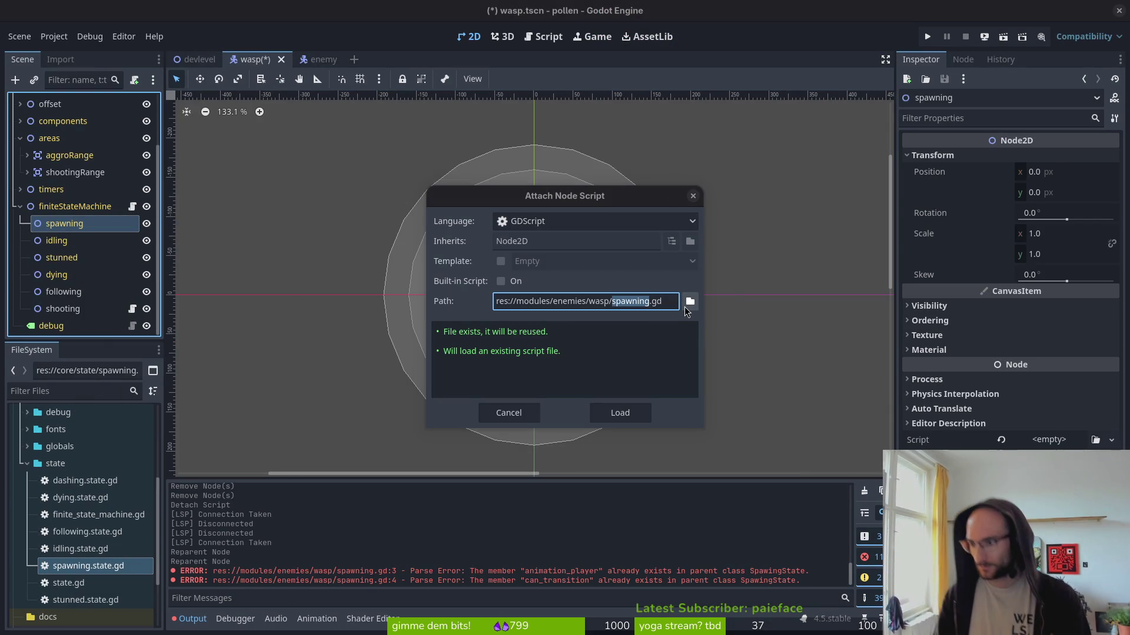
pyautogui.hotkey('ctrl', 'a')
pyautogui.write('res://core/state/state.gd')
pyautogui.click(620, 412)
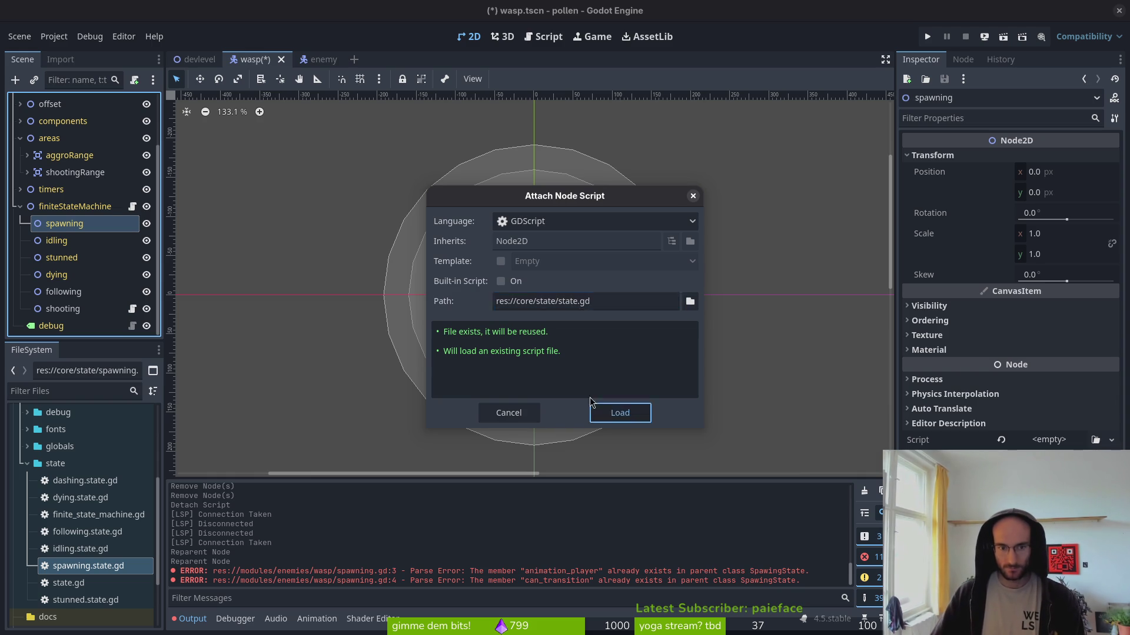
# Step: Start attaching another script to the spawning node and browse from the project root into core
pyautogui.rightClick(92, 227)
pyautogui.click(148, 373)
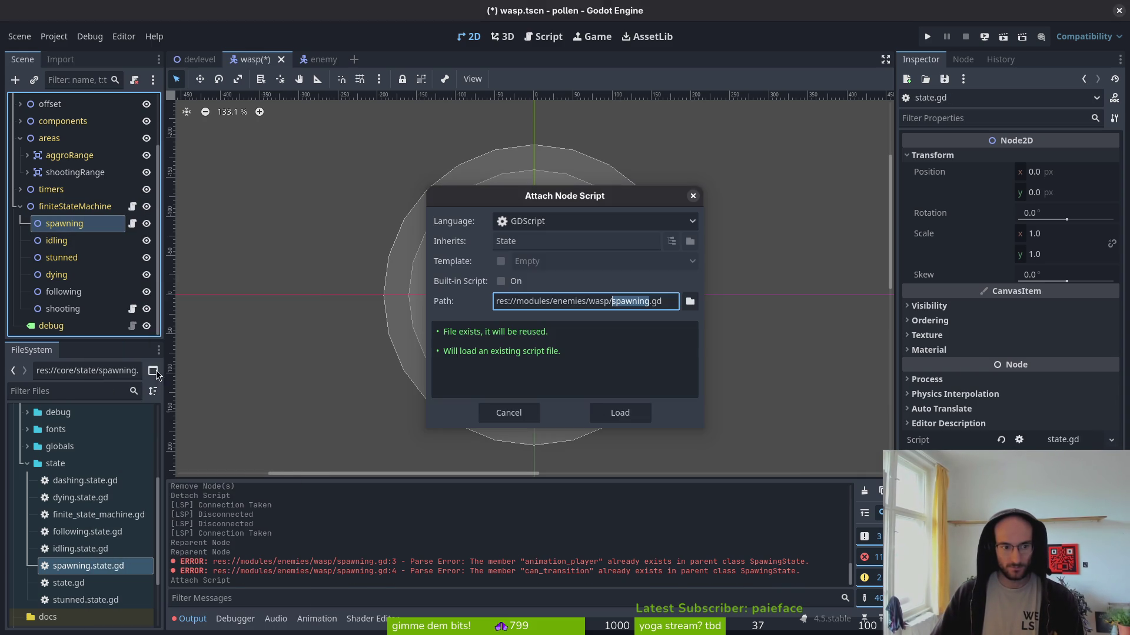
pyautogui.click(683, 301)
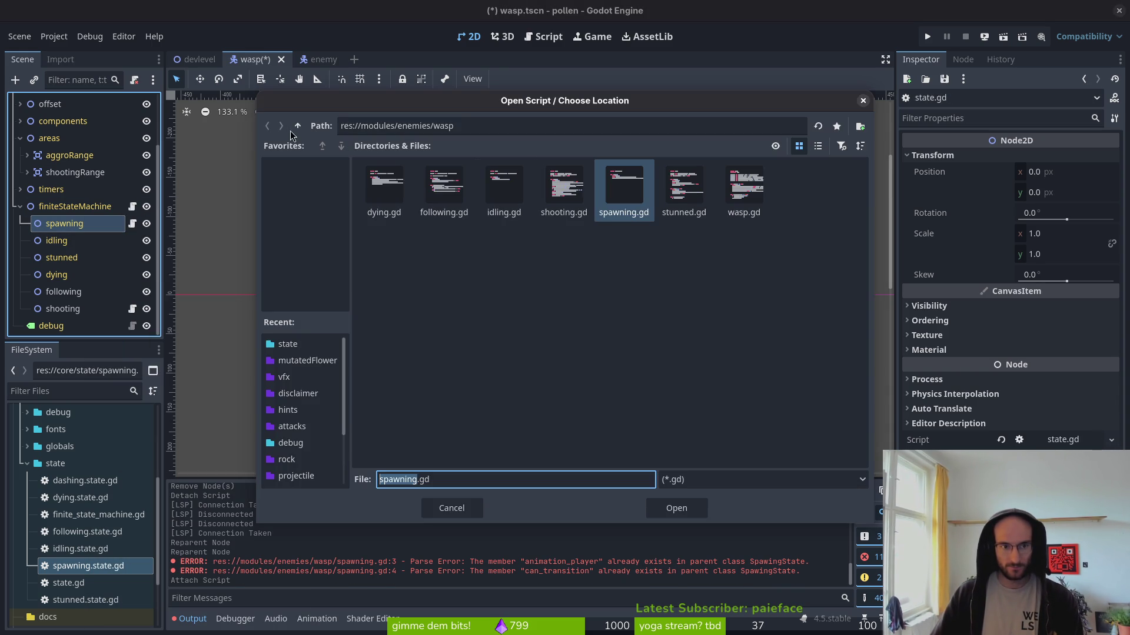
pyautogui.click(297, 126)
pyautogui.click(297, 126)
pyautogui.click(297, 126)
pyautogui.doubleClick(504, 187)
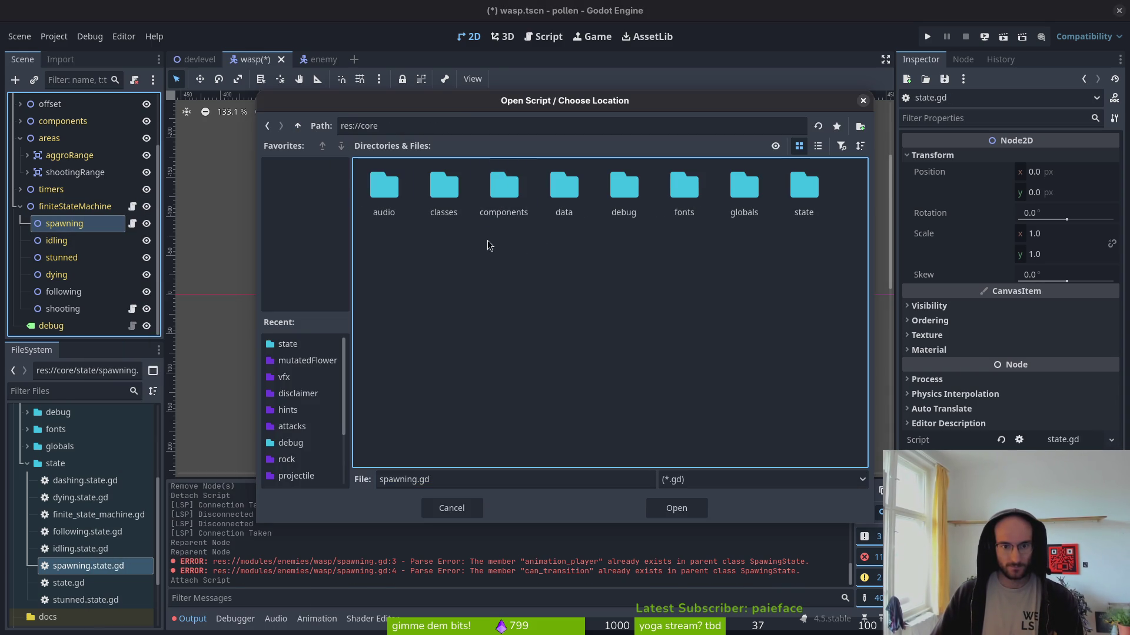
# Step: Find core/state/spawning.state.gd and attach it to the spawning node
pyautogui.click(297, 125)
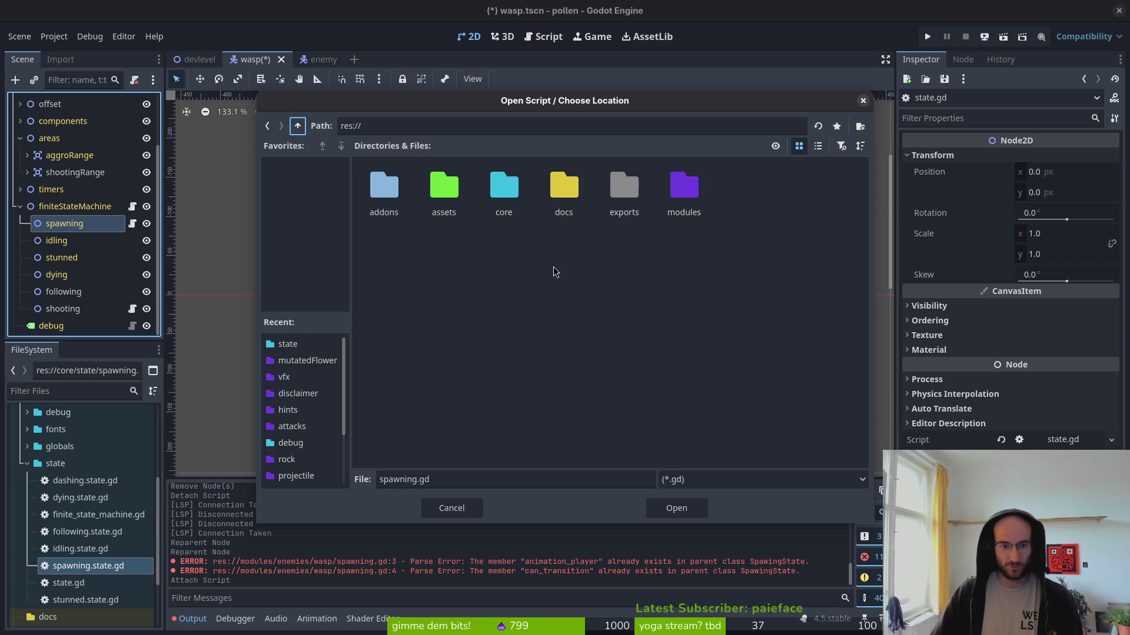
pyautogui.doubleClick(493, 186)
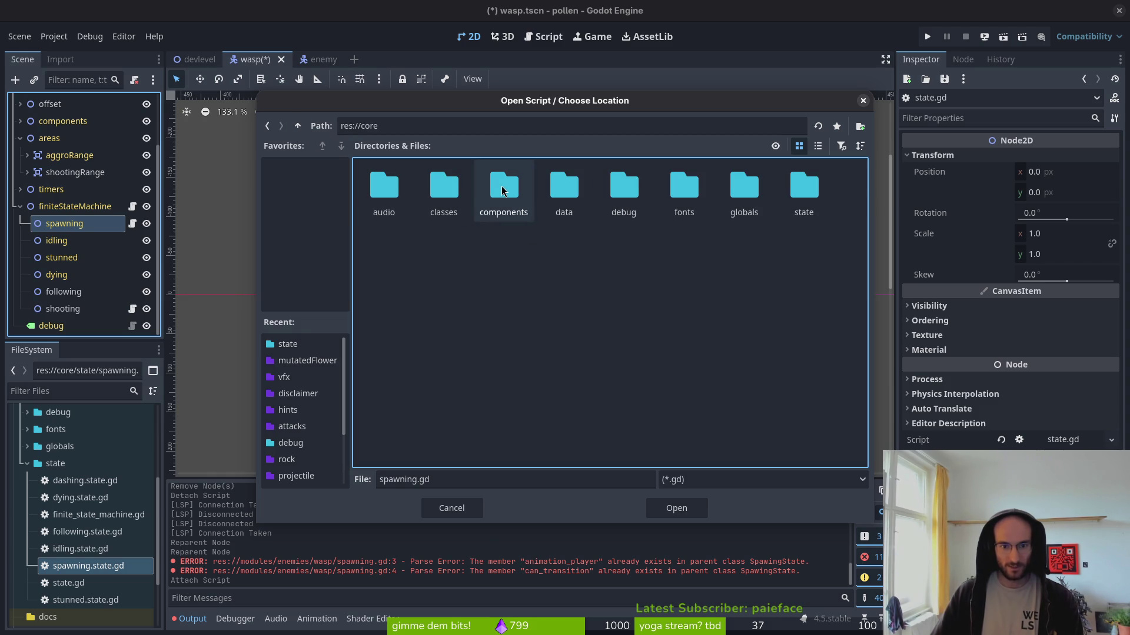
pyautogui.click(298, 126)
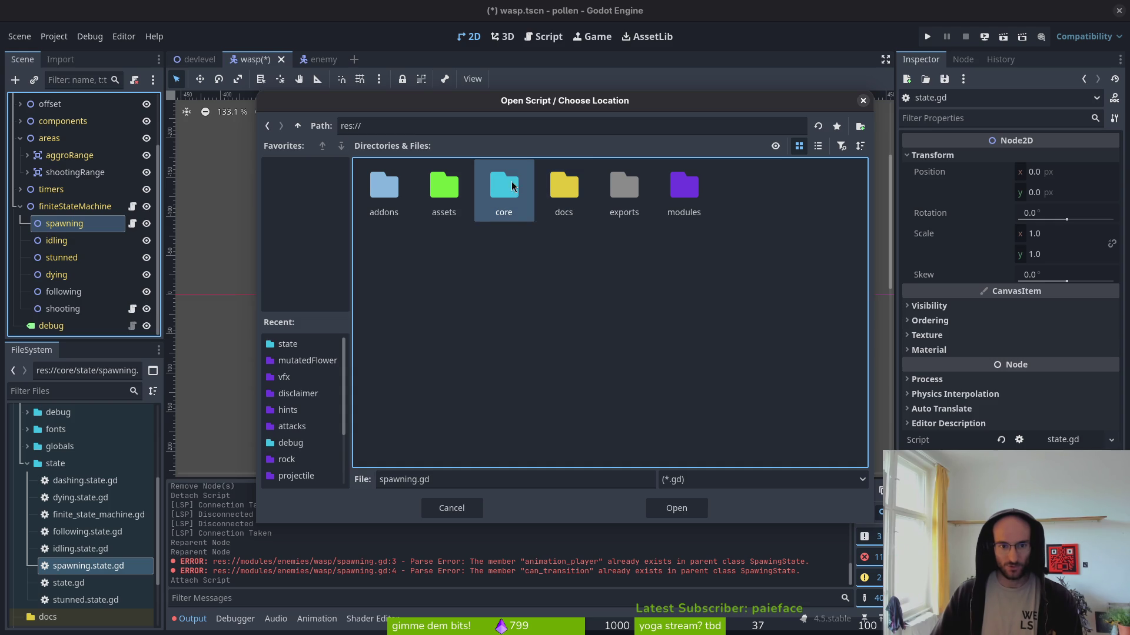
pyautogui.doubleClick(496, 191)
pyautogui.doubleClick(808, 186)
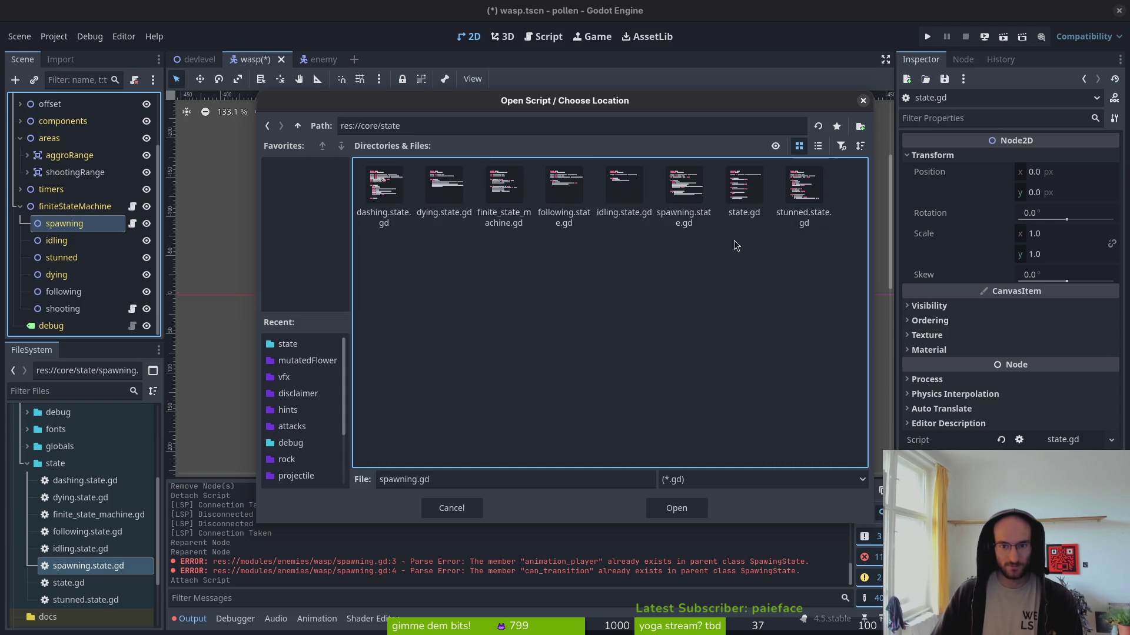
pyautogui.click(684, 187)
pyautogui.click(696, 507)
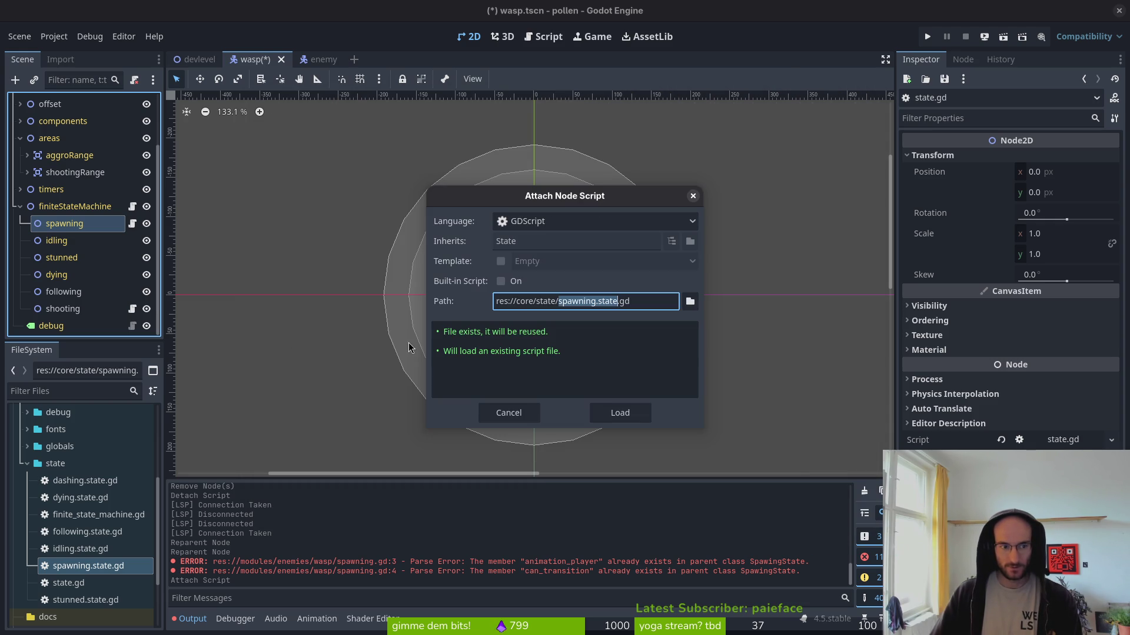
pyautogui.click(620, 414)
# Step: Attach the wasp's spawning.gd, which extends SpawingState, to the spawning node
pyautogui.rightClick(111, 223)
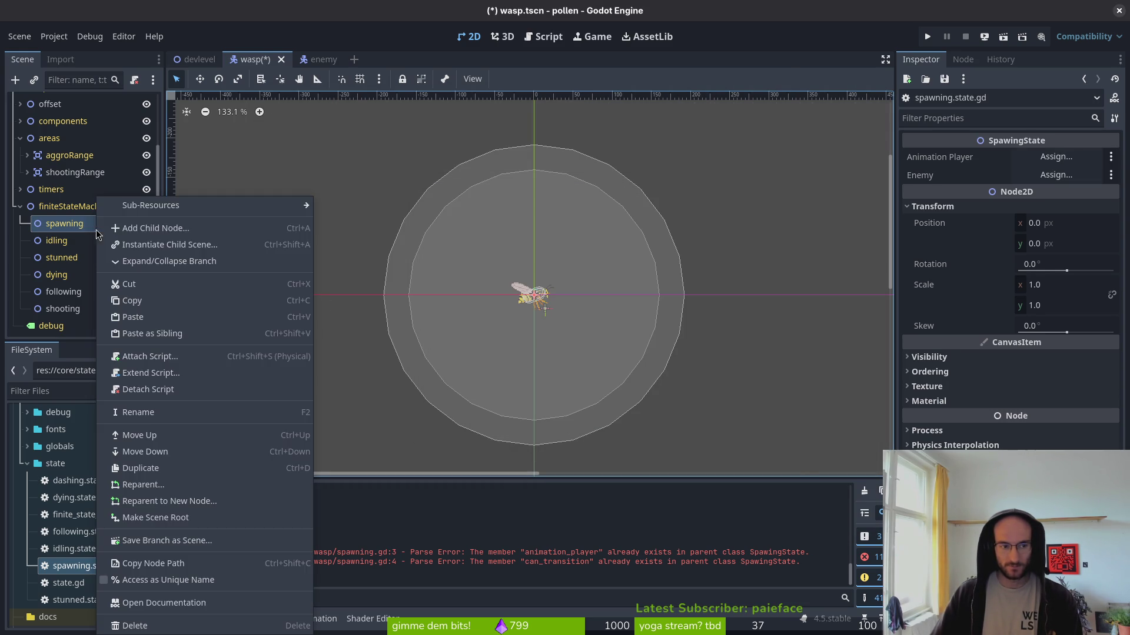
pyautogui.click(208, 193)
pyautogui.rightClick(97, 223)
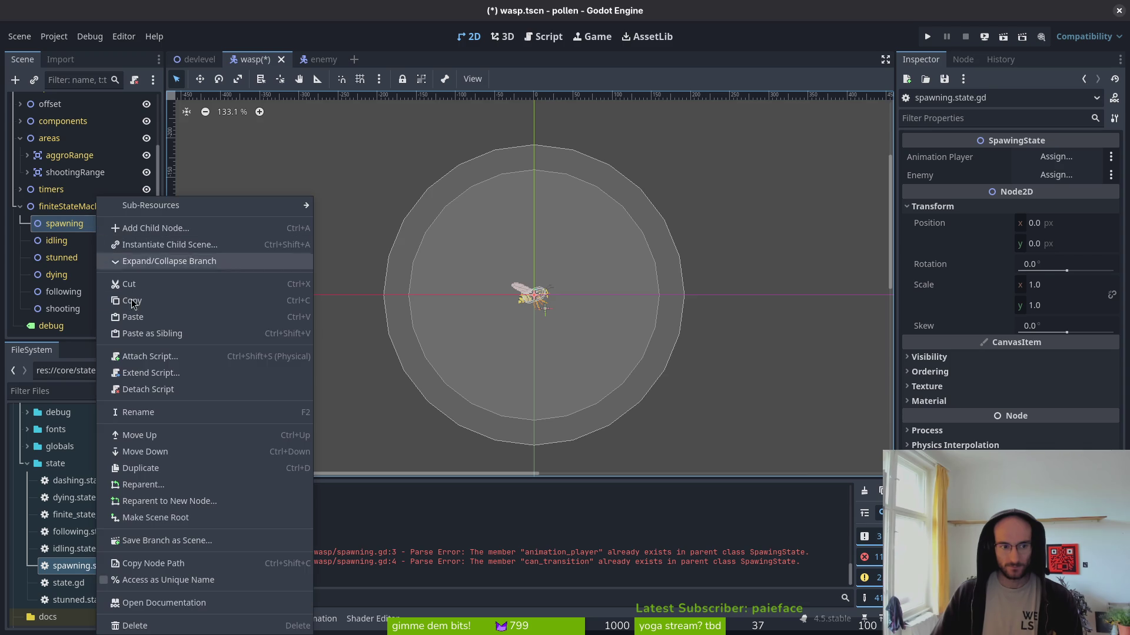
pyautogui.click(161, 378)
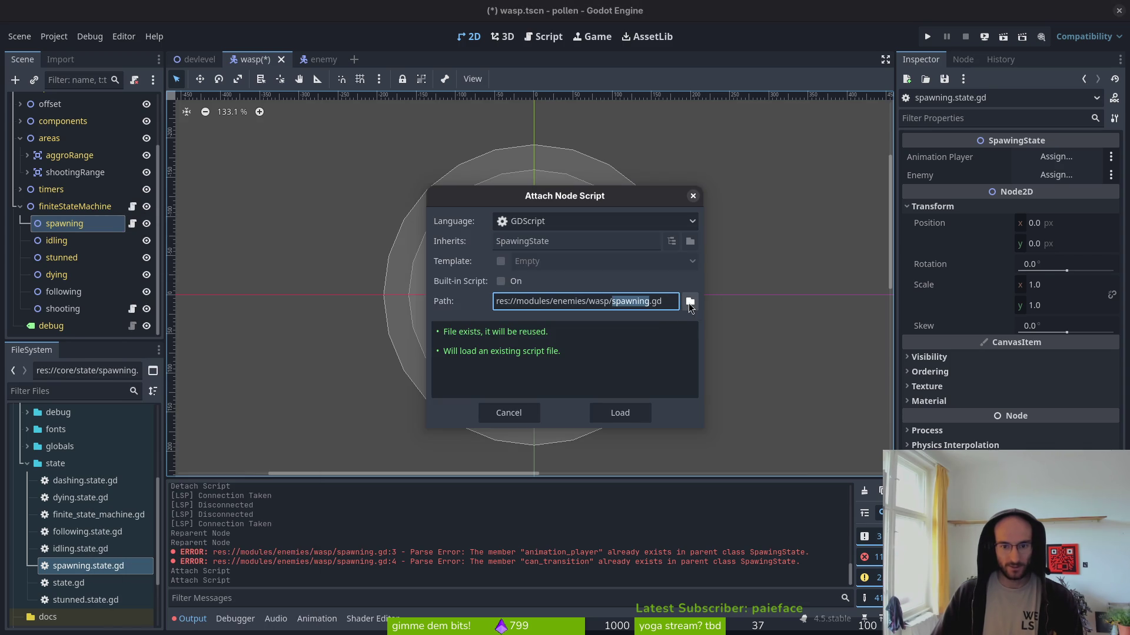
pyautogui.click(690, 302)
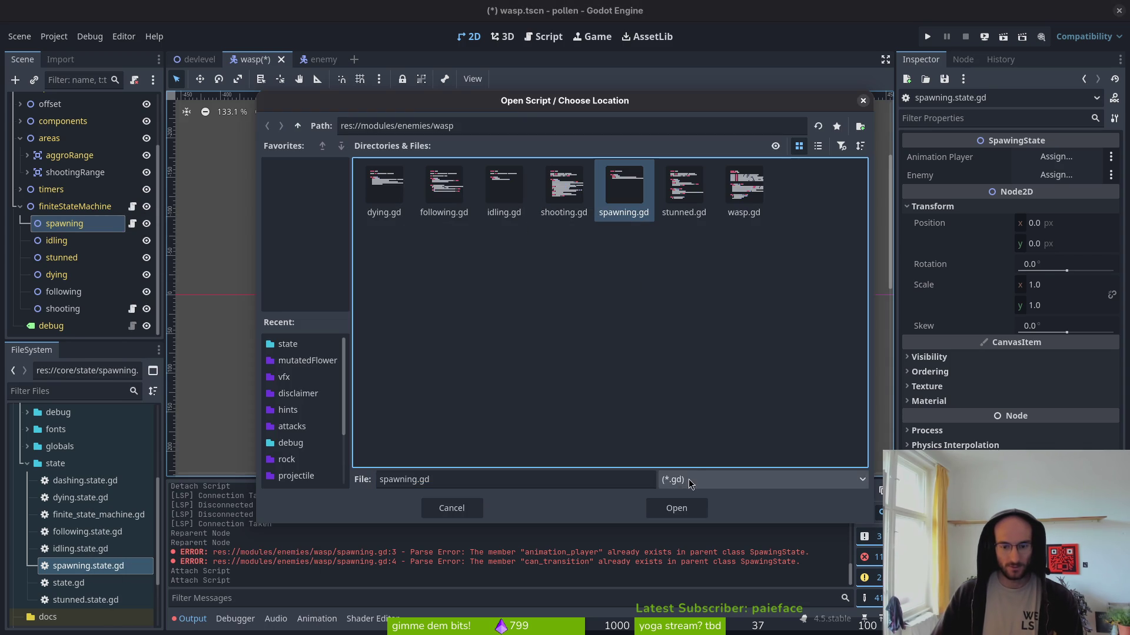
pyautogui.click(676, 508)
pyautogui.click(619, 415)
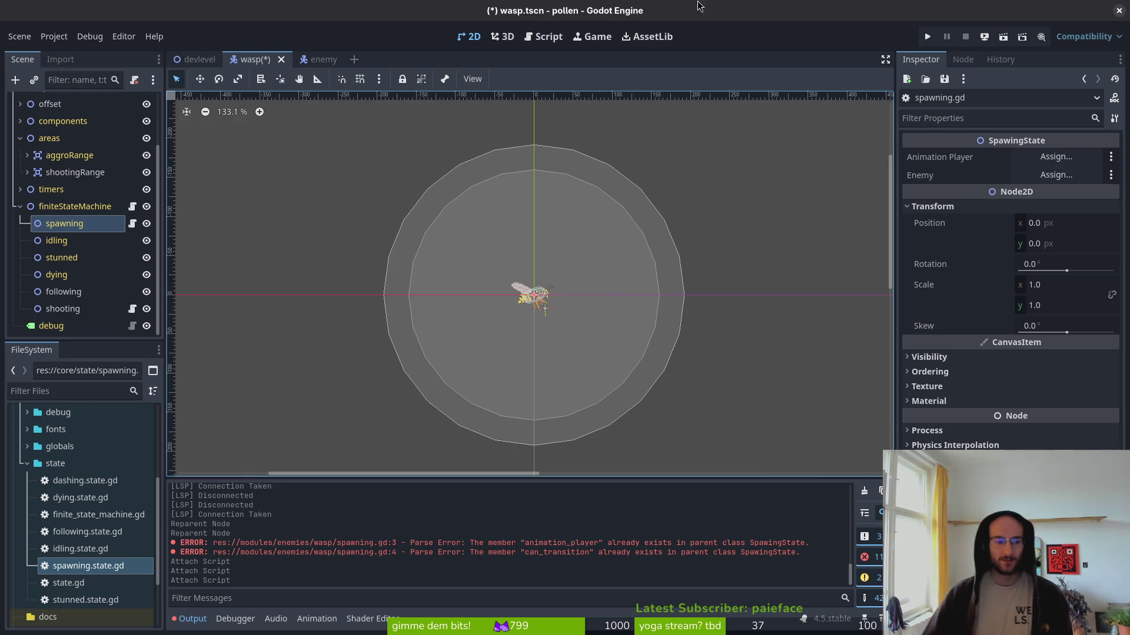
# Step: Inspect the idling state node, then switch back to Neovim
pyautogui.click(92, 242)
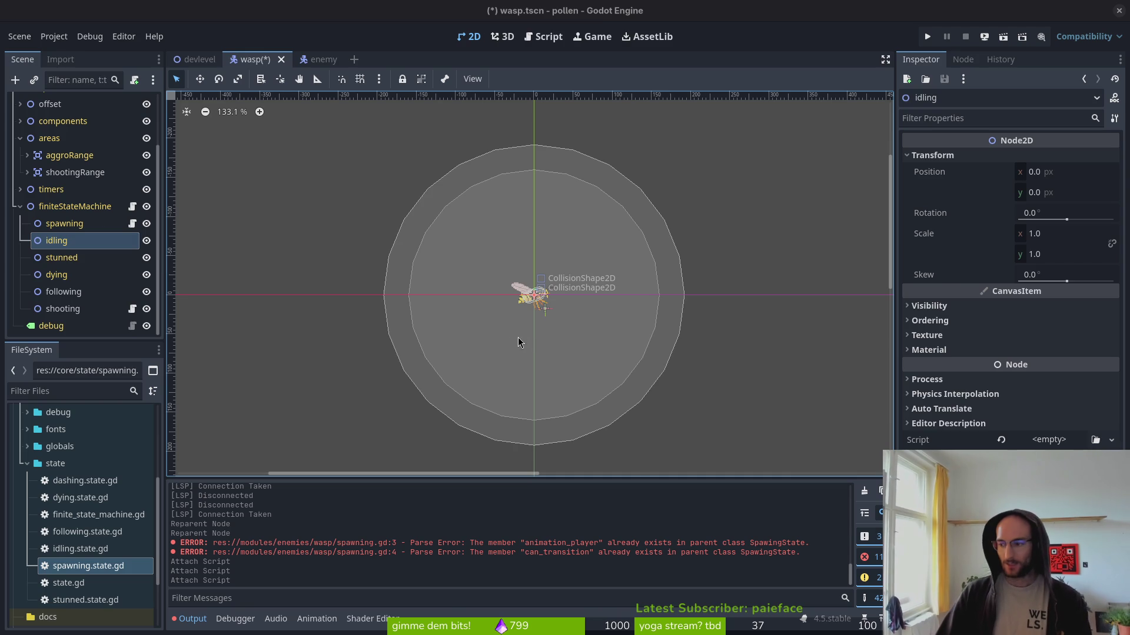
pyautogui.hotkey('alt', 'Tab')
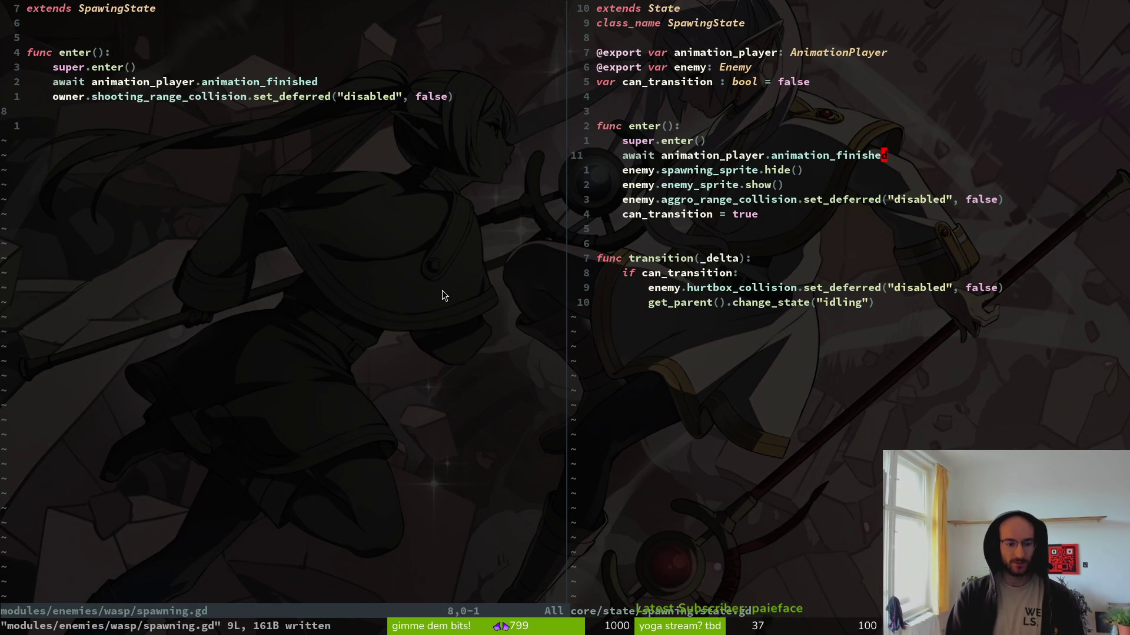